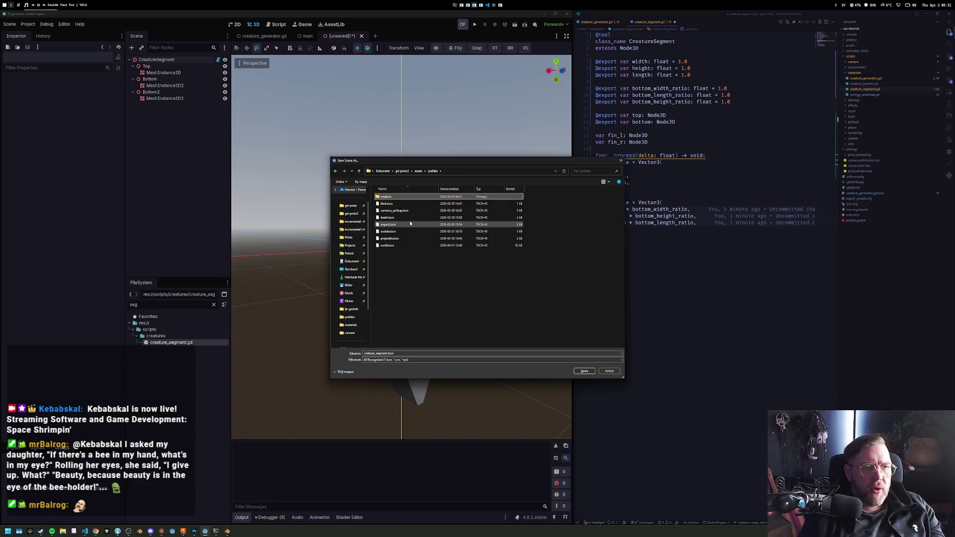
key(Return)
- Create a creature folder under assets/prefabs and save the scene there as creature_segment_1.tscn
click(404, 353)
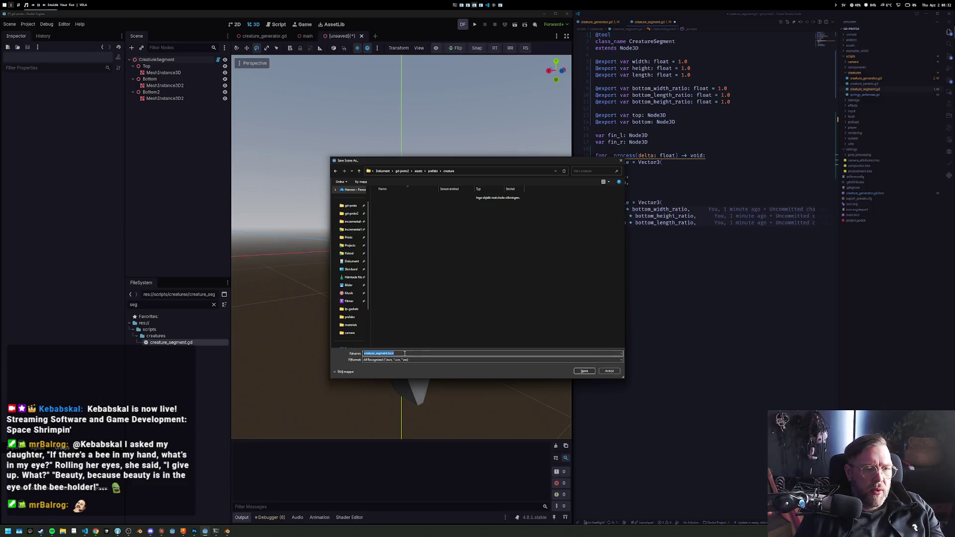
click(431, 356)
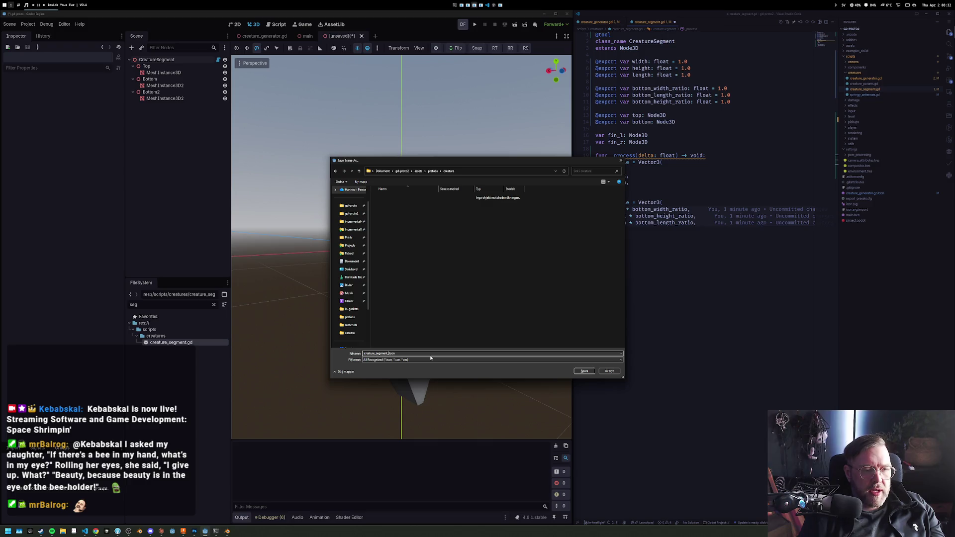
key(Return)
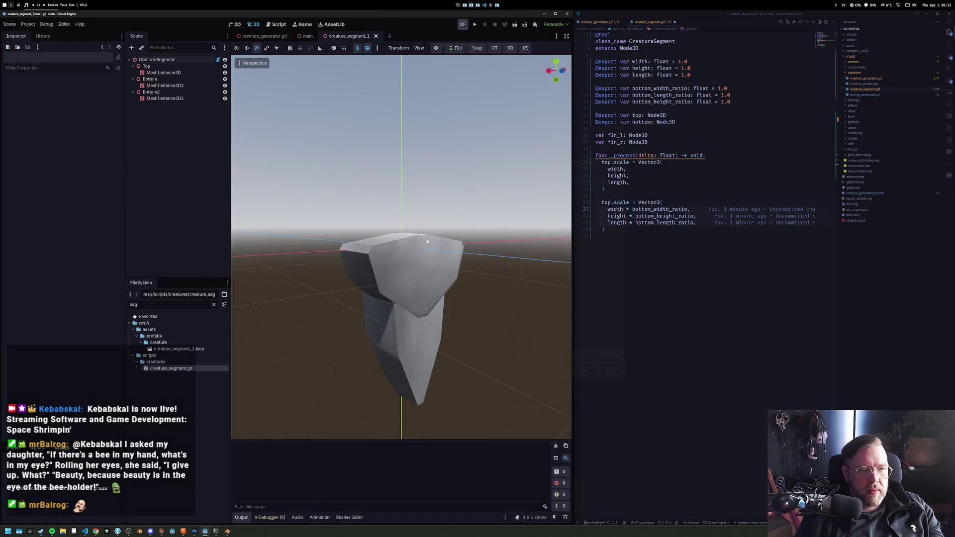
click(156, 59)
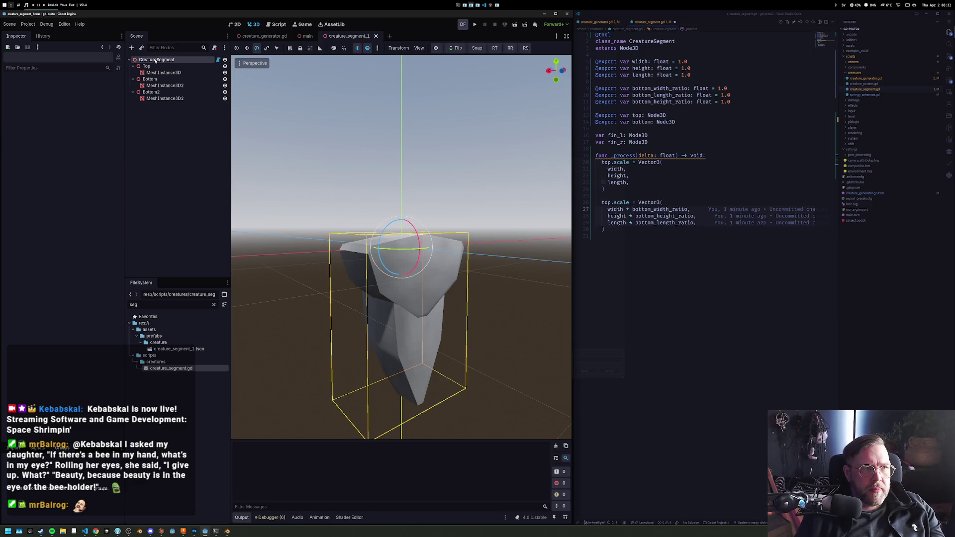
- Rename the root node to CreatureSegment1 and close the creature_generator.gd and main tabs
click(155, 60)
text(1)
key(Return)
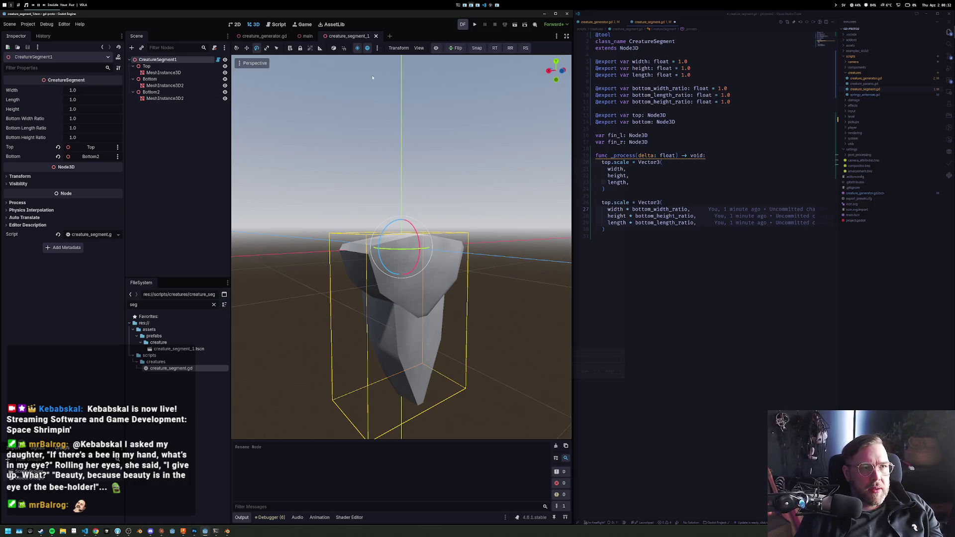
middle_click(254, 36)
middle_click(253, 36)
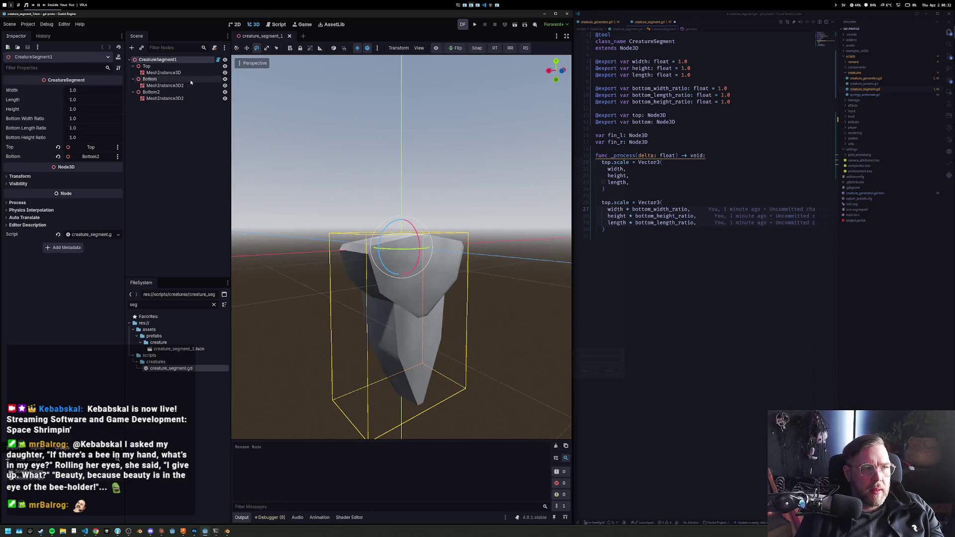
- Inspect the Top mesh, dismiss the leftover save dialog, and open the segment's attached script
click(163, 72)
click(168, 60)
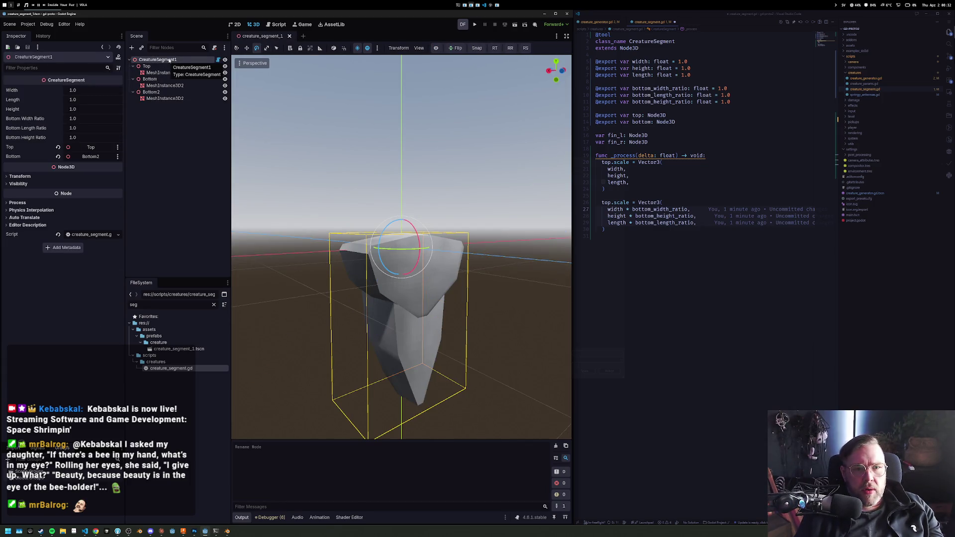
click(639, 155)
text(_)
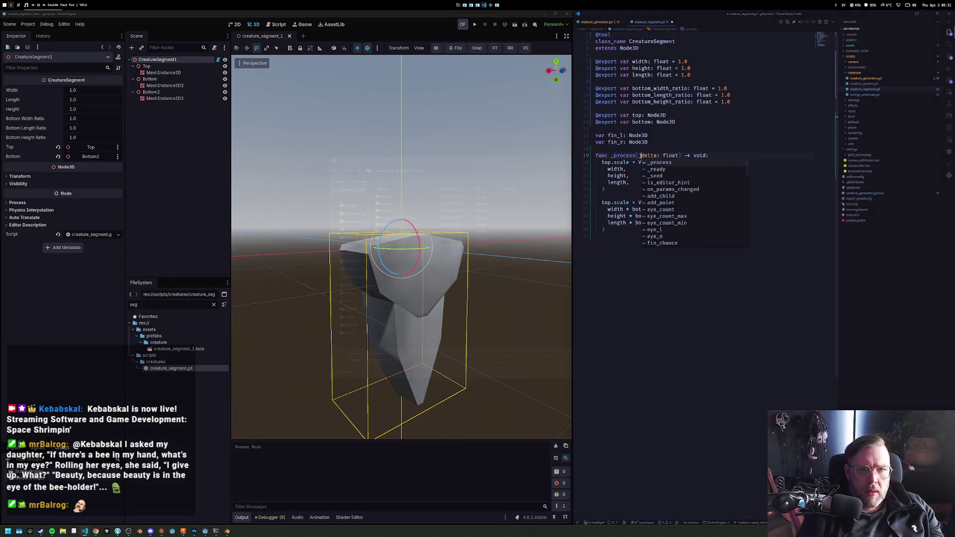
key(alt+Tab)
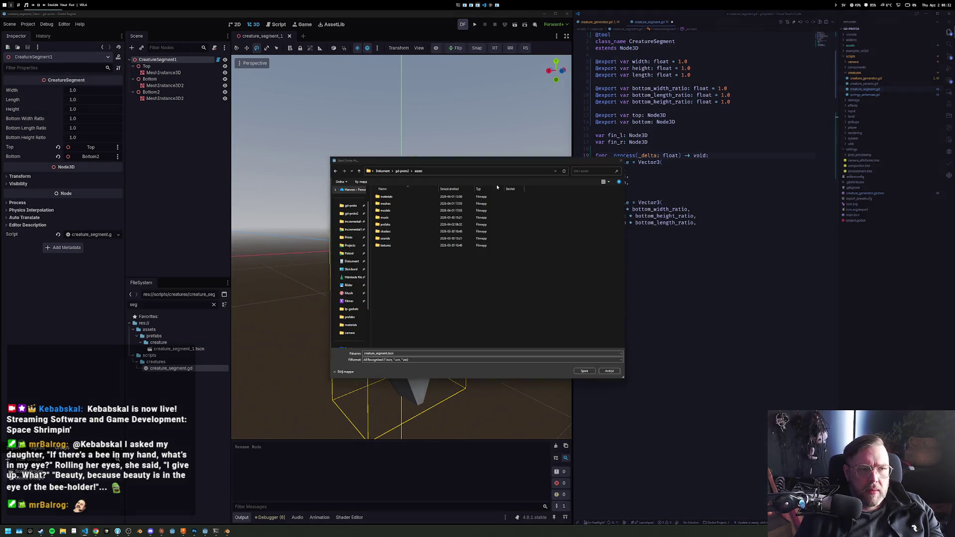
click(620, 162)
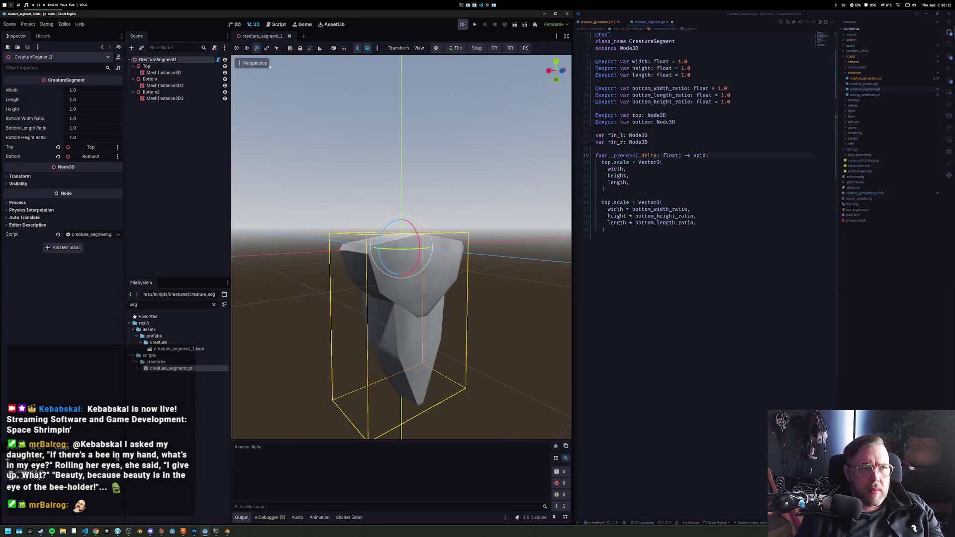
click(184, 107)
click(199, 59)
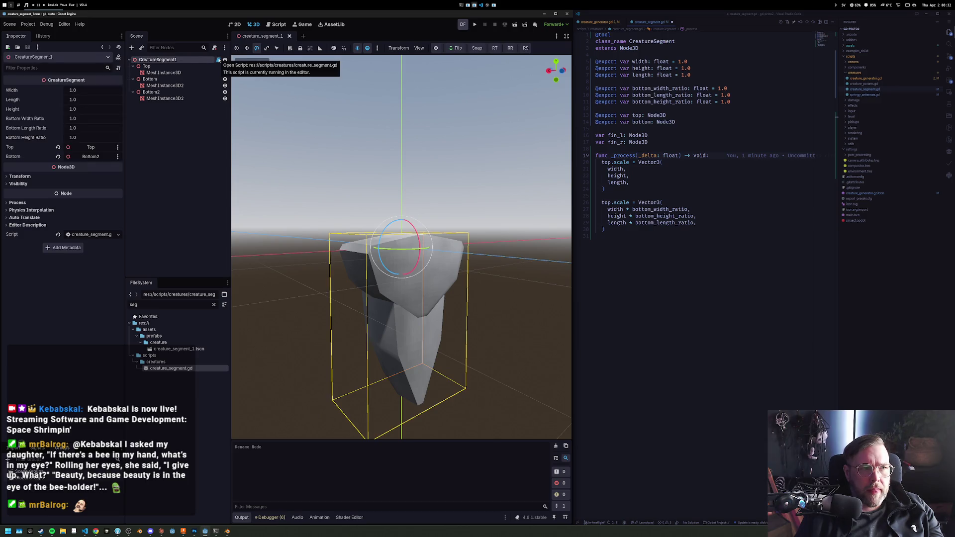
click(219, 60)
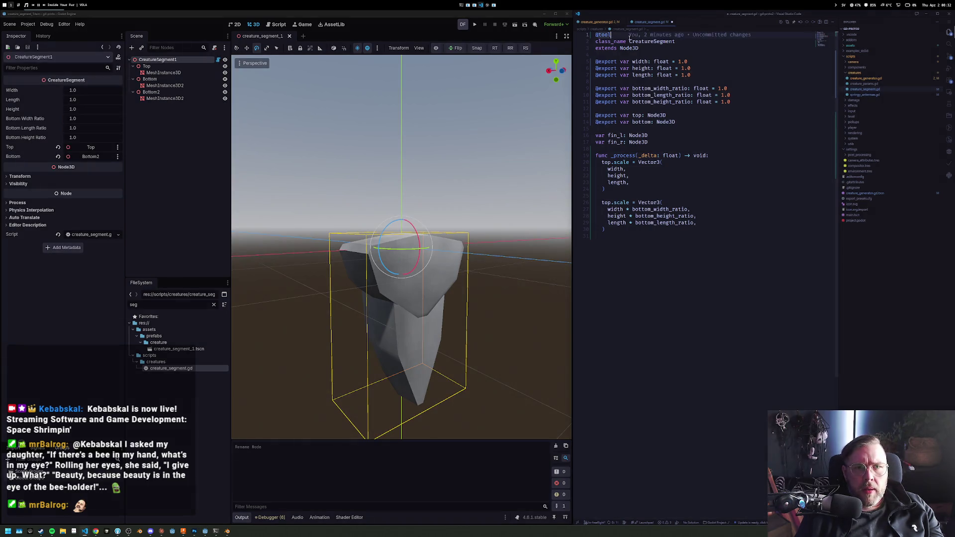
- Review the top.scale script line and preview a wider segment width, then undo it
click(620, 162)
mouse_move(620, 163)
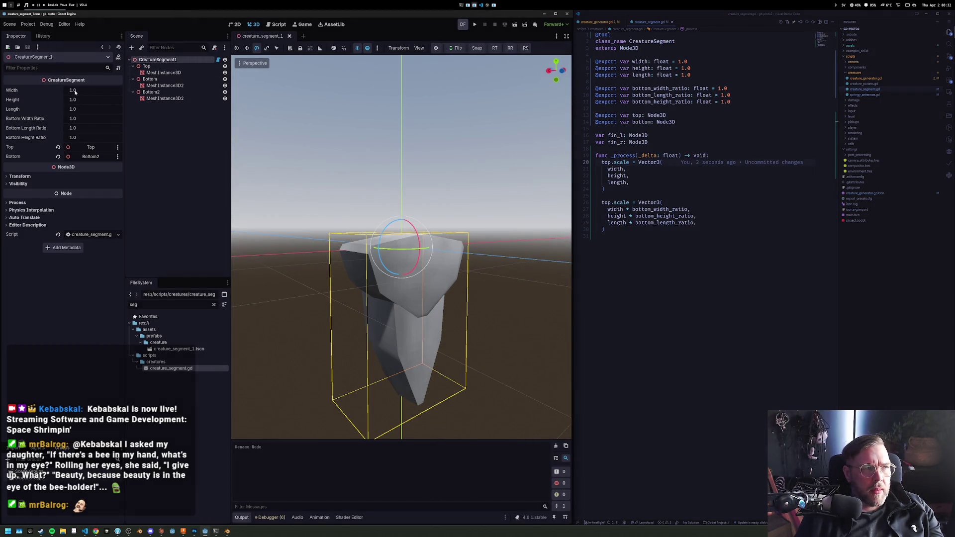
drag(75, 91, 92, 92)
key(ctrl+z)
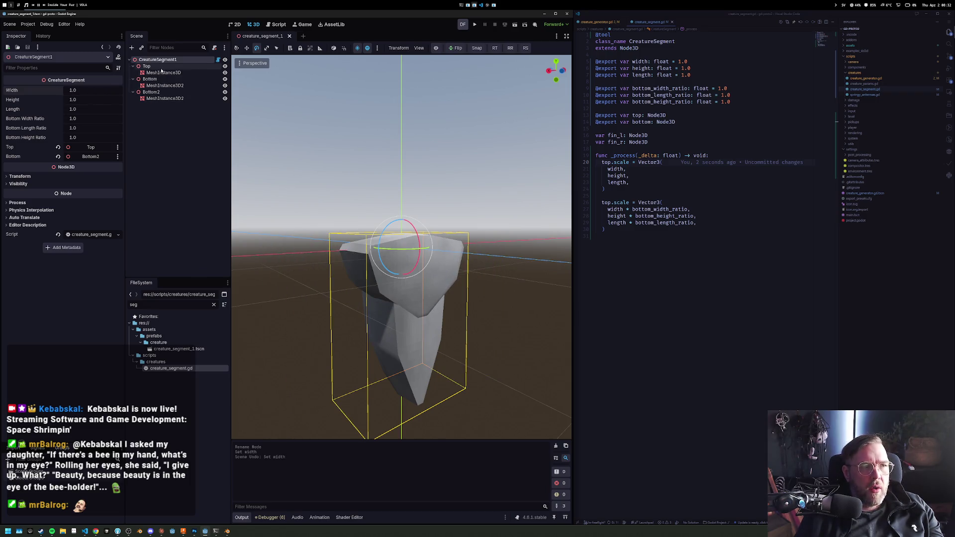
- Delete the Bottom2 part and its mesh
click(158, 99)
key(Delete)
key(Return)
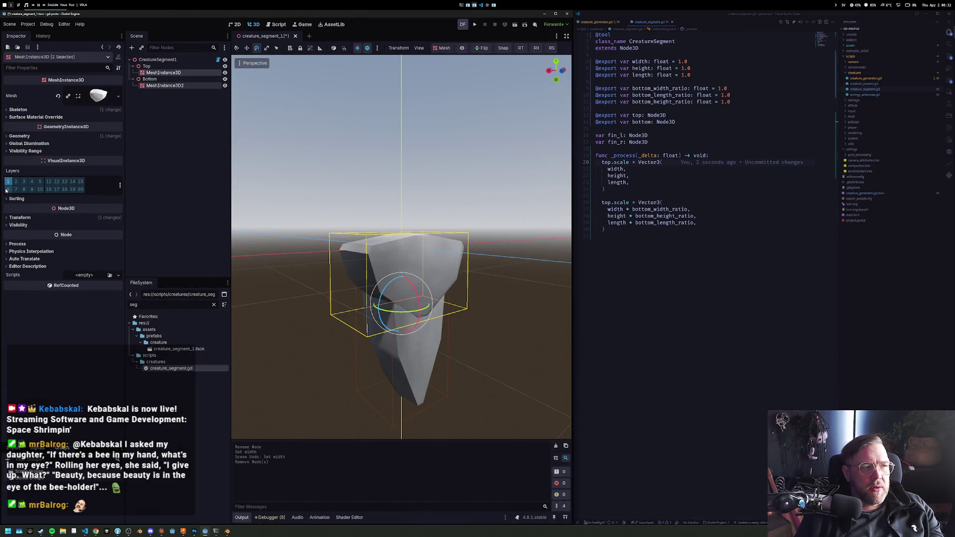
- Reset both meshes' scale to 1, 1, 1, save the scene, and select the Bottom part
click(74, 218)
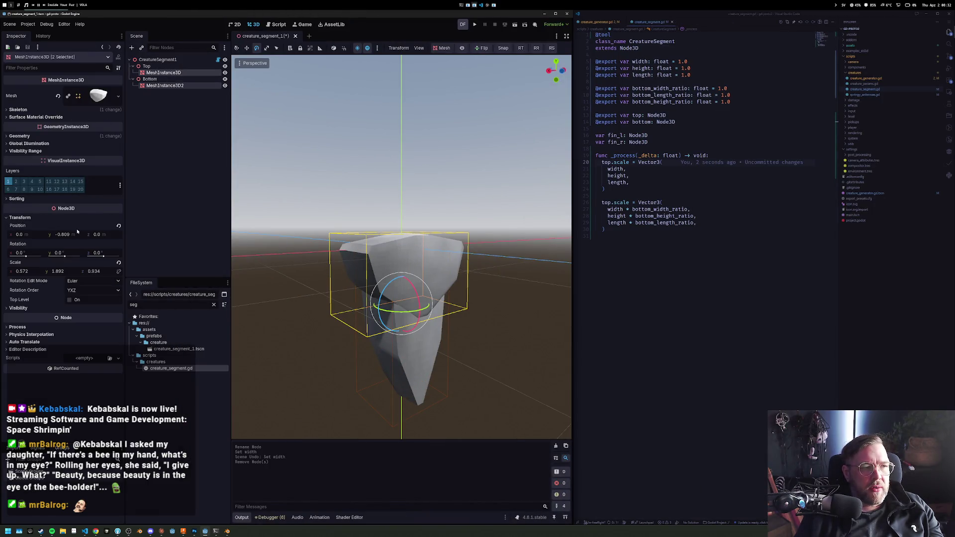
click(119, 262)
key(ctrl+s)
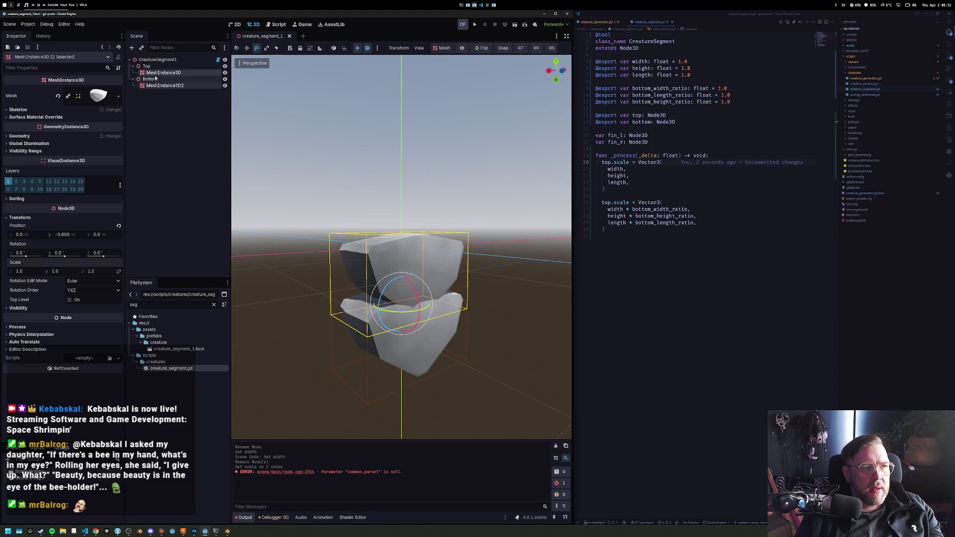
click(157, 60)
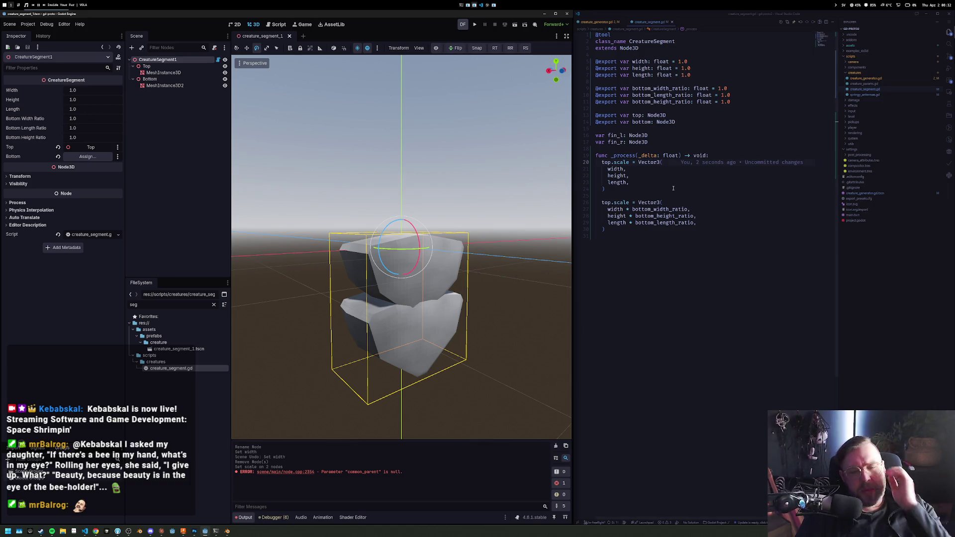
click(150, 79)
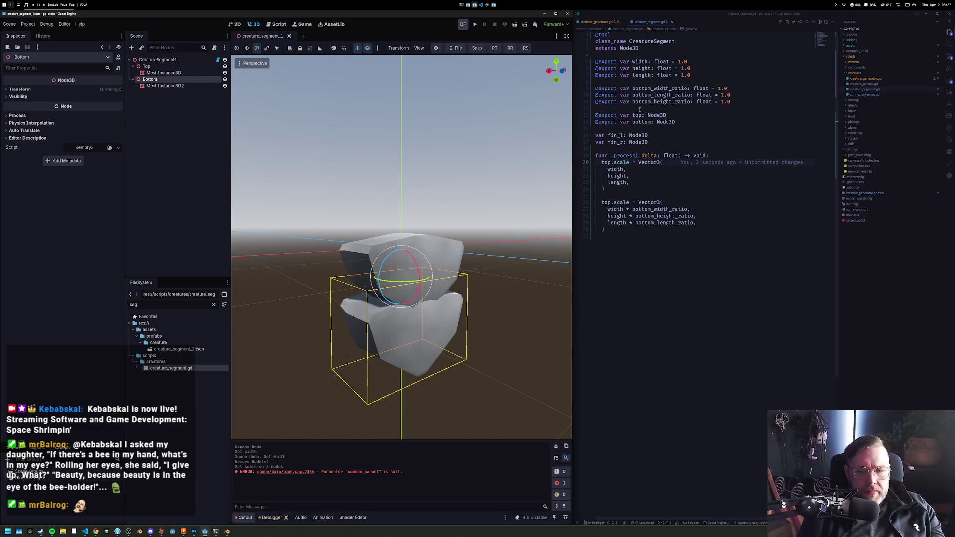
click(647, 197)
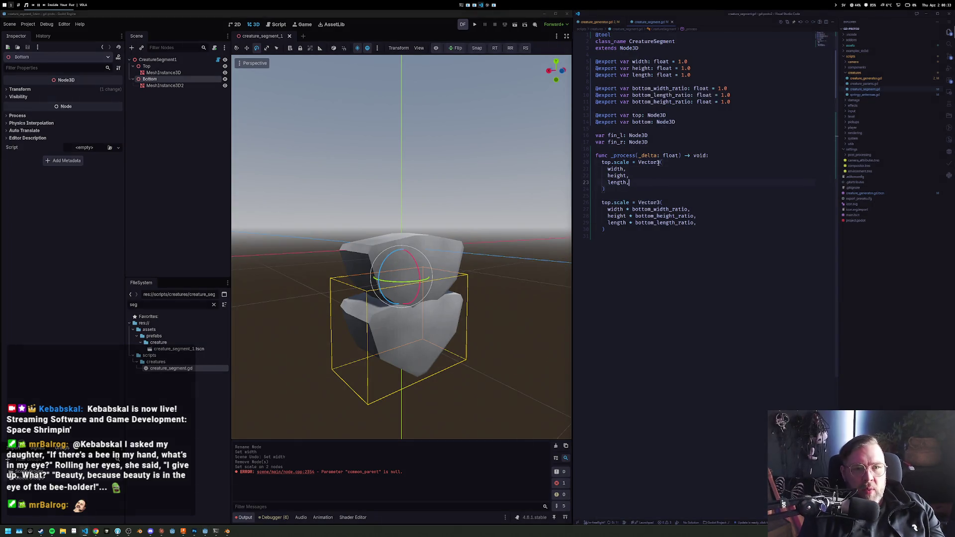
- Add a line setting top.position.y to height and save the script
key(Return)
text(top.poi)
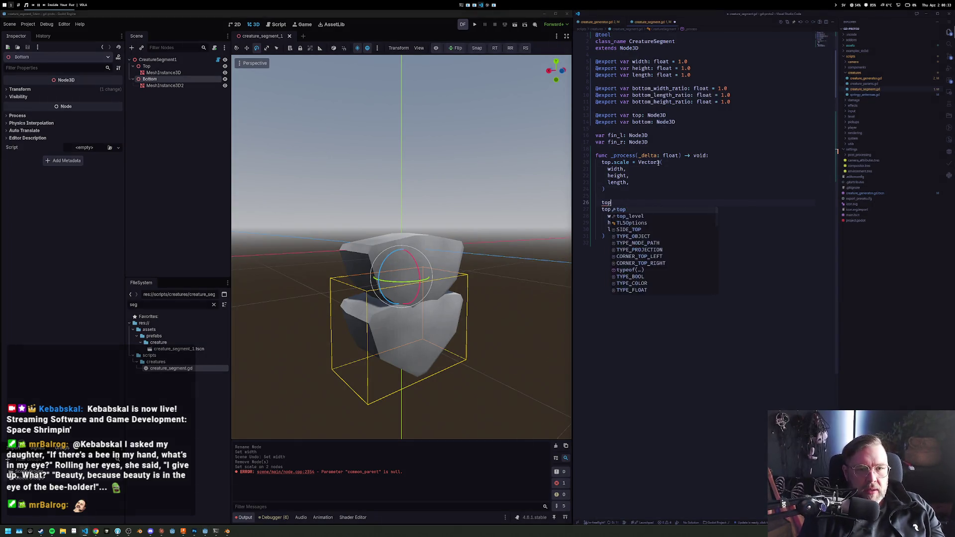
key(Tab)
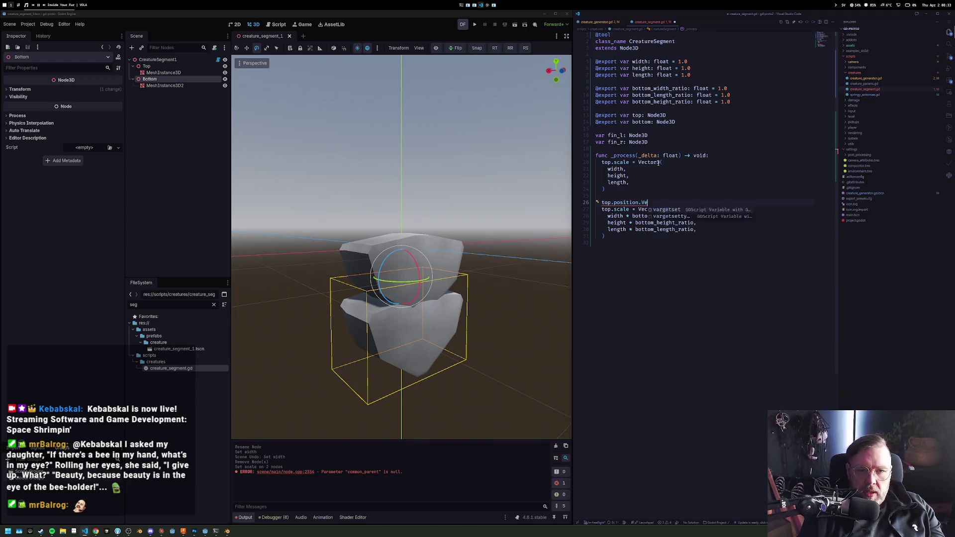
text(.Ve)
key(BackSpace)
key(BackSpace)
text(y =)
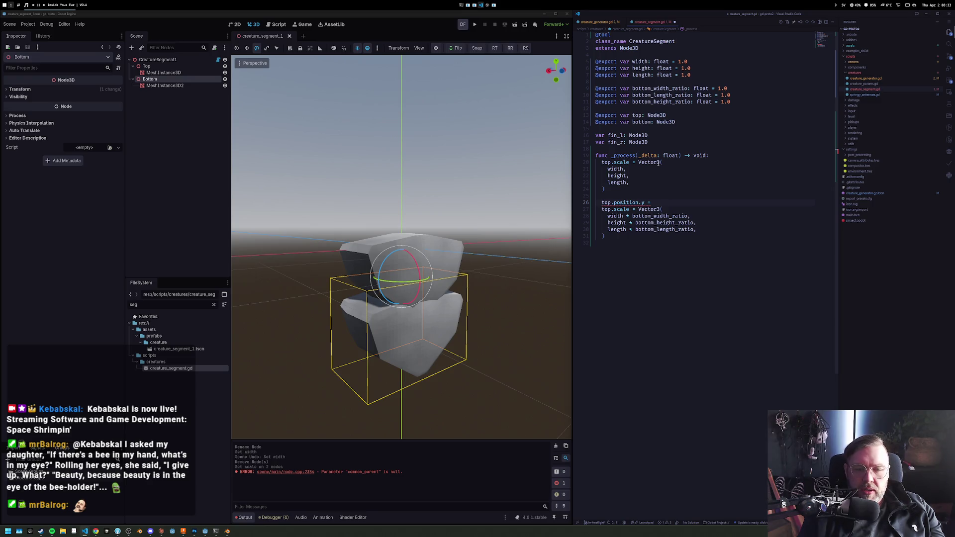
key(Down)
key(Down)
key(Down)
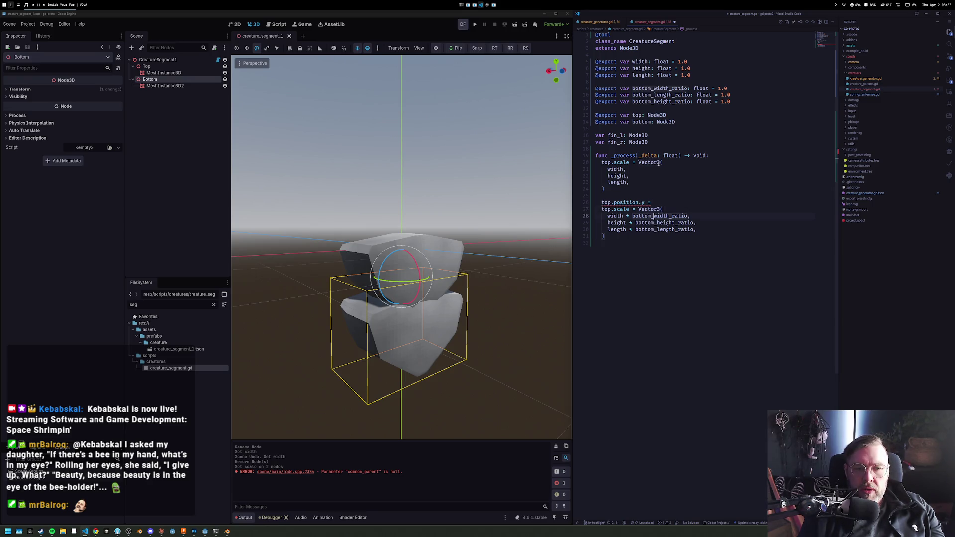
key(Up)
key(Up)
key(Up)
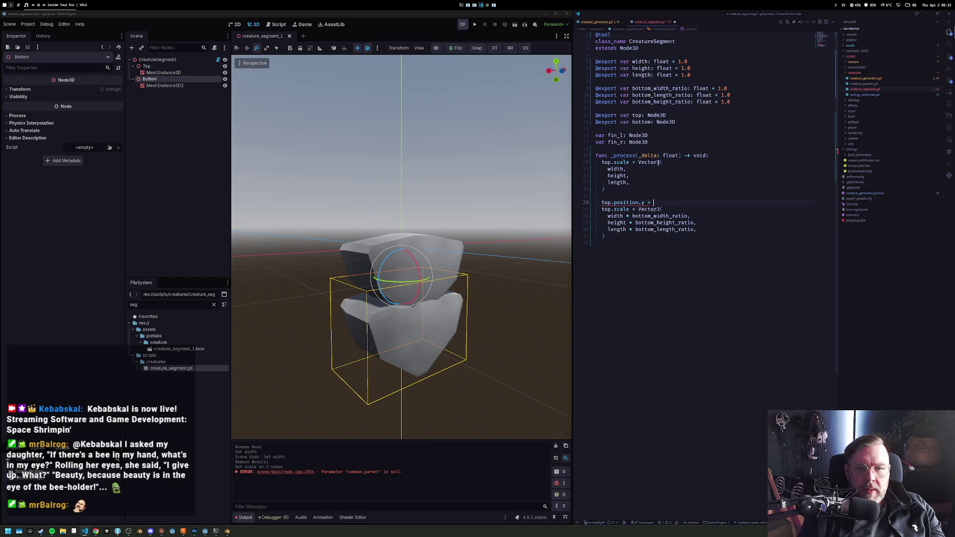
text(height)
key(ctrl+s)
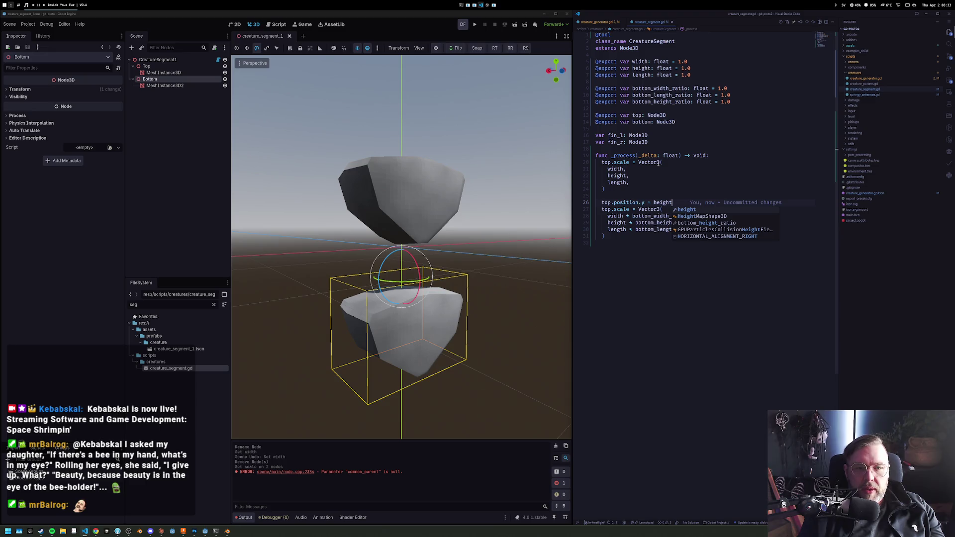
- Change the second scale line and the position line to target bottom instead of top
key(Home)
key(ctrl+Right)
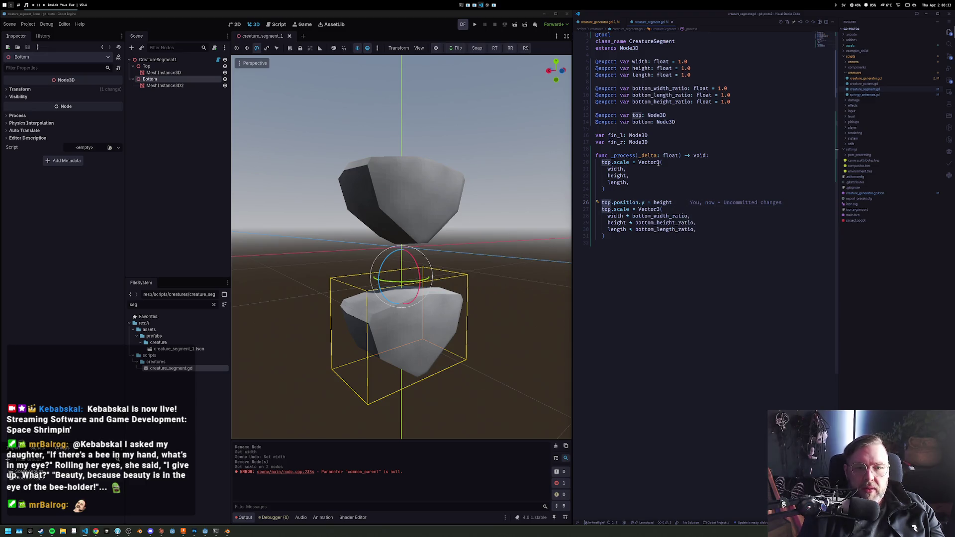
key(Down)
key(ctrl+BackSpace)
text(bottom)
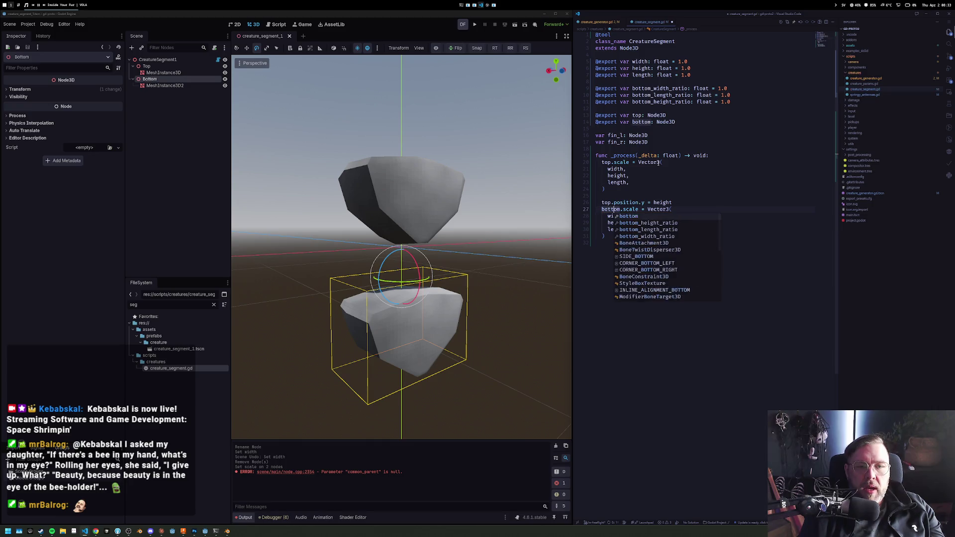
key(Tab)
key(Up)
key(ctrl+BackSpace)
text(bo)
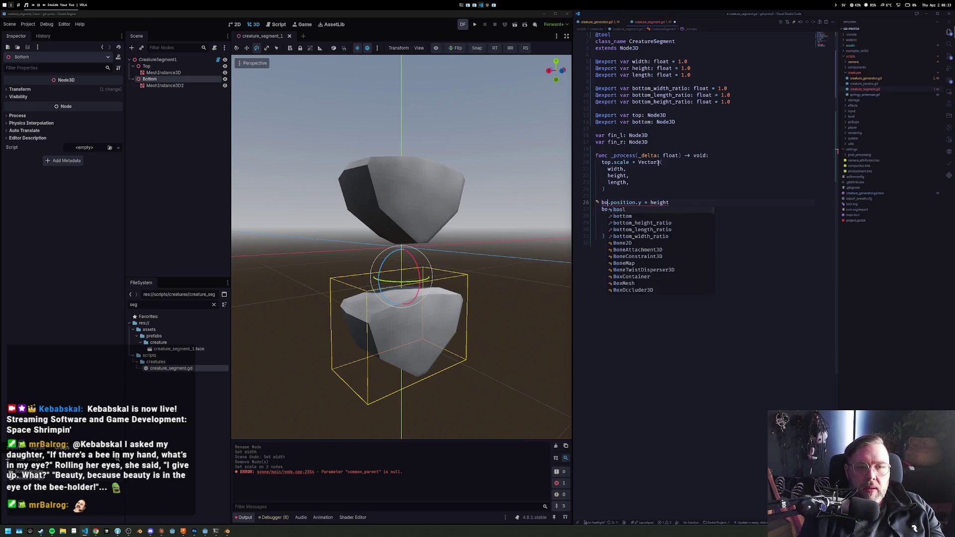
key(Tab)
key(Up)
key(Up)
key(Up)
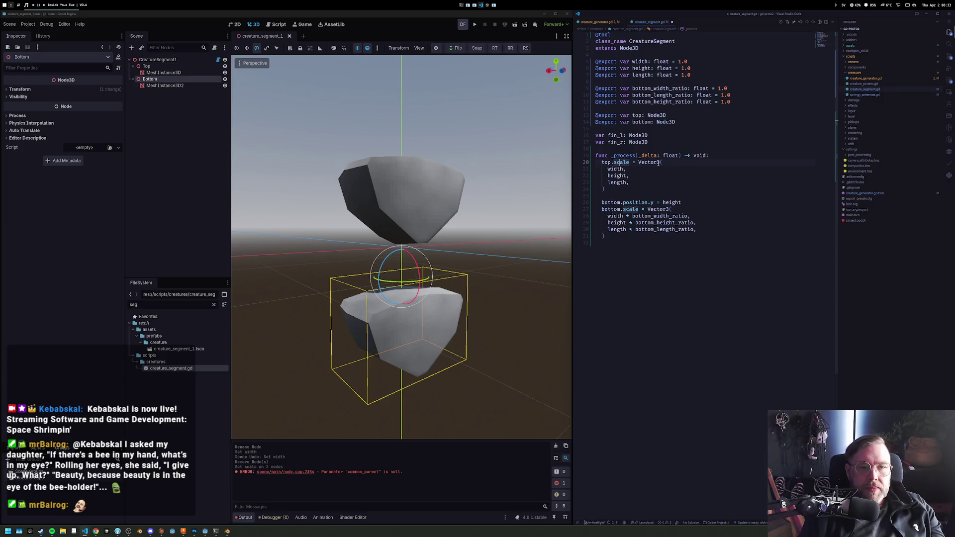
- Insert 'top.position = Vector3.ZERO' above the top.scale line and save
key(ctrl+shift+Return)
text(top.po)
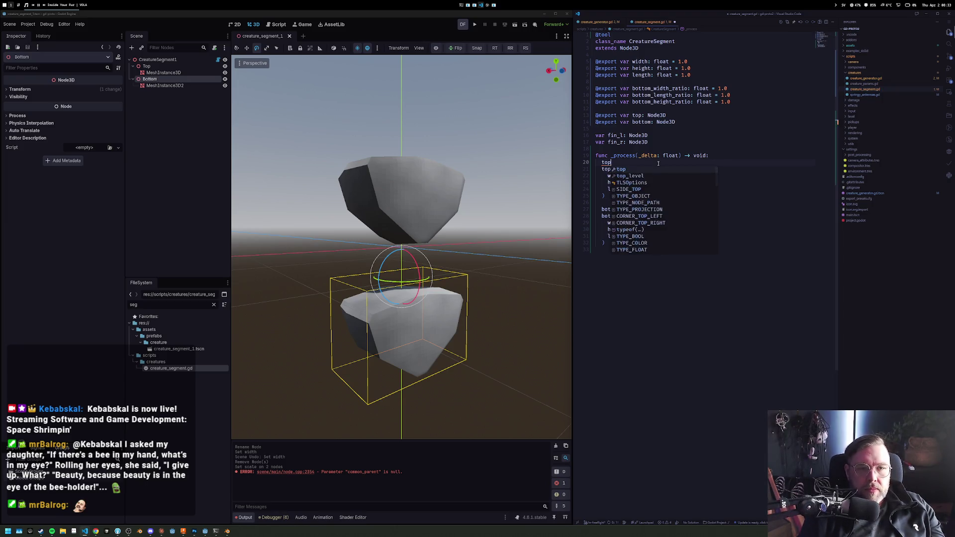
key(Tab)
text(= bv)
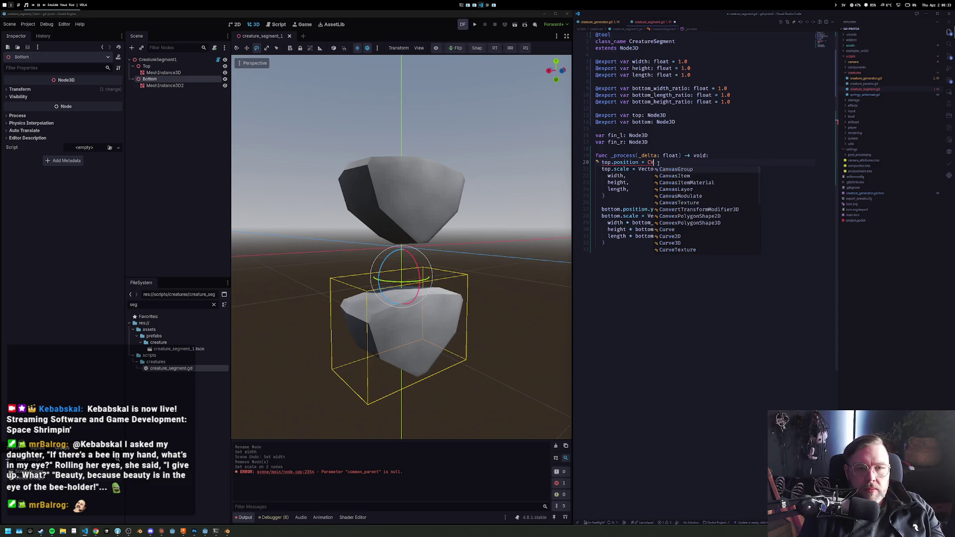
key(BackSpace)
key(BackSpace)
text(vec)
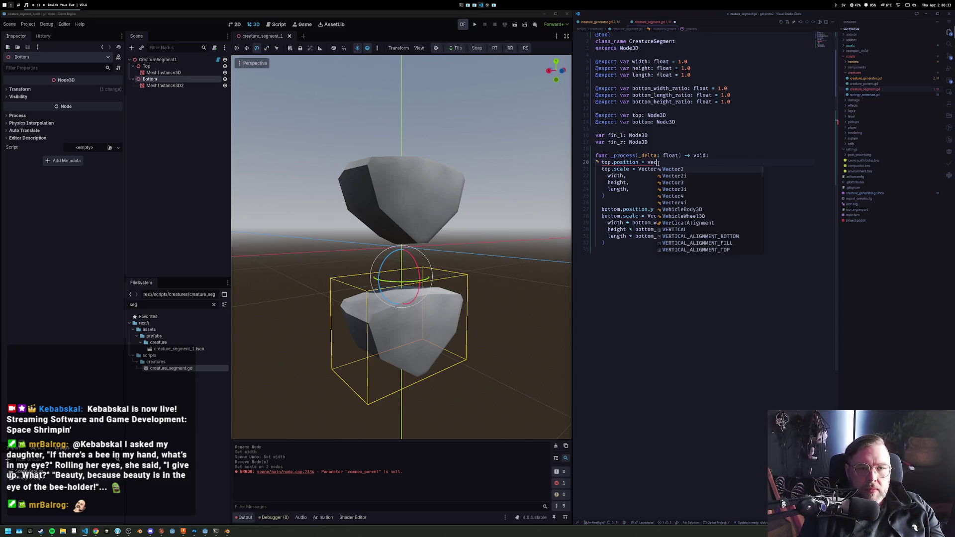
text(3.)
key(Tab)
text(.ZERO)
key(ctrl+s)
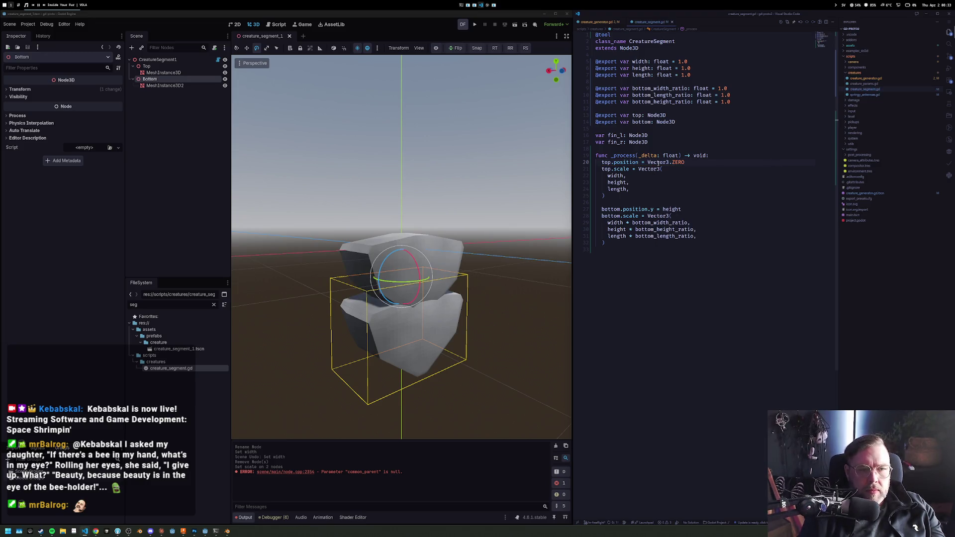
- Append ' / 2' to the bottom.position.y = height line
key(Down)
key(Down)
key(Down)
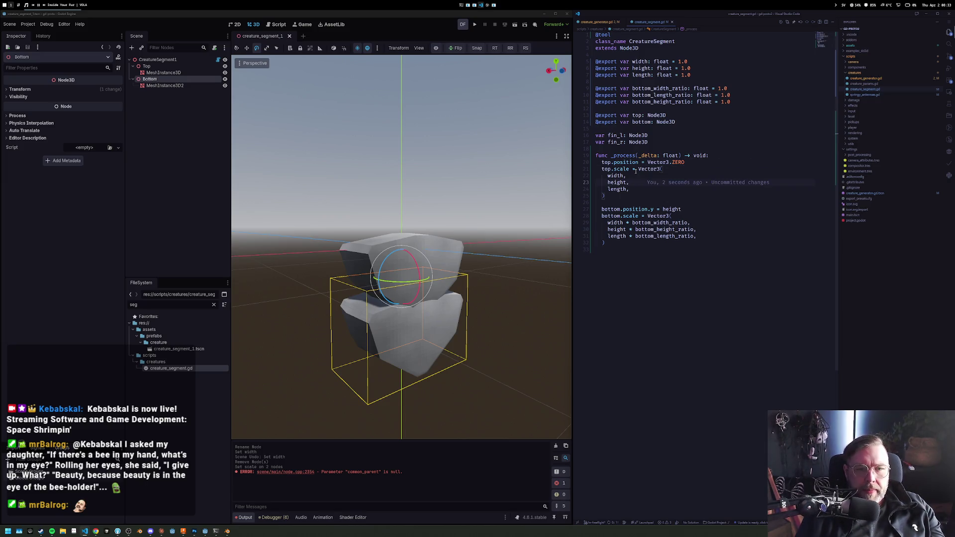
mouse_move(621, 173)
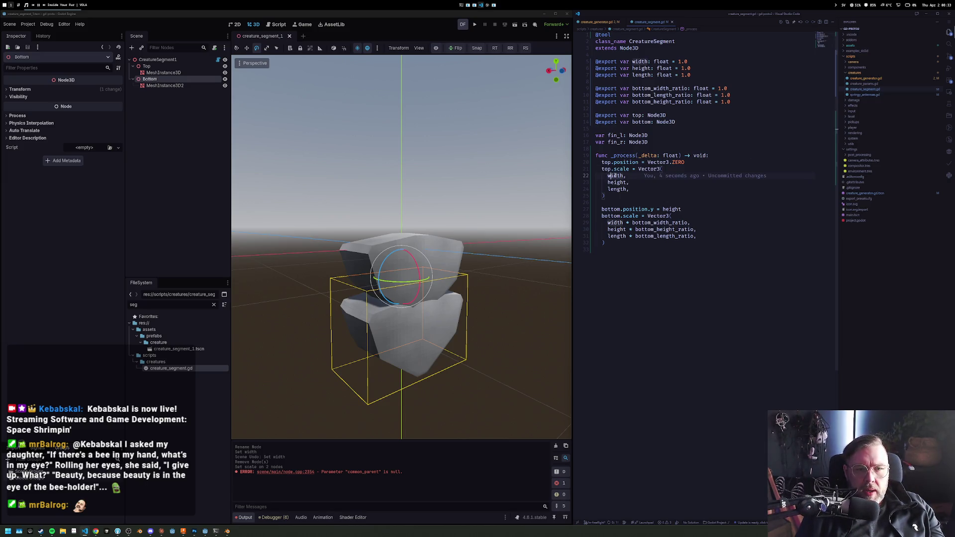
click(614, 169)
click(689, 211)
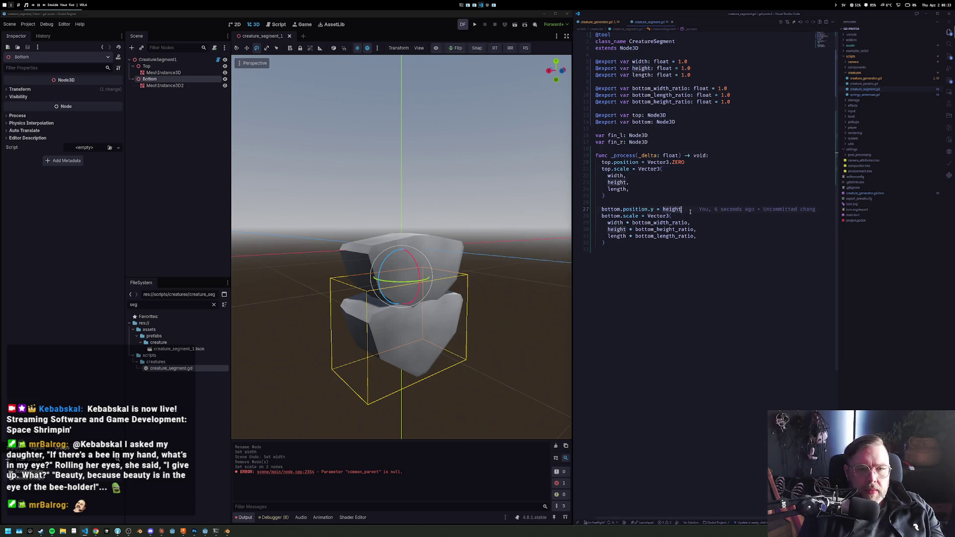
text(/ 2)
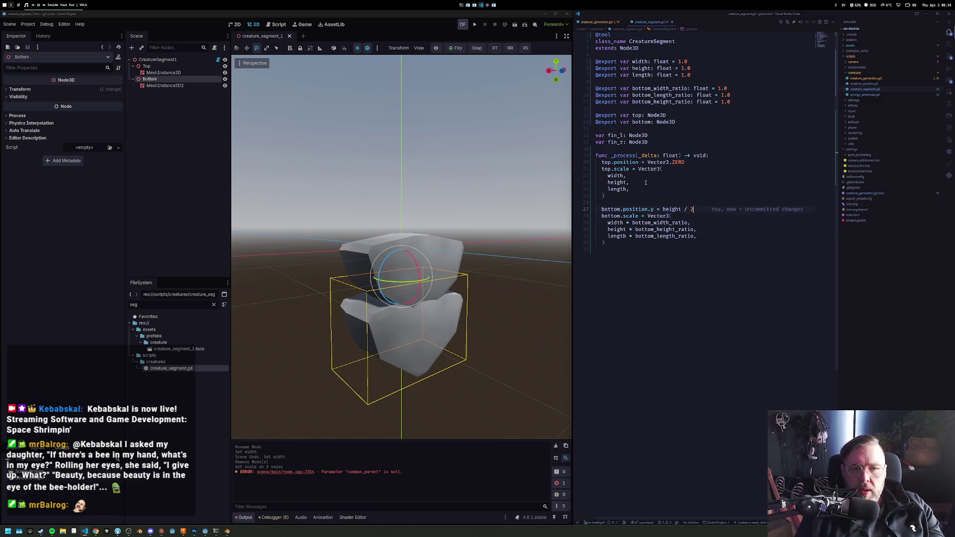
click(157, 59)
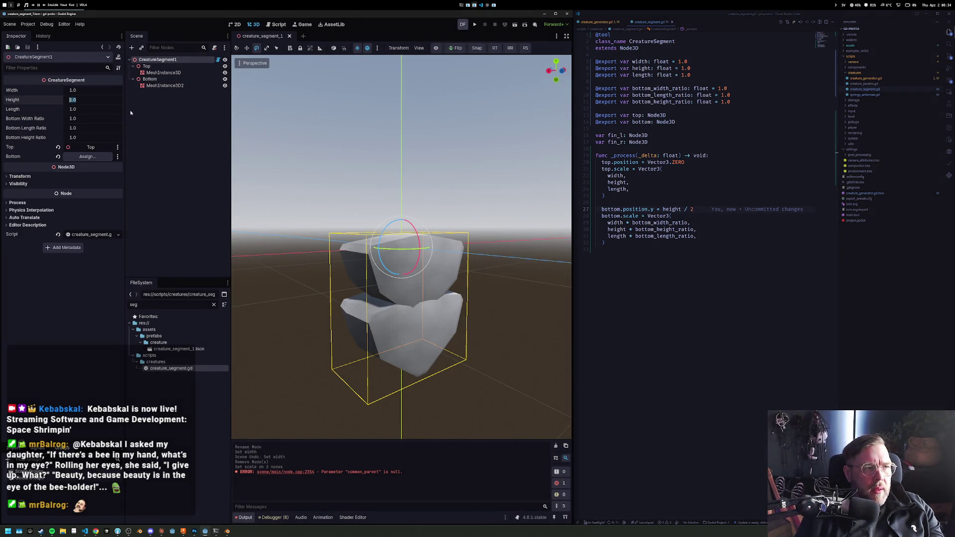
- Assign the Bottom node to the segment's Bottom slot, testing and undoing a Height change
drag(150, 79, 95, 159)
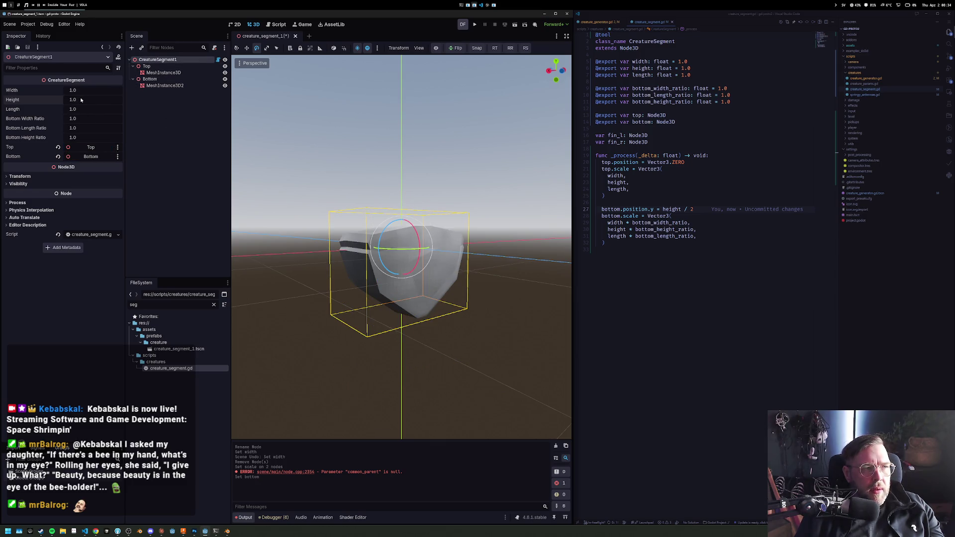
mouse_move(80, 101)
mouse_down()
mouse_move(104, 101)
mouse_move(90, 102)
mouse_up()
key(ctrl+z)
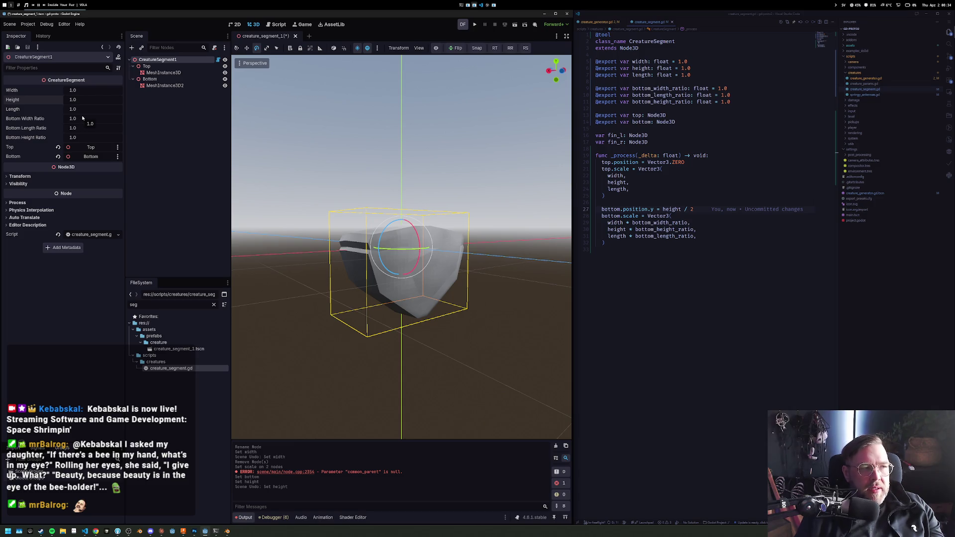
- Set Bottom Width Ratio 0.73, Bottom Height Ratio 1.405 and Width 1.385
mouse_move(81, 118)
mouse_down()
mouse_move(60, 118)
mouse_move(102, 119)
mouse_move(89, 137)
mouse_move(99, 137)
mouse_up()
key(ctrl+z)
key(ctrl+z)
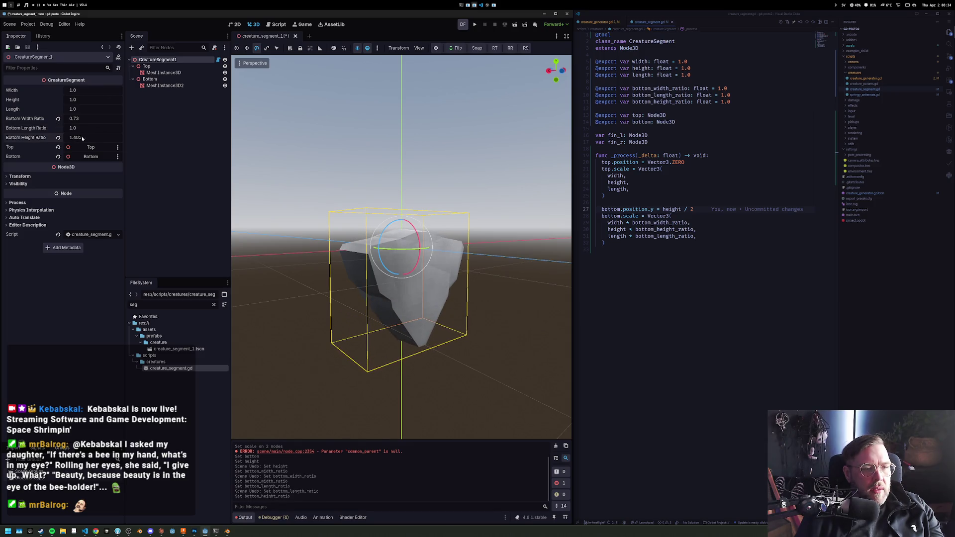
mouse_move(462, 187)
mouse_down()
mouse_move(478, 187)
mouse_move(470, 183)
mouse_move(495, 169)
mouse_up()
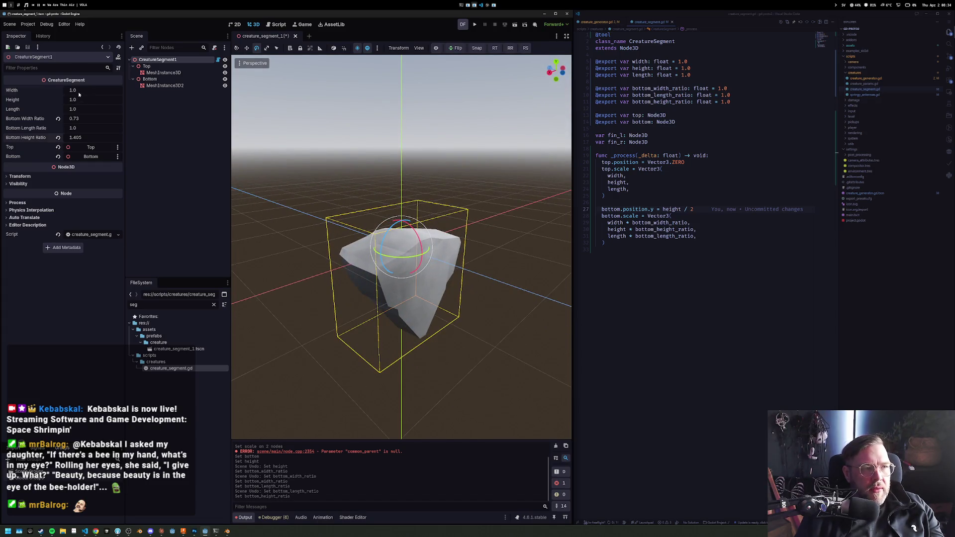
mouse_move(79, 90)
mouse_down()
mouse_move(105, 90)
mouse_move(81, 93)
mouse_up()
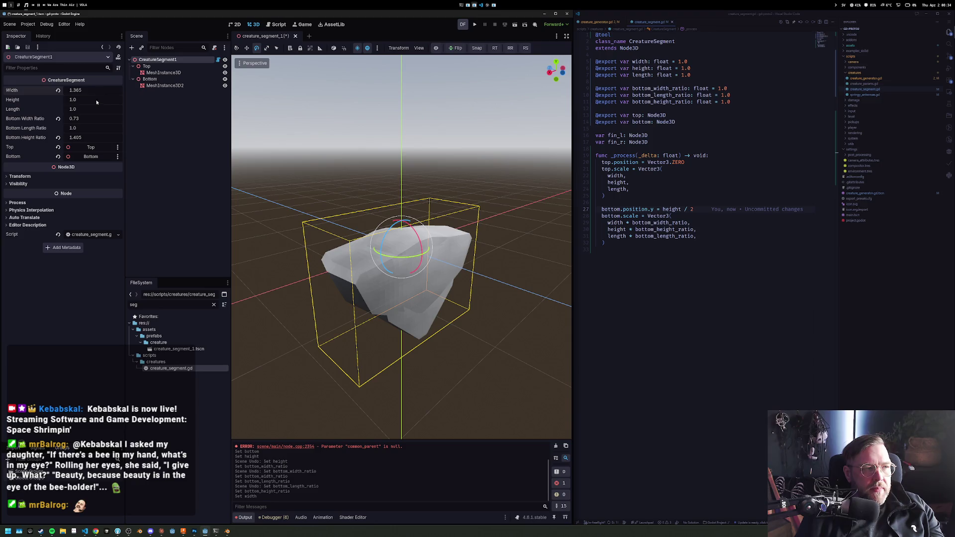
mouse_move(85, 128)
mouse_down()
mouse_move(99, 128)
mouse_move(86, 128)
mouse_up()
key(ctrl+z)
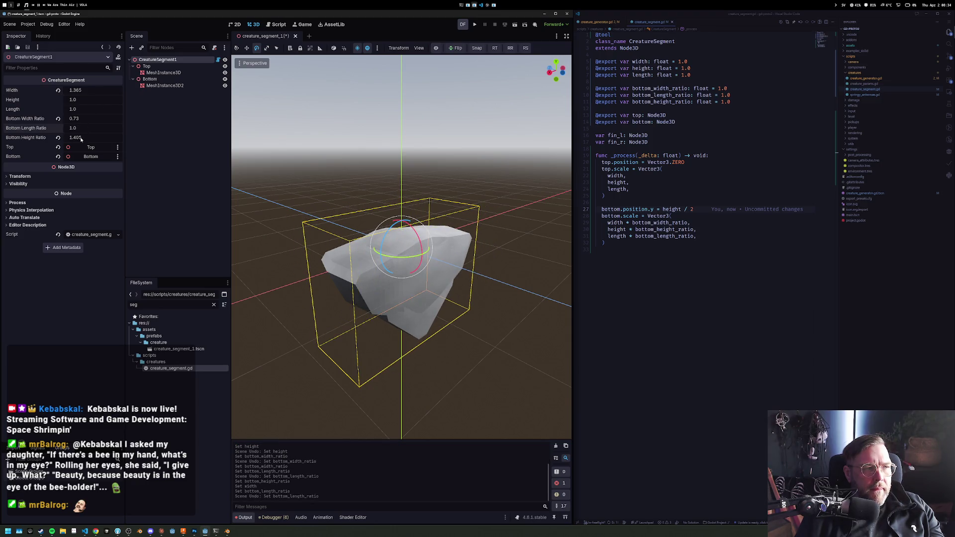
- Try bottom.position.y offsets of height, - height, - height / 2 and 0, saving each
click(698, 209)
key(BackSpace)
key(BackSpace)
key(BackSpace)
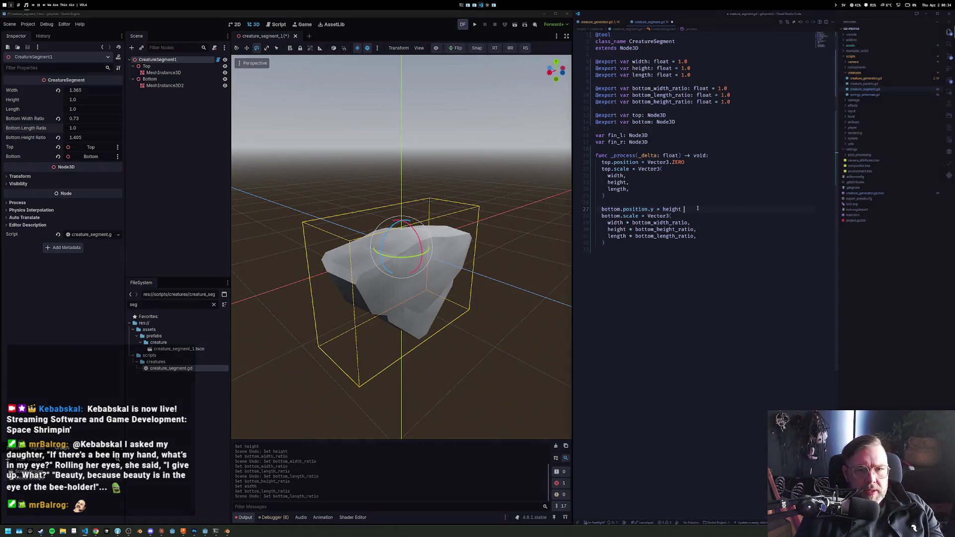
key(ctrl+s)
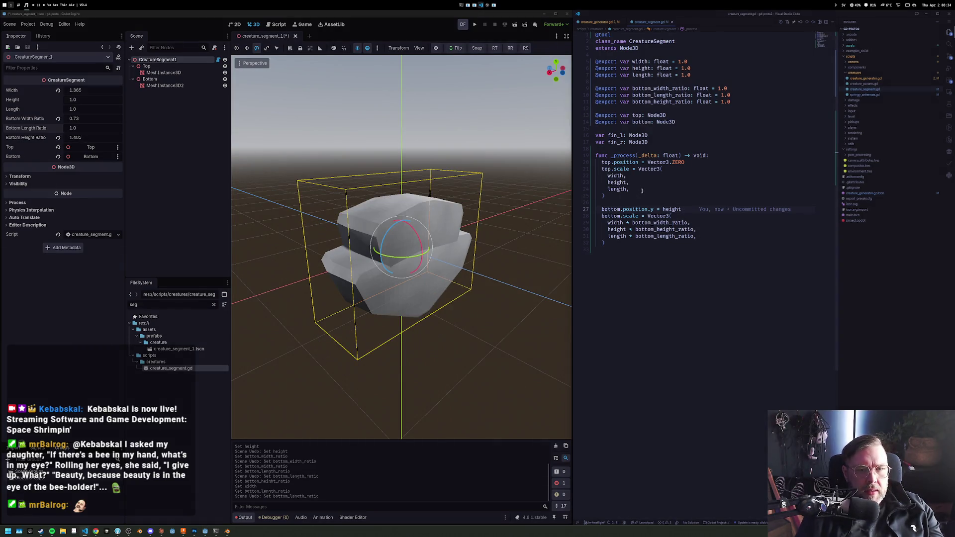
key(Right)
key(Right)
text(-)
key(ctrl+s)
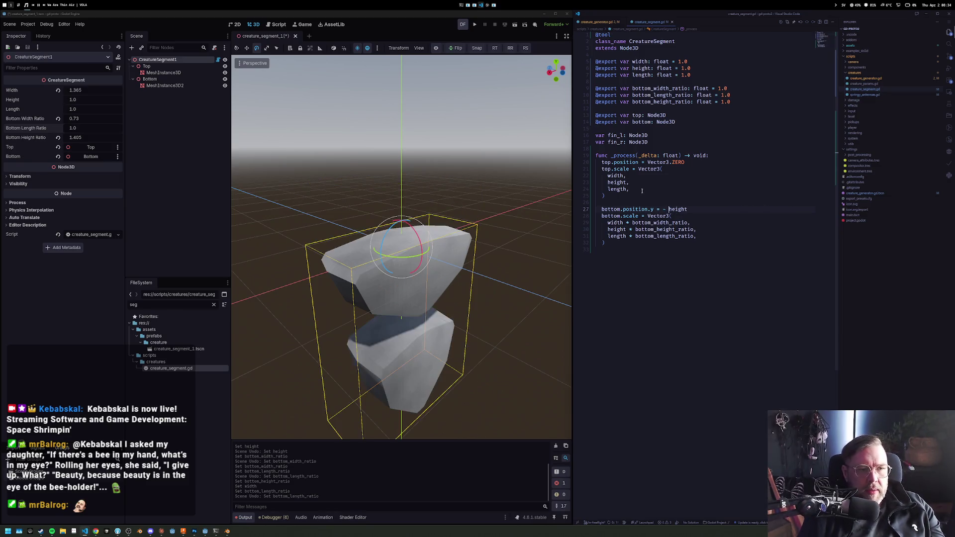
key(End)
text(/ 2)
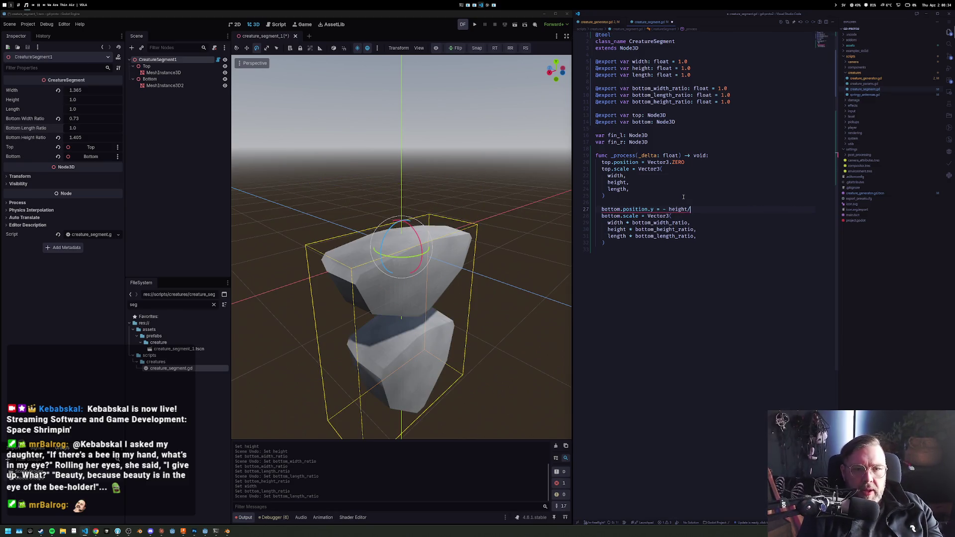
key(ctrl+s)
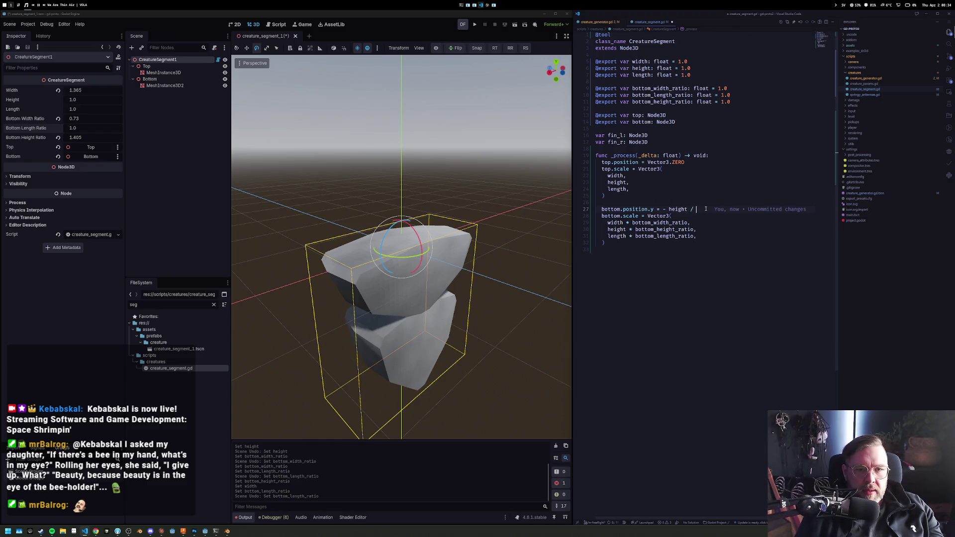
key(BackSpace)
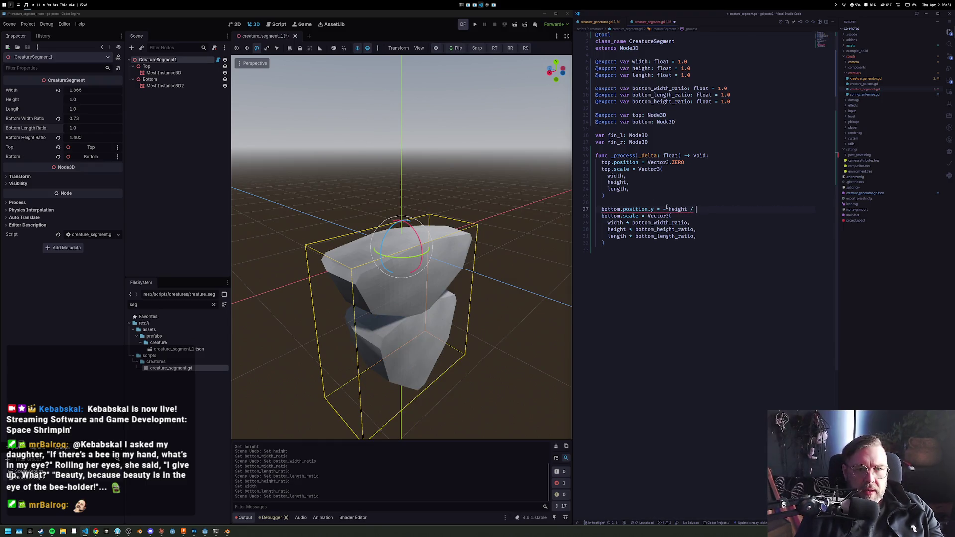
shift+click(665, 209)
text(0)
key(ctrl+s)
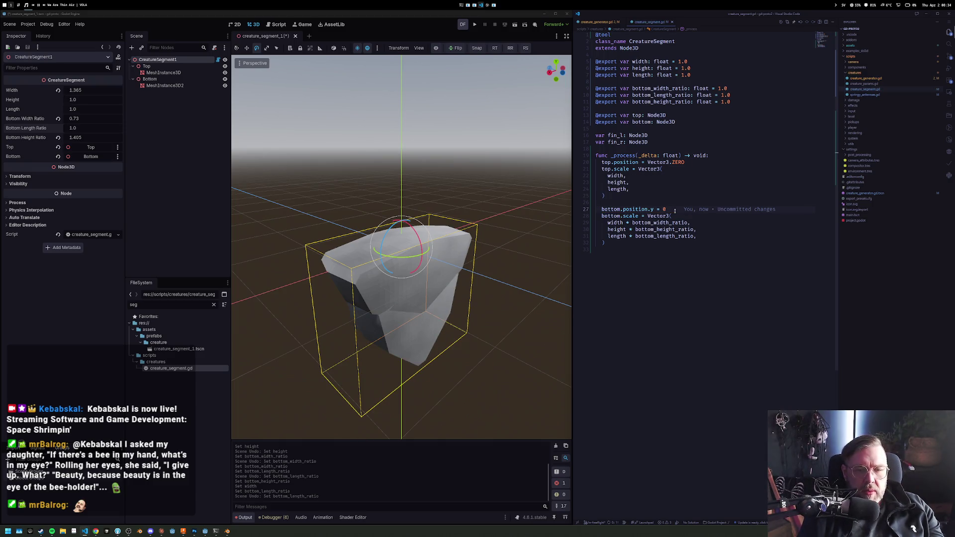
- Set bottom.position.y to - height * 0.1 and save
key(BackSpace)
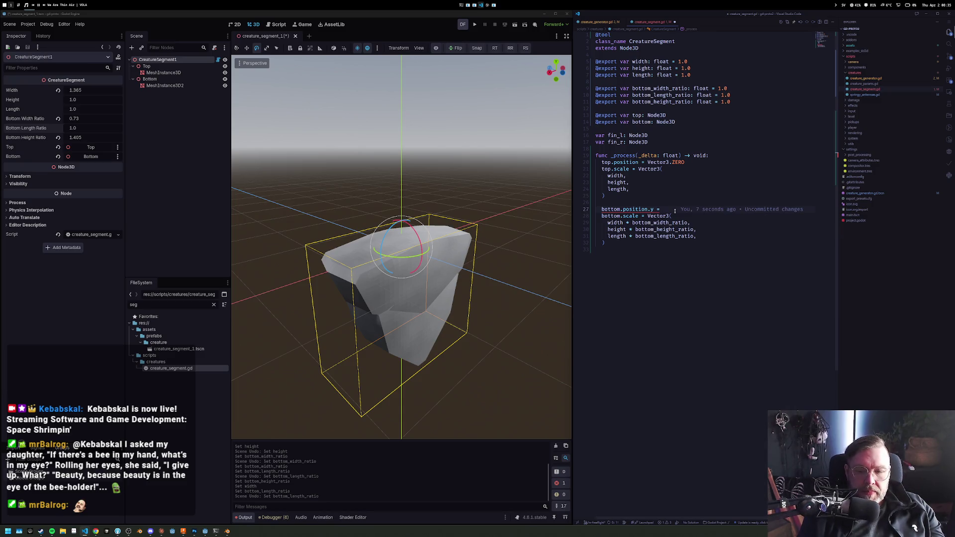
text(height)
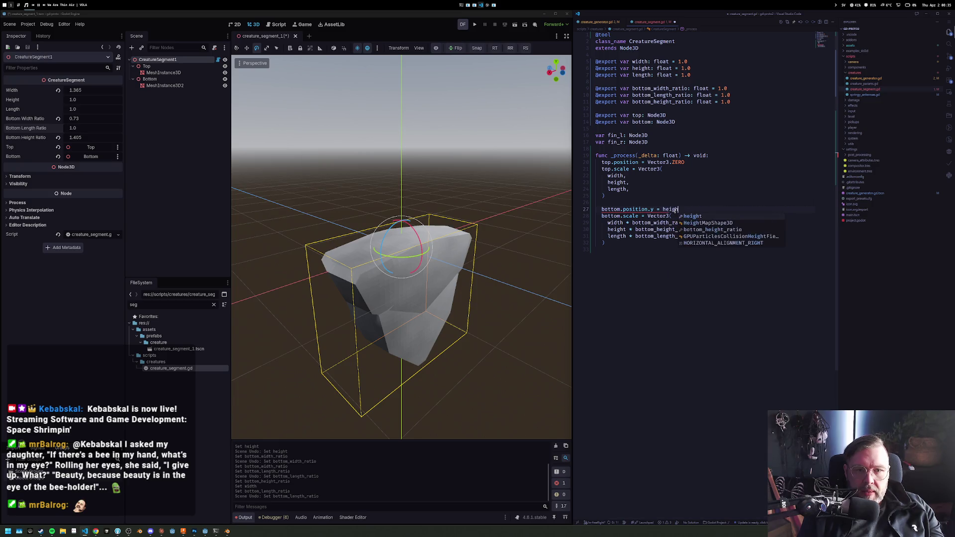
key(ctrl+Left)
text(-)
key(End)
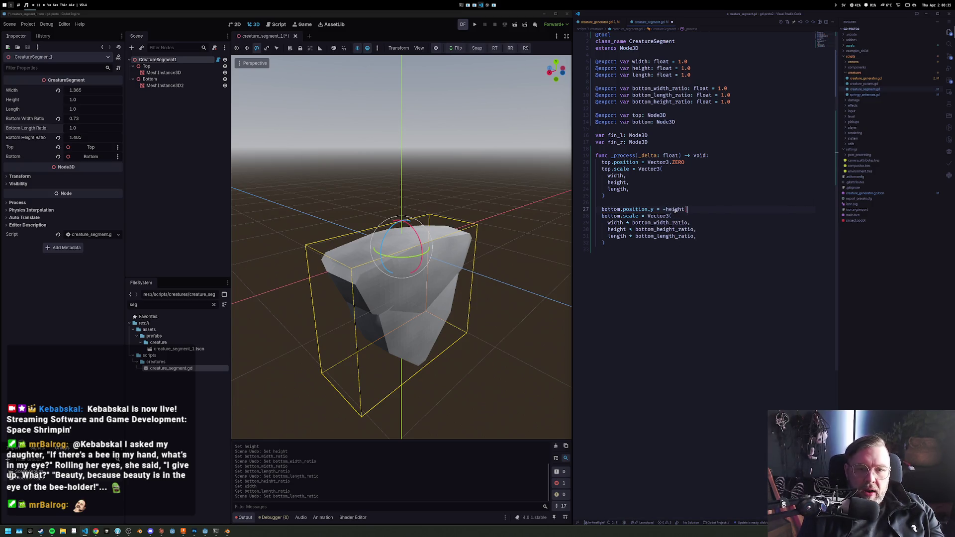
text(* 0.1)
key(ctrl+s)
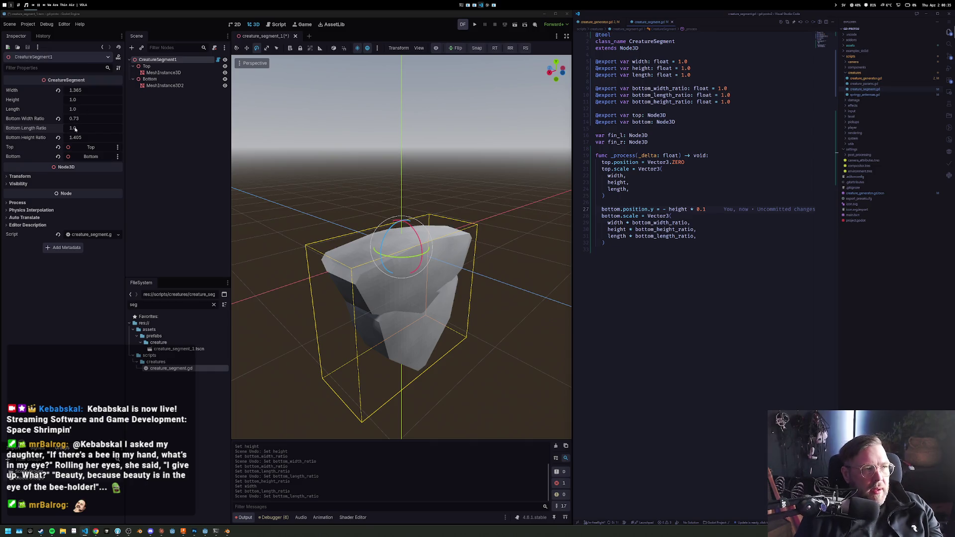
- Stretch Bottom Height Ratio to 5.15 and change the script's bottom offset to 0
drag(72, 141, 99, 141)
drag(73, 137, 445, 133)
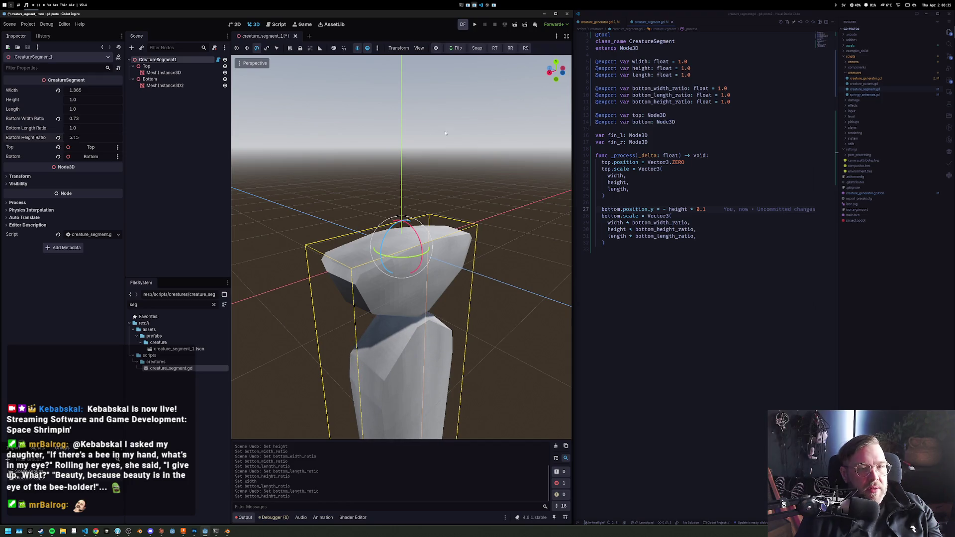
click(668, 210)
key(BackSpace)
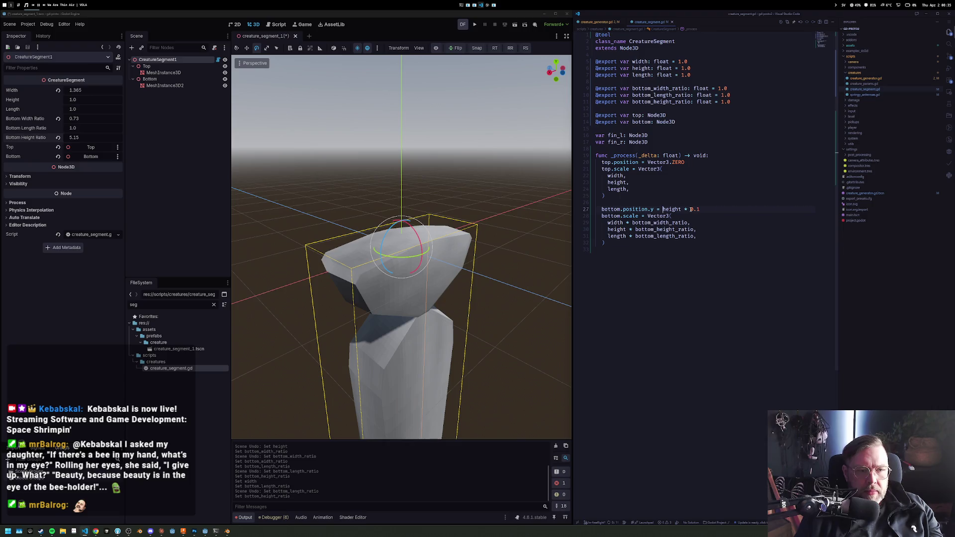
key(shift+End)
text(0)
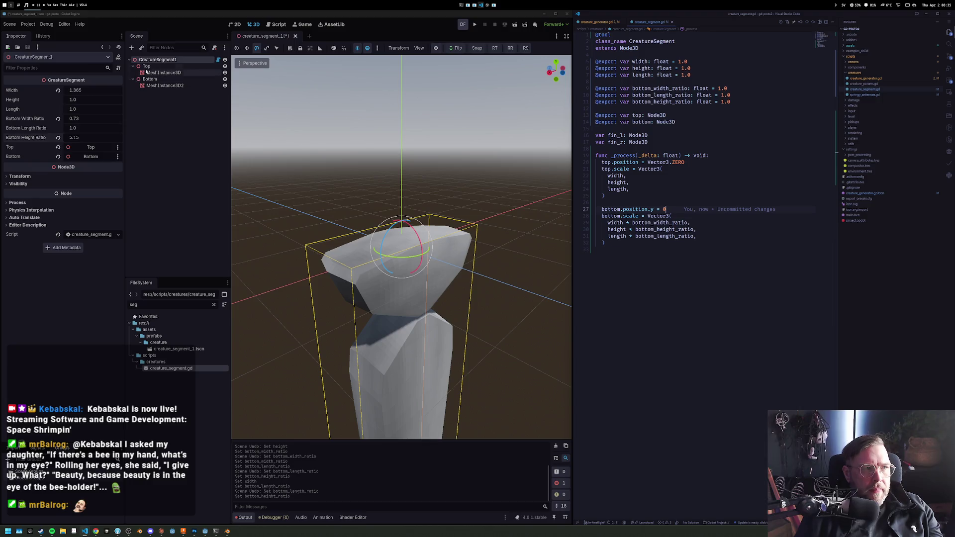
- Revert the bottom ratios to defaults and set Bottom Width Ratio to 0.745
click(58, 118)
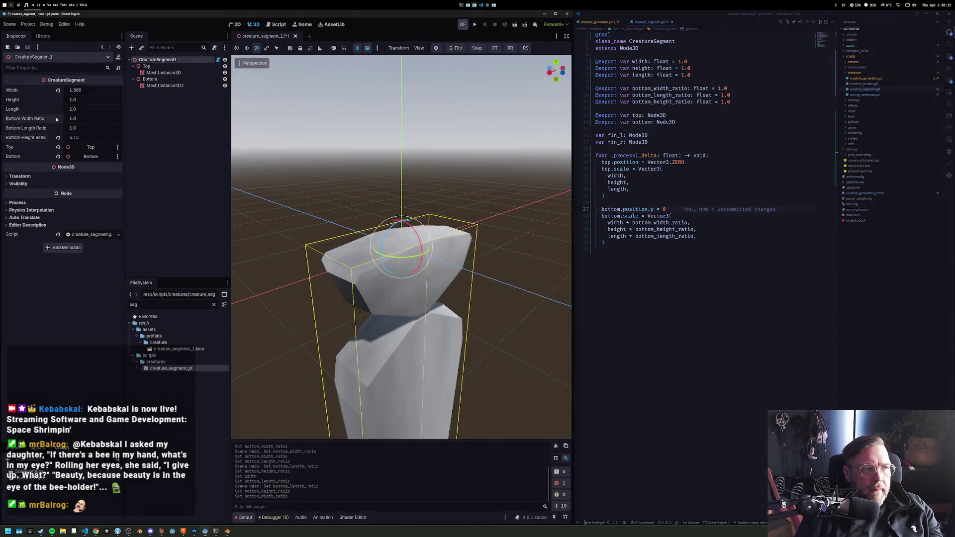
click(58, 138)
mouse_move(363, 176)
mouse_down()
mouse_move(504, 151)
mouse_move(442, 207)
mouse_up()
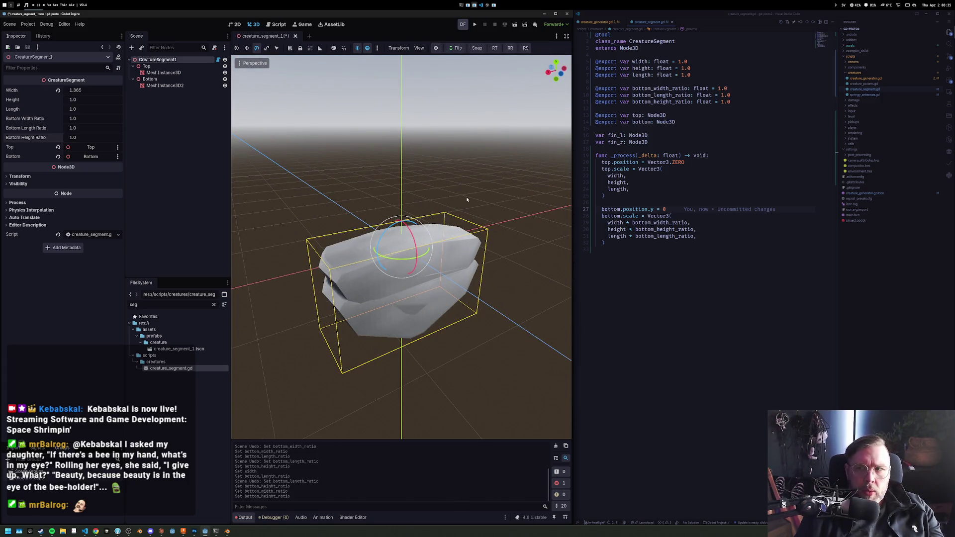
mouse_move(466, 200)
mouse_down()
mouse_move(533, 140)
mouse_move(501, 196)
mouse_move(268, 229)
mouse_move(269, 194)
mouse_move(288, 172)
mouse_up()
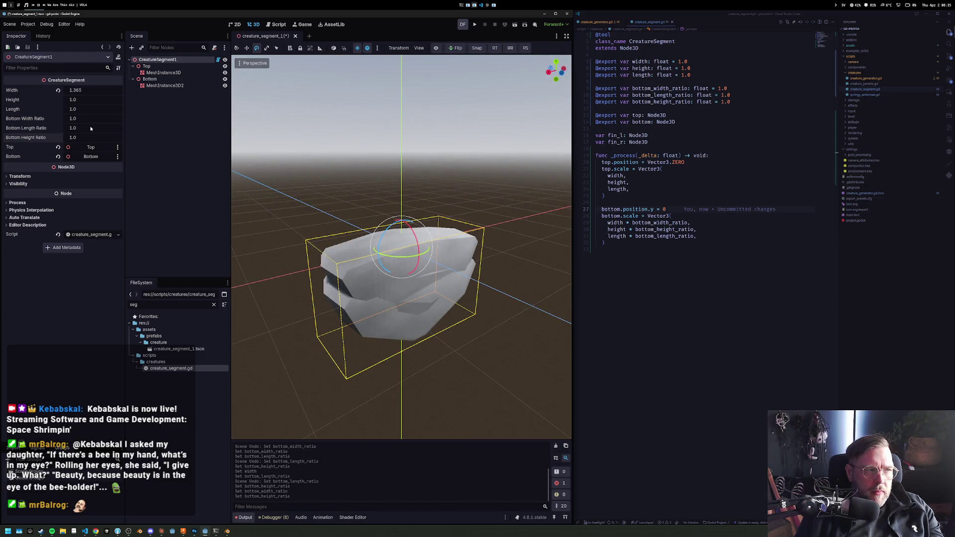
drag(87, 120, 87, 121)
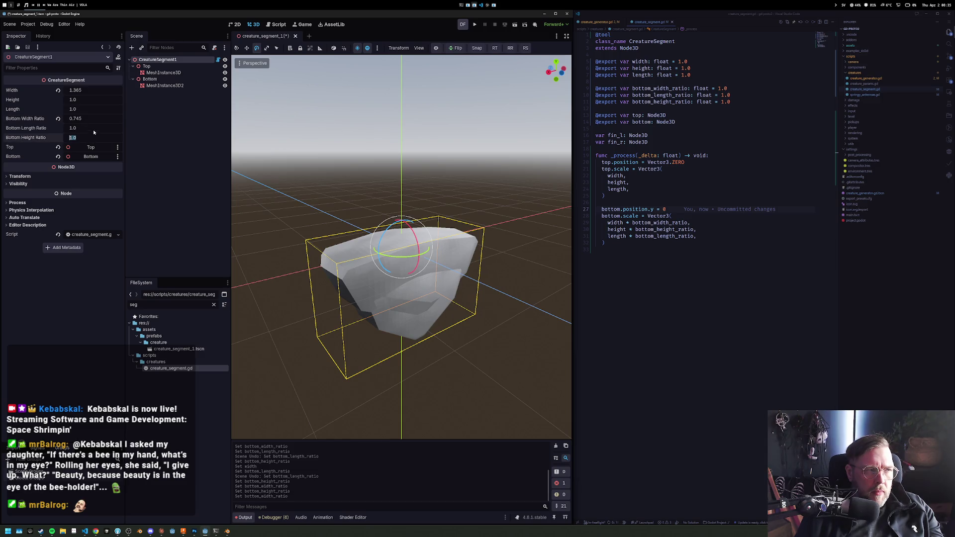
click(94, 128)
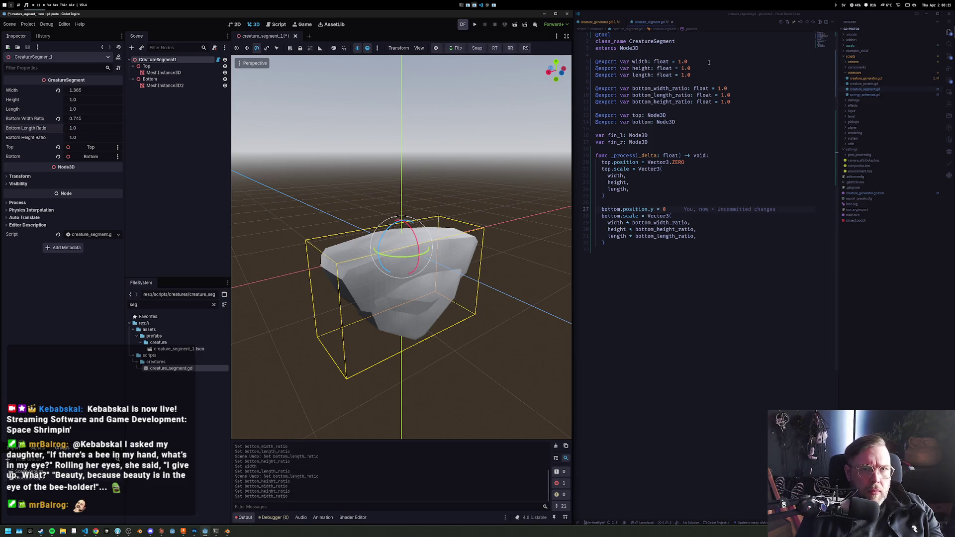
- Move the bottom_length_ratio export below bottom_height_ratio and set Bottom Length Ratio to 0.98
click(699, 68)
key(Down)
key(Down)
key(Down)
key(alt+Down)
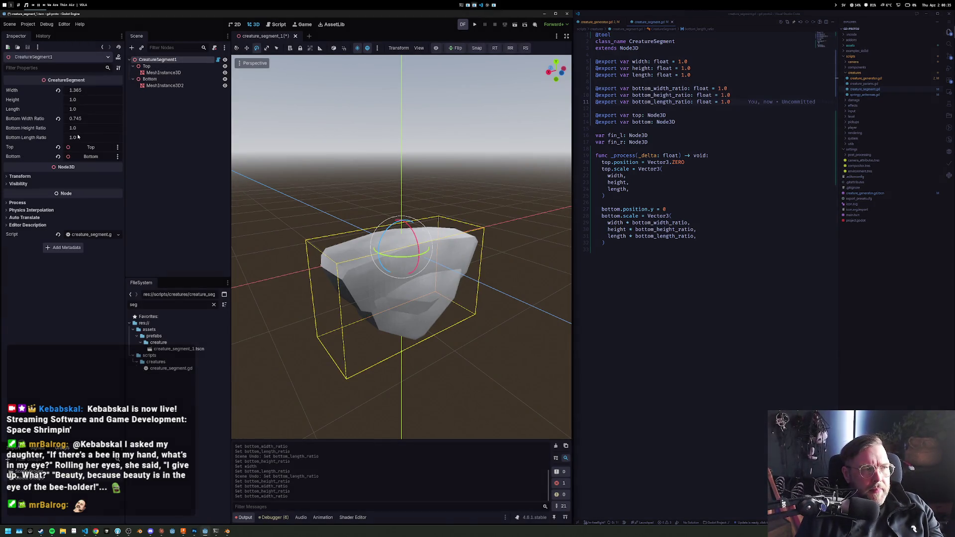
drag(78, 137, 72, 137)
mouse_move(338, 189)
mouse_down()
mouse_move(290, 188)
mouse_move(493, 171)
mouse_move(390, 162)
mouse_move(502, 194)
mouse_move(395, 230)
mouse_up()
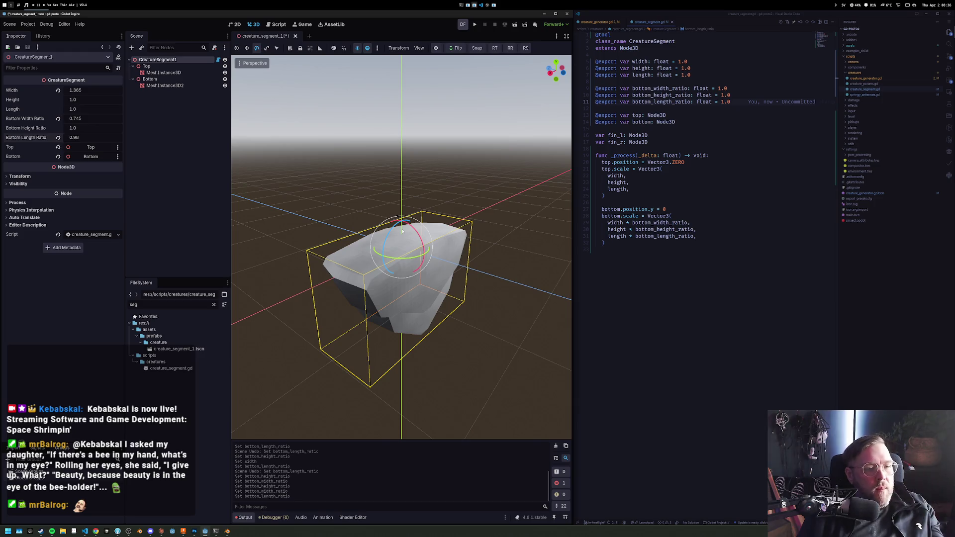
- Orbit and zoom around the reshaped segment to inspect it from several angles
mouse_move(403, 231)
mouse_down()
mouse_move(434, 222)
mouse_move(348, 238)
mouse_up()
scroll(348, 238, down, 5)
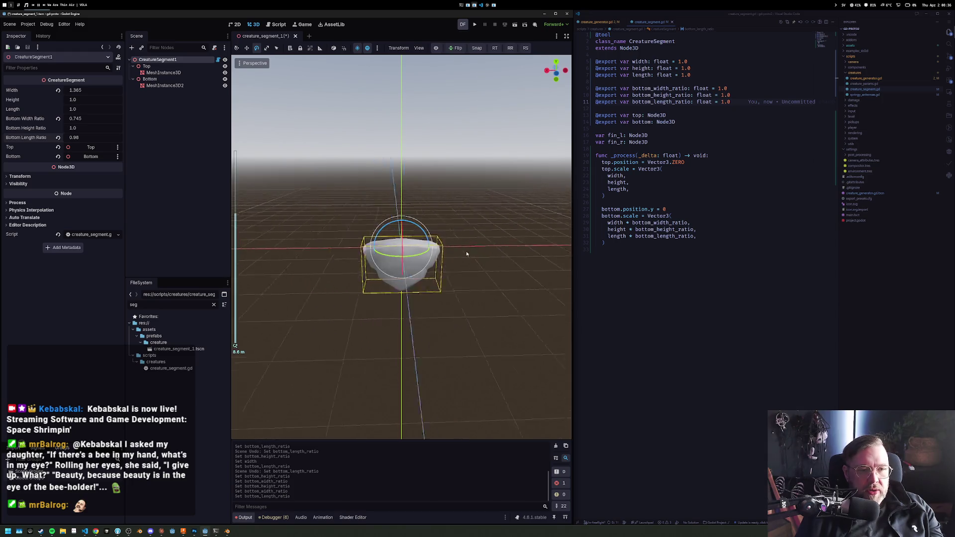
mouse_move(287, 248)
mouse_down()
mouse_move(348, 268)
mouse_move(444, 378)
mouse_move(348, 206)
mouse_move(389, 275)
mouse_move(314, 299)
mouse_move(555, 311)
mouse_move(358, 315)
mouse_up()
scroll(522, 305, up, 5)
mouse_move(522, 304)
mouse_down()
mouse_move(270, 244)
mouse_move(348, 258)
mouse_move(243, 275)
mouse_move(484, 272)
mouse_move(302, 288)
mouse_move(373, 303)
mouse_up()
scroll(431, 321, down, 3)
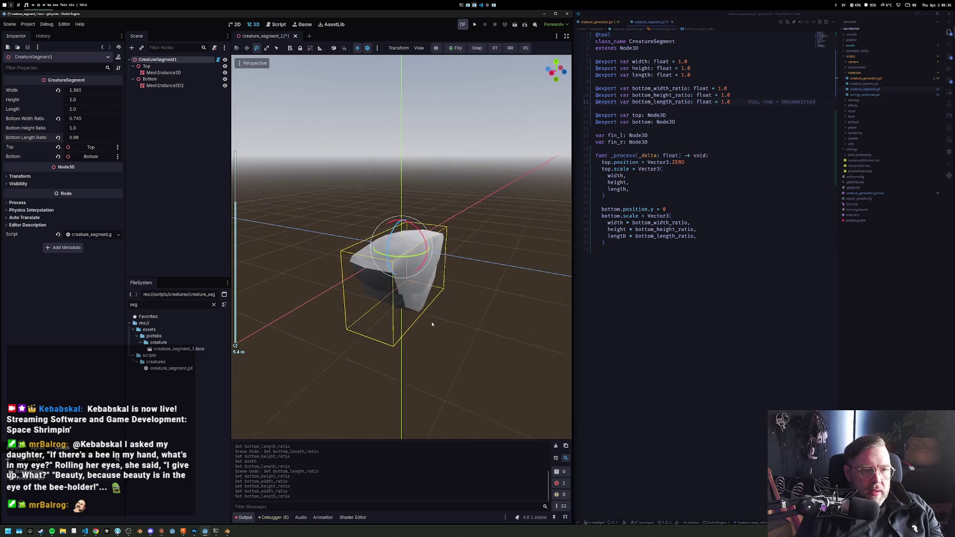
drag(431, 321, 236, 259)
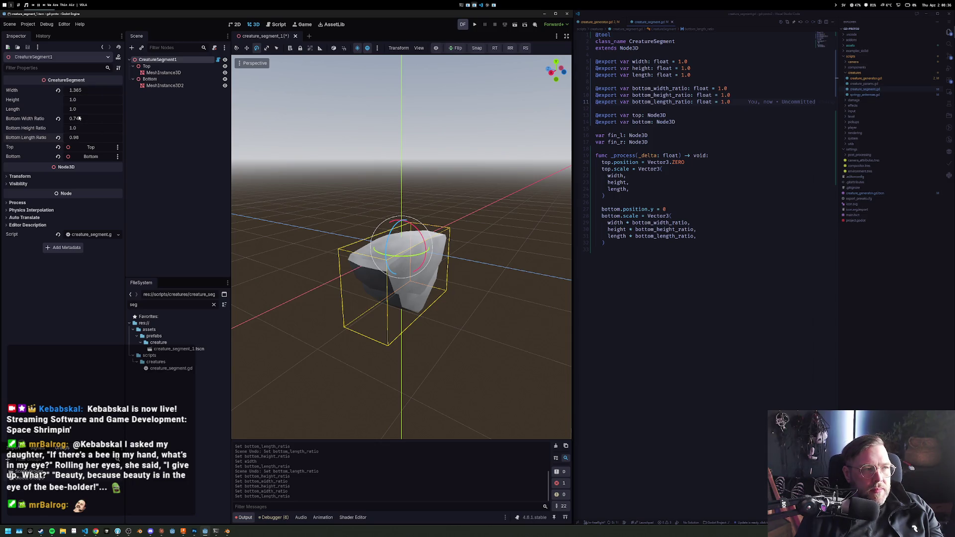
click(651, 88)
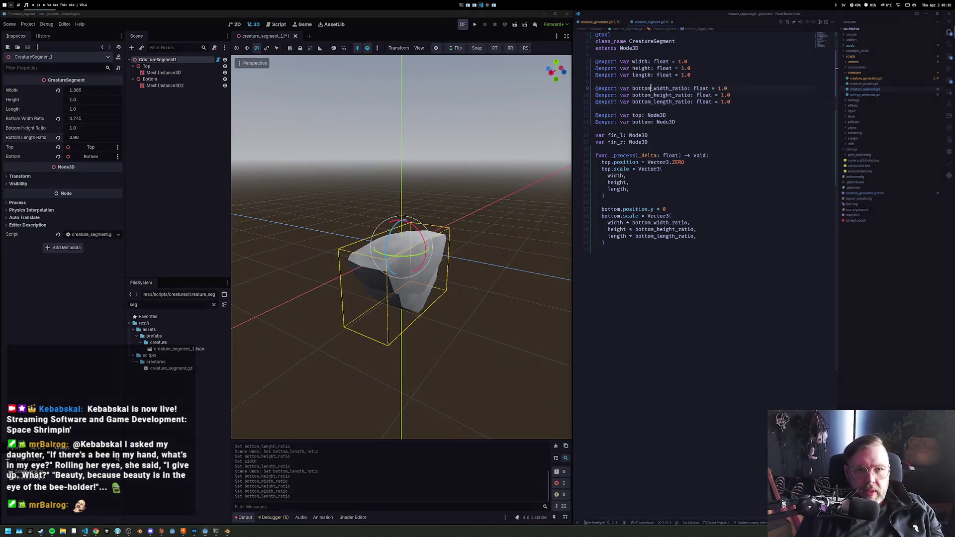
- Rename bottom_width_ratio, bottom_height_ratio and bottom_length_ratio to bottom_width, bottom_height and bottom_length
key(F2)
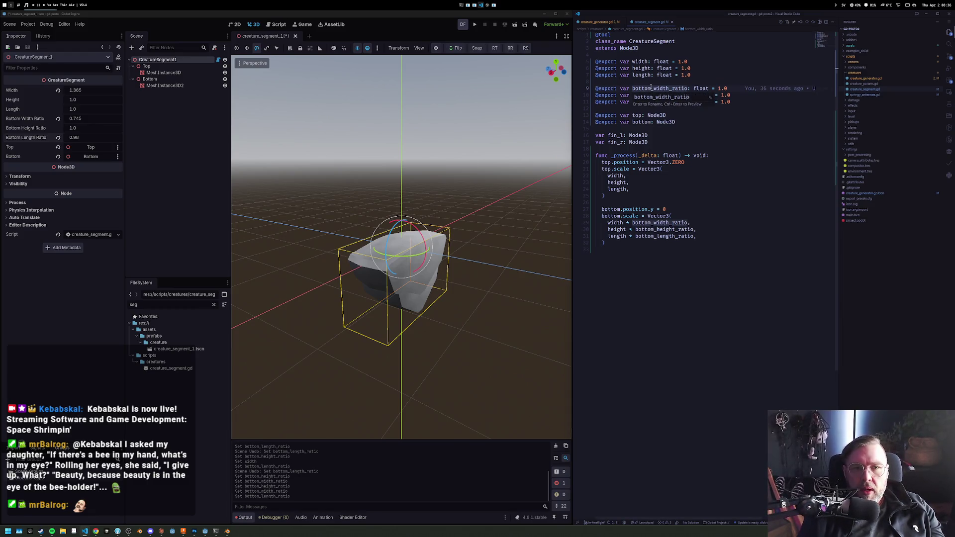
key(BackSpace)
key(BackSpace)
key(BackSpace)
key(Return)
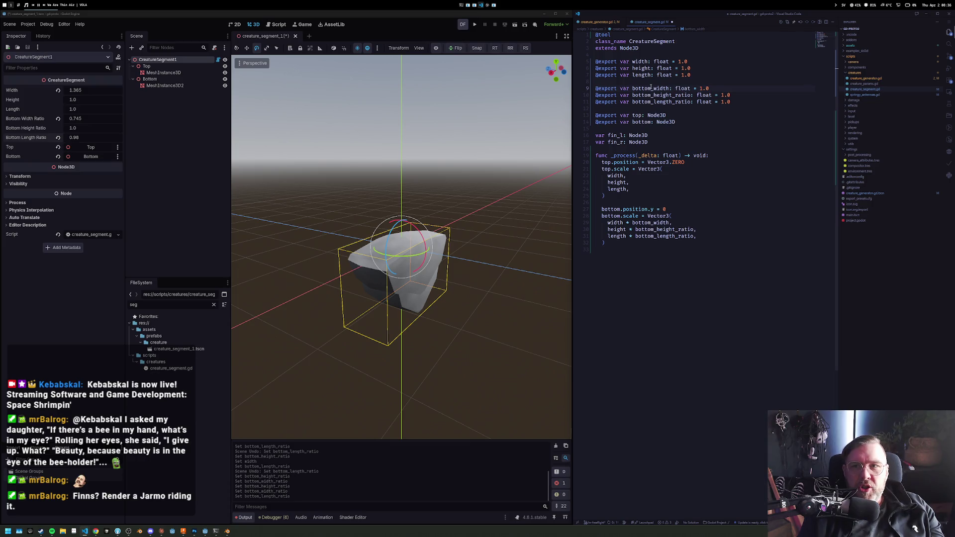
key(Down)
key(F2)
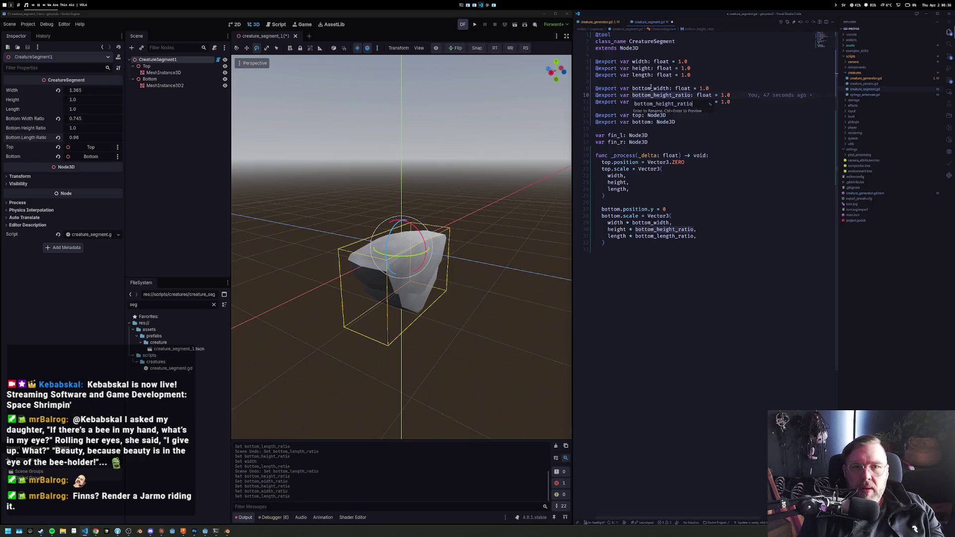
key(BackSpace)
key(BackSpace)
key(BackSpace)
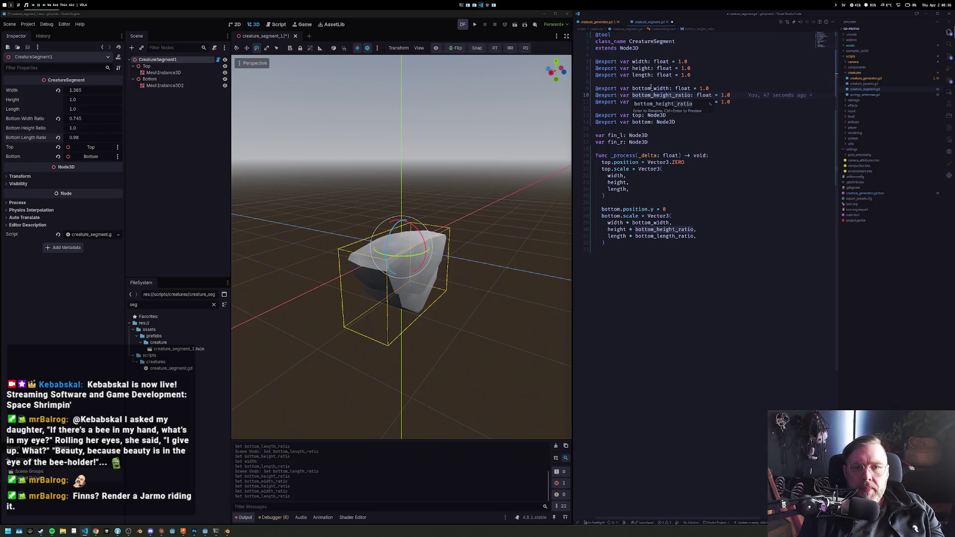
key(Return)
key(Down)
key(F2)
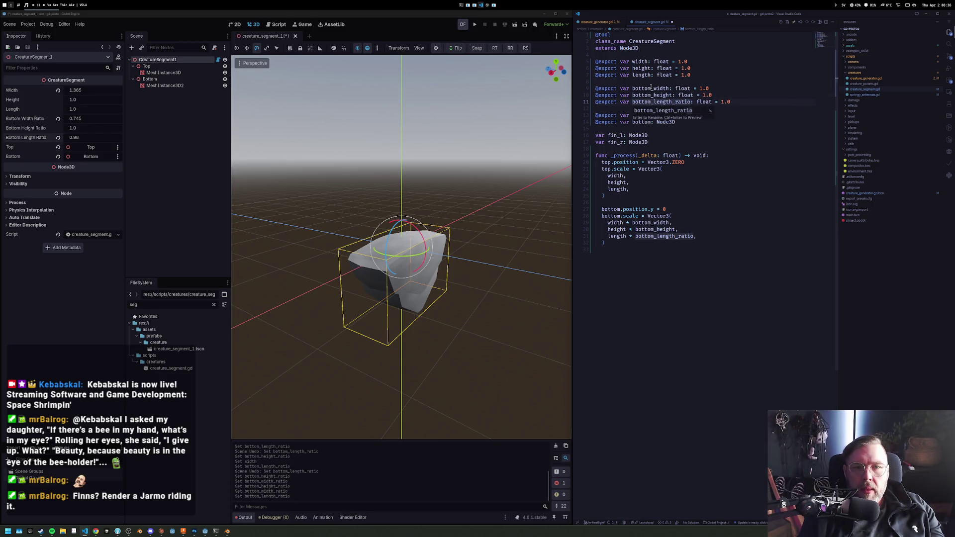
key(BackSpace)
key(BackSpace)
key(BackSpace)
key(Return)
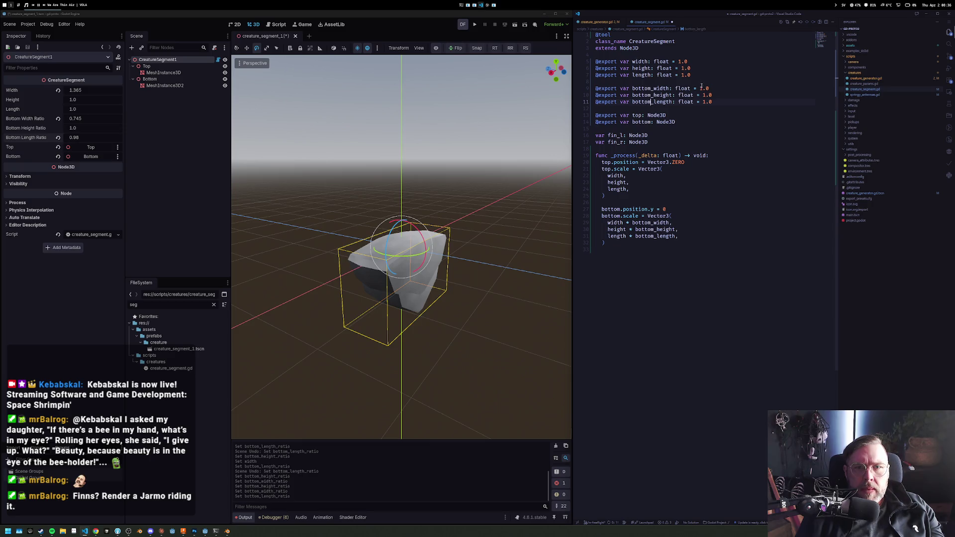
- Set the bottom defaults to width 0.5, height 2 and length 0.95
double_click(702, 88)
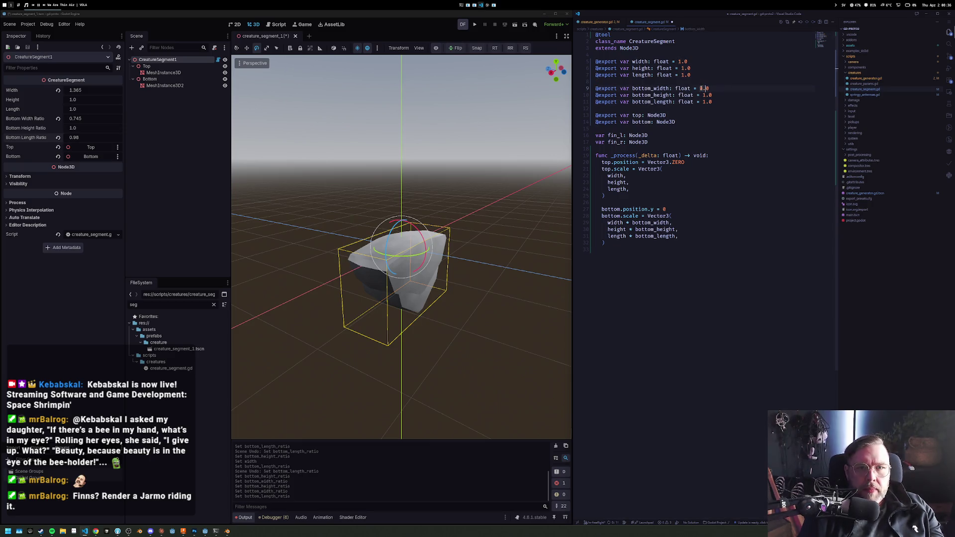
text(0.5)
double_click(707, 95)
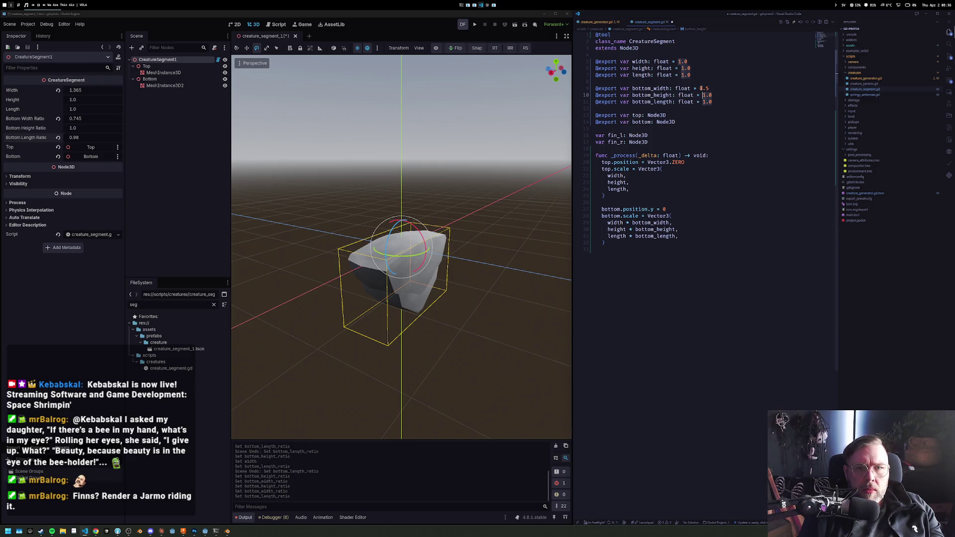
text(2)
key(Down)
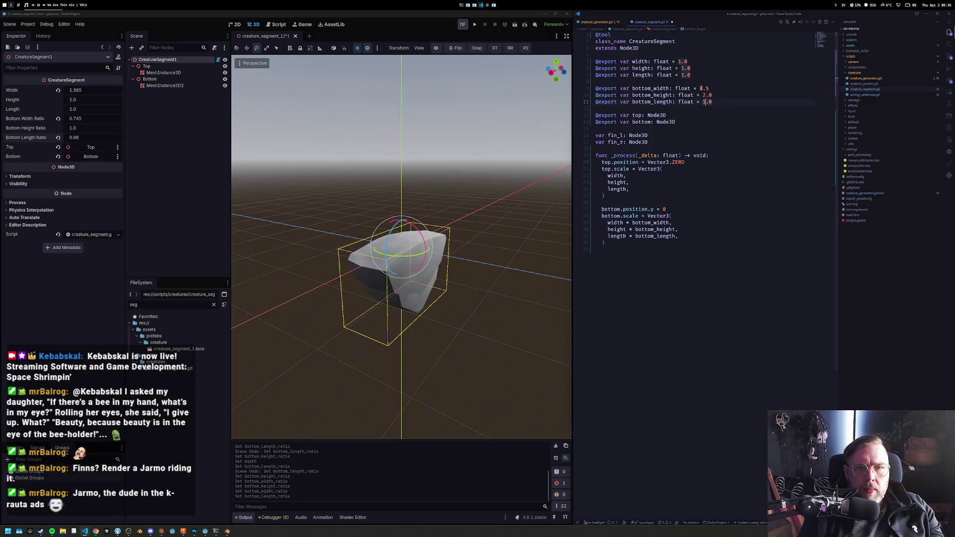
text(0.9)
text(5)
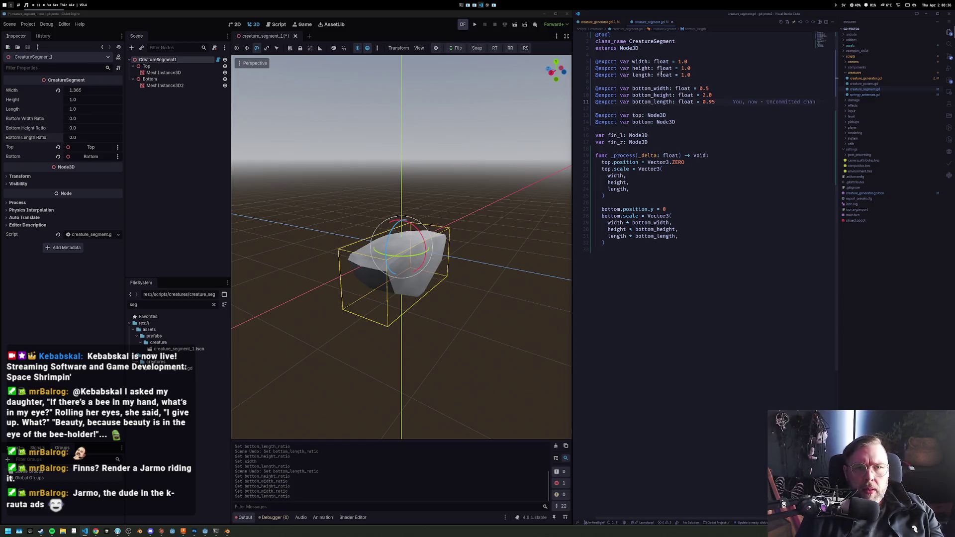
- Rename the width, height and length variables to top_width, top_height and top_length
click(633, 61)
key(F2)
key(Home)
text(to)
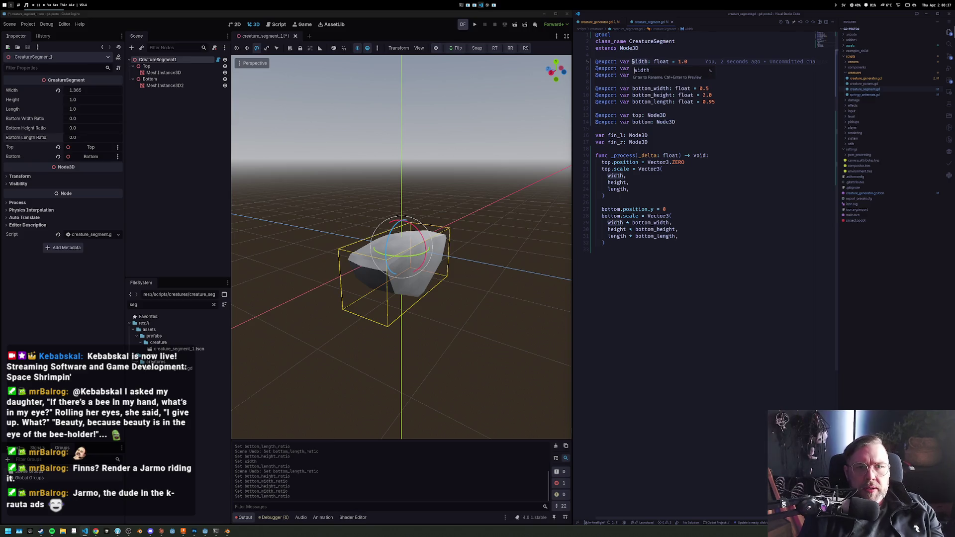
key(BackSpace)
key(BackSpace)
text(op_)
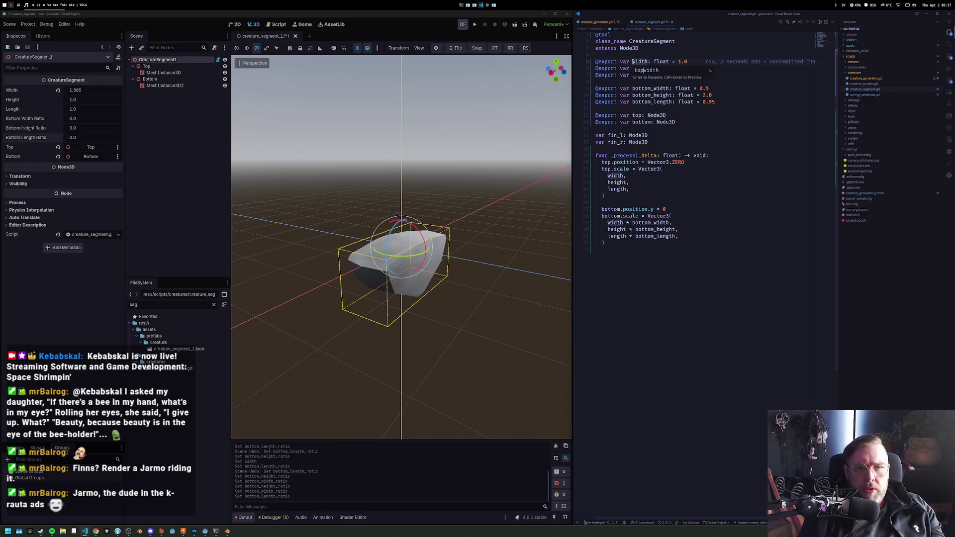
key(Return)
key(Down)
key(F2)
key(Home)
text(top_)
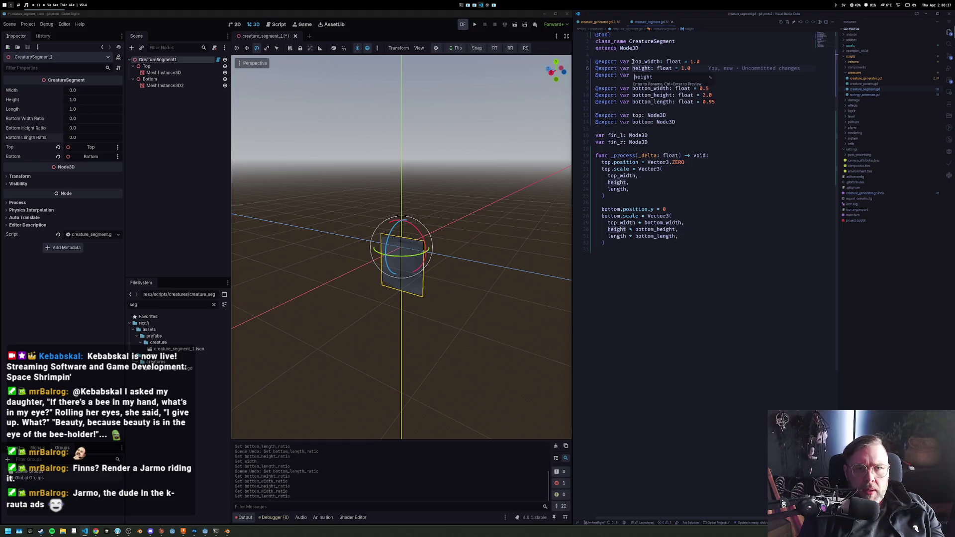
key(Return)
key(Down)
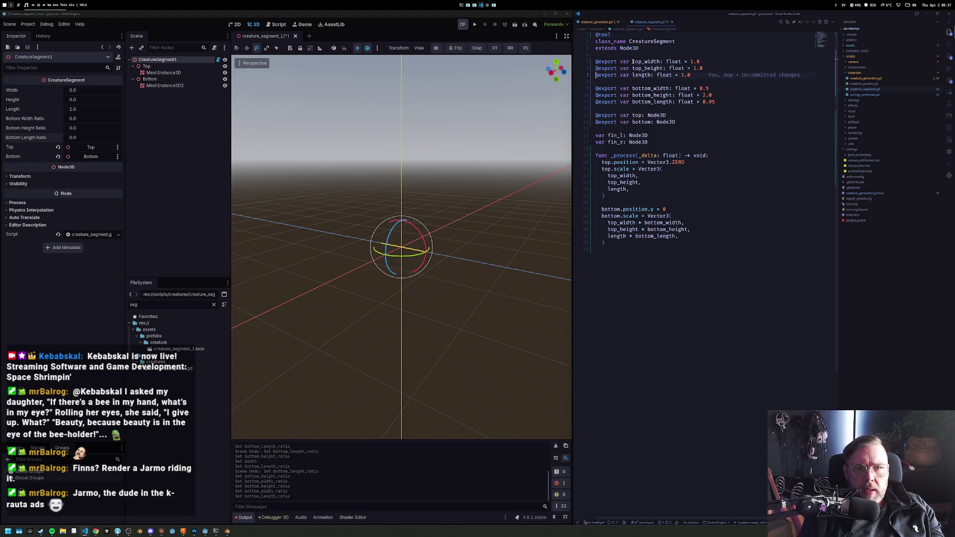
key(ctrl+Left)
key(F2)
text(top_length)
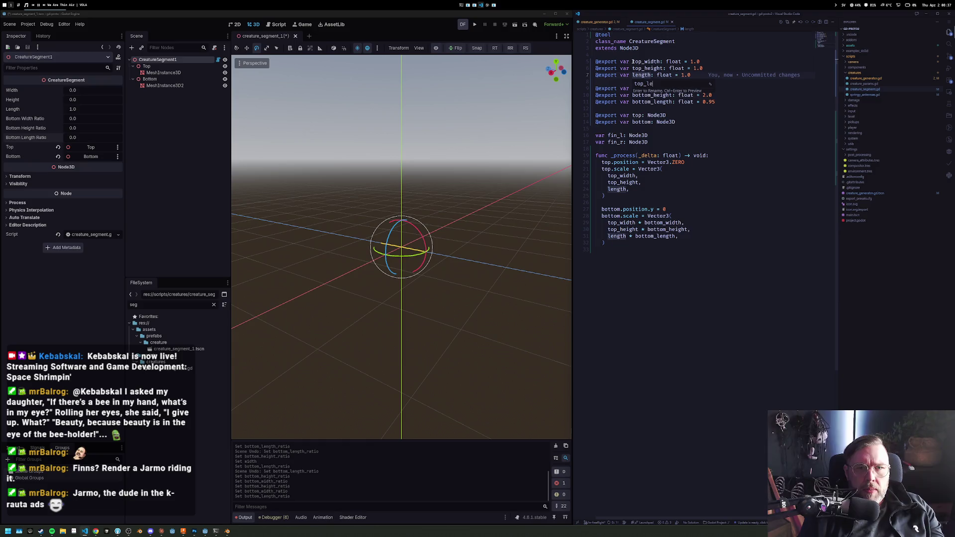
key(Return)
- Strip the top_ multipliers from the bottom scale lines and save the script
key(Down)
key(Down)
key(Down)
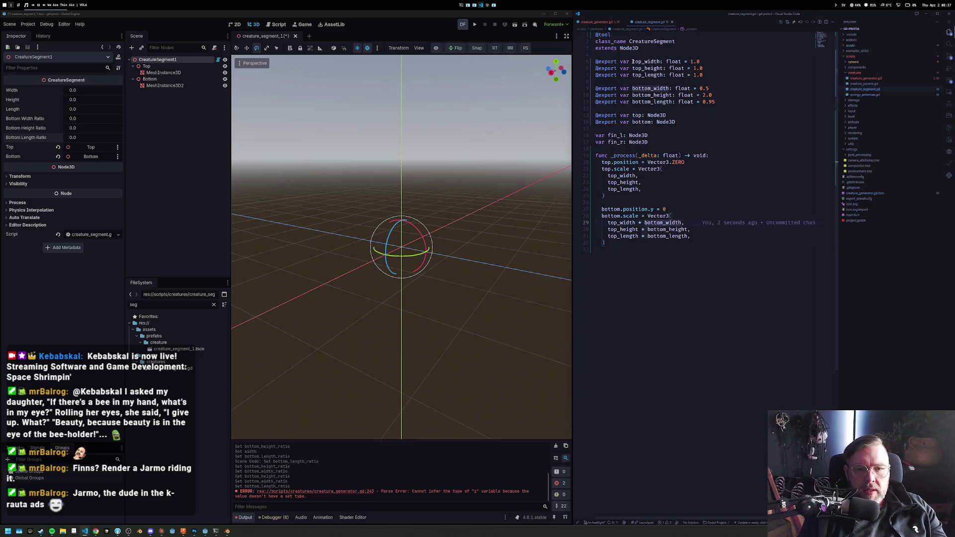
key(ctrl+alt+Down)
key(ctrl+alt+Down)
key(shift+Home)
key(Delete)
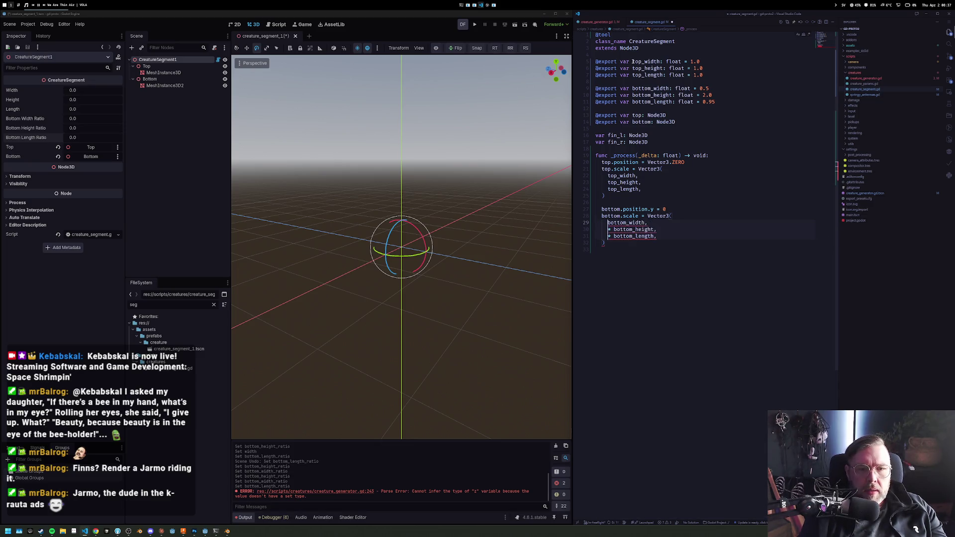
key(Escape)
key(Down)
key(ctrl+alt+Down)
key(Delete)
key(Delete)
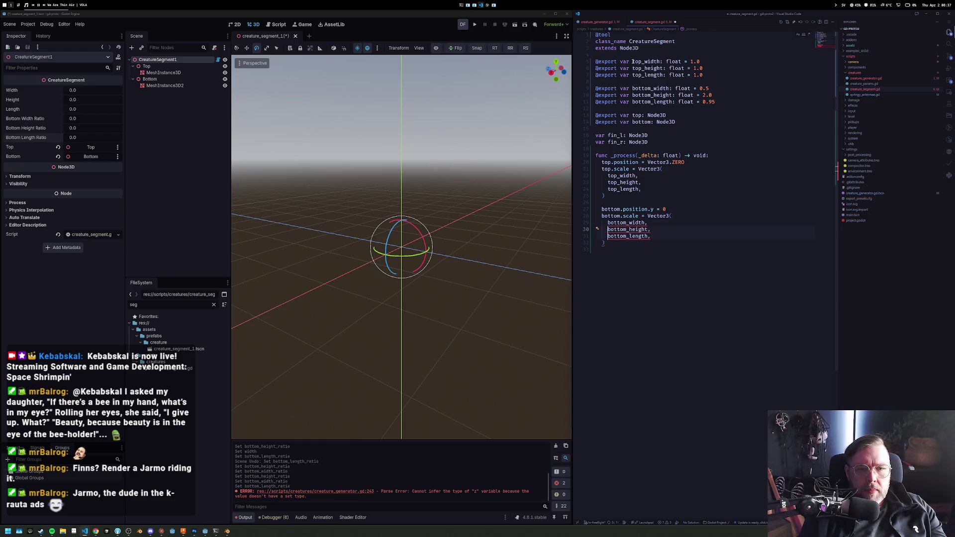
key(ctrl+s)
click(667, 196)
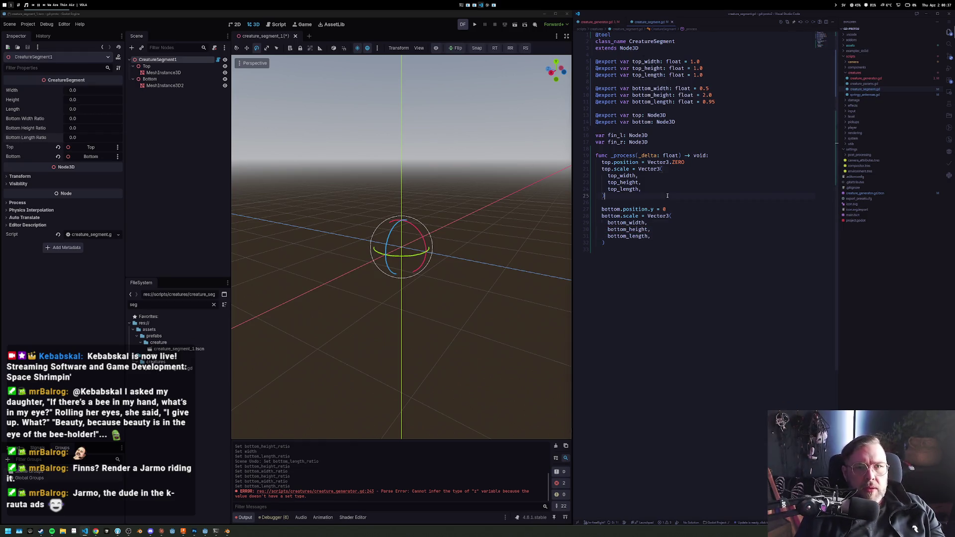
mouse_move(642, 169)
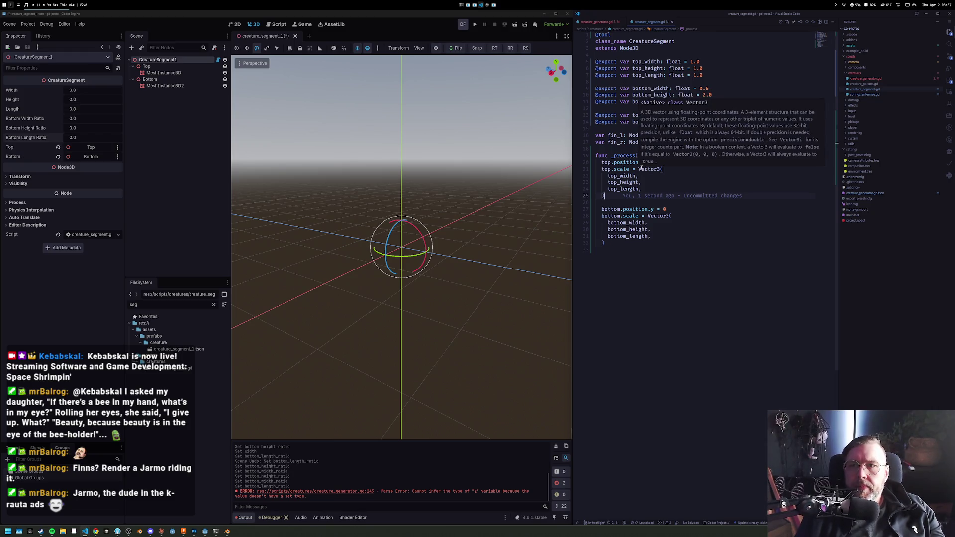
click(703, 89)
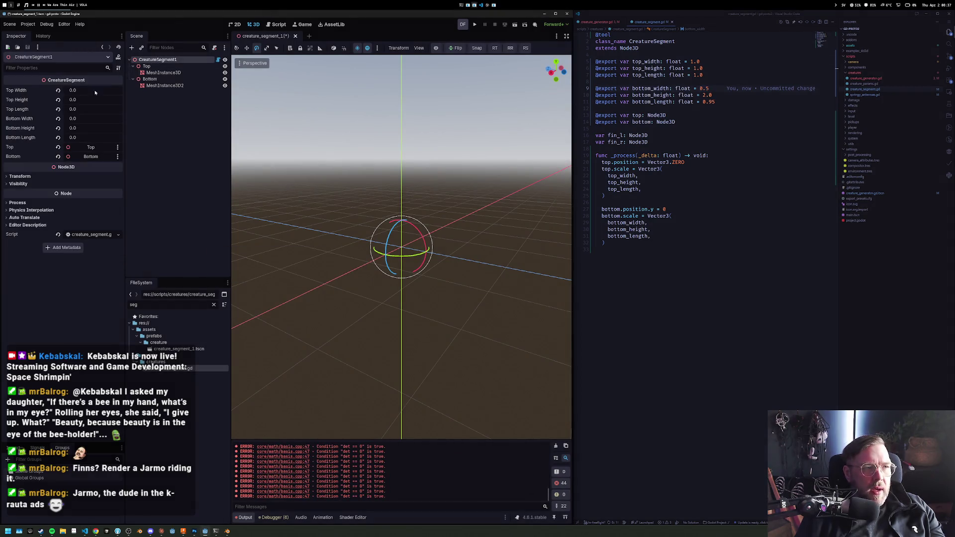
- Revert Bottom Width, Height and Length, then change the bottom_height default to 1.25 and save
click(58, 119)
click(57, 128)
click(58, 138)
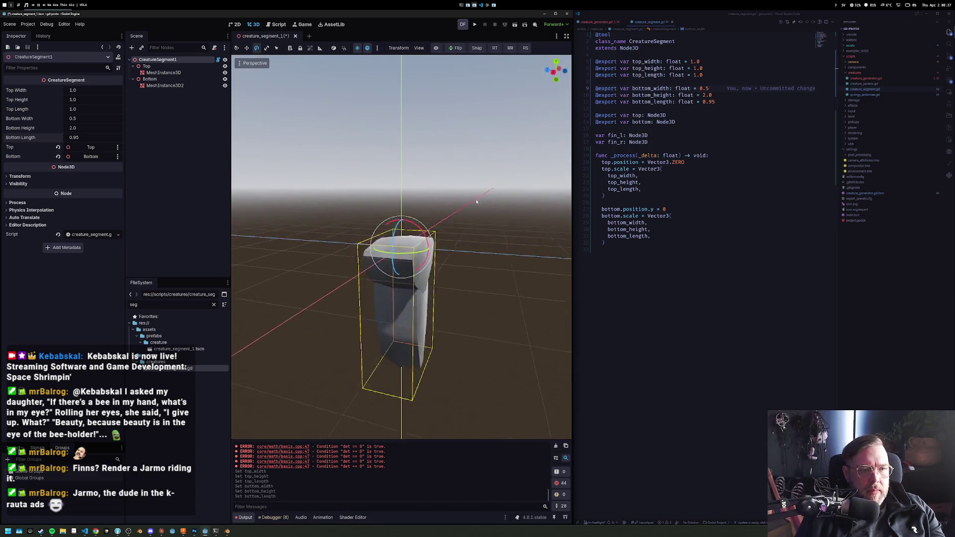
click(711, 95)
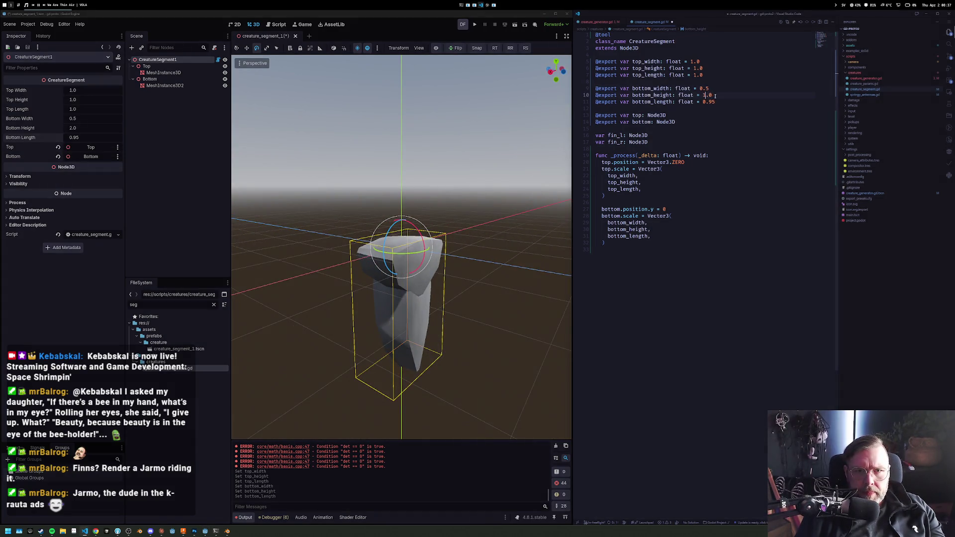
key(BackSpace)
key(BackSpace)
key(BackSpace)
text(1.25)
key(ctrl+s)
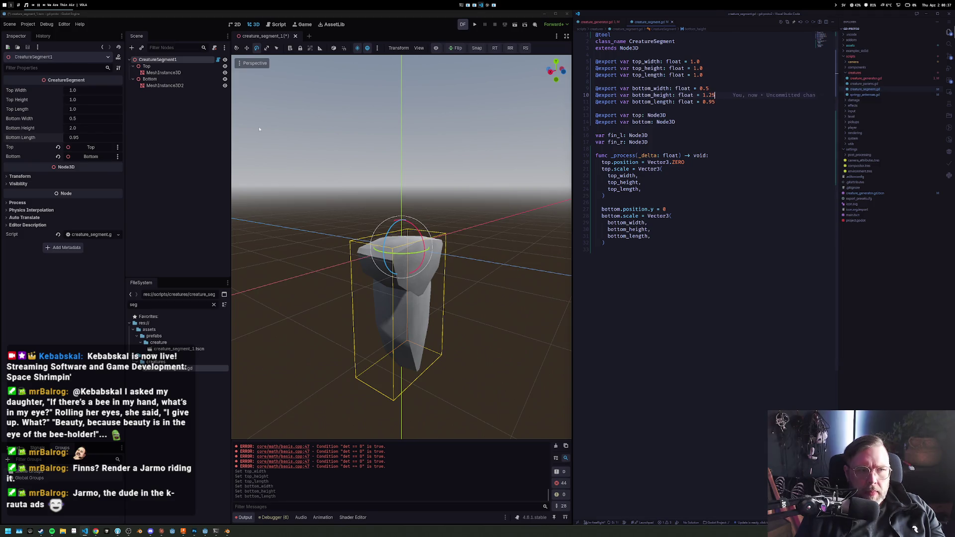
- In Godot, revert Bottom Height to the new 1.25 default and save the segment scene
click(162, 60)
click(162, 59)
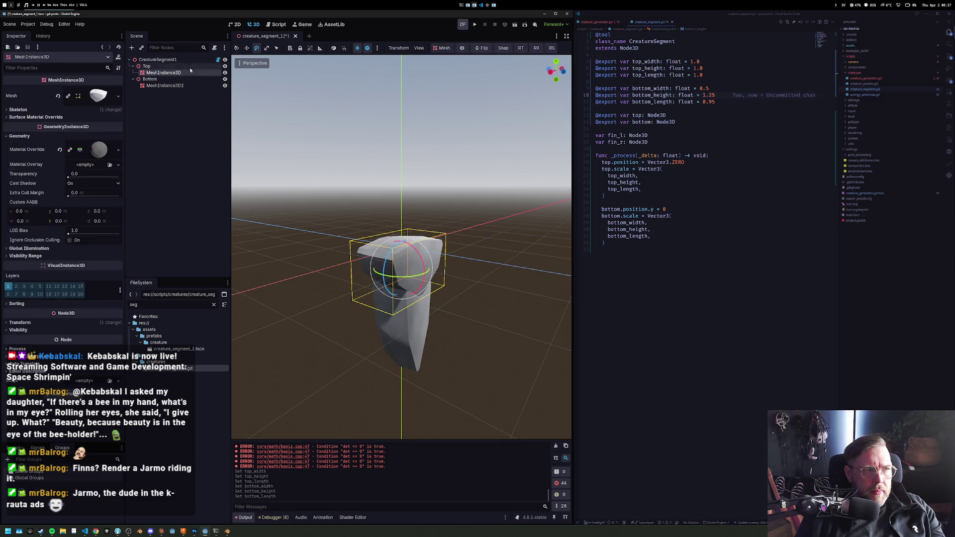
click(57, 127)
mouse_move(368, 213)
mouse_down()
mouse_move(384, 184)
mouse_move(502, 175)
mouse_up()
key(ctrl+s)
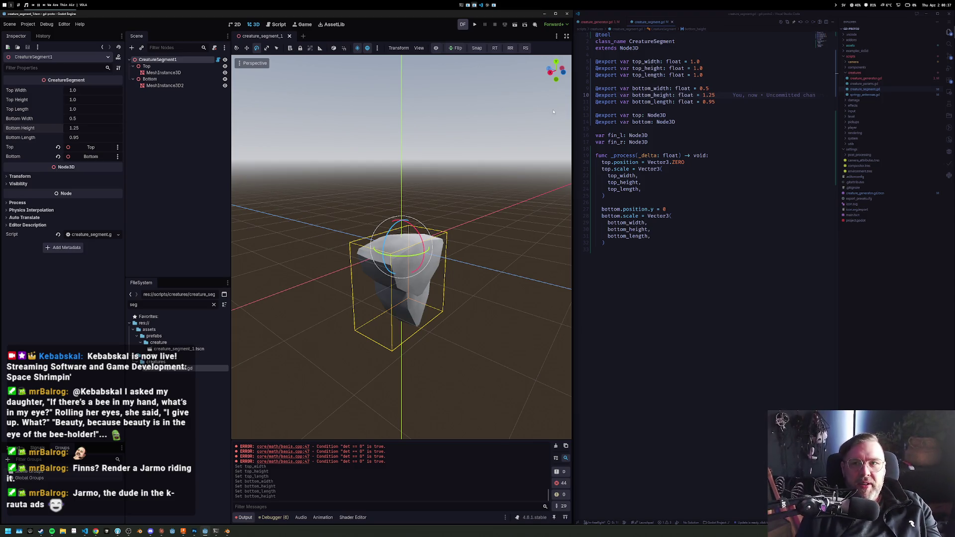
click(726, 155)
- Undo the stray character, save the script, hide the sidebar and enlarge the code text
text(å)
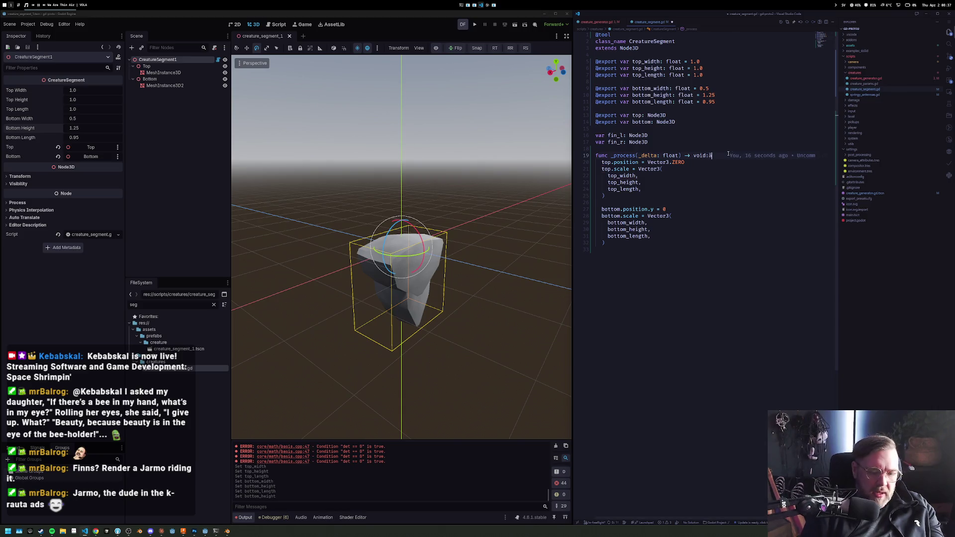
key(ctrl+plus)
key(ctrl+b)
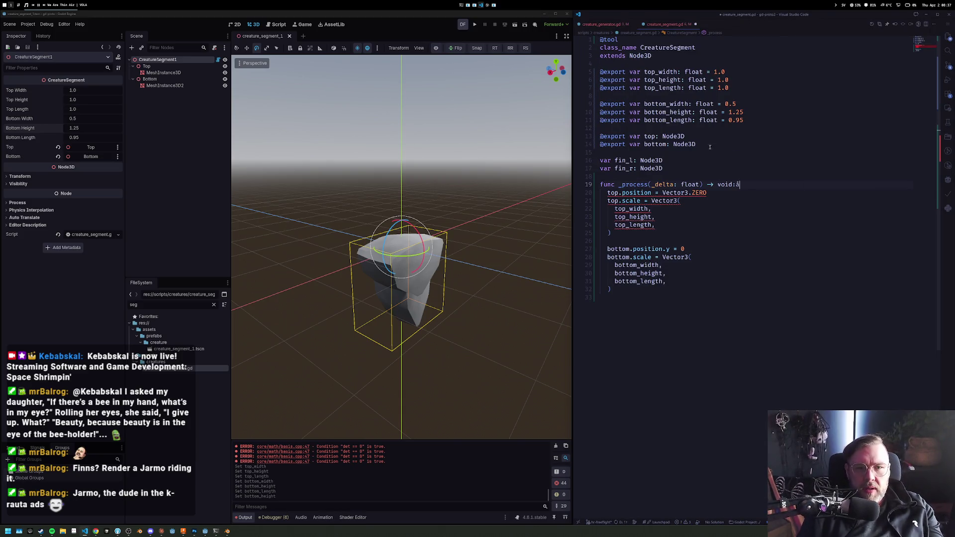
key(ctrl+z)
key(ctrl+s)
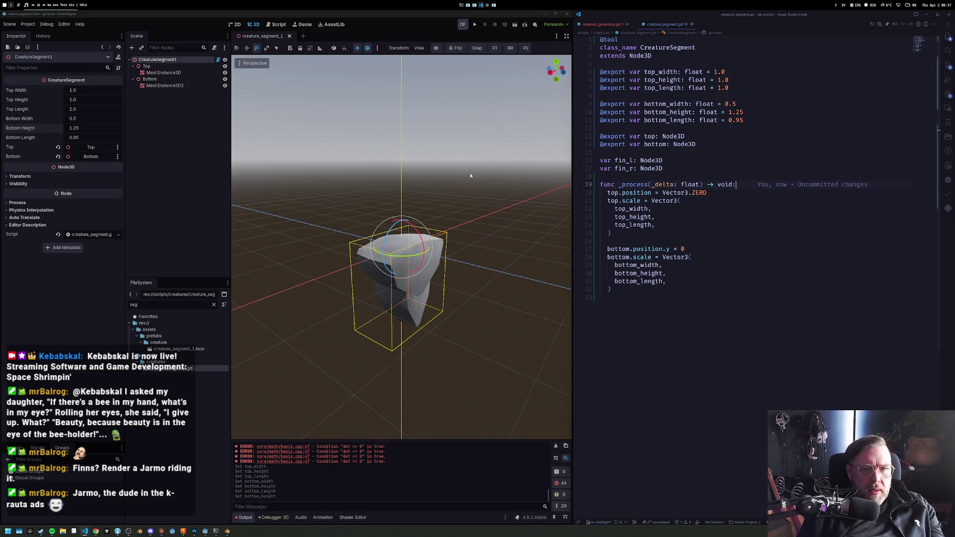
key(ctrl+plus)
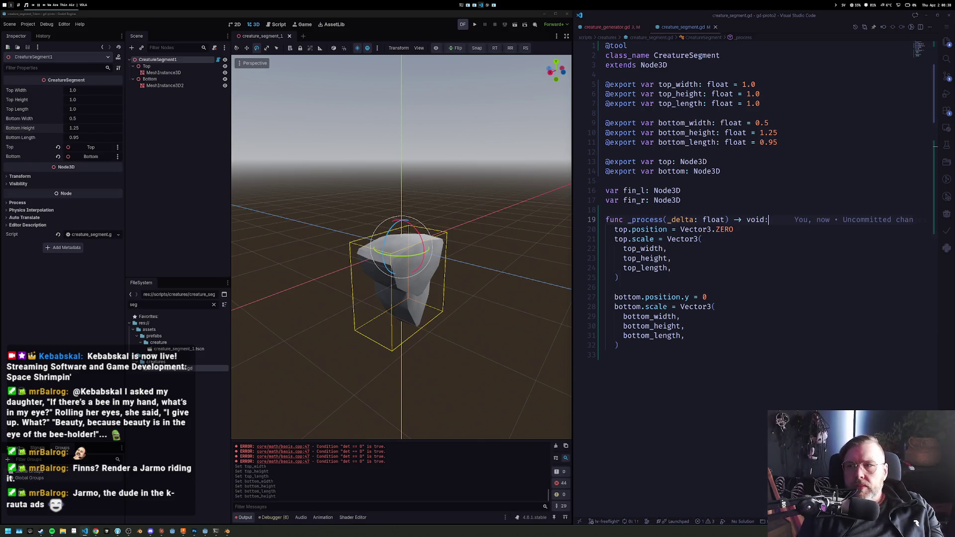
key(alt+Tab)
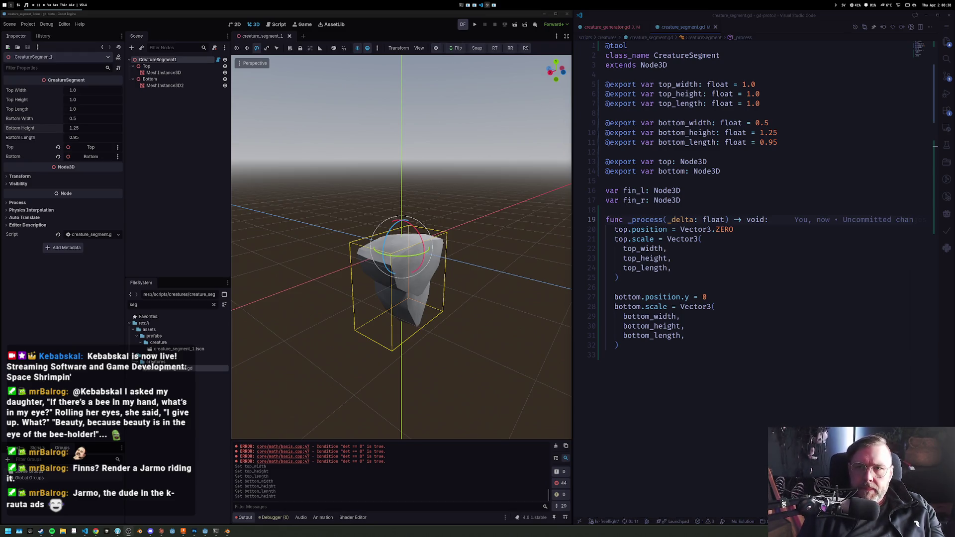
- Review the fin_l and fin_r declarations on lines 16 and 17
click(733, 191)
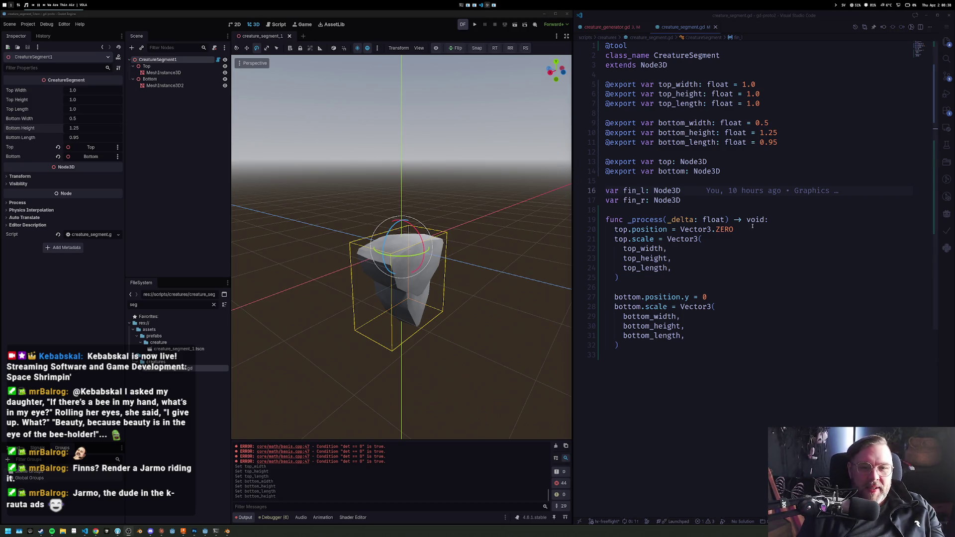
click(706, 200)
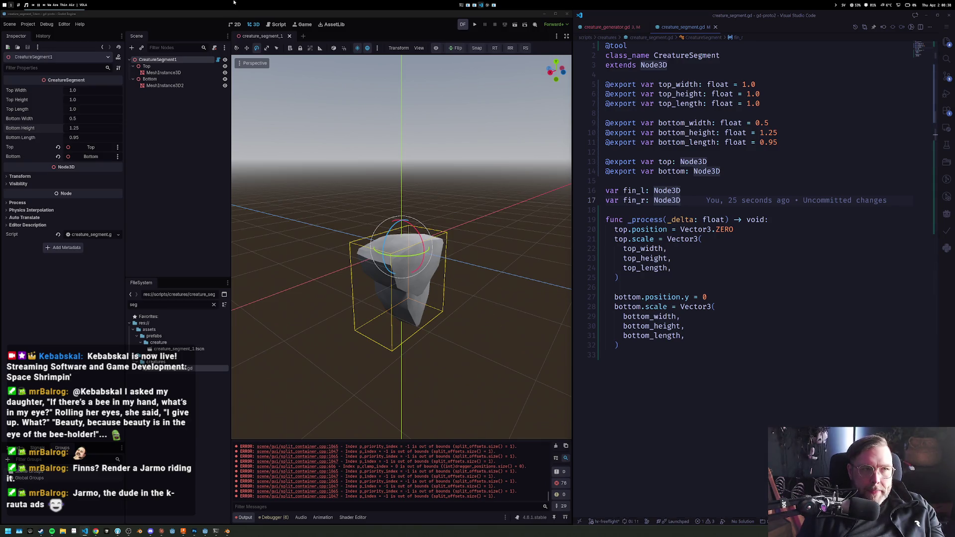
click(247, 35)
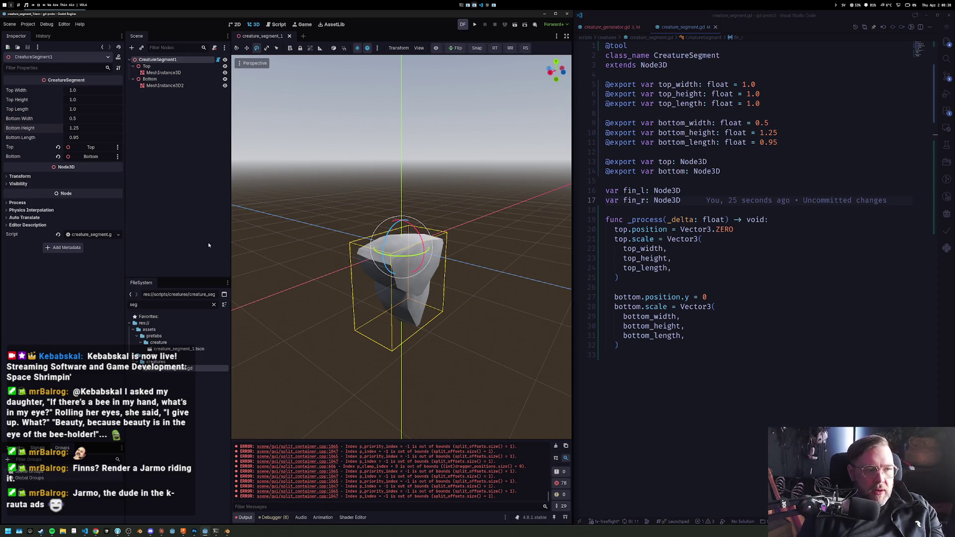
double_click(188, 304)
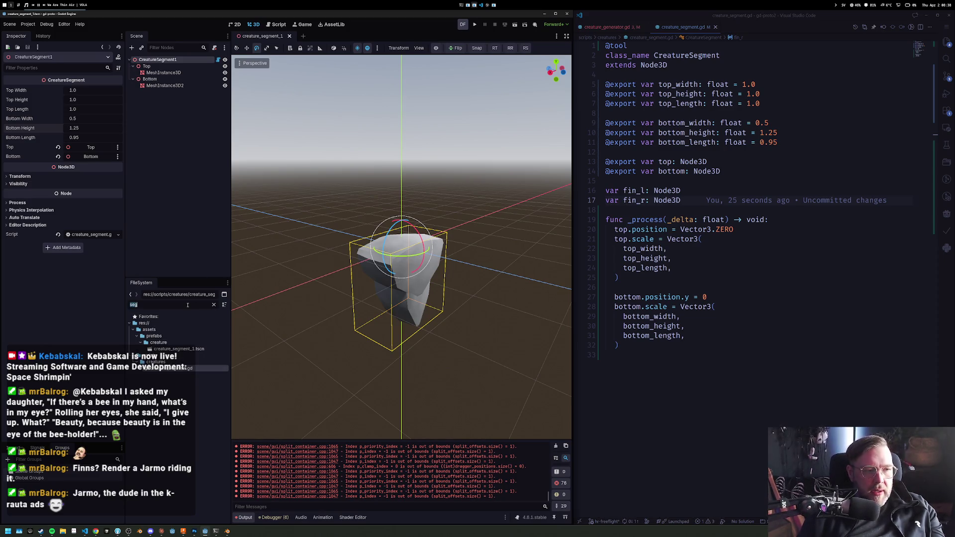
- Filter FileSystem by 'creat', open creature_generator.gd.tscn and inspect Small1's creature parameters
text(creat)
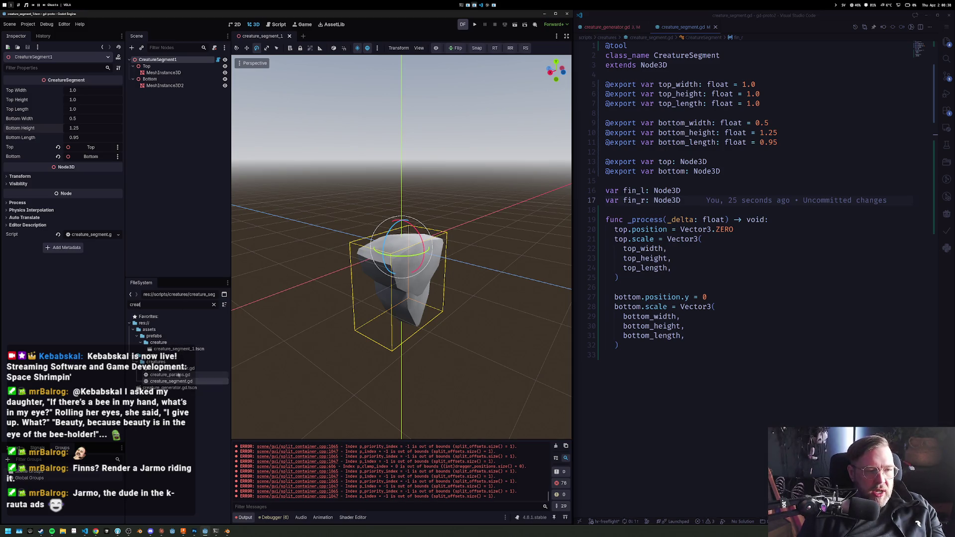
double_click(168, 388)
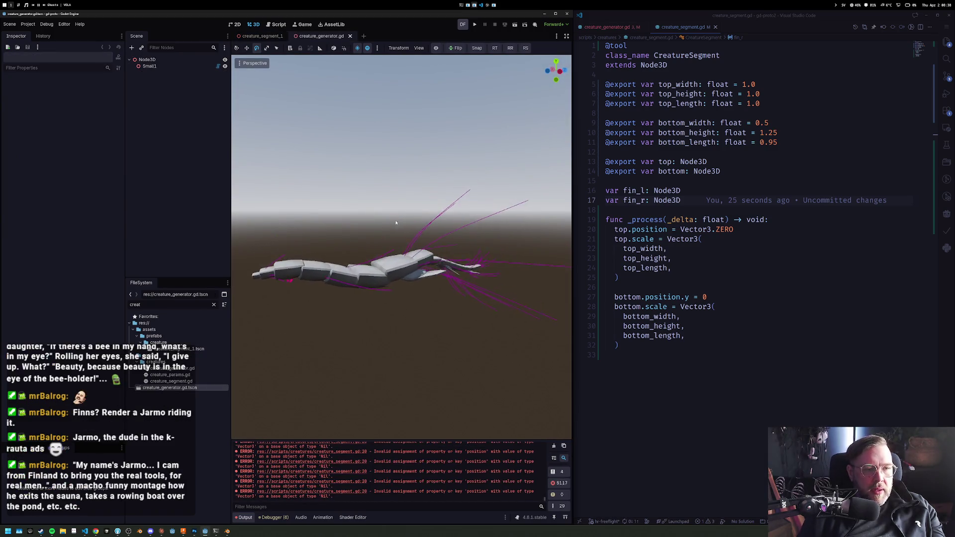
click(155, 68)
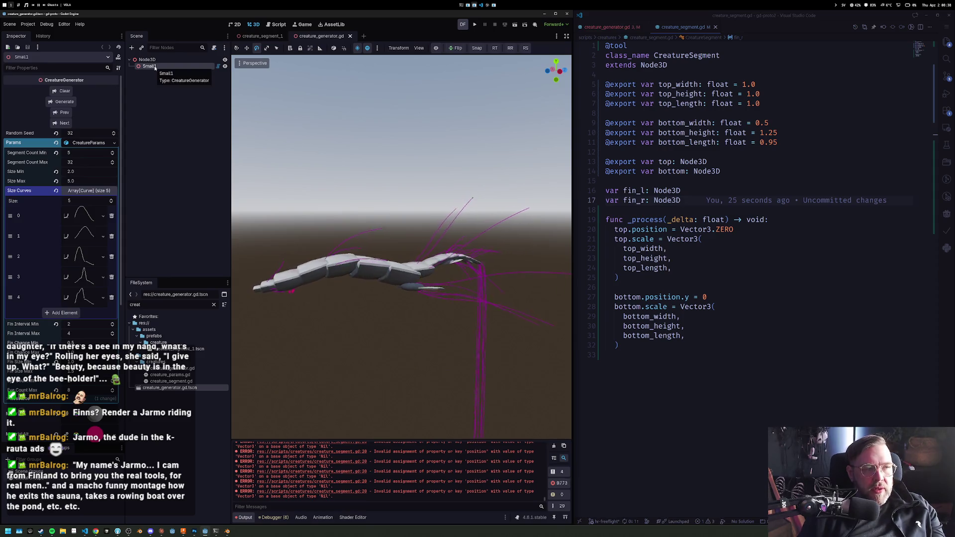
click(89, 143)
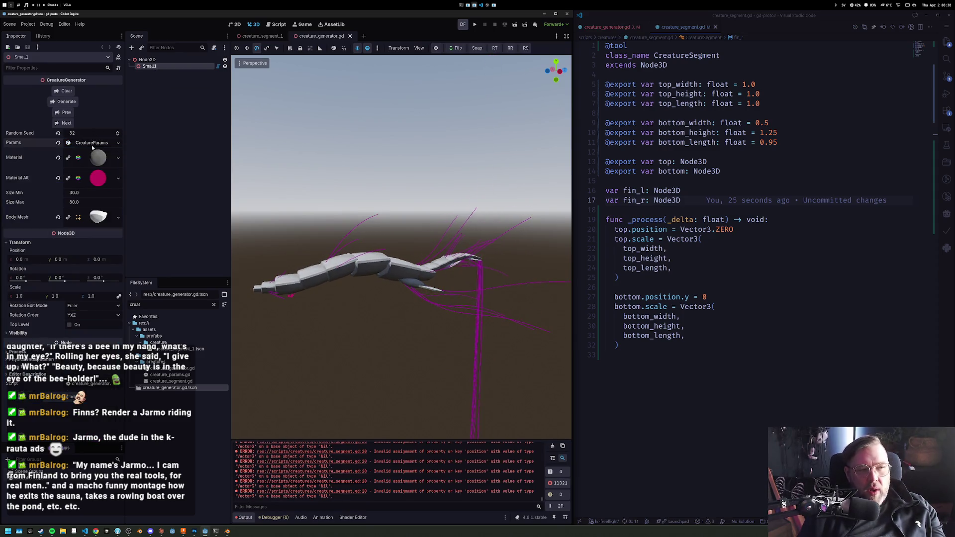
click(89, 143)
click(84, 191)
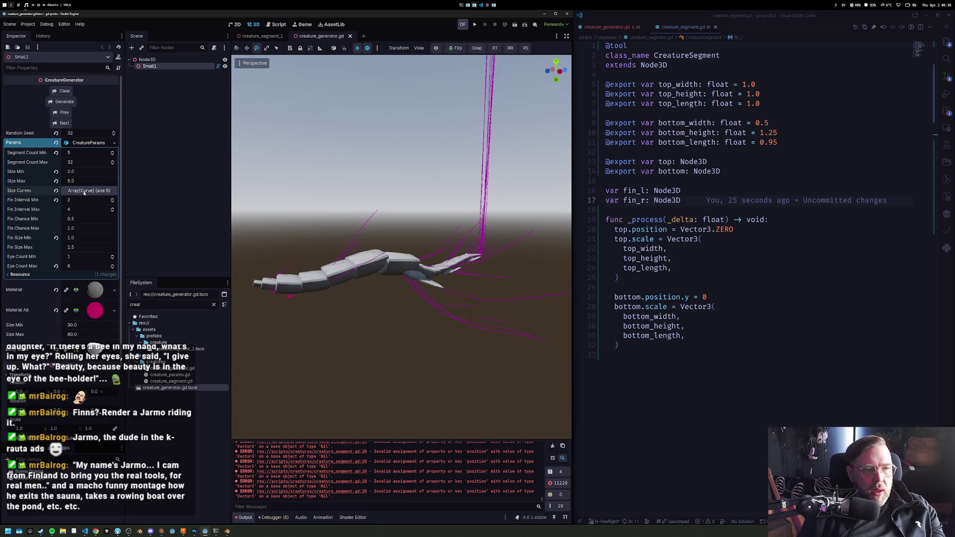
click(551, 444)
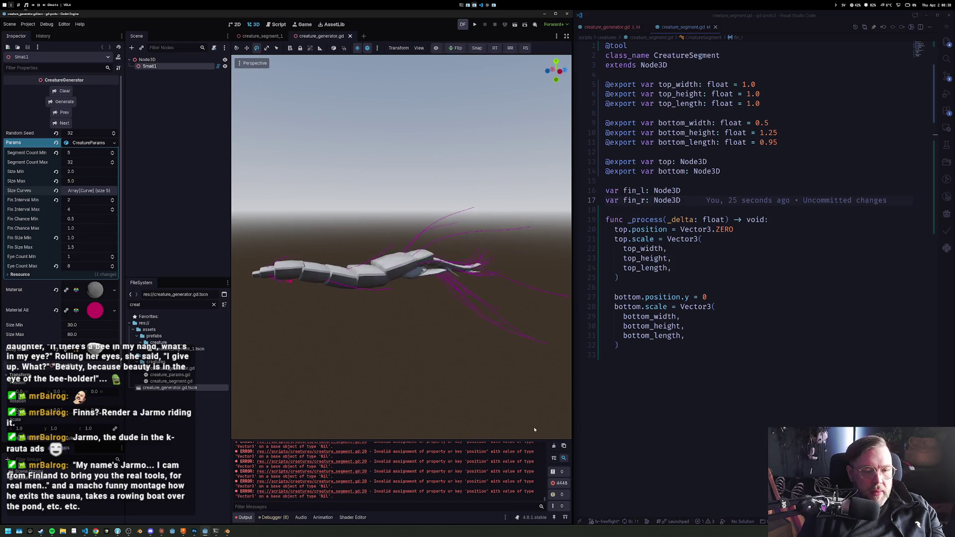
click(251, 37)
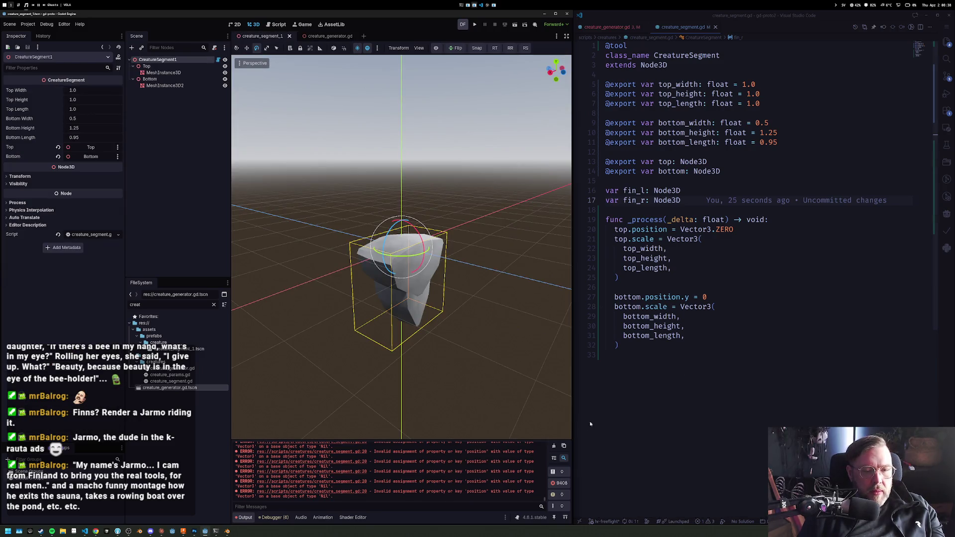
- Clear the output log and open creature_generator.gd via the quick file finder
click(554, 445)
click(730, 134)
key(ctrl+p)
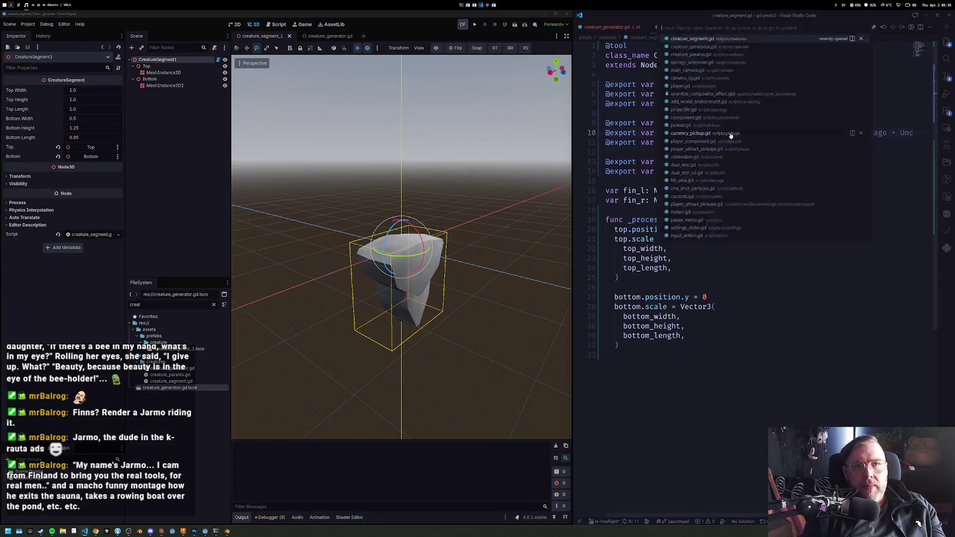
key(Down)
key(Down)
key(Up)
key(Return)
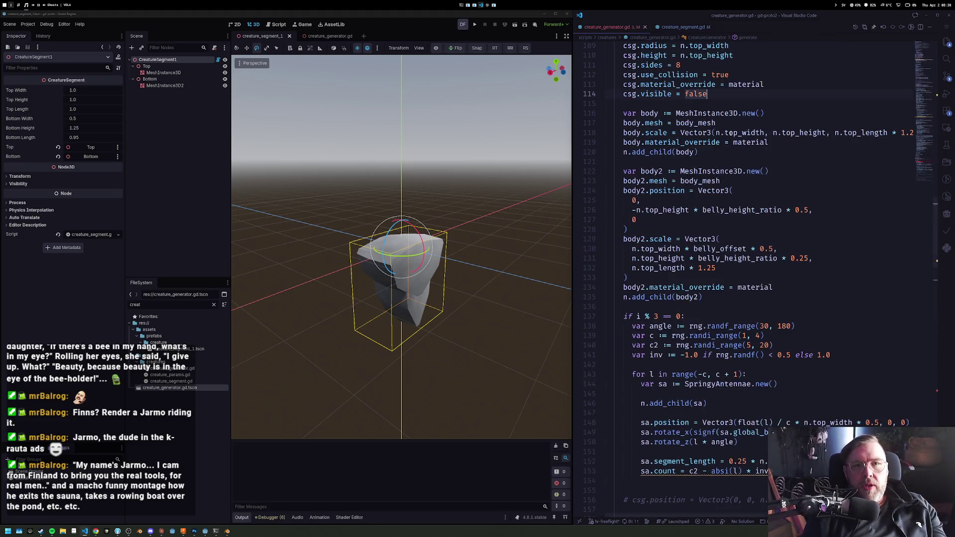
- Delete the commented-out curve lines in generate
scroll(714, 202, down, 15)
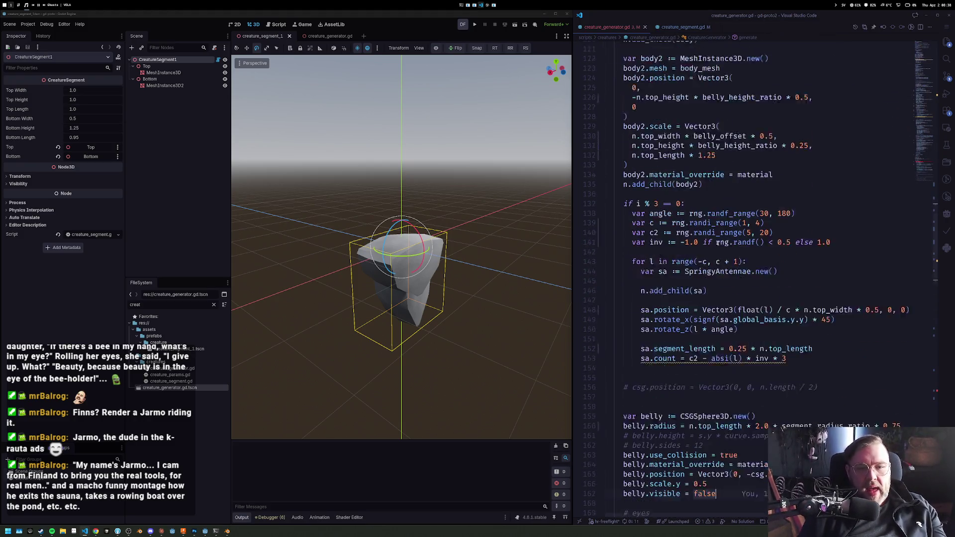
scroll(713, 243, down, 4)
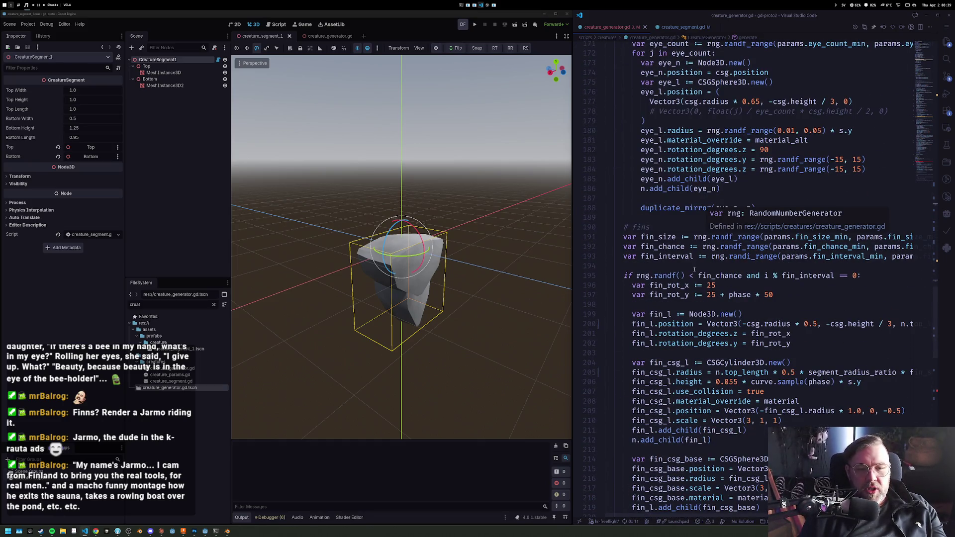
scroll(694, 269, down, 14)
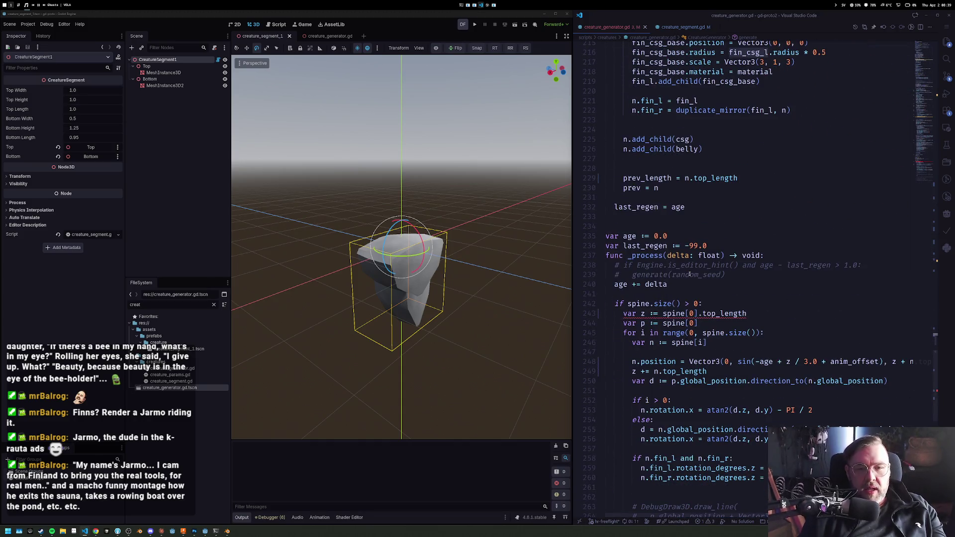
mouse_move(688, 265)
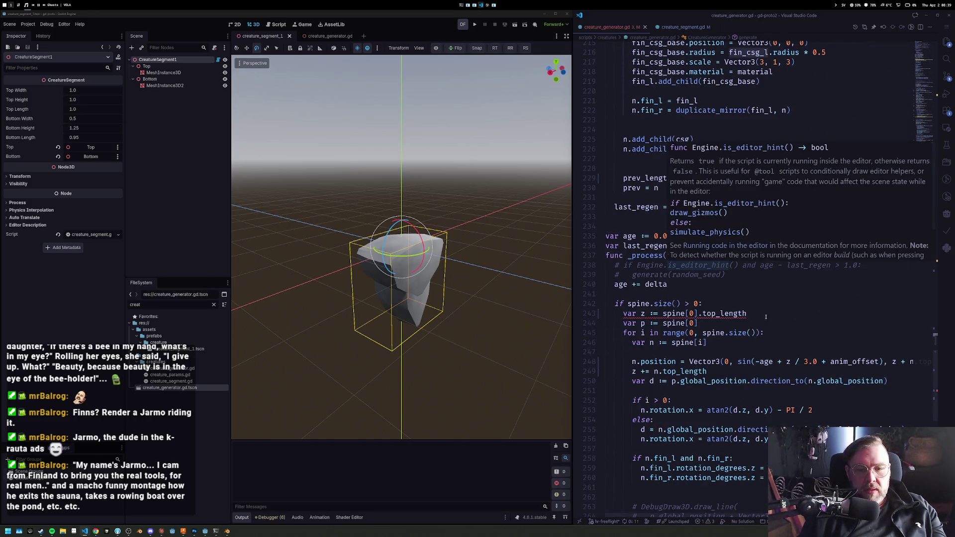
mouse_move(760, 312)
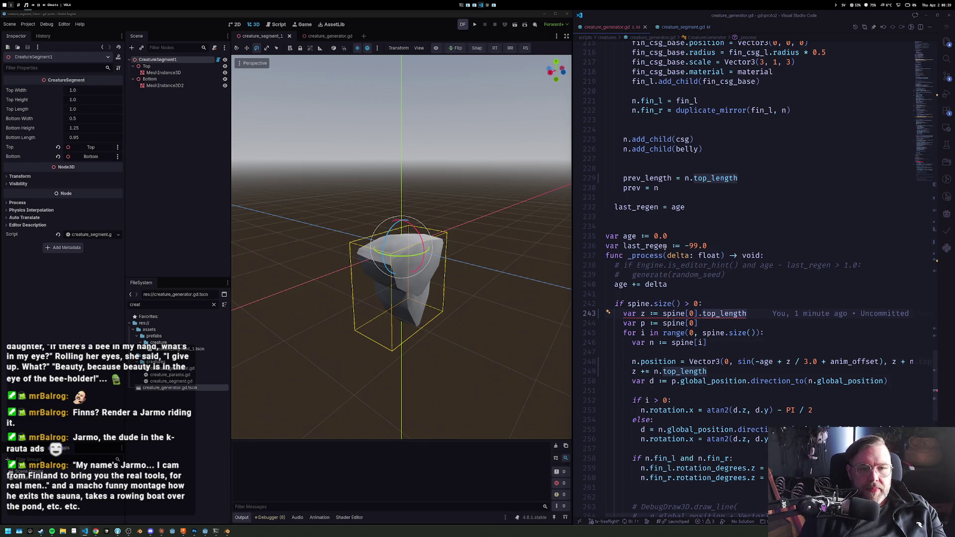
scroll(665, 248, up, 15)
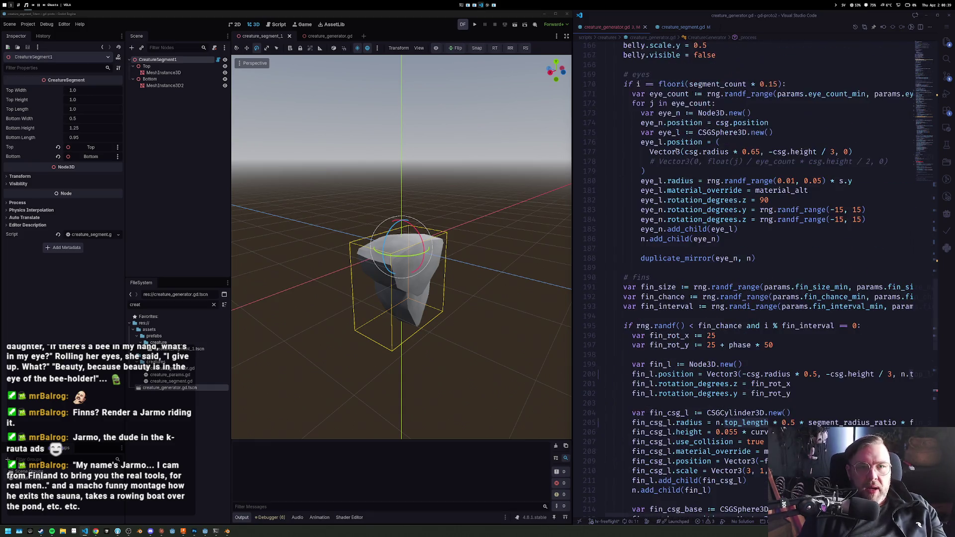
scroll(675, 151, up, 15)
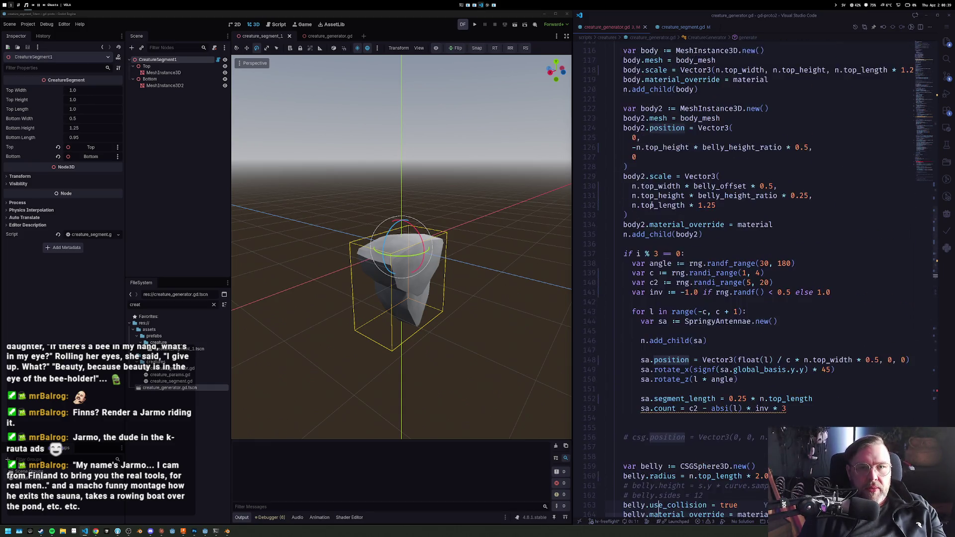
scroll(651, 206, up, 14)
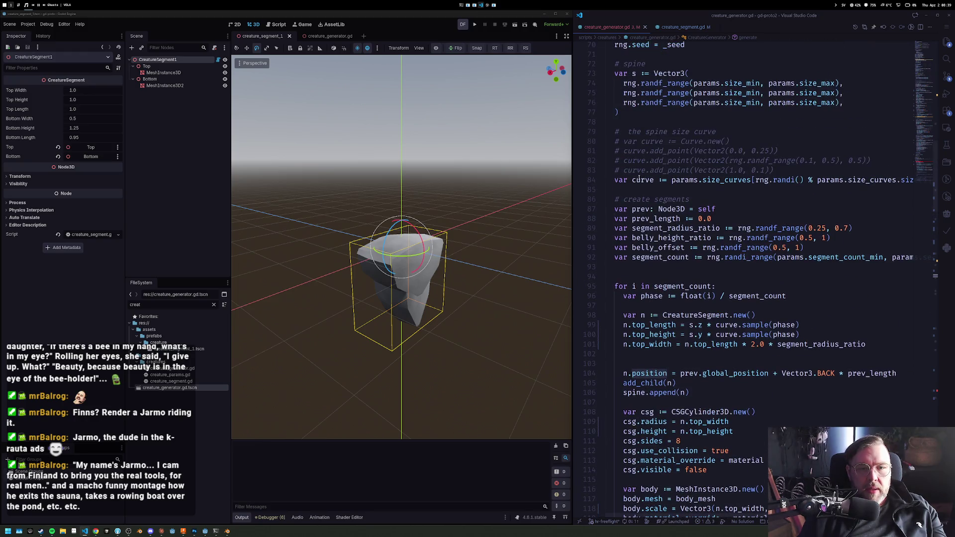
scroll(638, 179, up, 4)
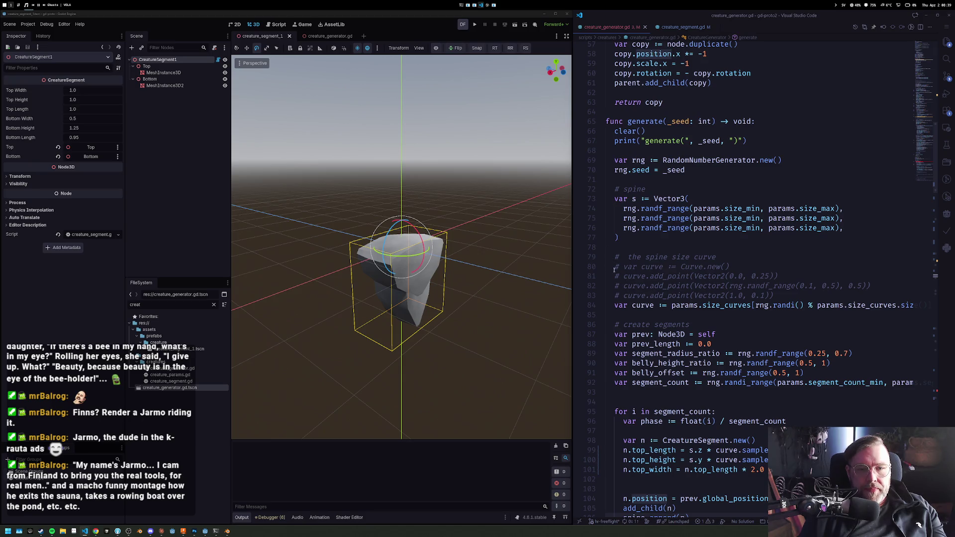
drag(614, 269, 614, 306)
key(BackSpace)
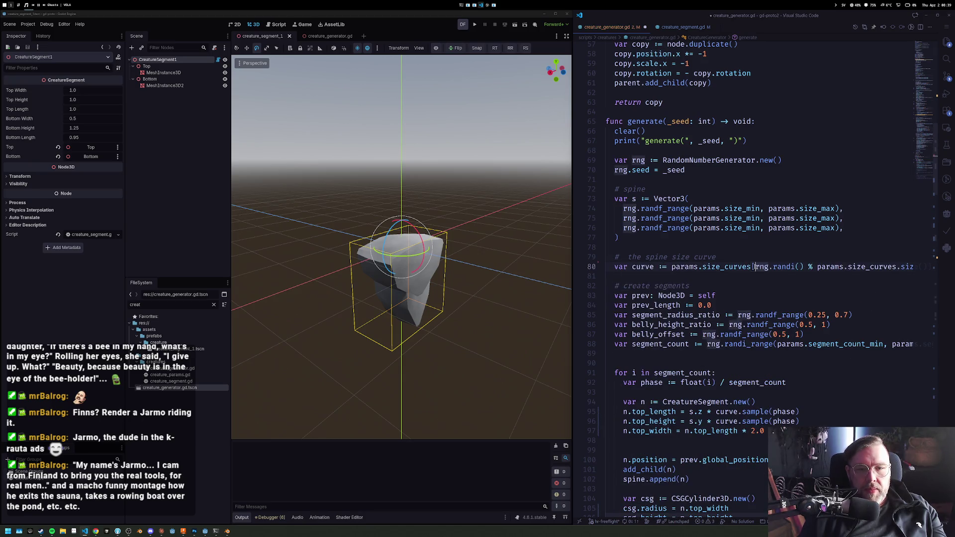
- Rename the spine size variable s to top_size
click(633, 199)
key(F2)
text(top)
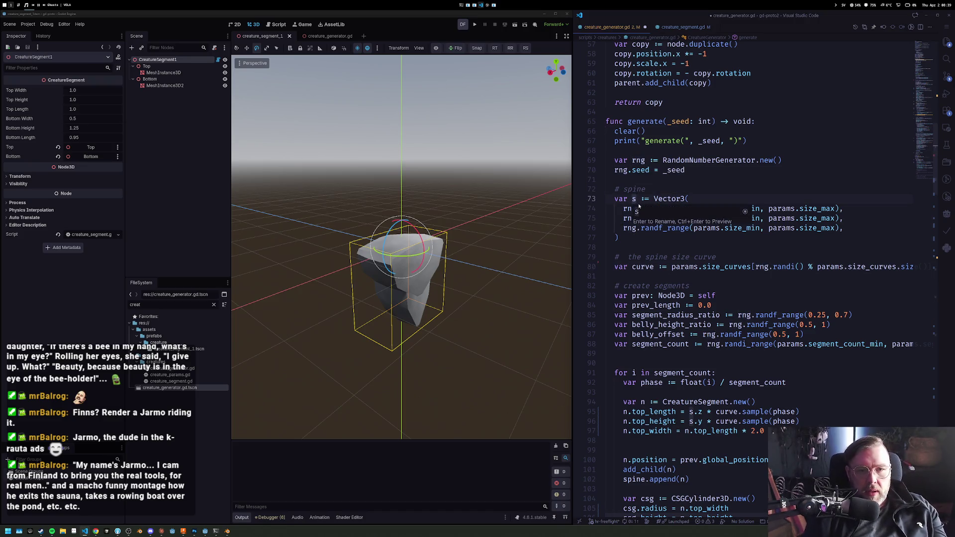
text(_size)
key(Return)
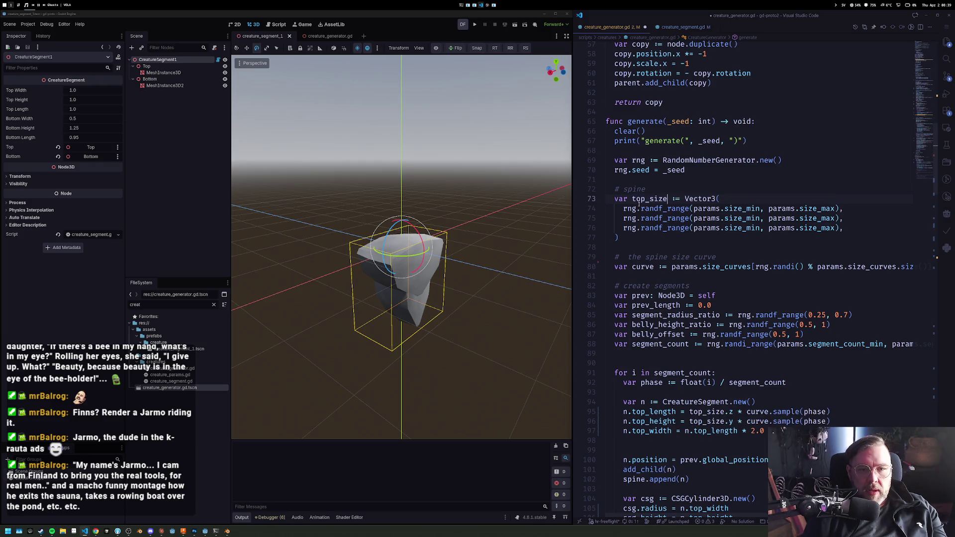
- Duplicate the top_size Vector3 block below itself and rename the copy to bottom_size
key(Home)
key(shift+Down)
key(shift+Down)
key(shift+Down)
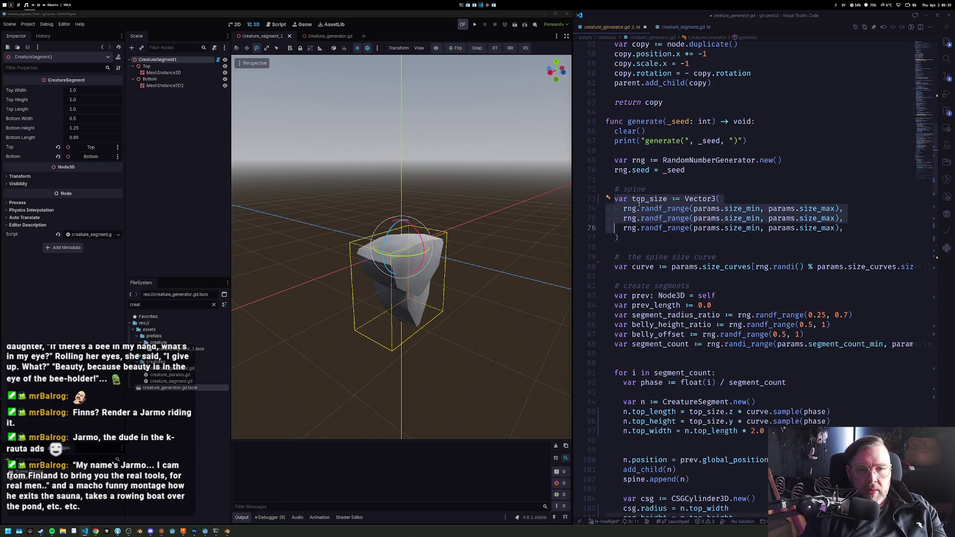
key(shift+alt+Down)
key(ctrl+Right)
key(ctrl+Right)
key(Left)
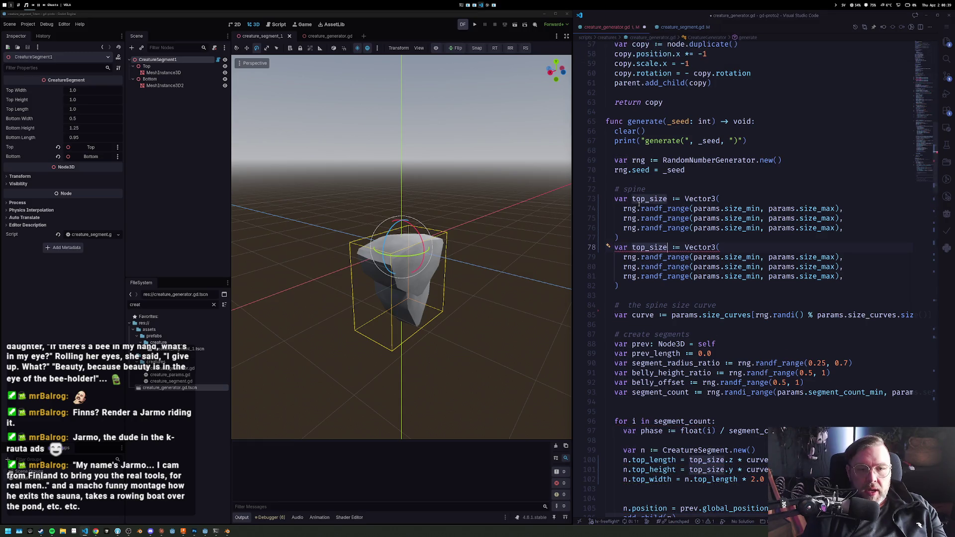
key(BackSpace)
key(BackSpace)
key(BackSpace)
text(bottom)
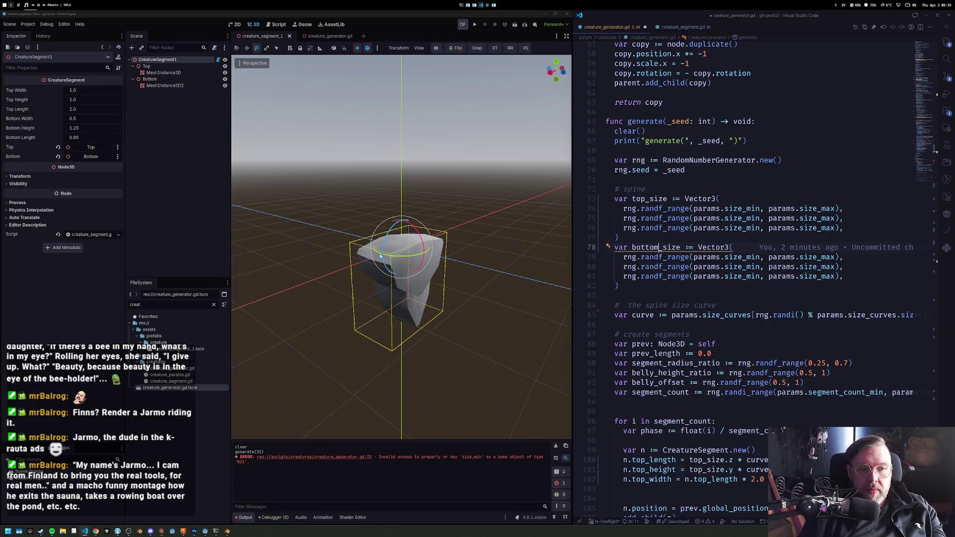
click(645, 287)
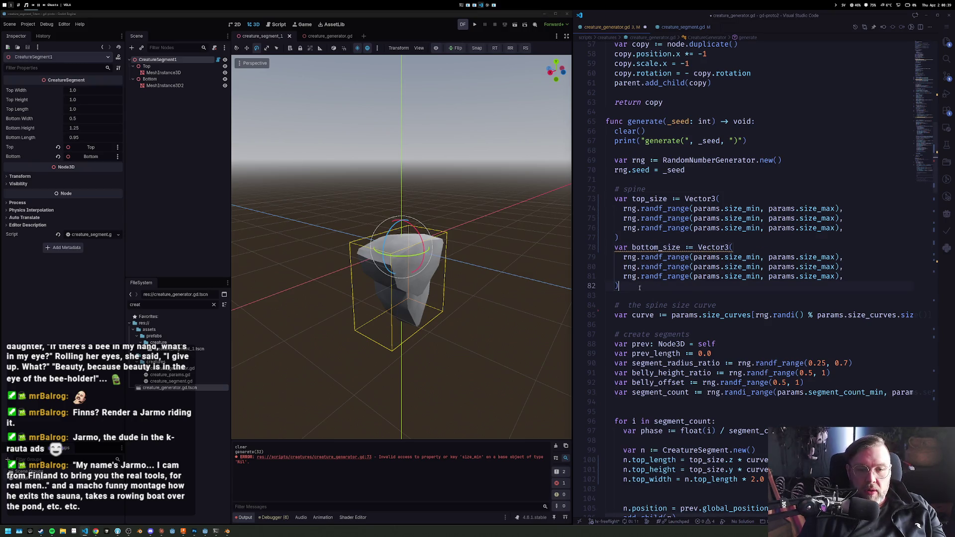
scroll(645, 292, down, 2)
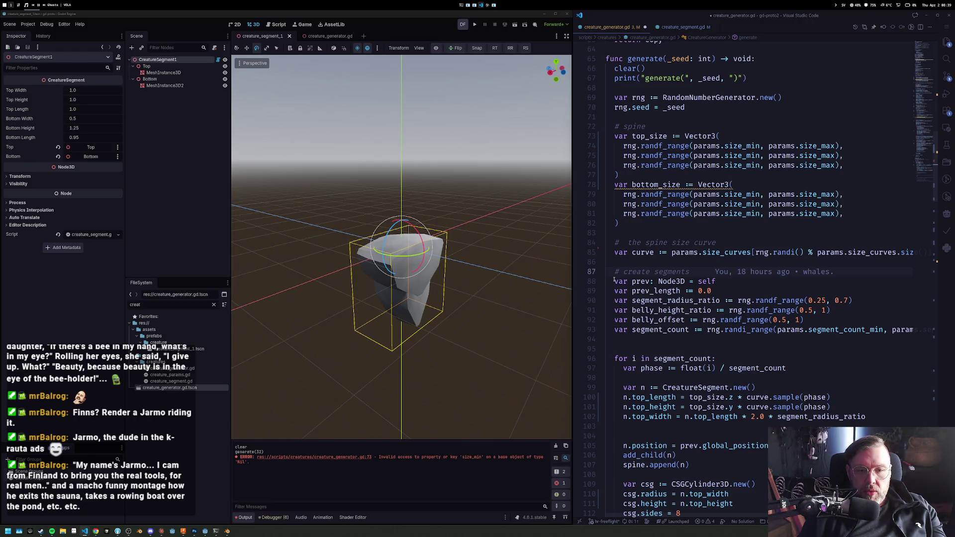
- Delete the unused prev and ratio variable lines and the blank lines after segment_count
drag(614, 281, 616, 340)
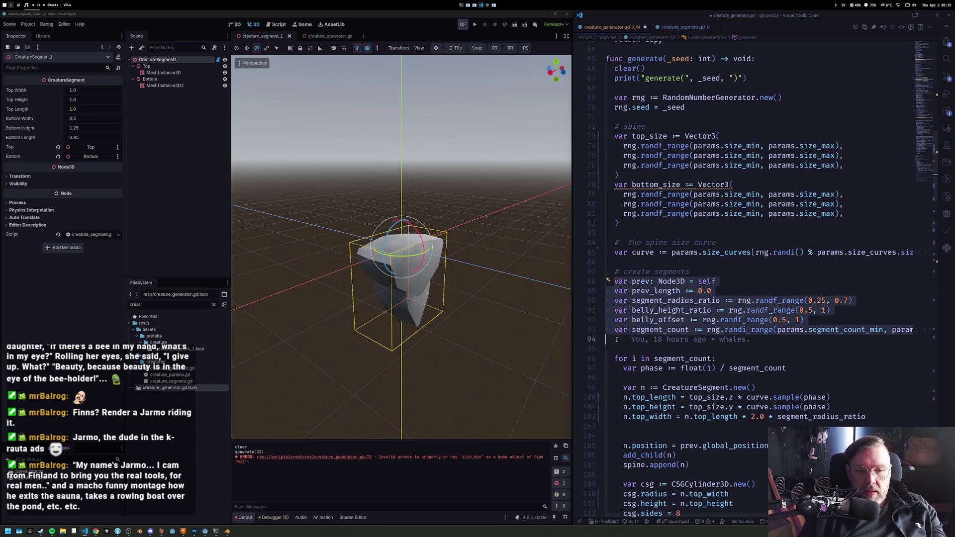
key(ctrl+x)
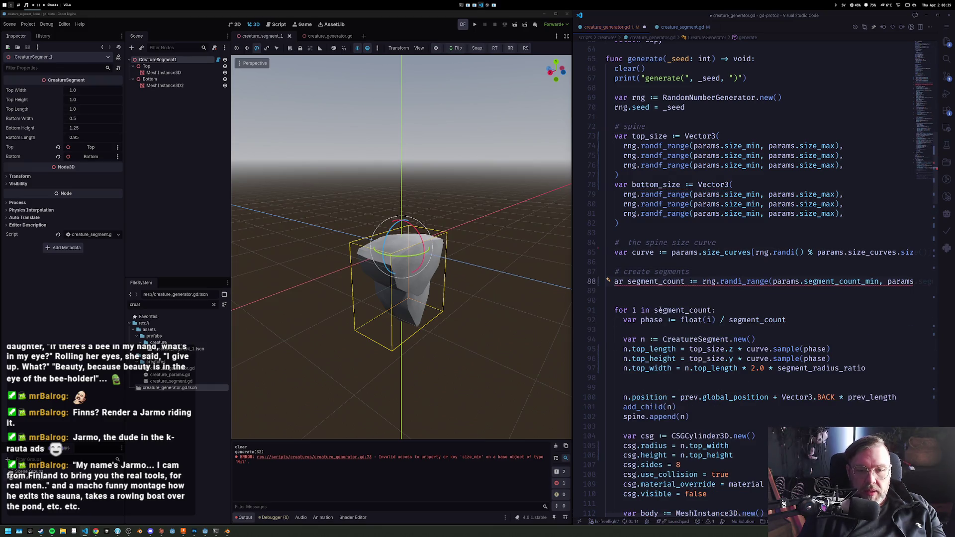
key(ctrl+z)
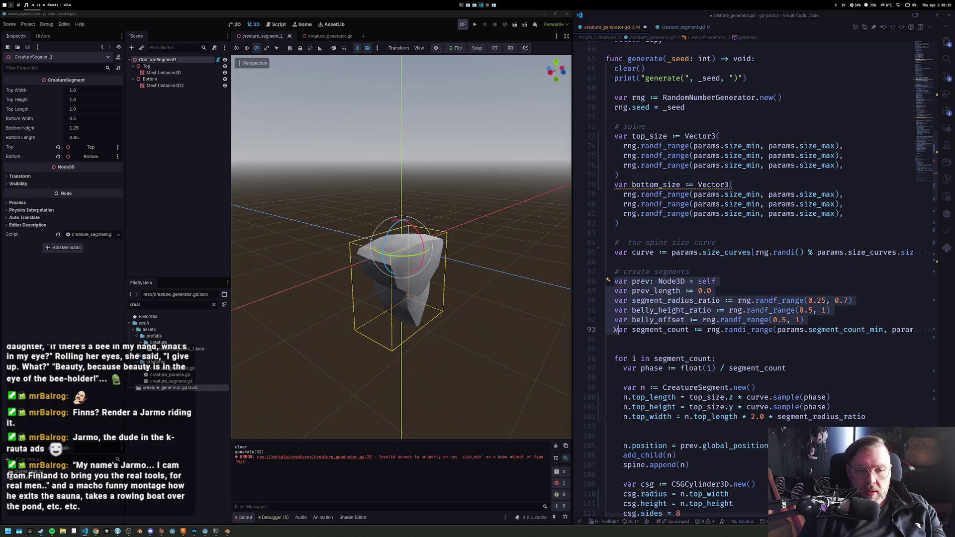
key(ctrl+x)
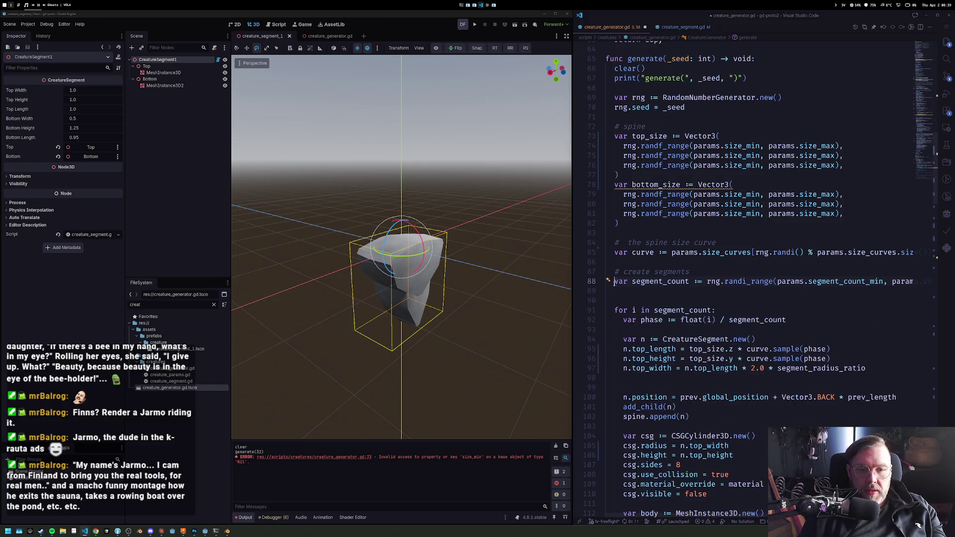
click(651, 299)
key(BackSpace)
key(BackSpace)
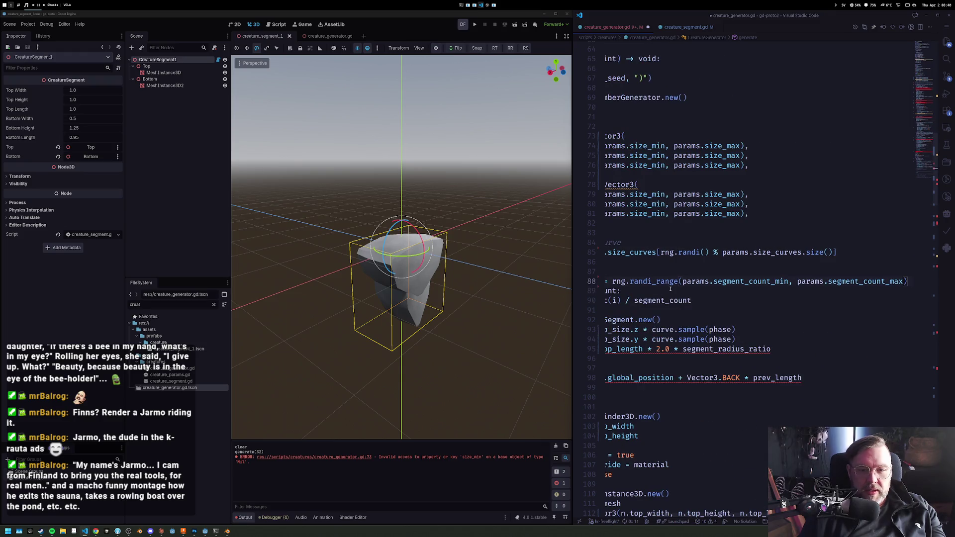
key(Down)
key(Home)
key(Down)
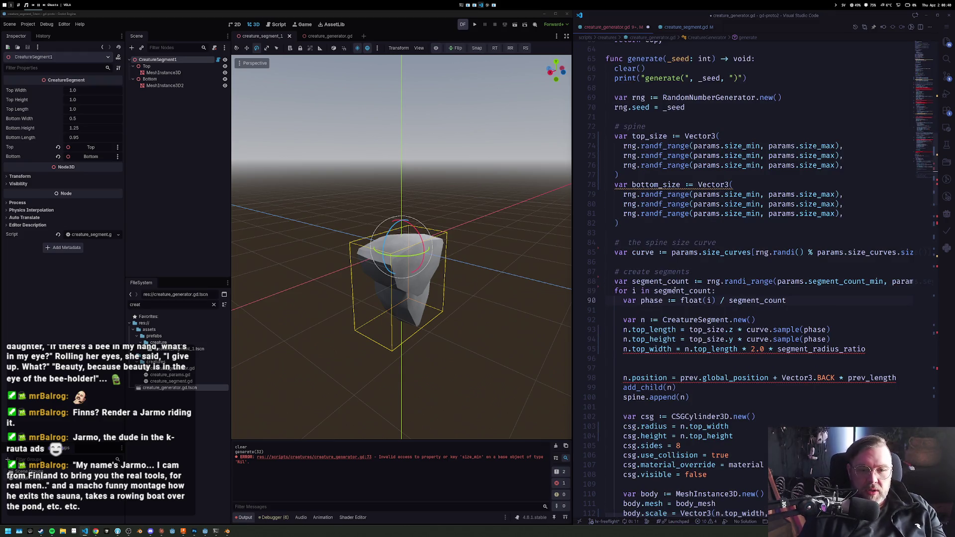
scroll(703, 324, down, 10)
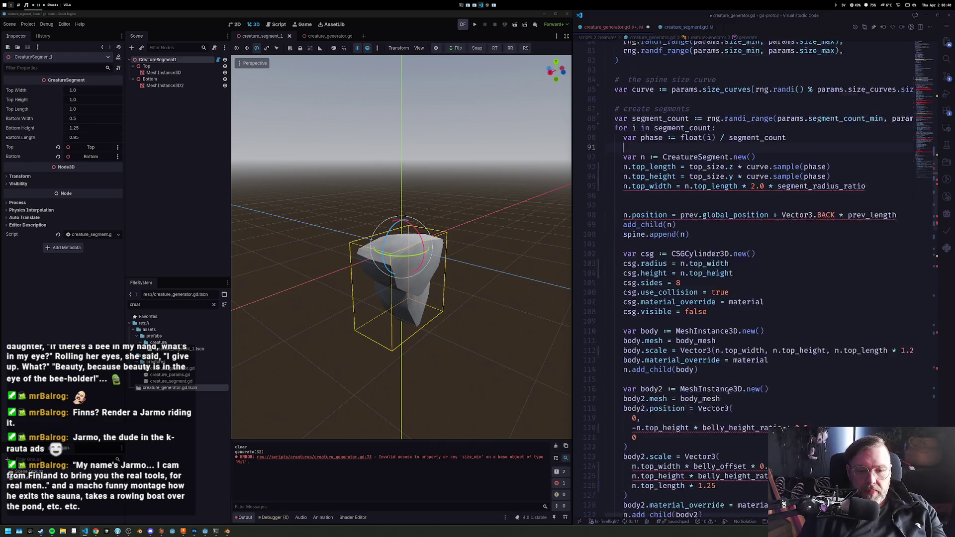
click(735, 194)
scroll(917, 164, down, 20)
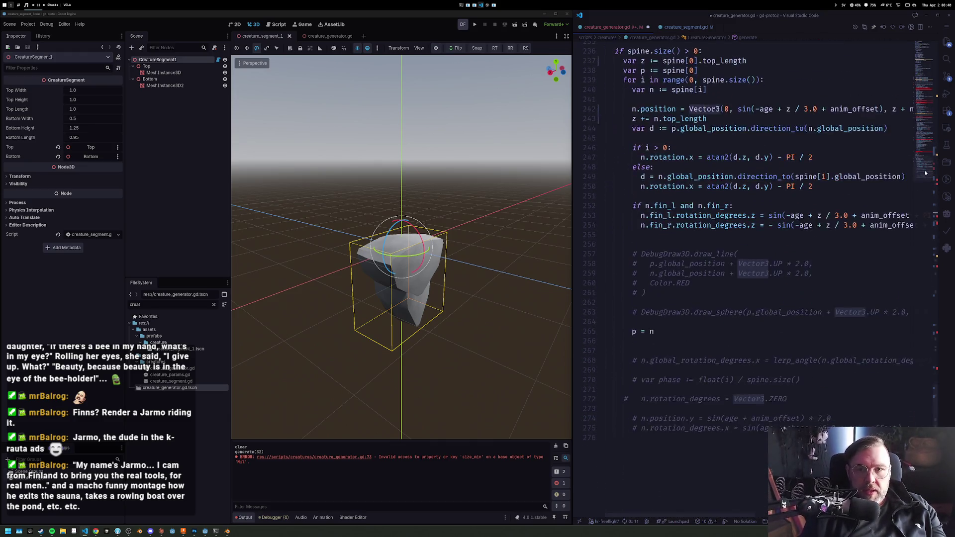
text(Vector3)
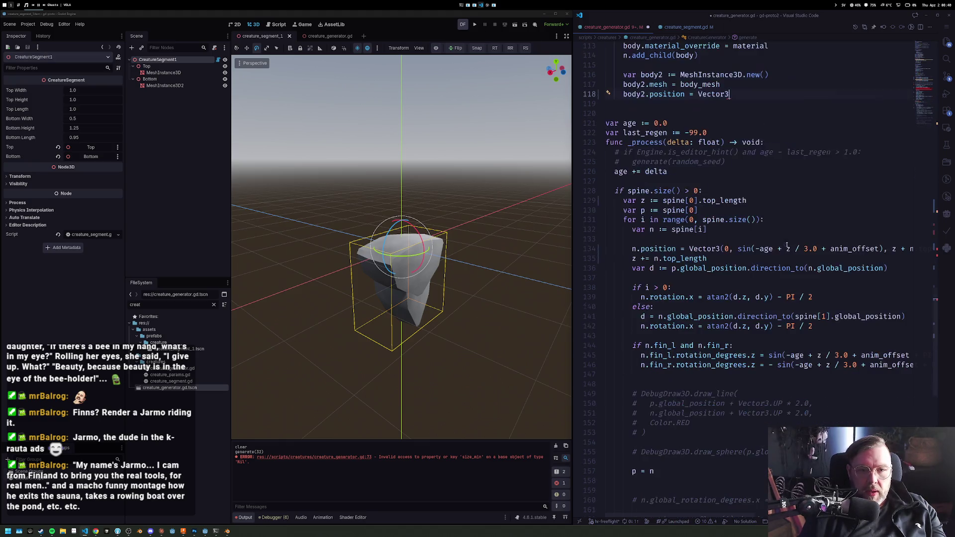
key(Escape)
- Uncomment the timed regeneration lines in _process and add return after age += delta
click(646, 154)
key(shift+Down)
key(shift+Down)
key(shift+End)
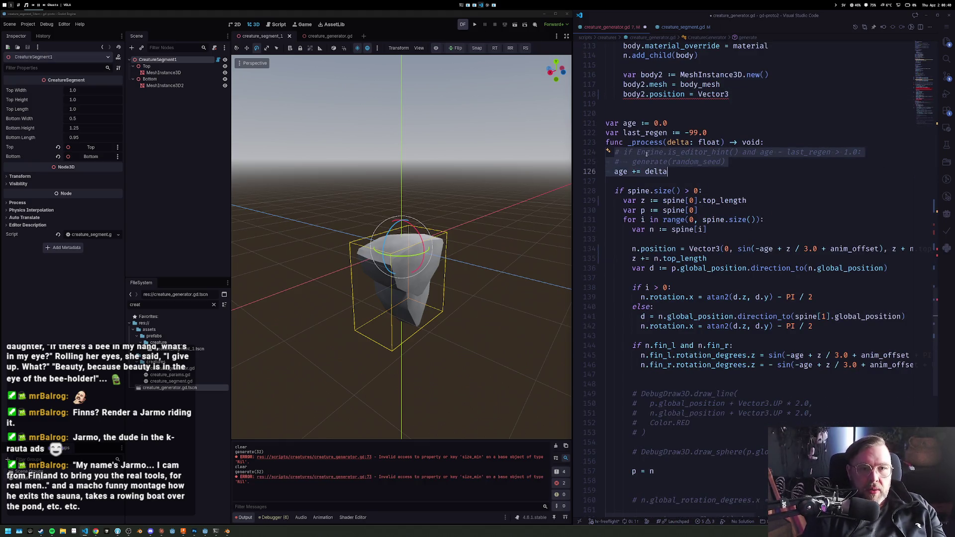
key(ctrl+slash)
key(Down)
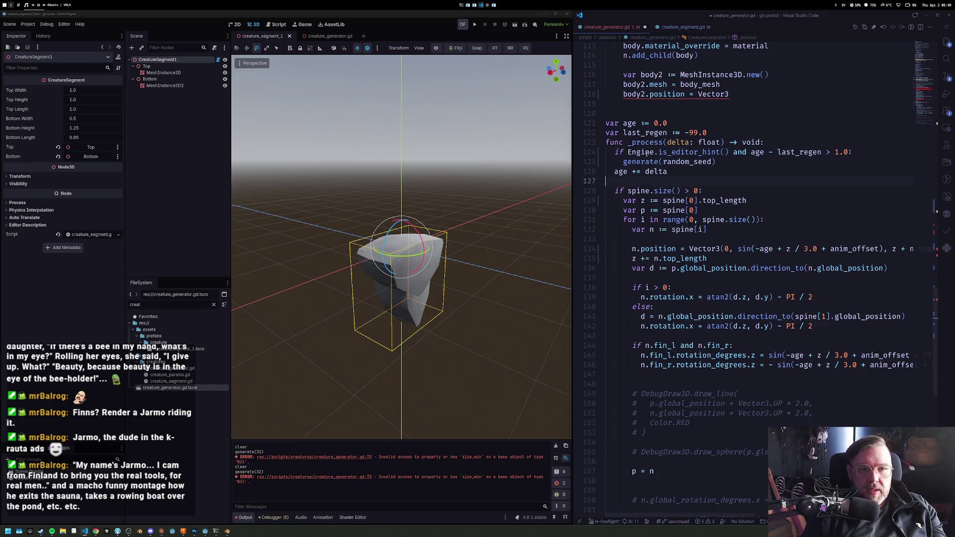
key(Return)
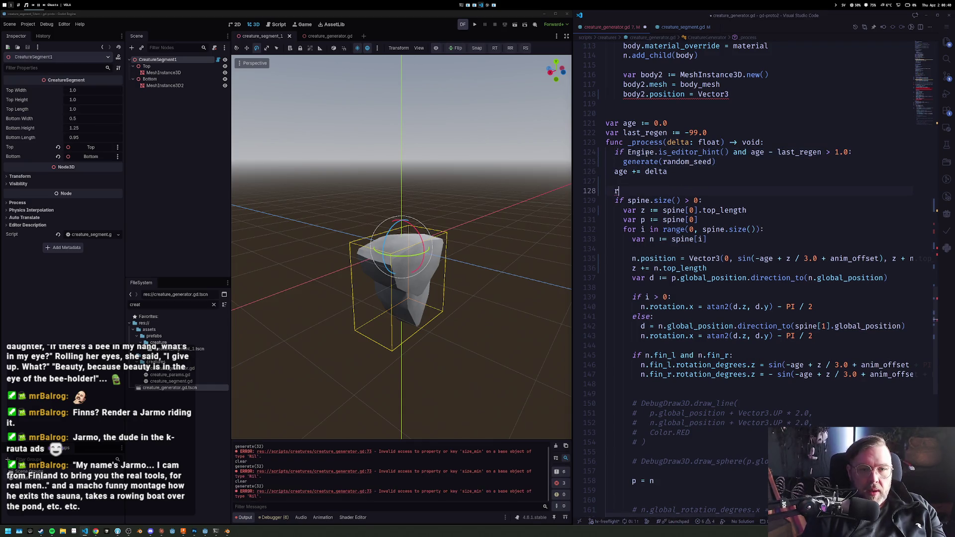
text(return)
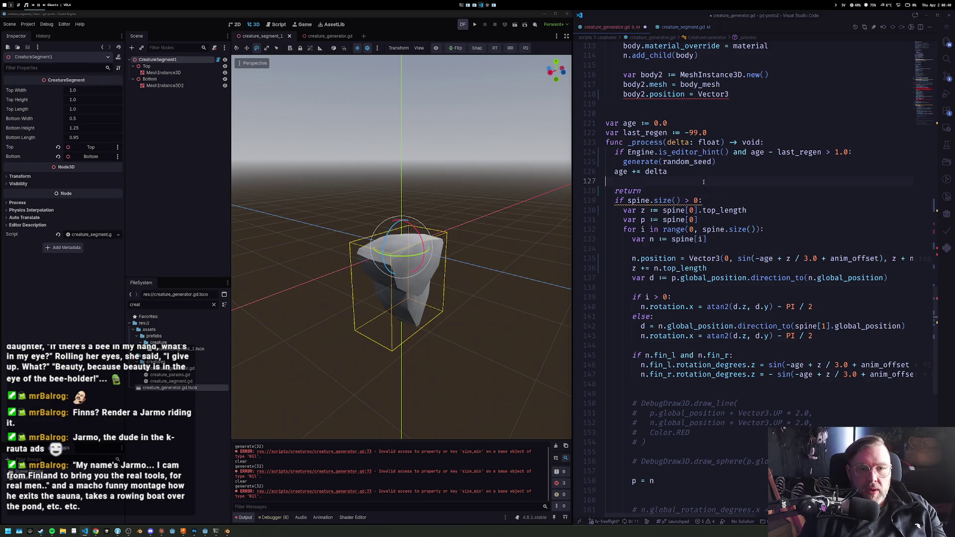
scroll(676, 190, up, 6)
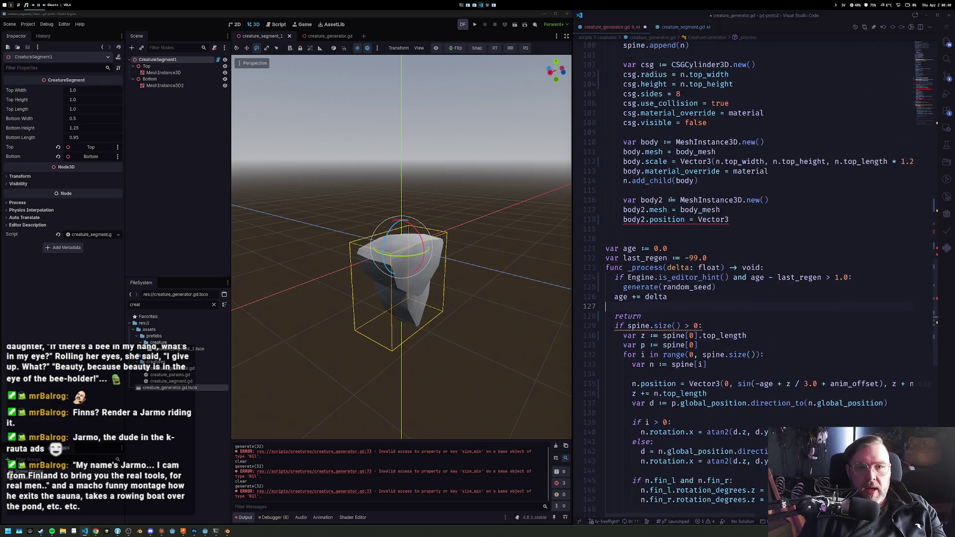
- Delete the CreatureSegment creation block (lines 92–118) from the segment loop in creature_generator.gd
click(739, 287)
scroll(739, 283, up, 15)
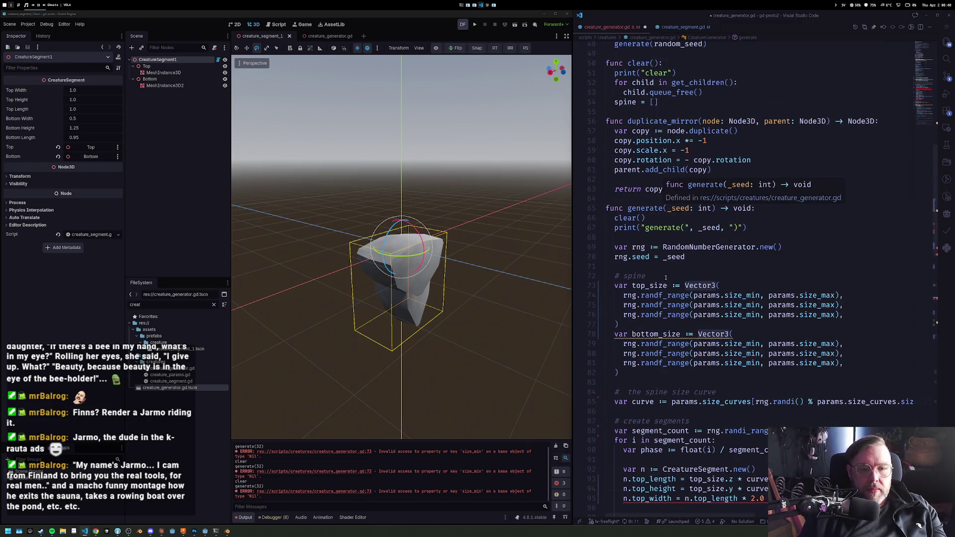
scroll(665, 211, down, 10)
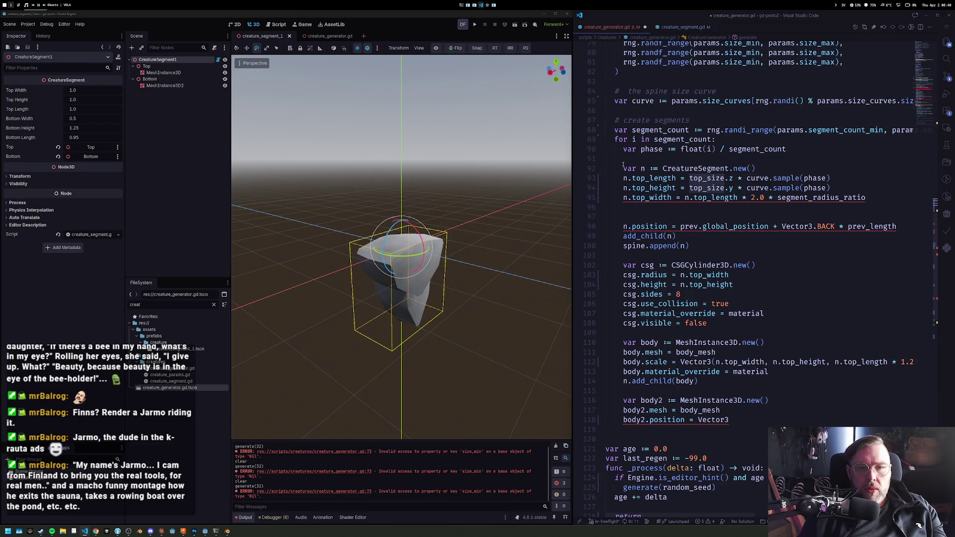
scroll(627, 171, down, 3)
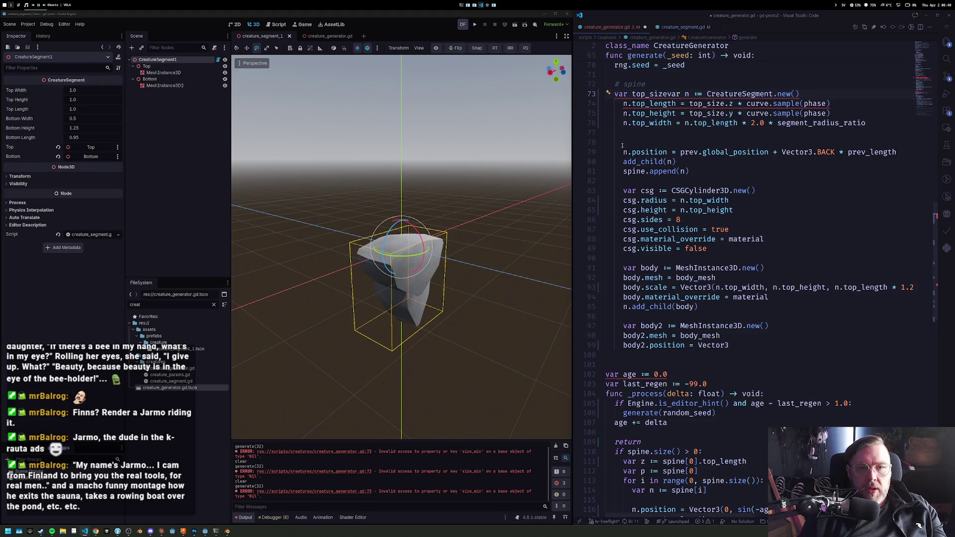
scroll(647, 182, up, 7)
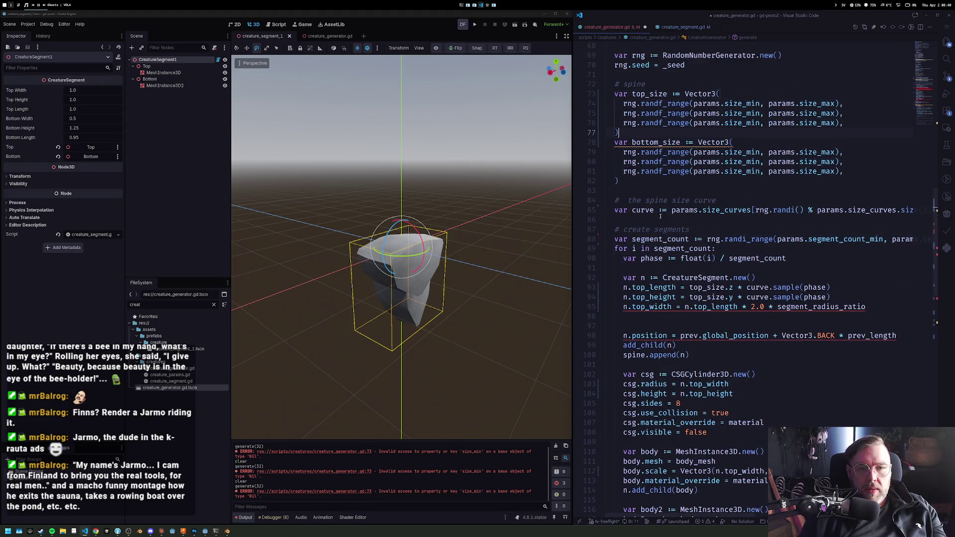
click(616, 240)
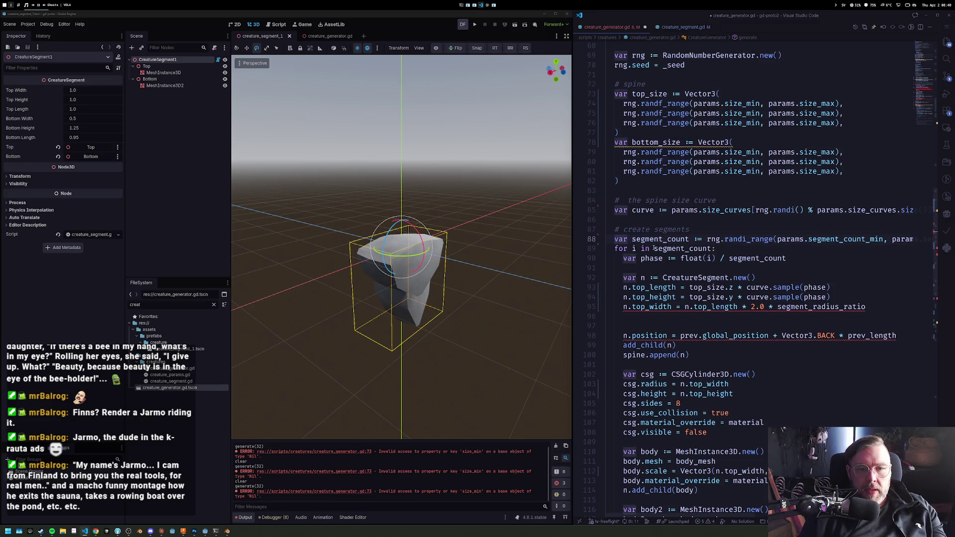
click(624, 259)
click(624, 278)
scroll(696, 298, down, 3)
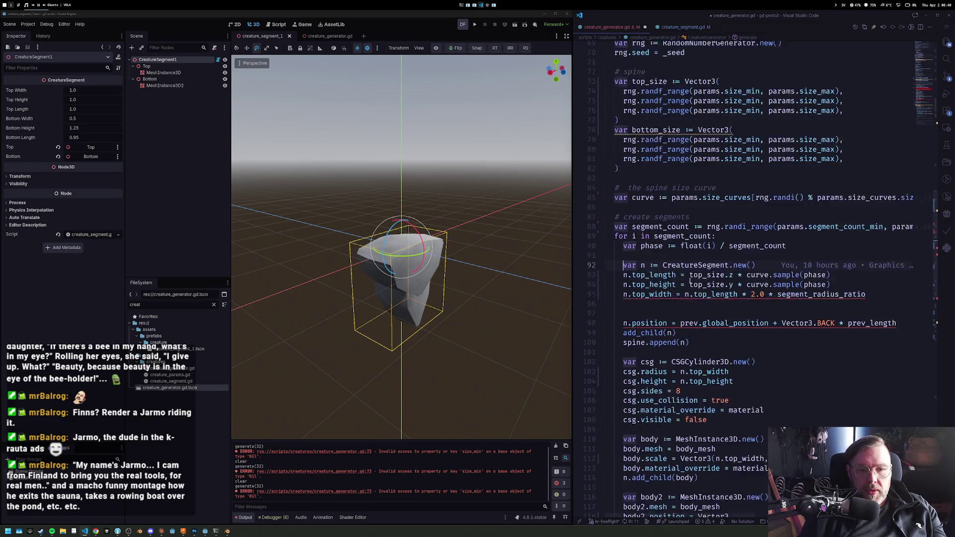
shift+click(760, 429)
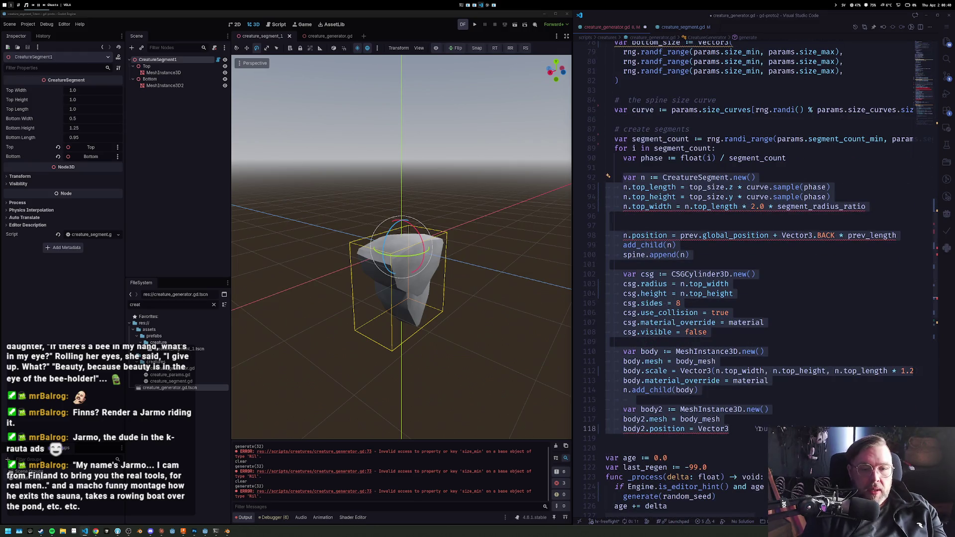
key(BackSpace)
- Add blank lines after the exports and jump to the CreatureParams script definition
scroll(911, 51, up, 20)
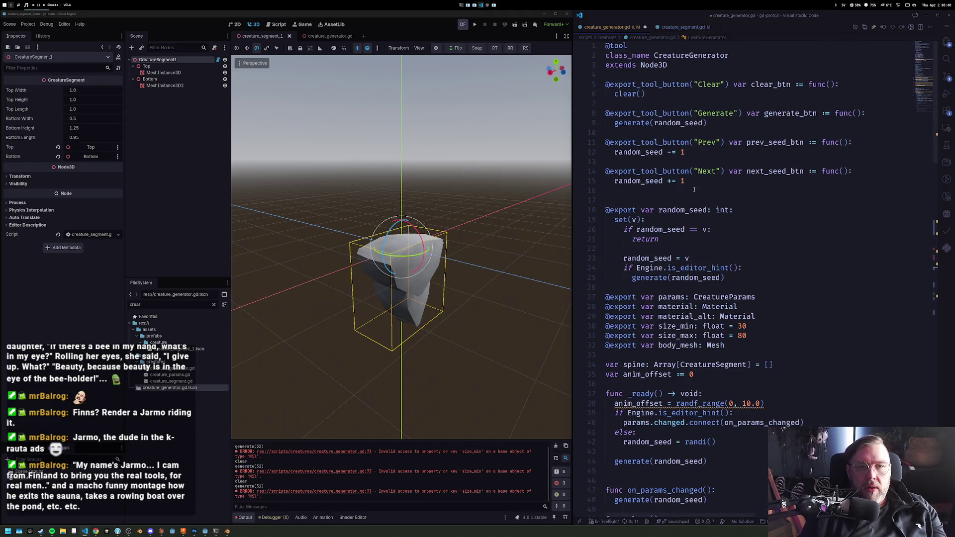
key(Return)
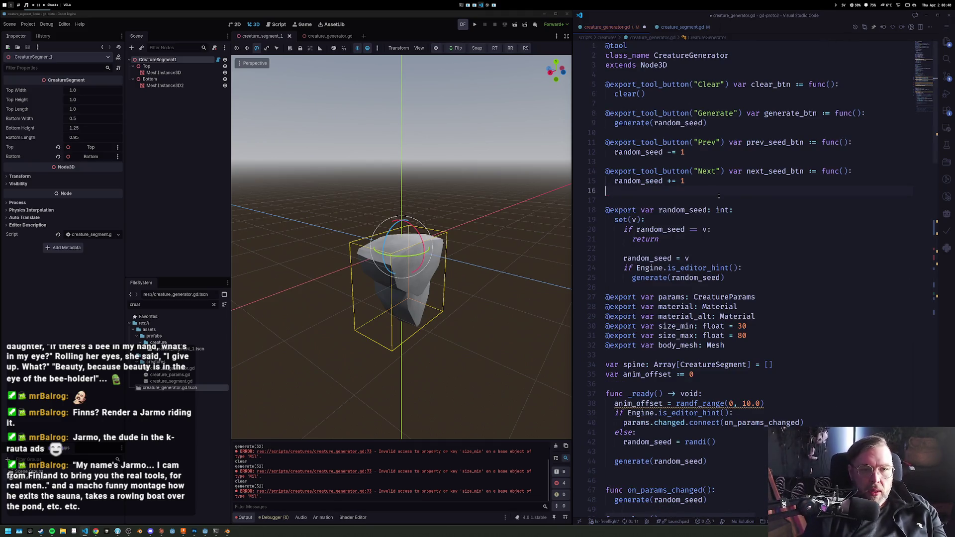
key(Down)
key(Down)
key(Down)
key(Return)
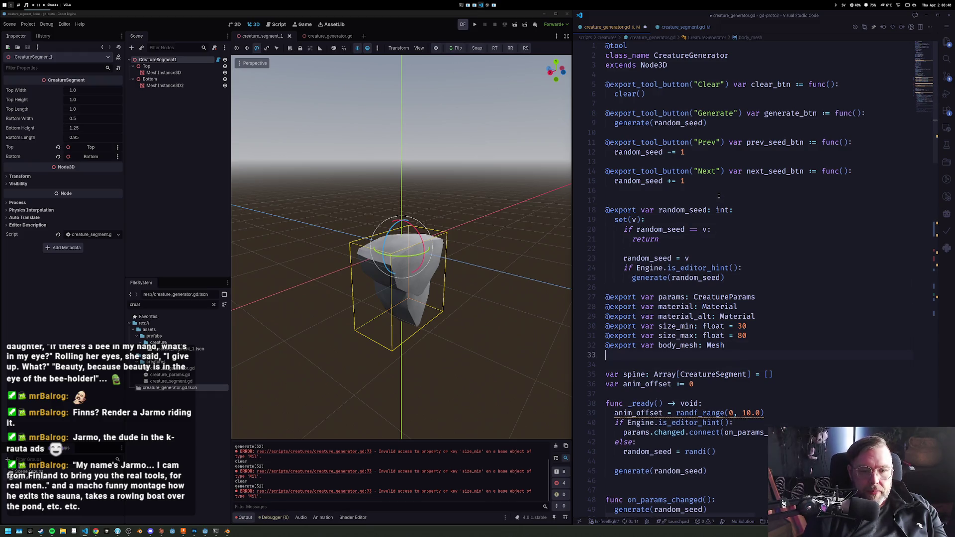
key(Up)
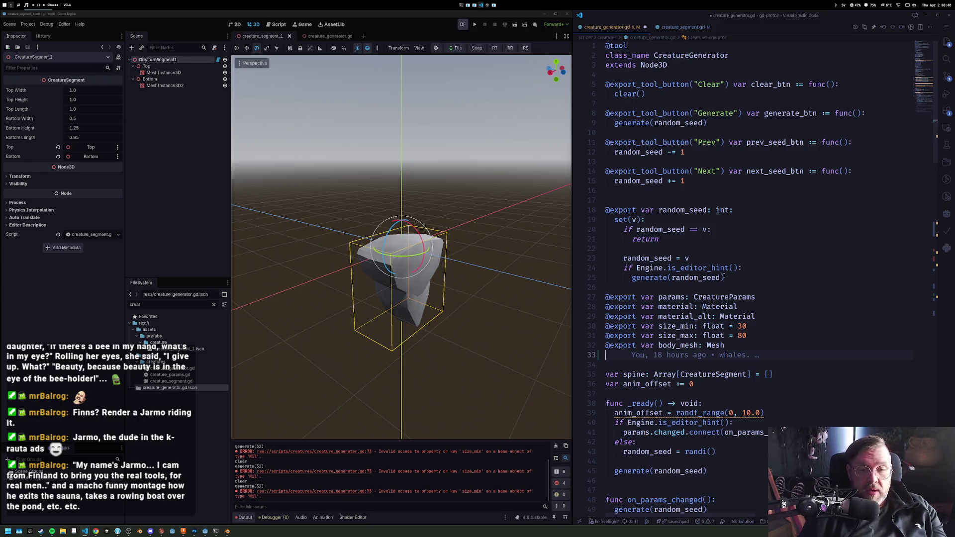
click(731, 298)
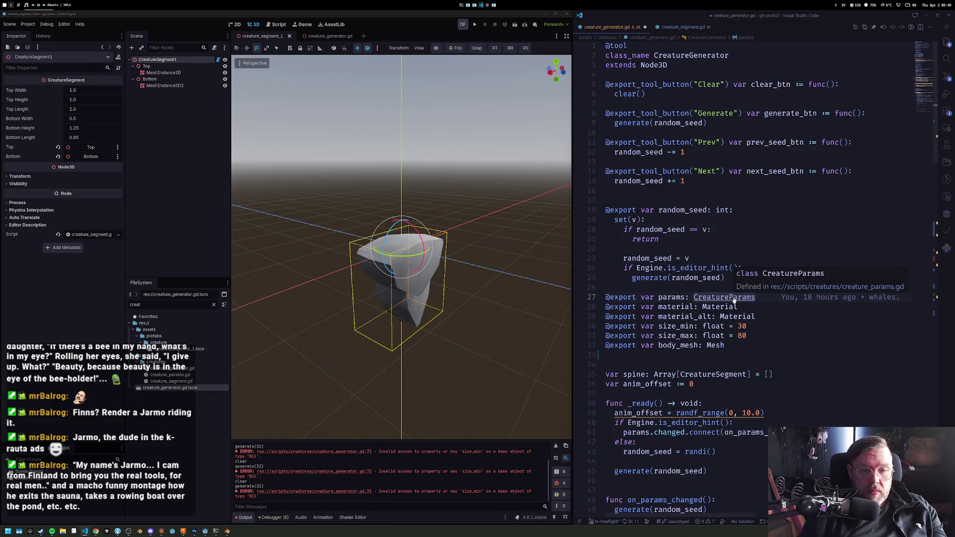
ctrl+click(734, 297)
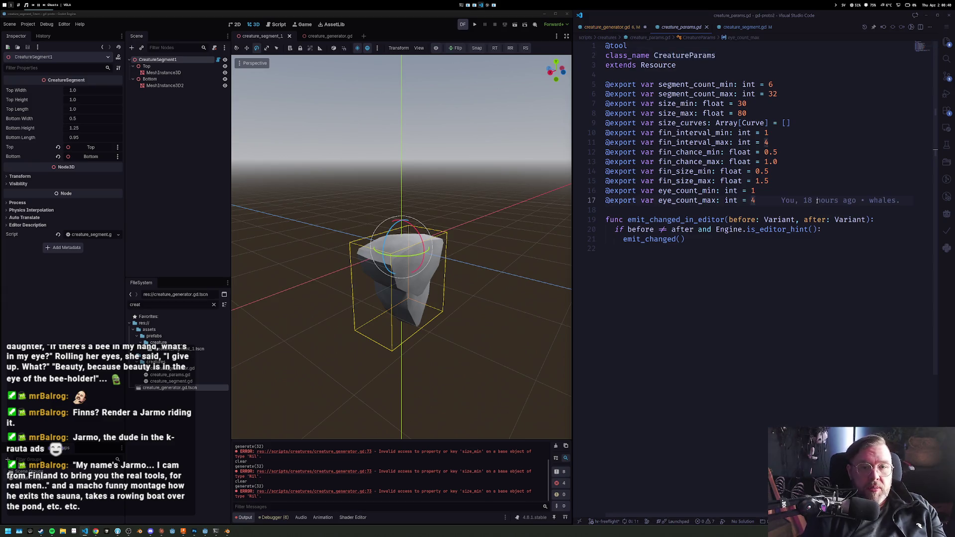
- Start a new exported Array[PackedScene] variable below eye_count_max
key(Return)
text(@export var )
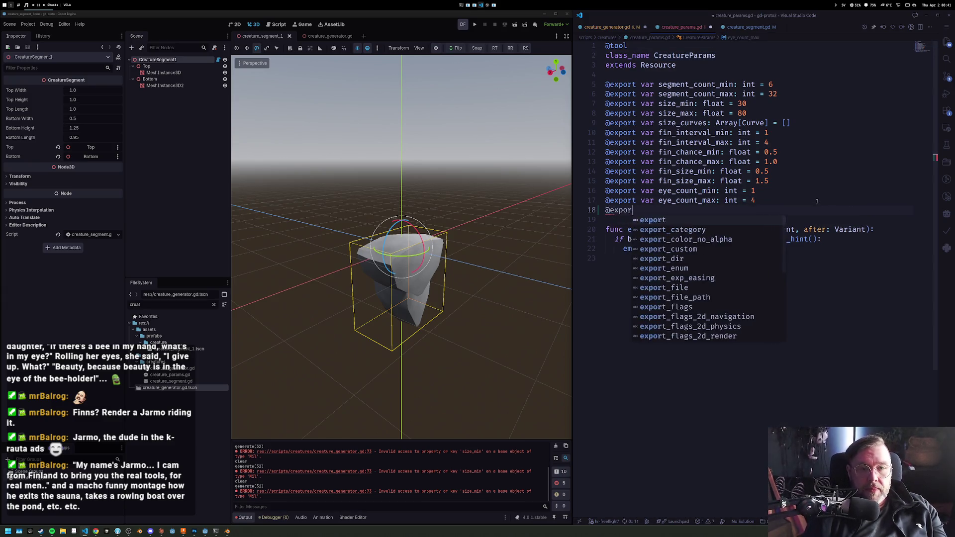
text(Array[P)
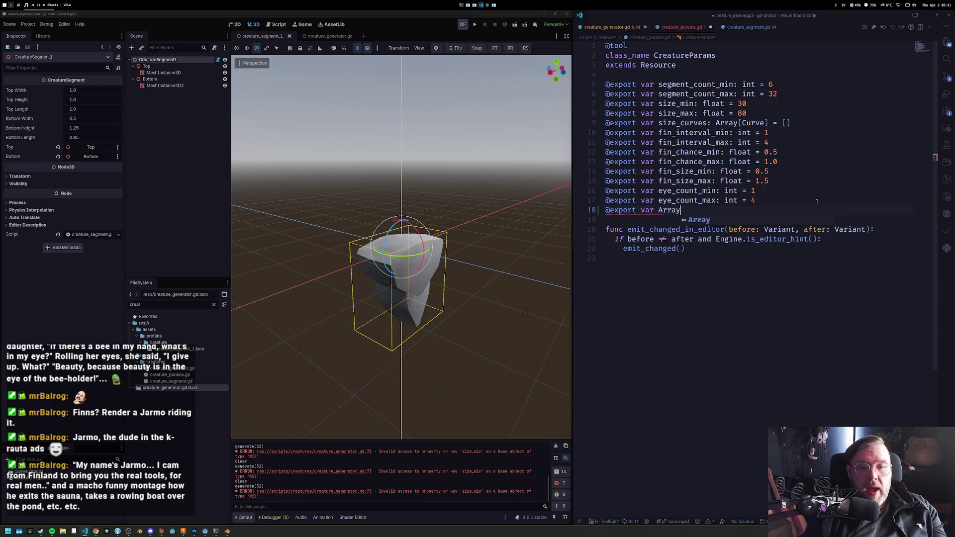
text(ackedScne)
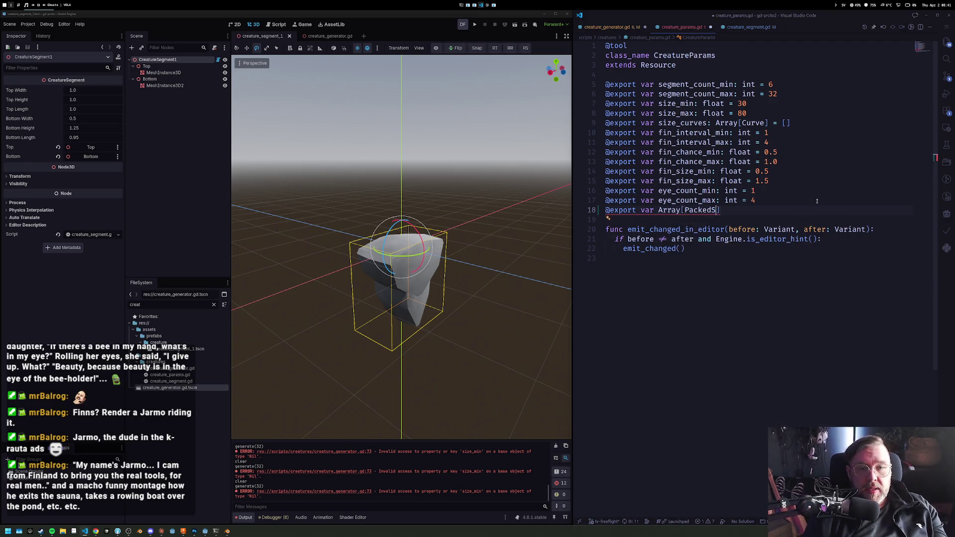
key(BackSpace)
key(BackSpace)
text(ene] )
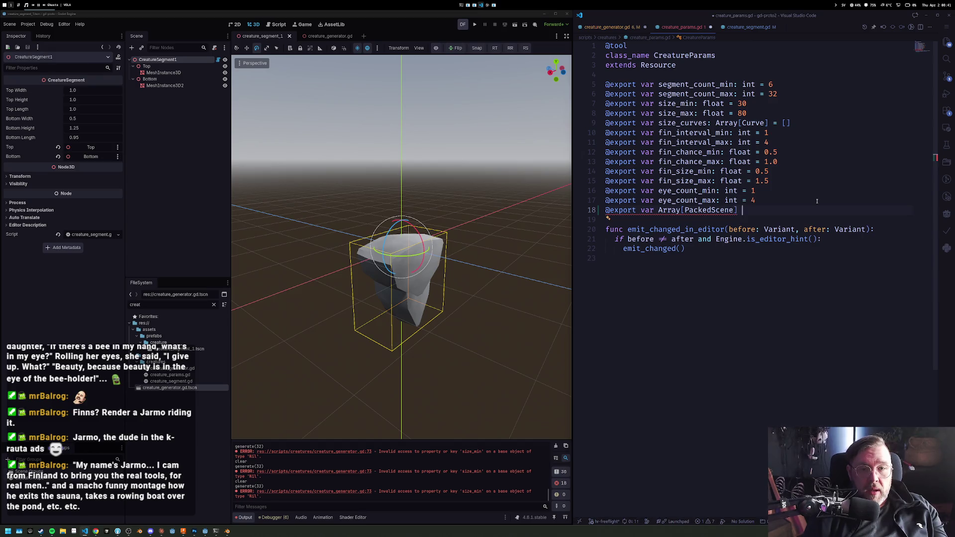
text(=)
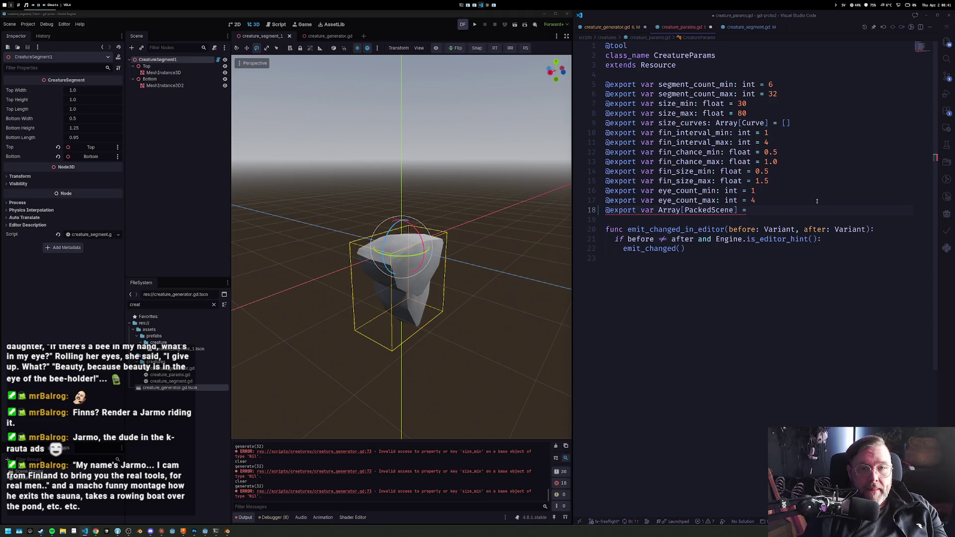
- Delete the fin and eye count variable lines from CreatureParams
key(Up)
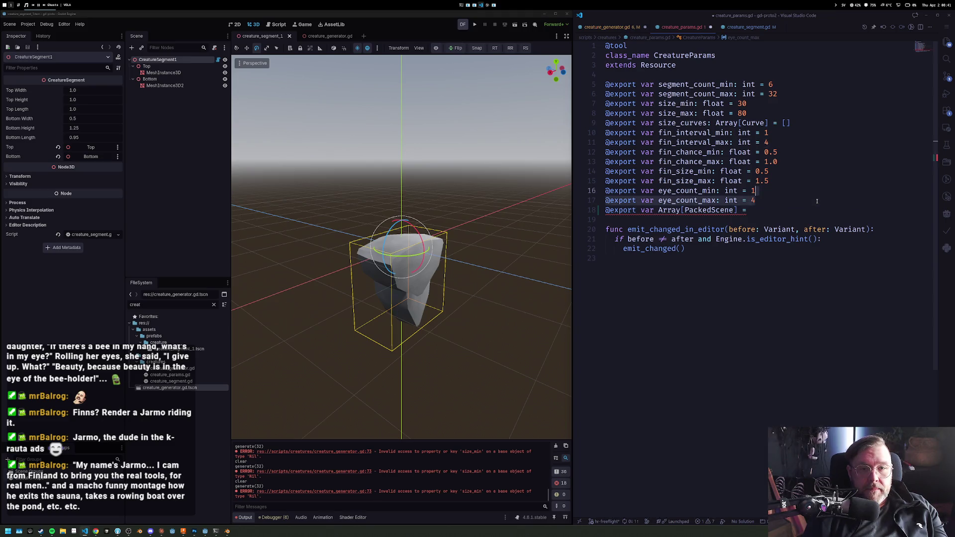
key(shift+Up)
key(shift+Up)
key(shift+Up)
key(shift+Up)
key(shift+Up)
key(shift+Up)
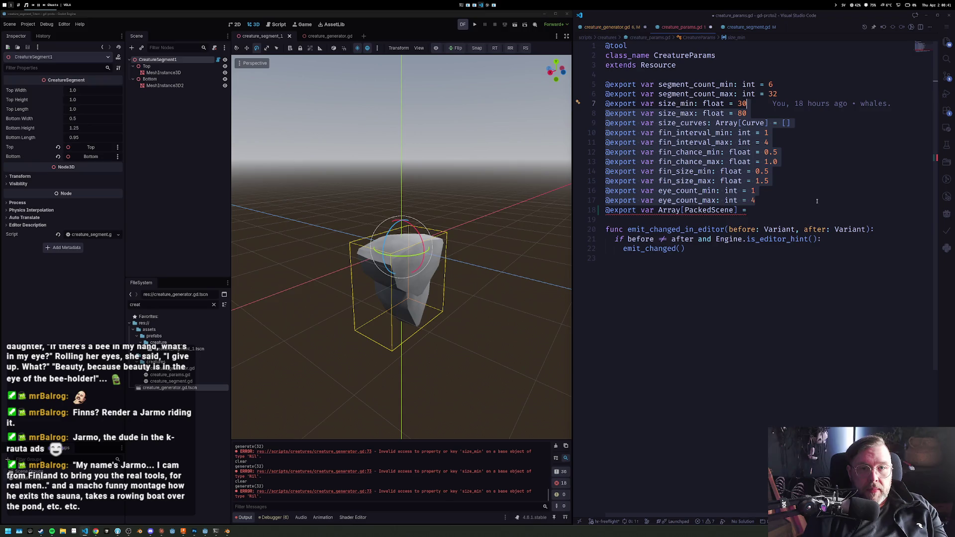
key(shift+Down)
key(shift+Down)
key(shift+Down)
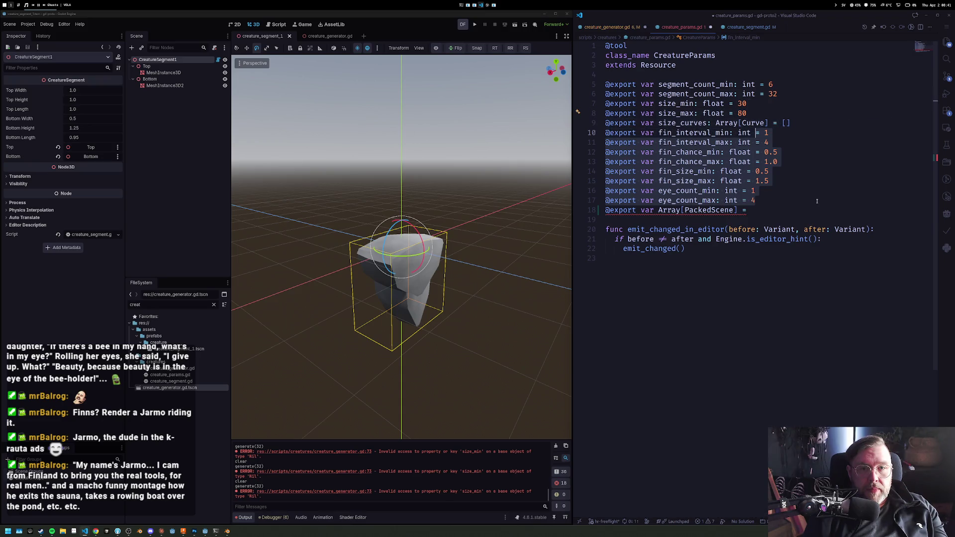
key(shift+Home)
key(Delete)
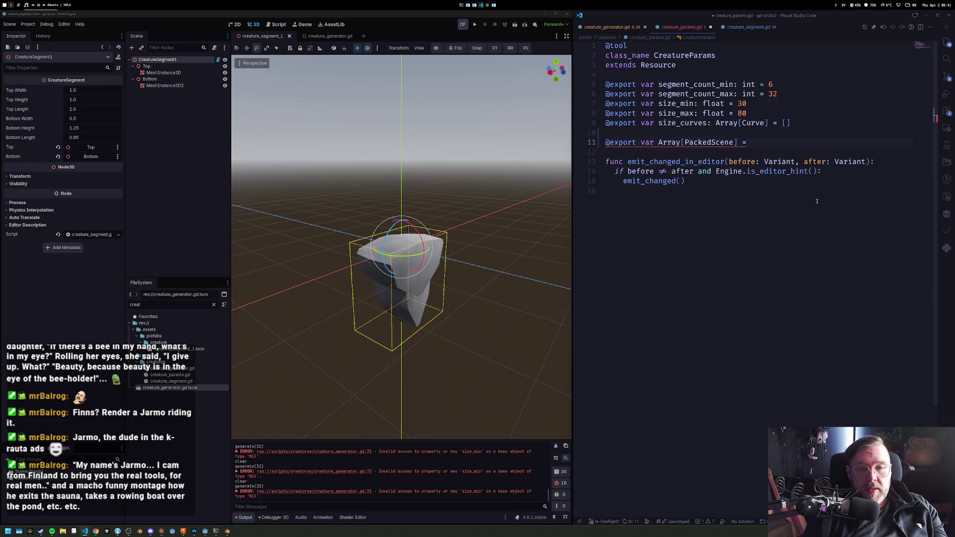
- Name the new variable segment_prefabs with an empty [] default and save
key(ctrl+Left)
key(ctrl+Left)
key(ctrl+Left)
text(segmetns)
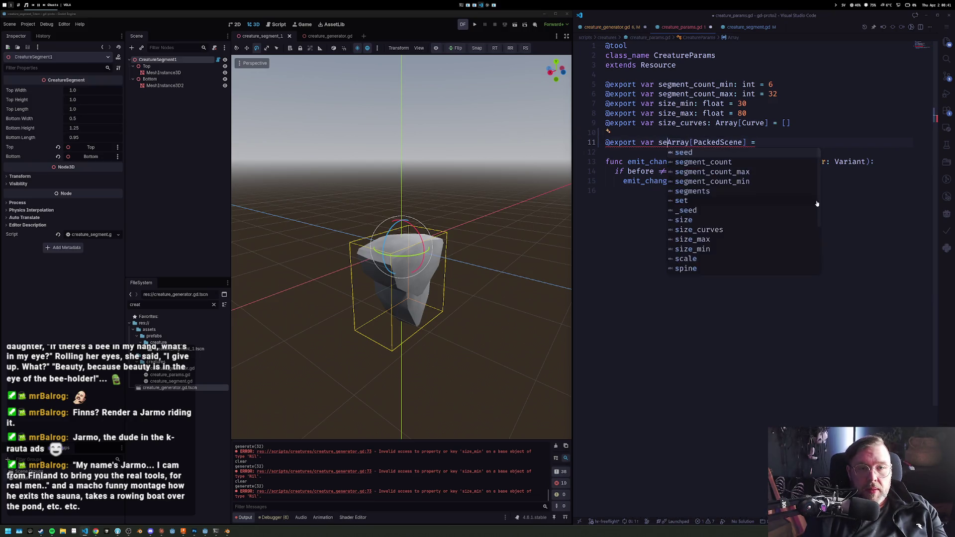
key(BackSpace)
key(BackSpace)
key(BackSpace)
text(nt_prefa)
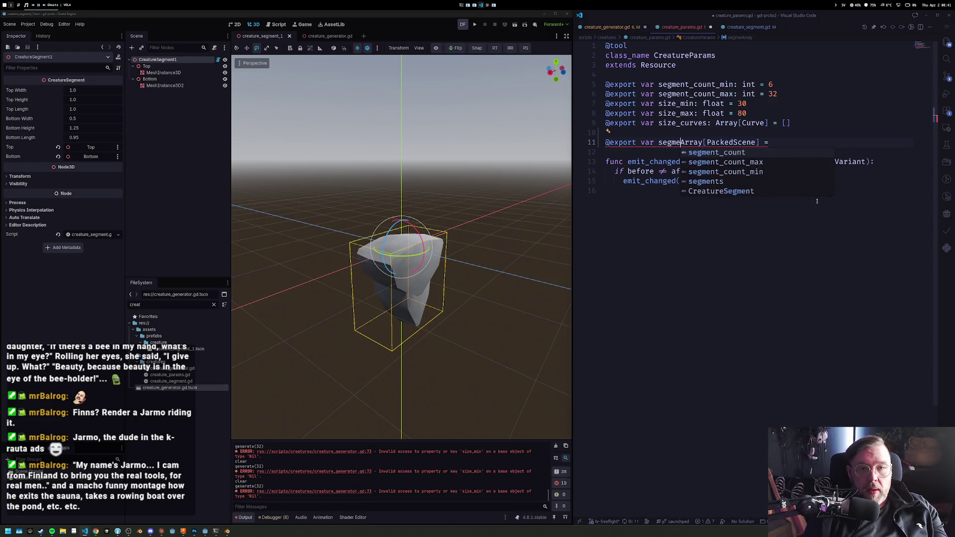
text(bs:)
key(End)
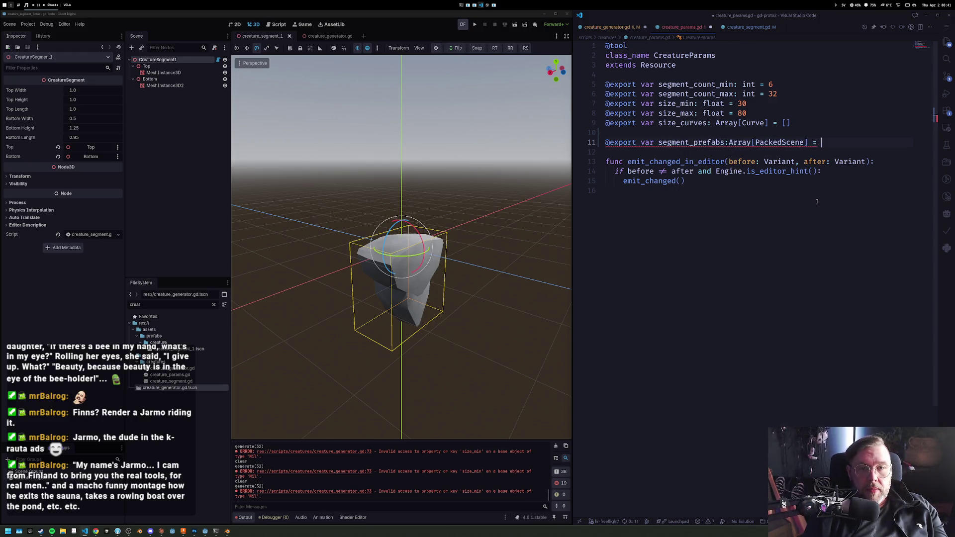
text([])
key(ctrl+s)
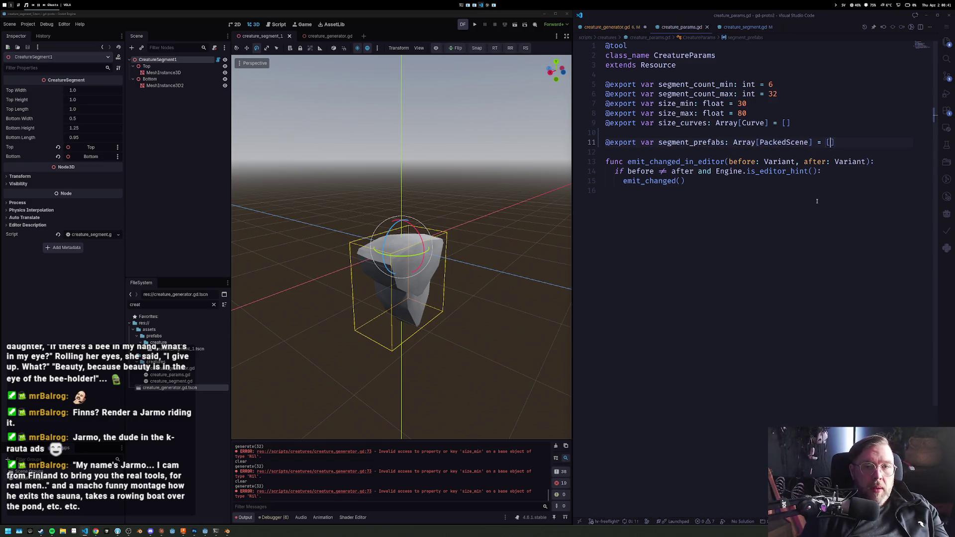
- Remove the empty line above segment_prefabs, check the size declarations, and save creature_params.gd
click(671, 133)
key(BackSpace)
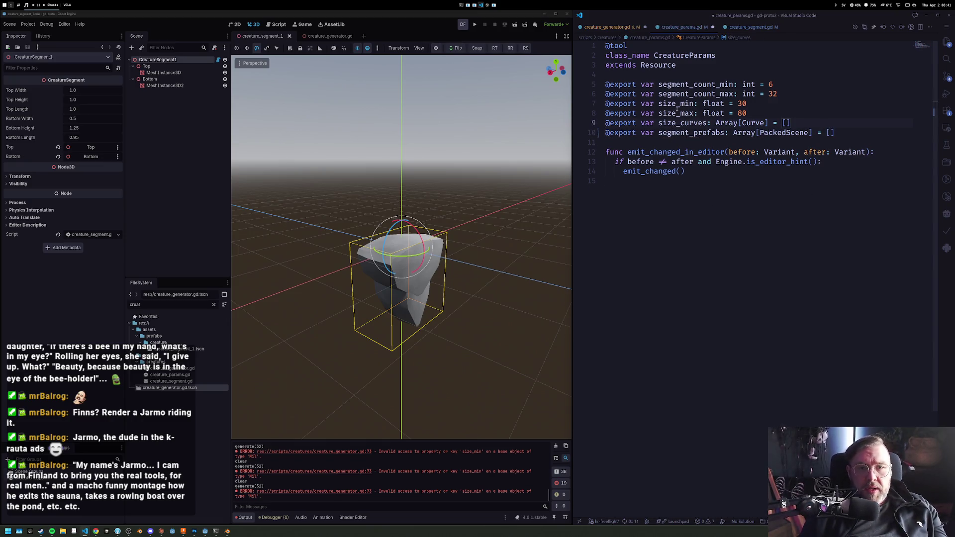
click(668, 104)
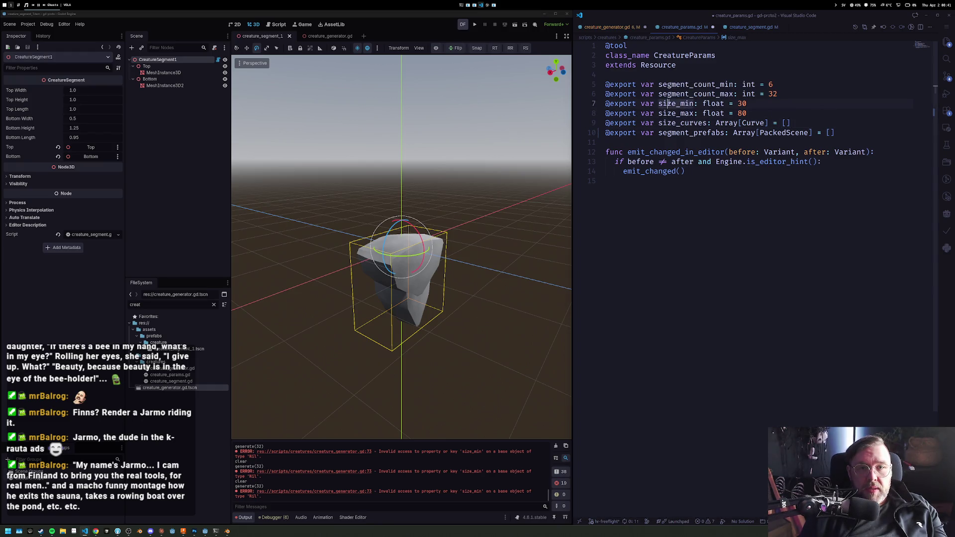
click(669, 95)
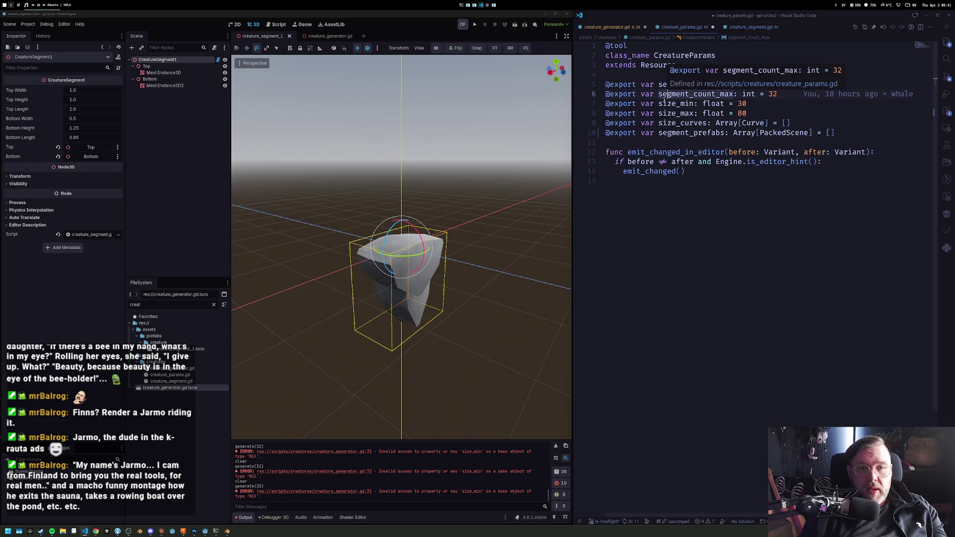
click(696, 223)
key(ctrl+s)
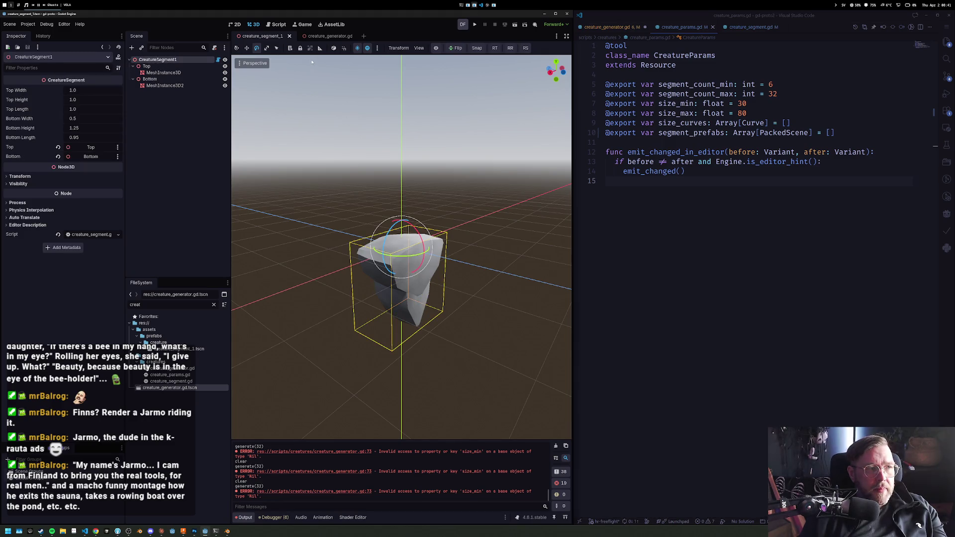
click(329, 36)
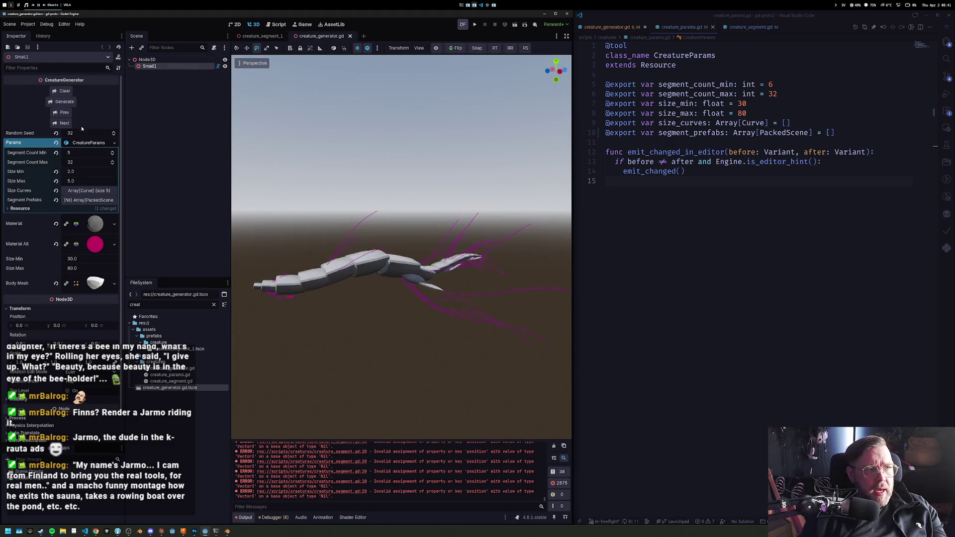
- Set Segment Prefabs element 0 to creature_segment_1.tscn, then clear the creature and save the scene
click(83, 200)
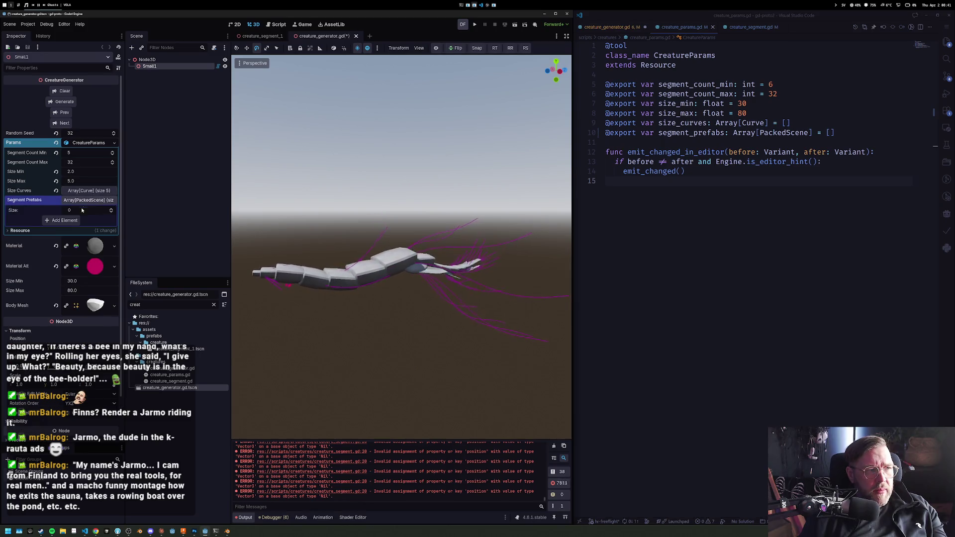
click(65, 220)
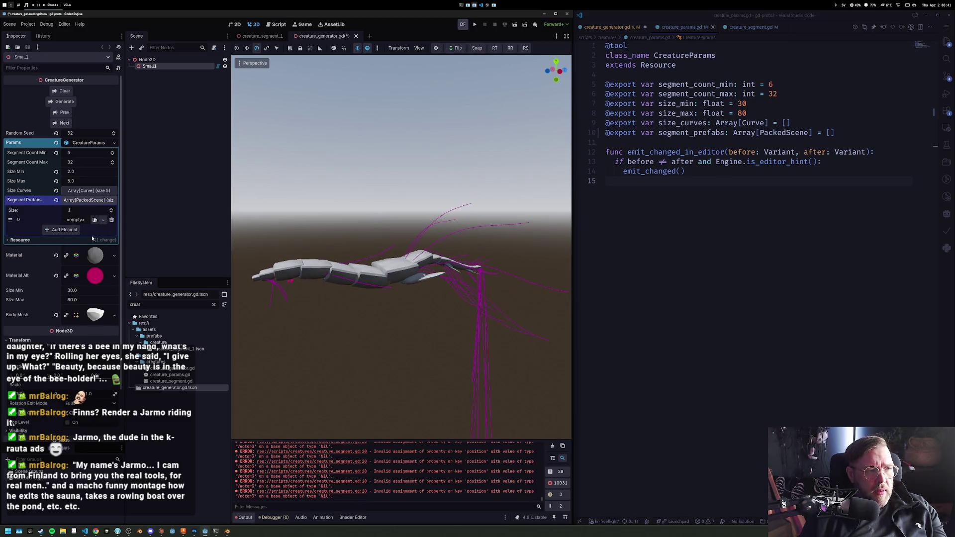
click(95, 220)
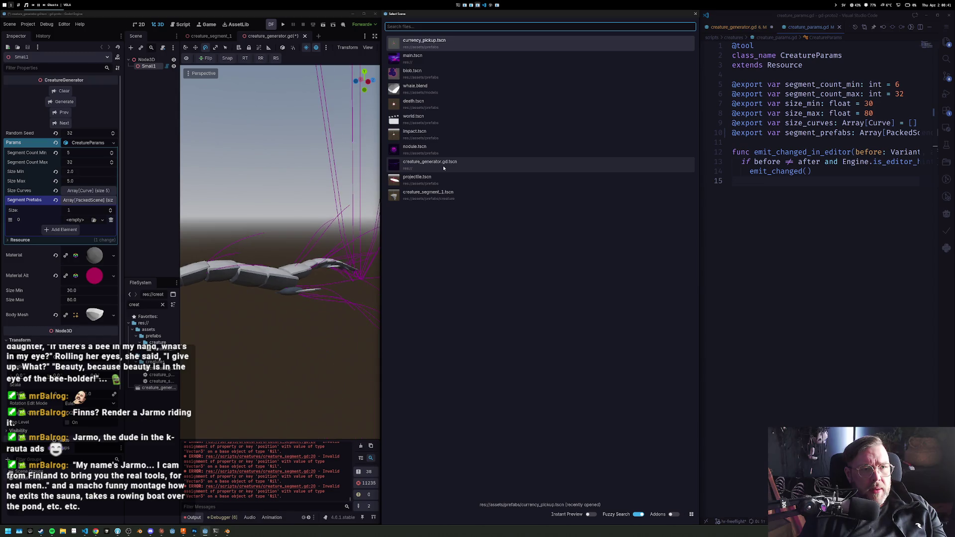
click(427, 194)
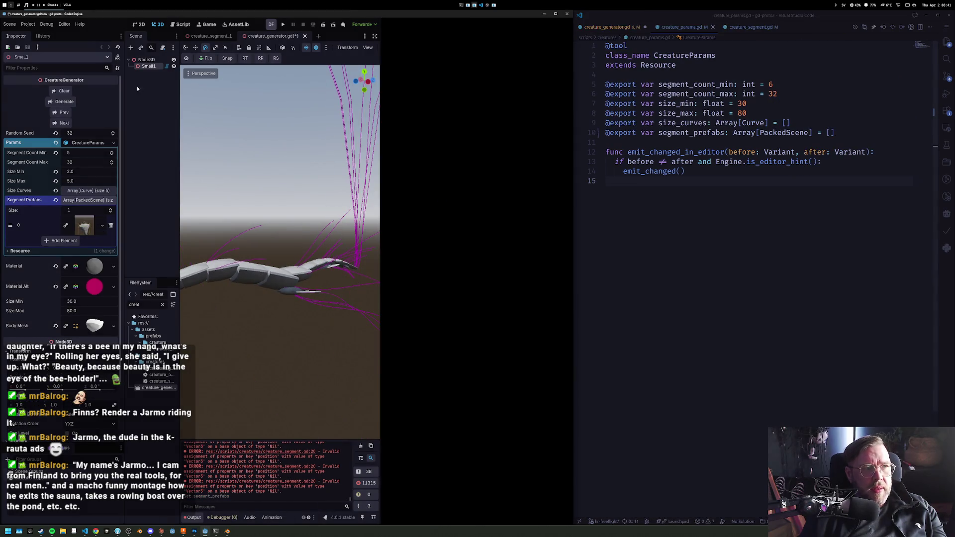
click(64, 90)
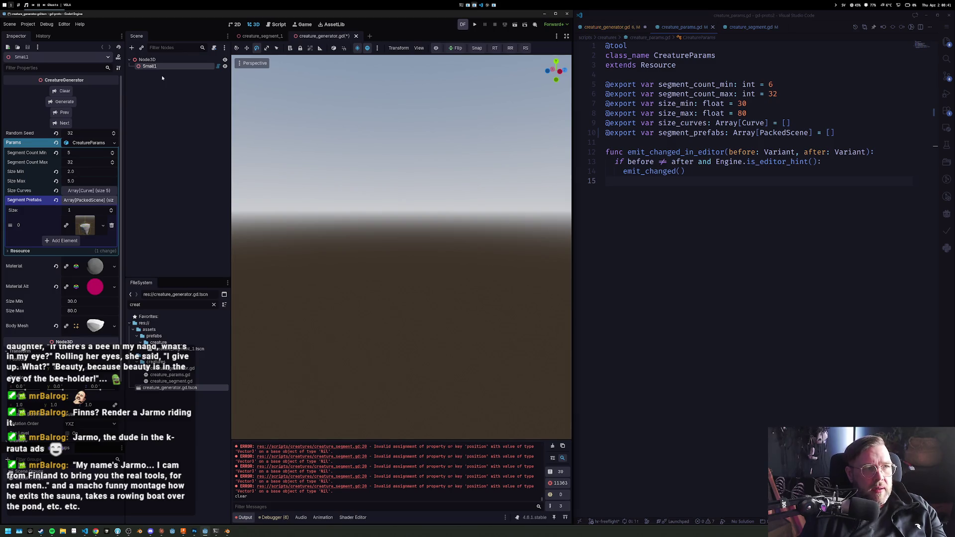
key(ctrl+s)
- Generate a creature, clear it again, and empty the Output log
click(65, 102)
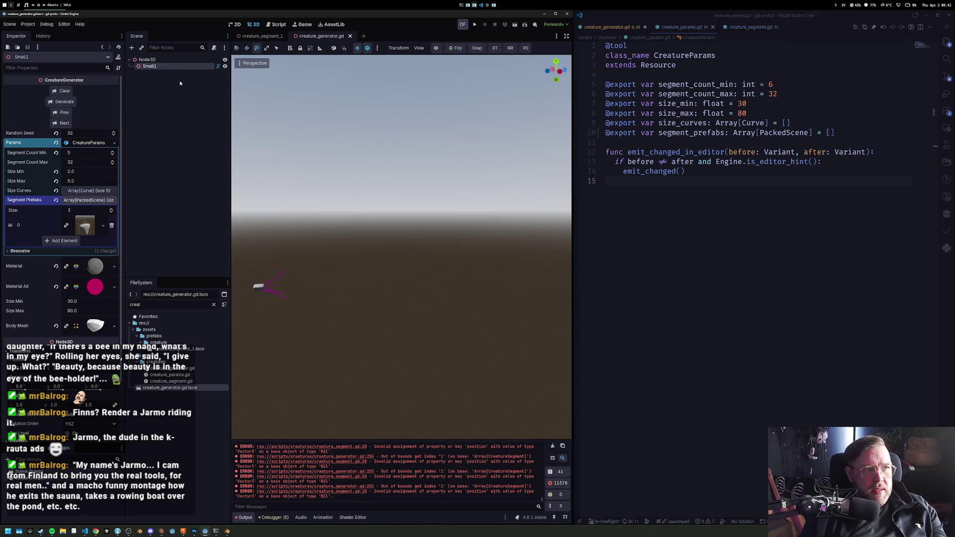
click(63, 91)
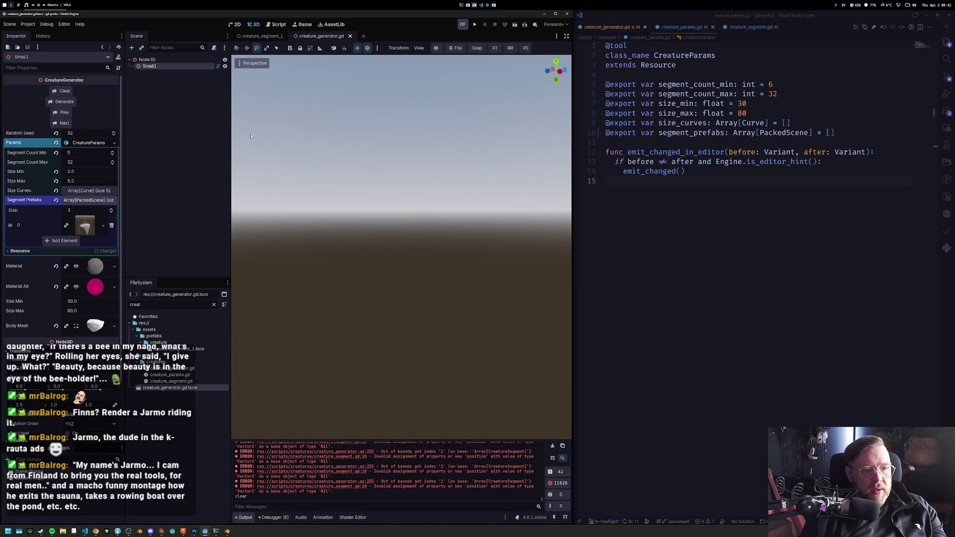
click(552, 445)
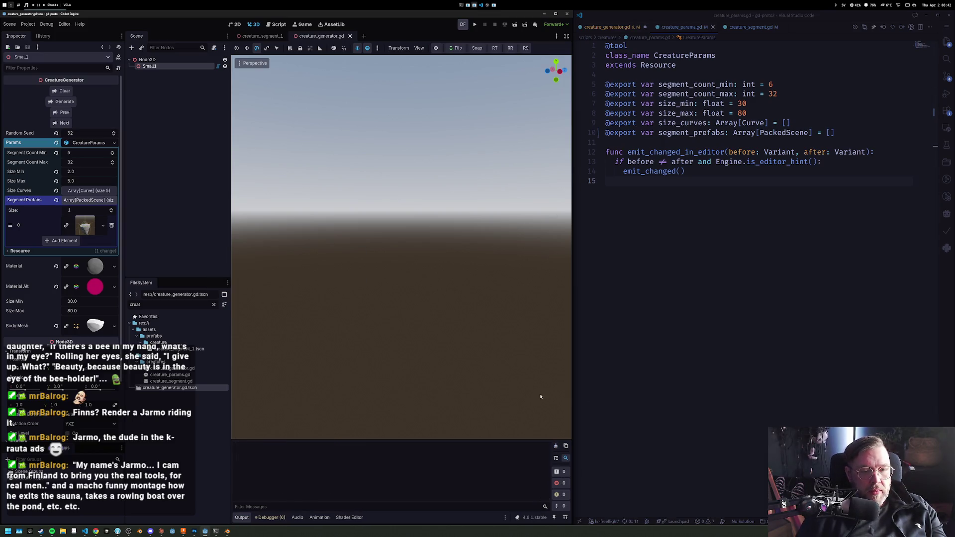
- Rename the Small1 node in the Scene tree to Creature
click(342, 113)
click(149, 66)
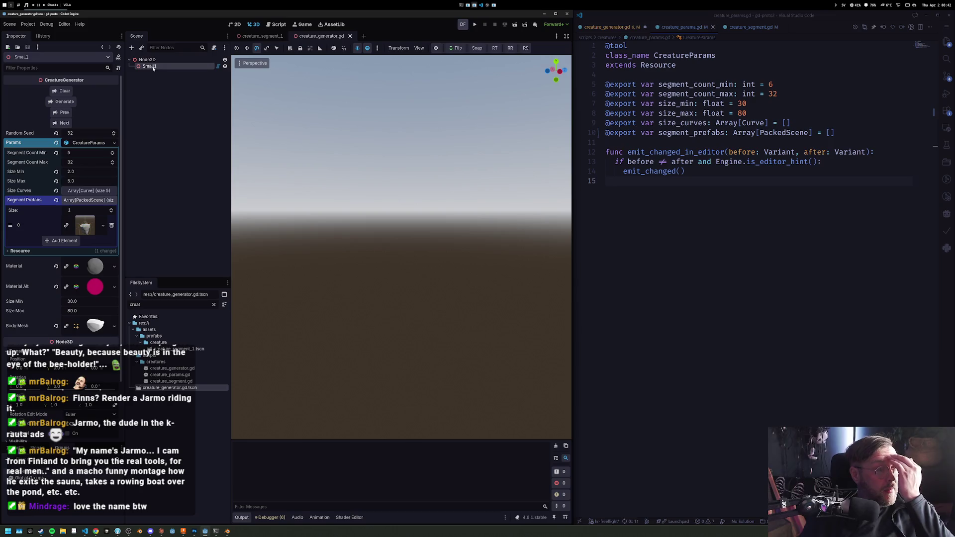
double_click(151, 67)
text(Cre)
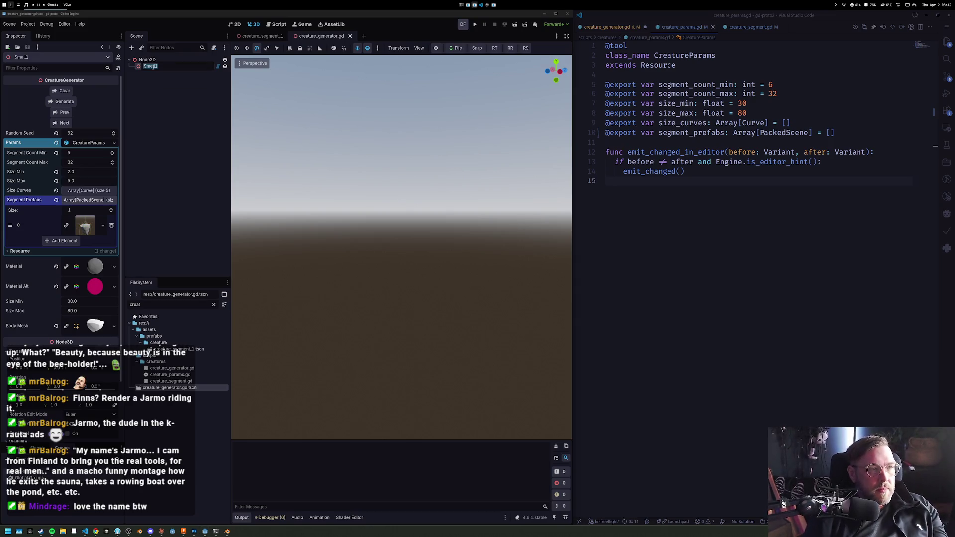
text(ature)
key(Return)
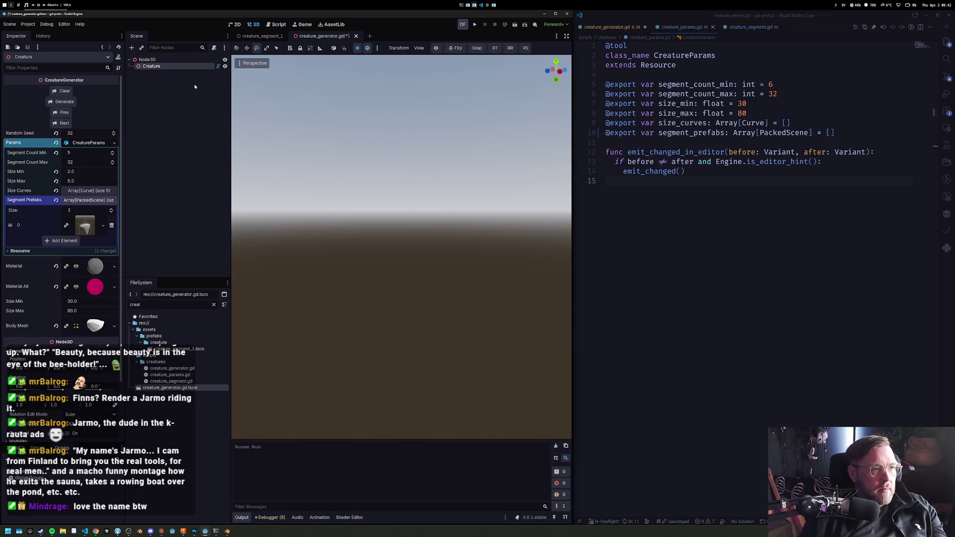
click(190, 86)
click(171, 69)
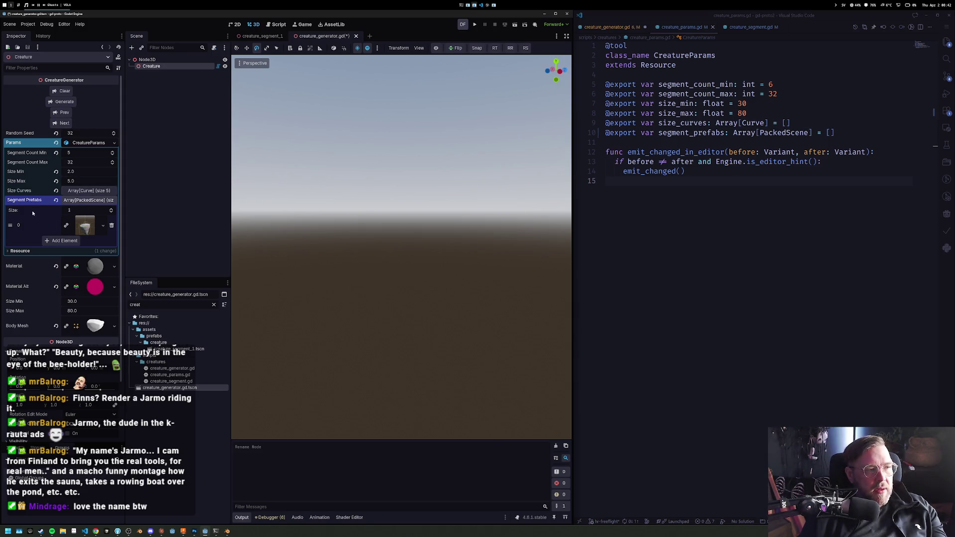
click(607, 27)
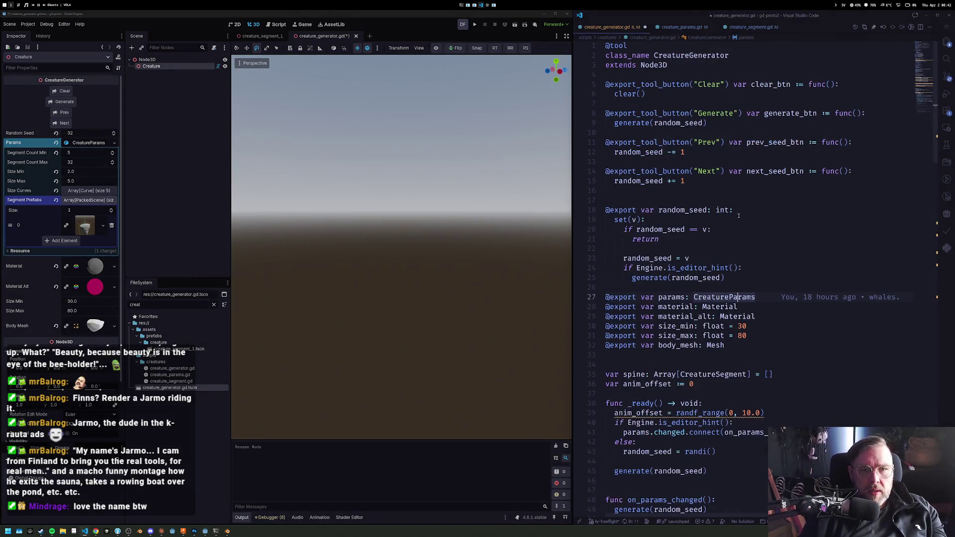
- Add a 'last_regen = time.now' line after the segment loop and save the script
key(BackSpace)
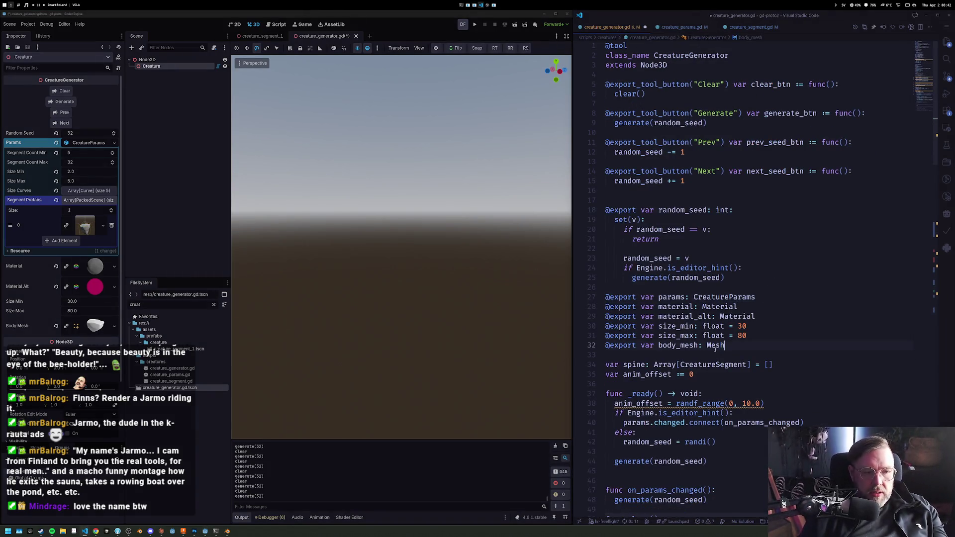
scroll(900, 255, down, 20)
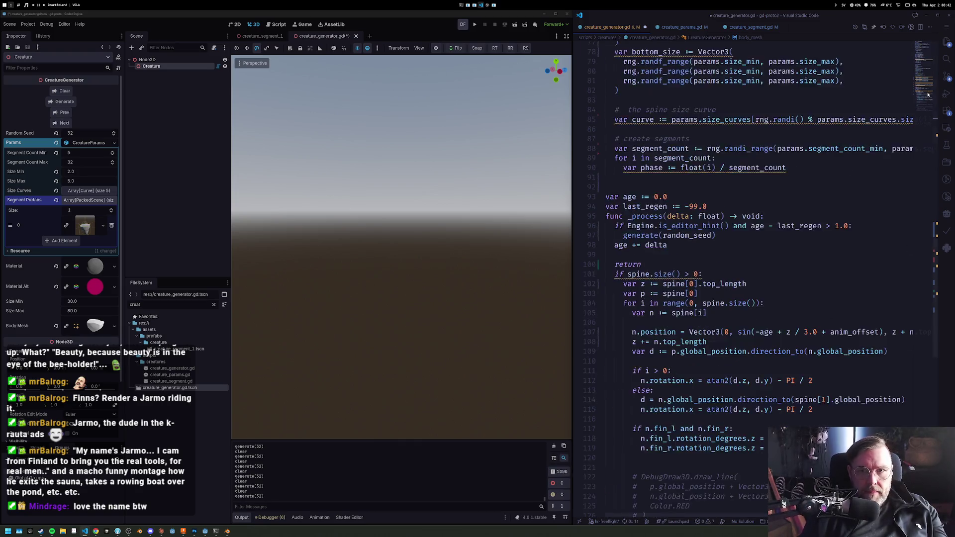
scroll(661, 243, up, 6)
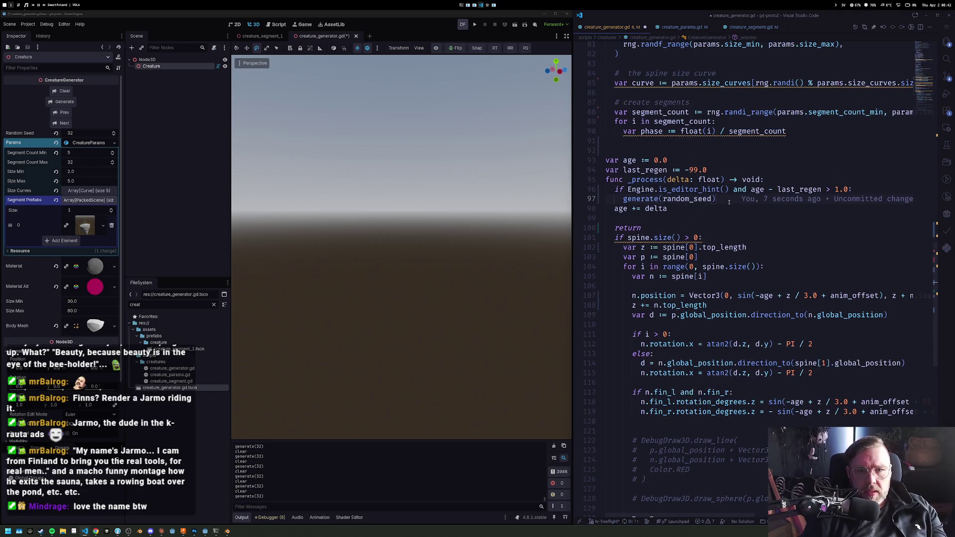
key(Up)
key(Up)
key(Up)
key(Up)
key(Up)
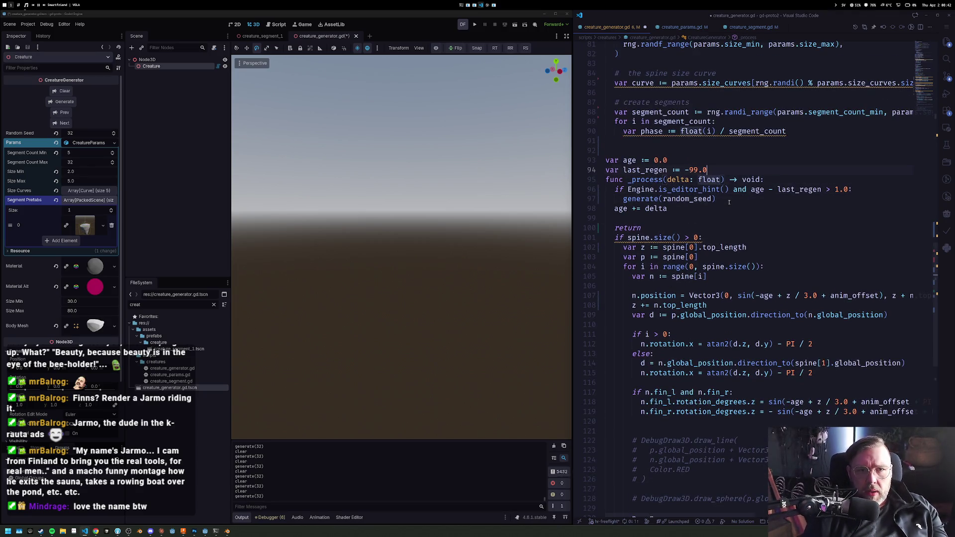
key(Up)
key(Up)
key(Up)
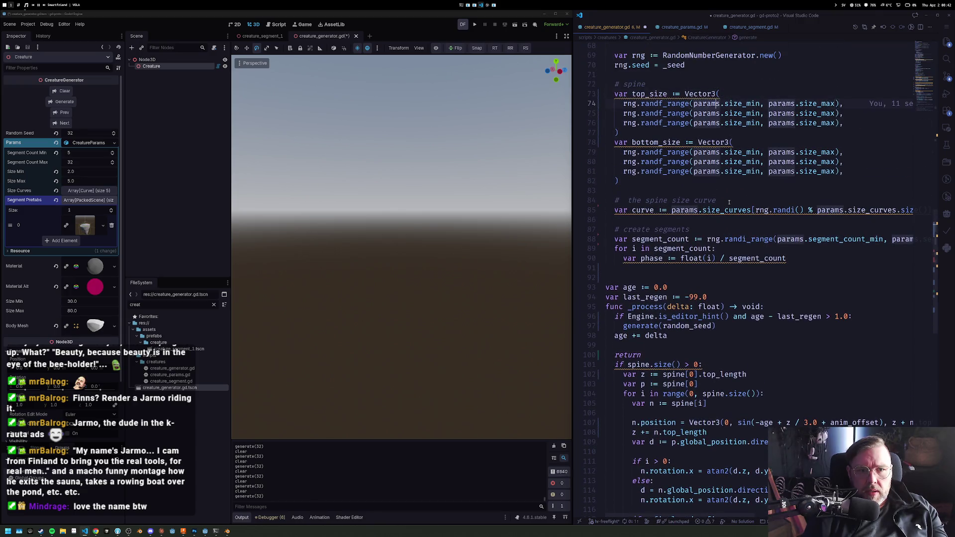
key(Up)
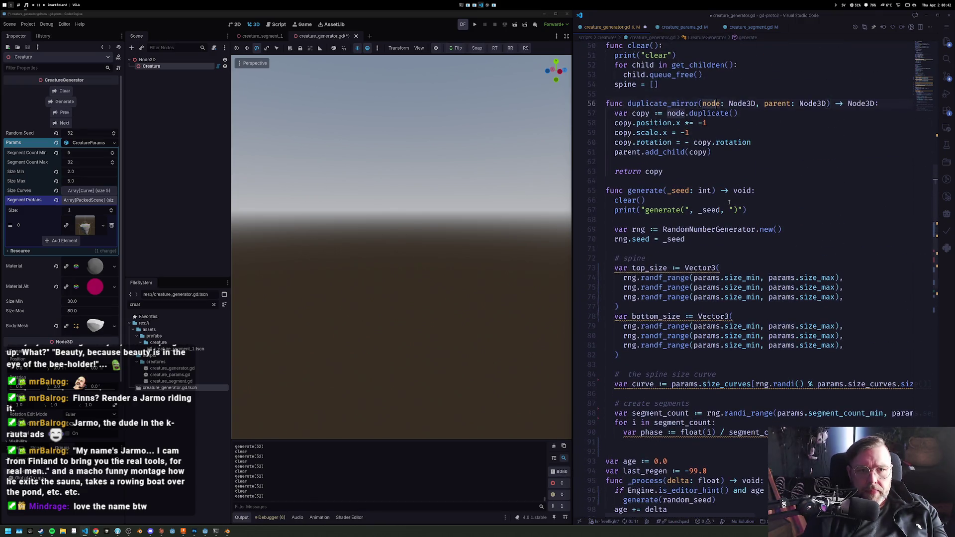
key(Down)
key(Down)
key(Down)
key(End)
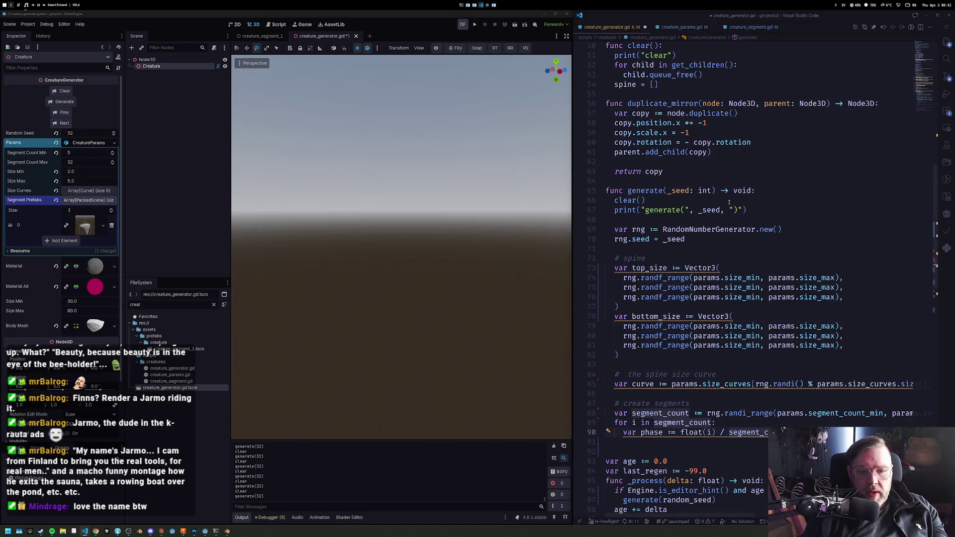
key(Return)
key(Return)
text(last_regen = time)
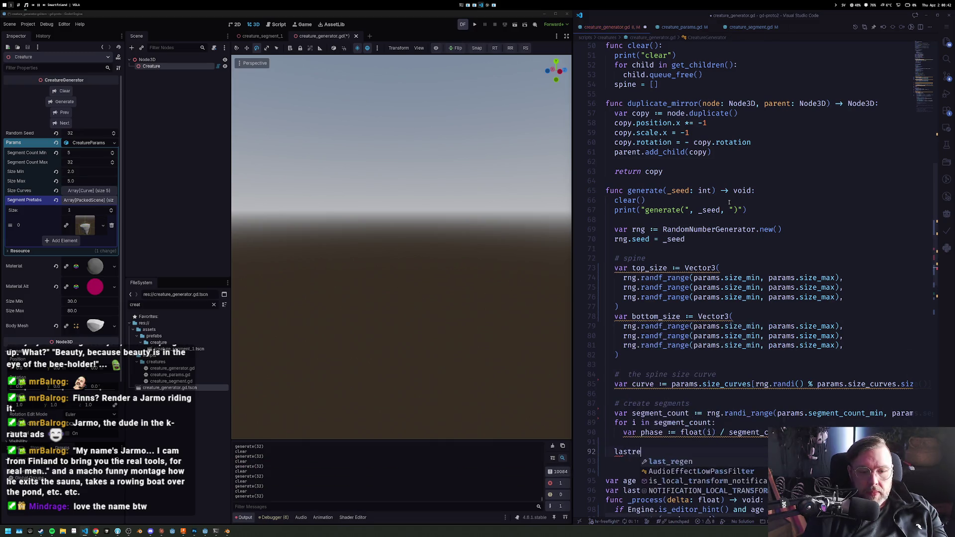
text(.now)
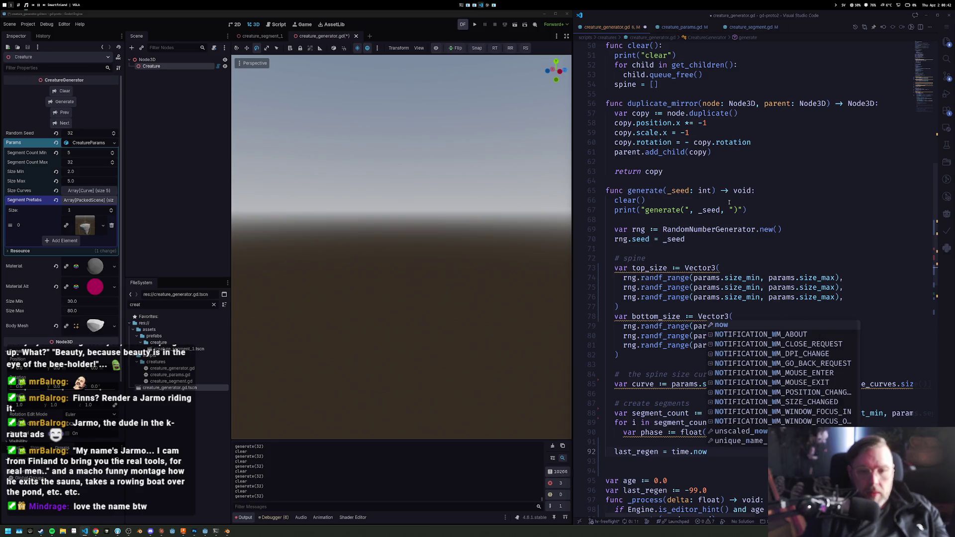
key(ctrl+s)
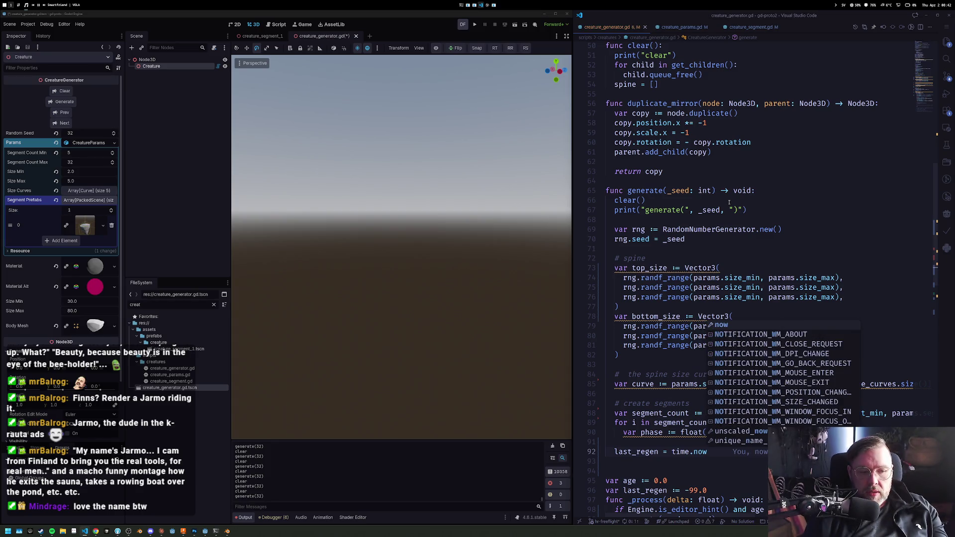
- Change the last_regen assignment to use age and save, after clearing Godot's output
click(552, 446)
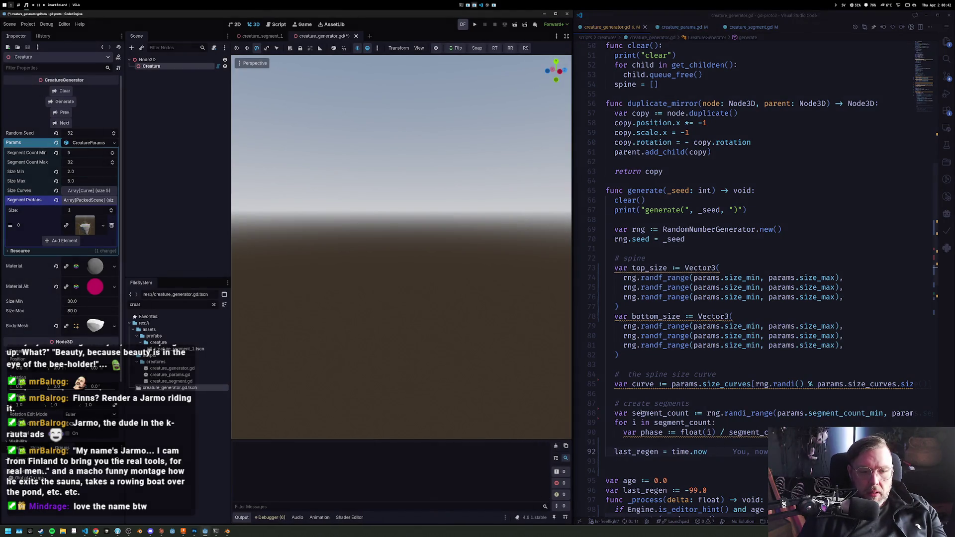
key(ctrl+s)
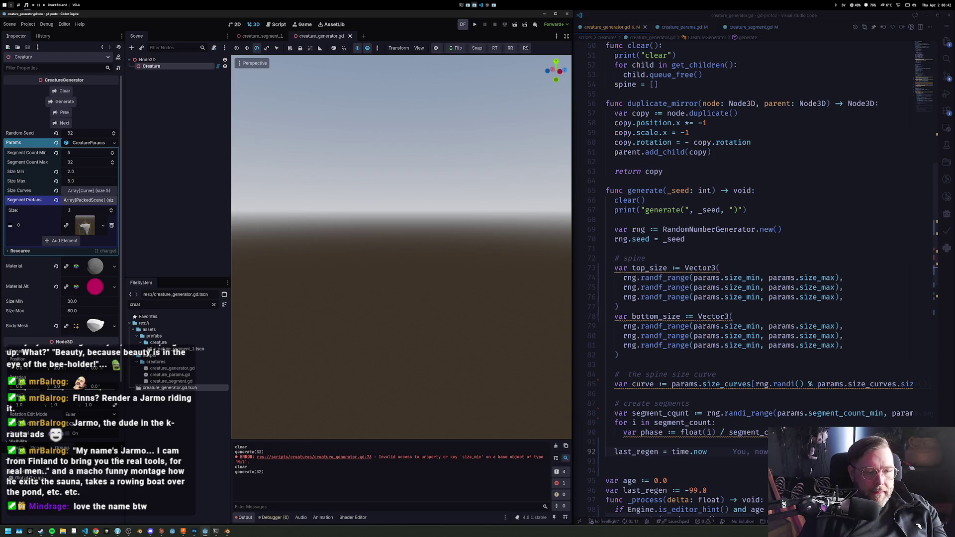
click(724, 443)
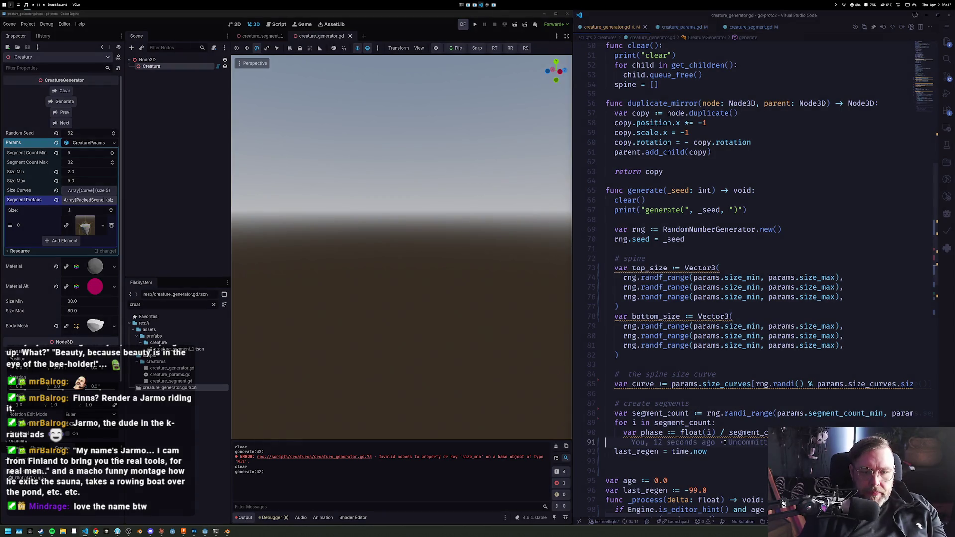
key(Down)
key(ctrl+BackSpace)
key(ctrl+BackSpace)
key(ctrl+BackSpace)
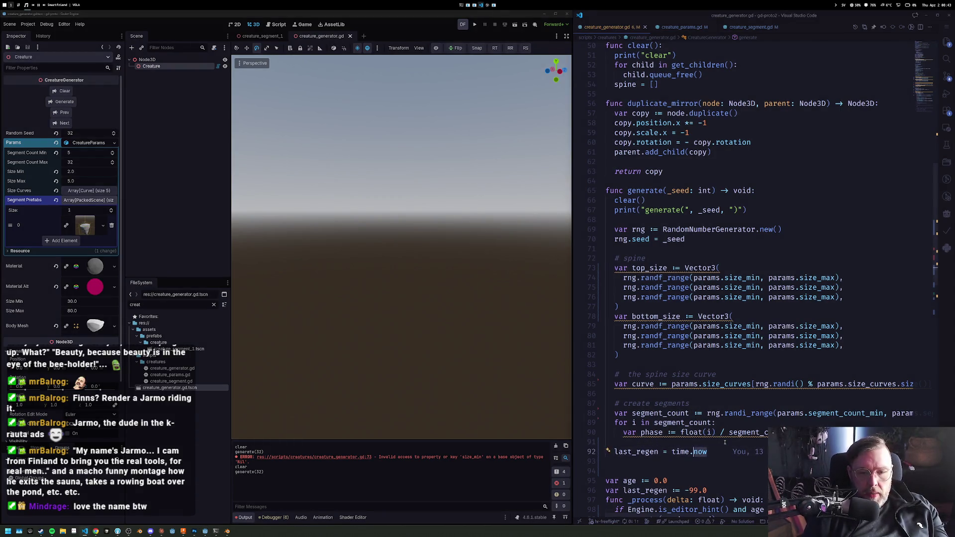
text(age)
key(ctrl+s)
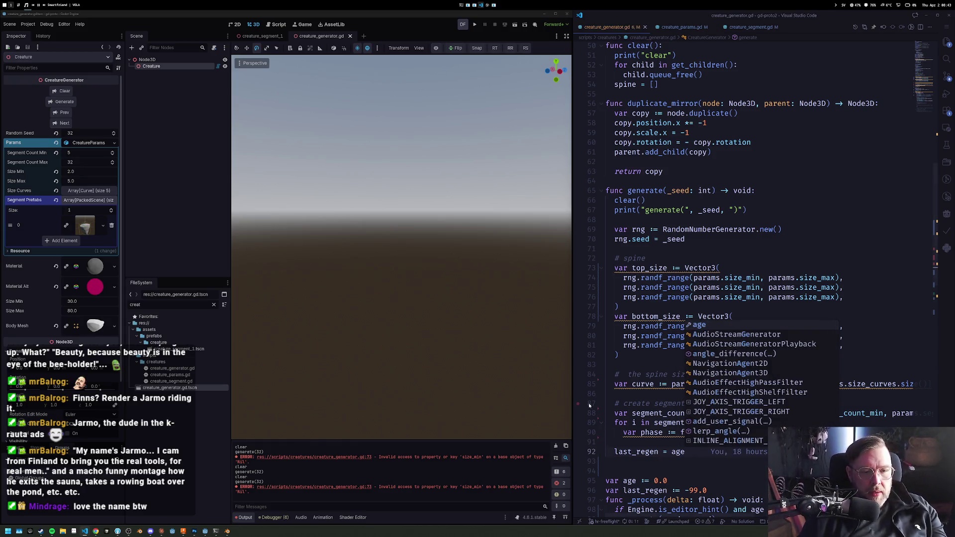
- Add blank lines after the generate call and return, fold the spine.size() block, and save
click(555, 445)
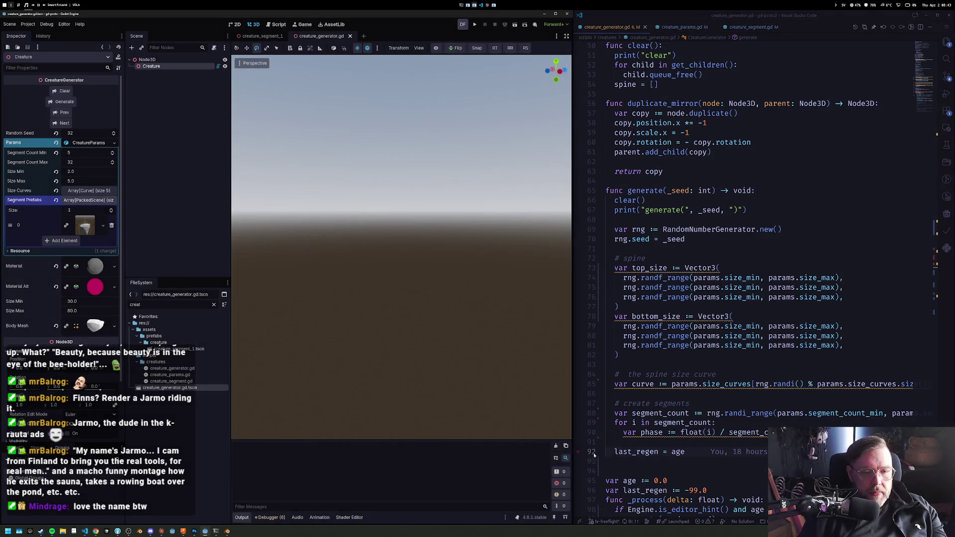
scroll(661, 450, down, 3)
click(735, 447)
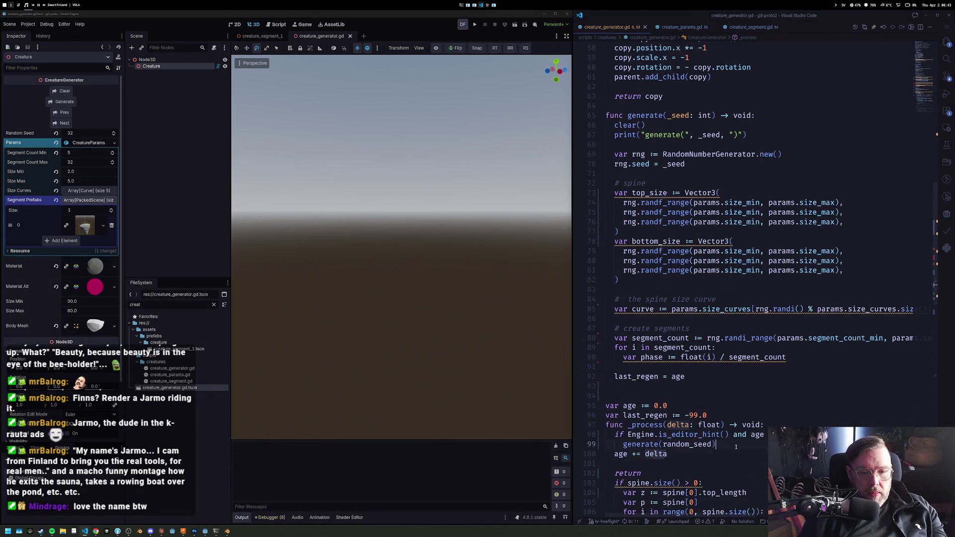
key(Return)
key(Down)
key(Down)
key(Down)
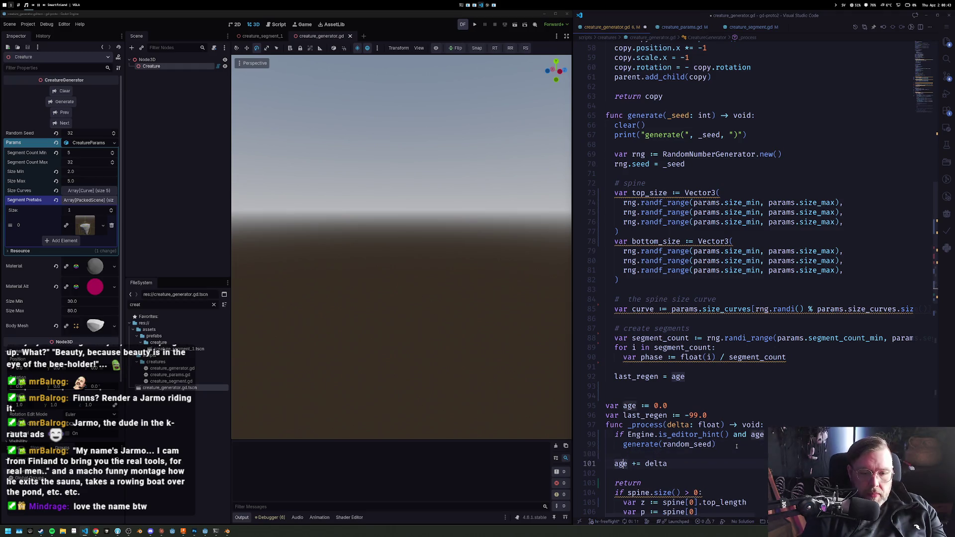
key(End)
key(Return)
key(Return)
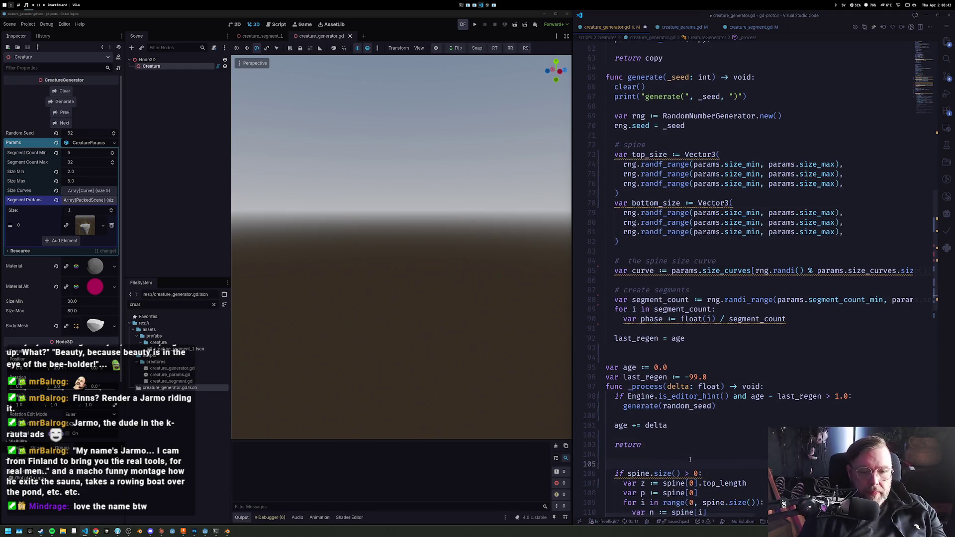
click(602, 474)
key(ctrl+s)
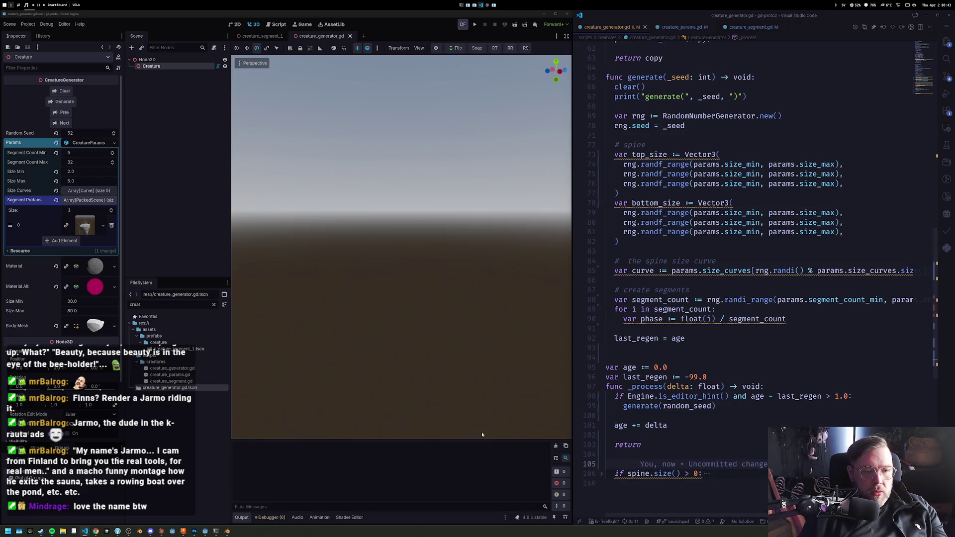
- Insert a continue statement inside the segment loop and save the generator script
scroll(657, 218, up, 2)
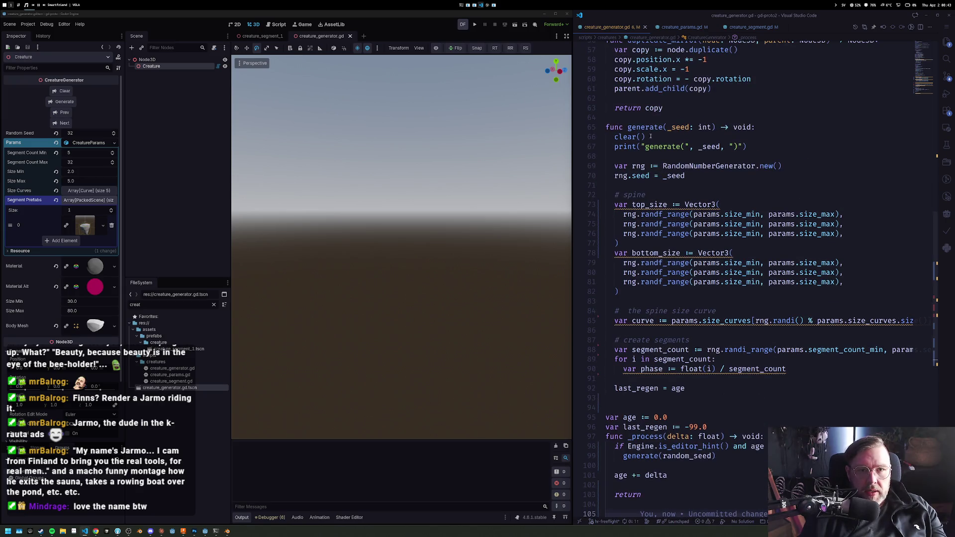
click(682, 146)
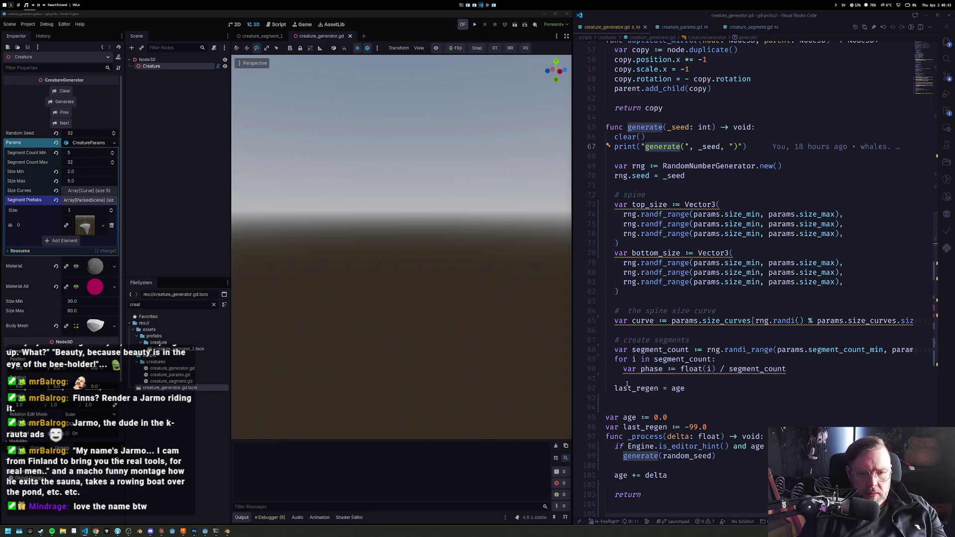
click(685, 389)
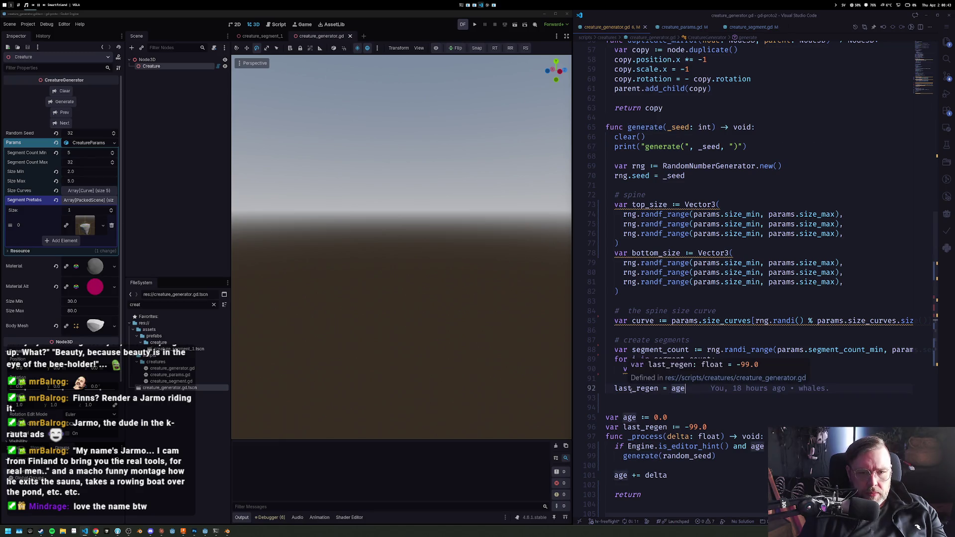
click(632, 389)
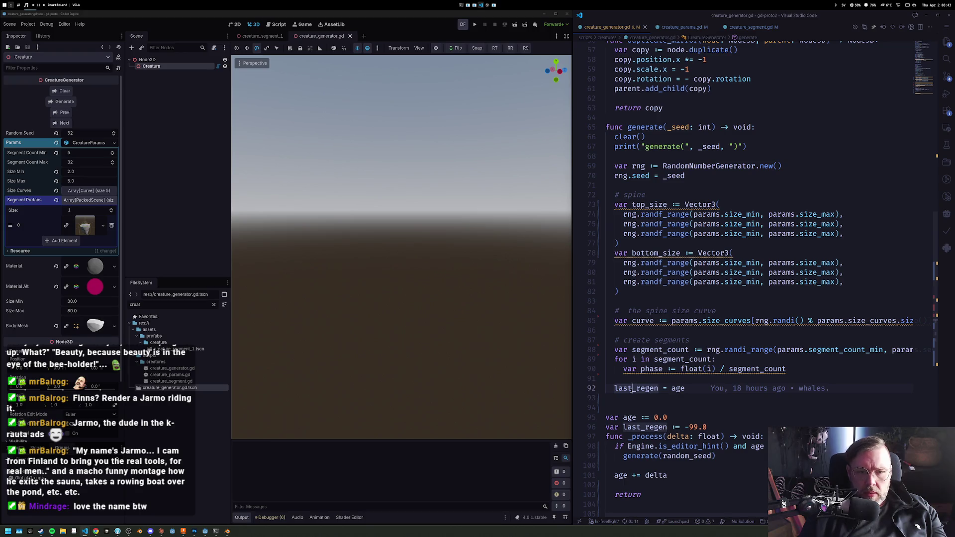
click(766, 377)
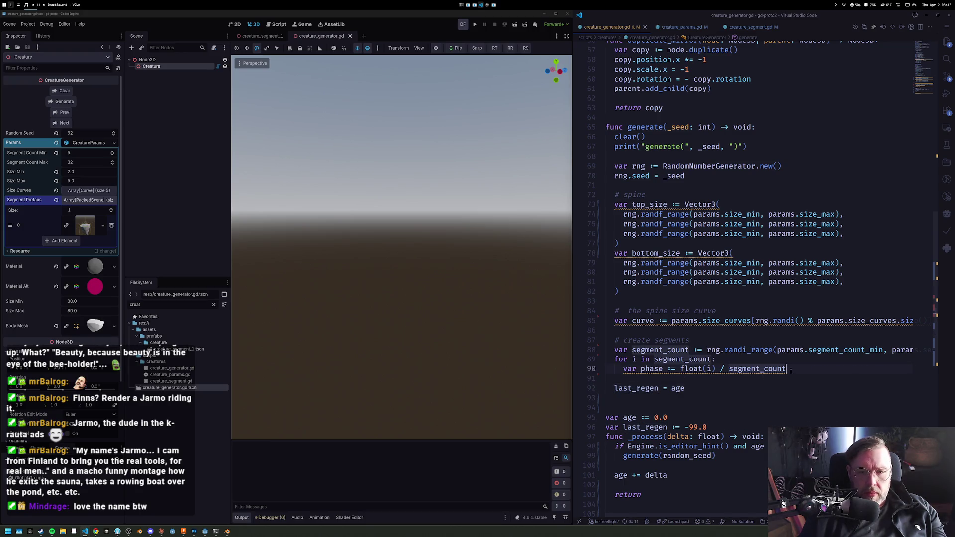
text(contineu)
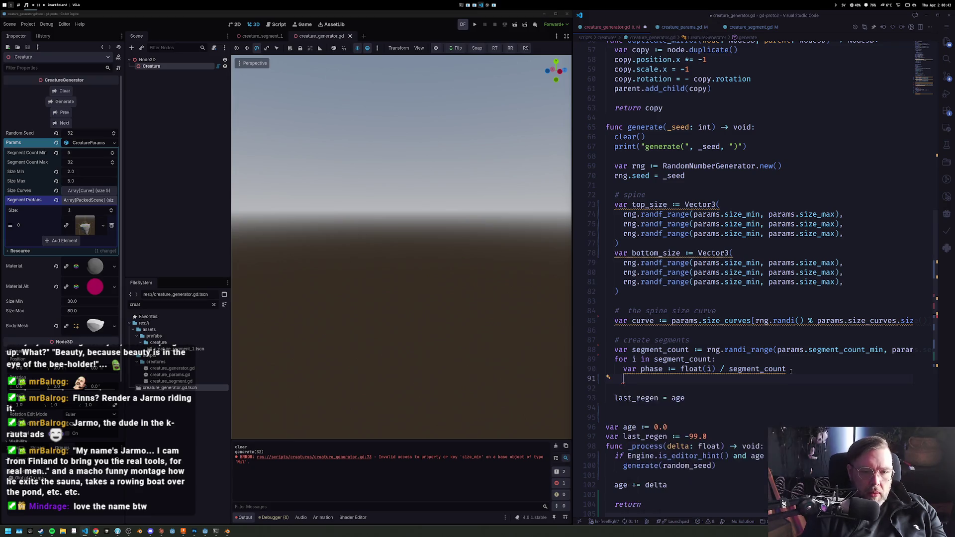
key(BackSpace)
key(BackSpace)
text(ue)
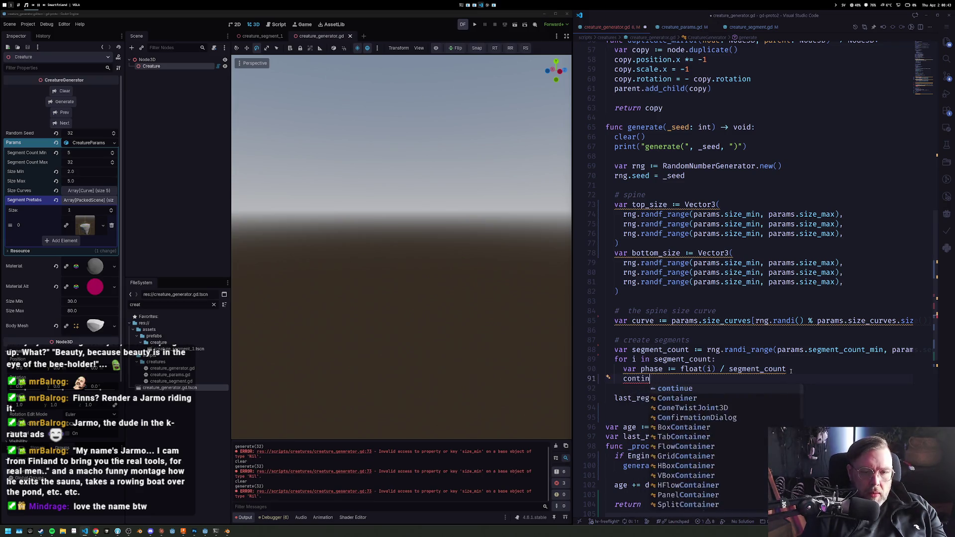
key(ctrl+s)
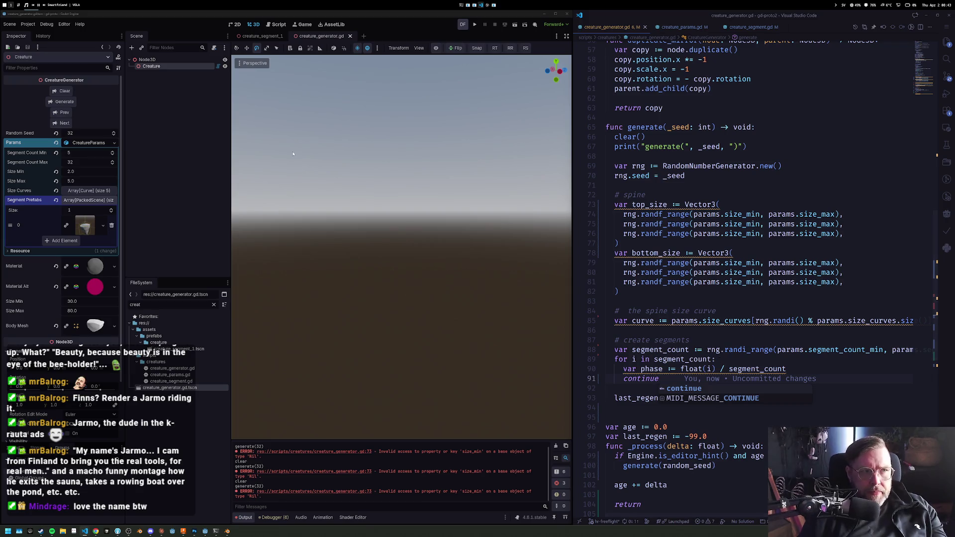
- In Godot, clear the creature and regenerate it to test the continue
click(438, 234)
click(60, 91)
click(60, 101)
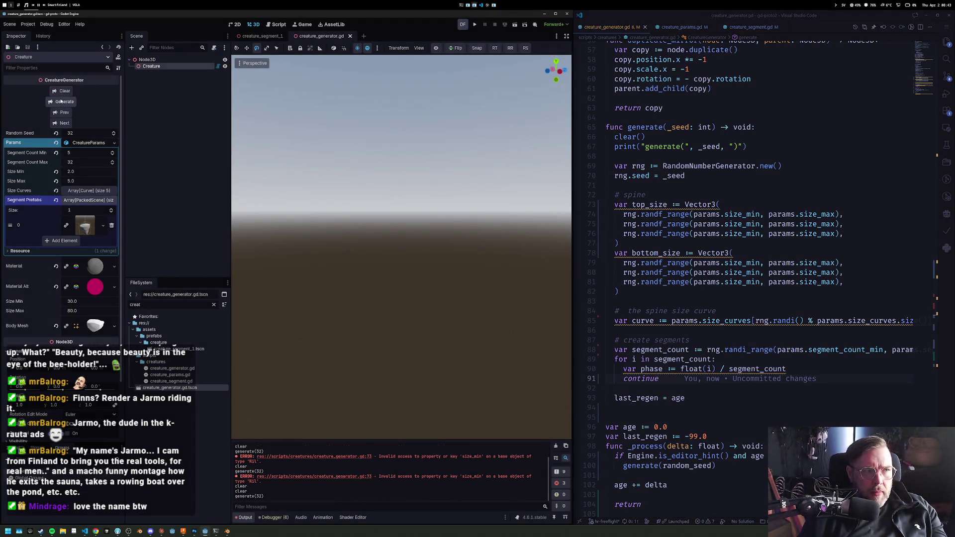
click(61, 101)
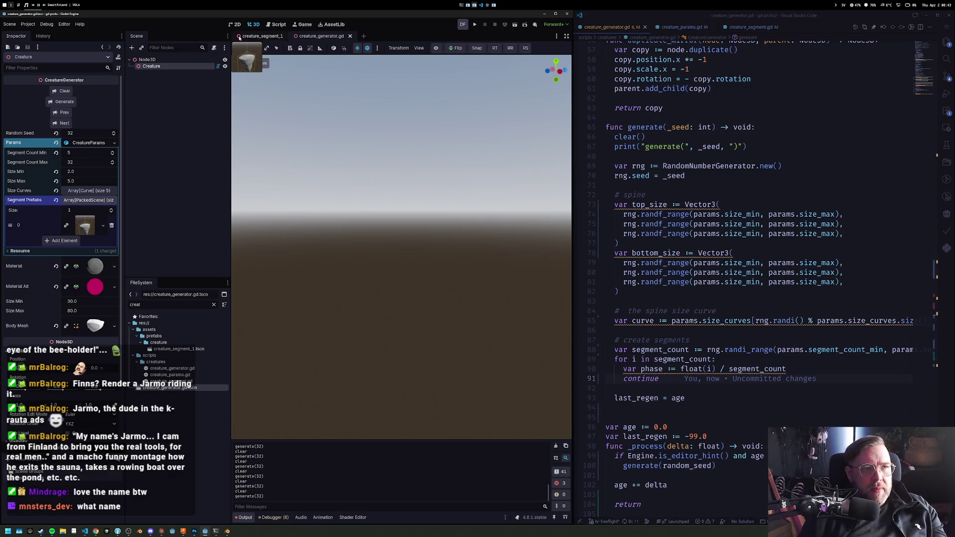
mouse_move(270, 41)
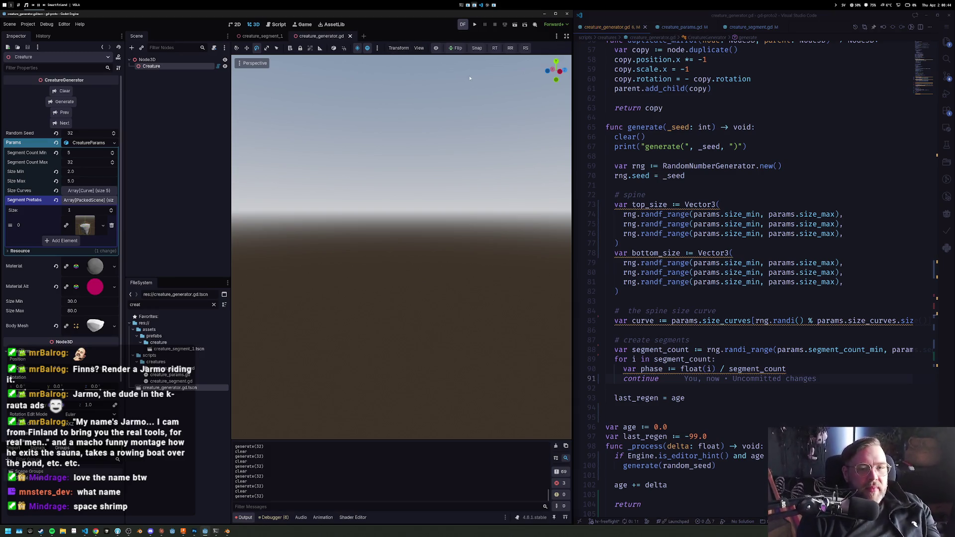
- Delete the continue statement from line 91, leaving an empty line in the loop
click(726, 399)
key(Up)
key(Up)
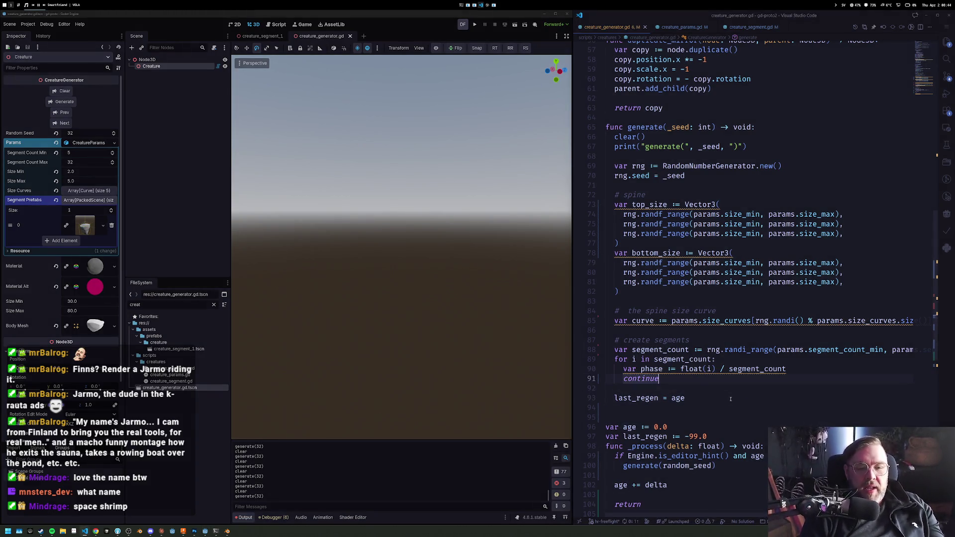
key(ctrl+BackSpace)
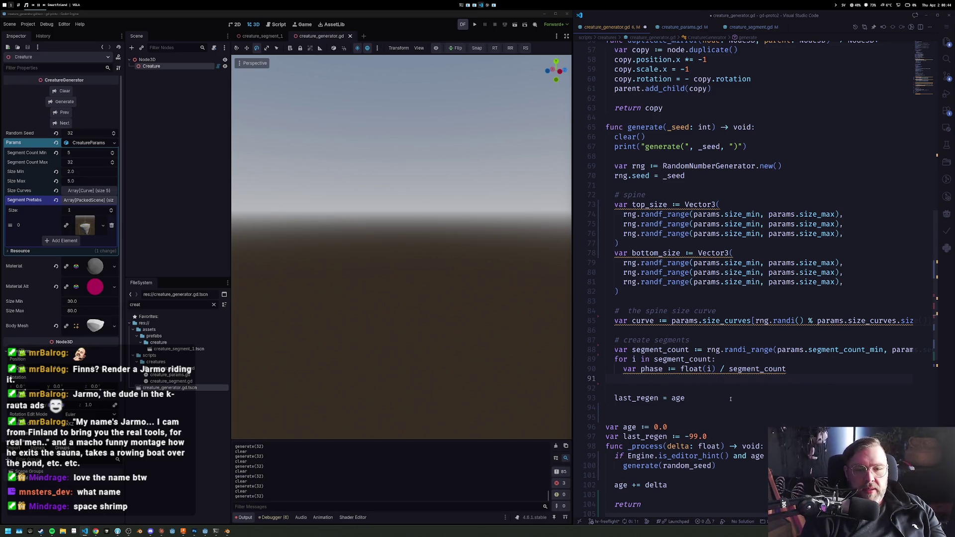
click(748, 27)
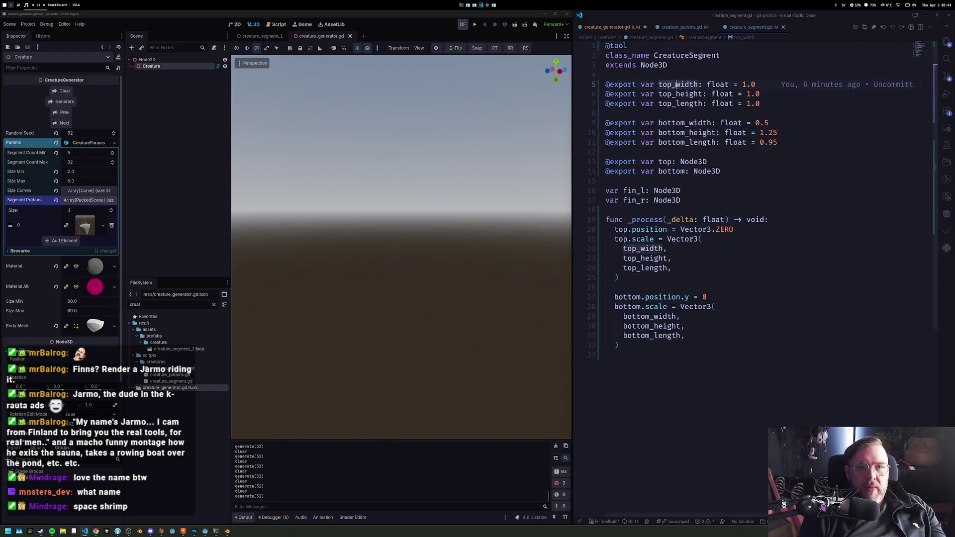
- Replace the top width/height/length exports with one top_size: Vector3 = Vector3.ONE export
drag(763, 85, 764, 105)
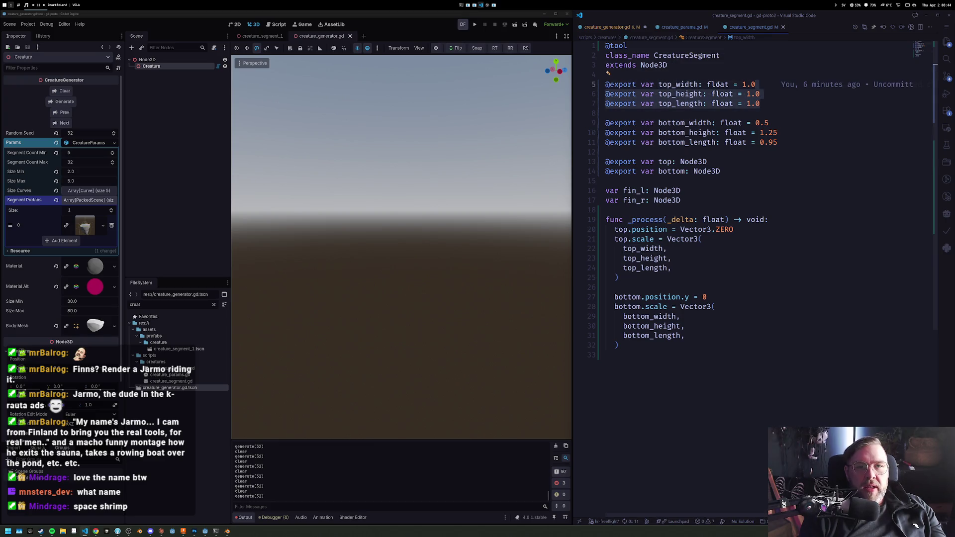
key(BackSpace)
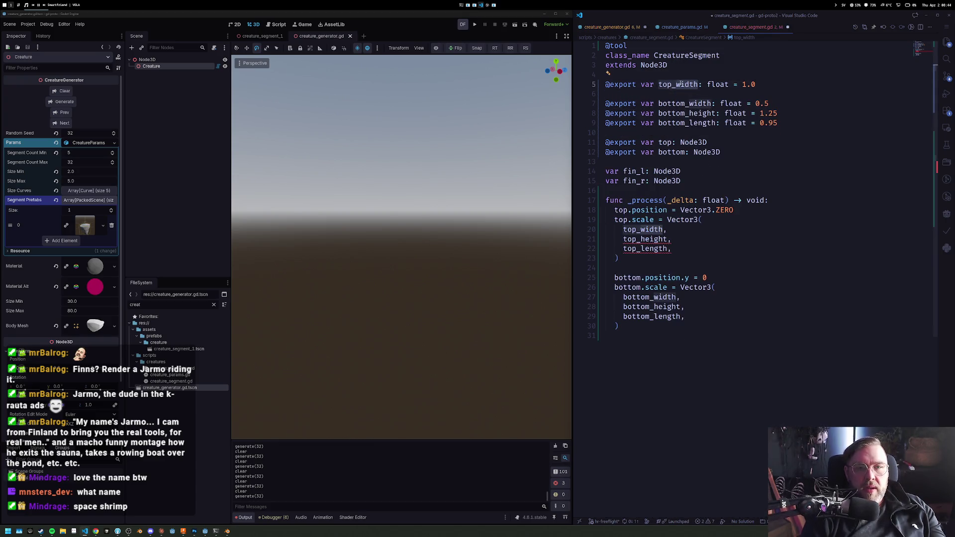
double_click(678, 85)
text(top_size)
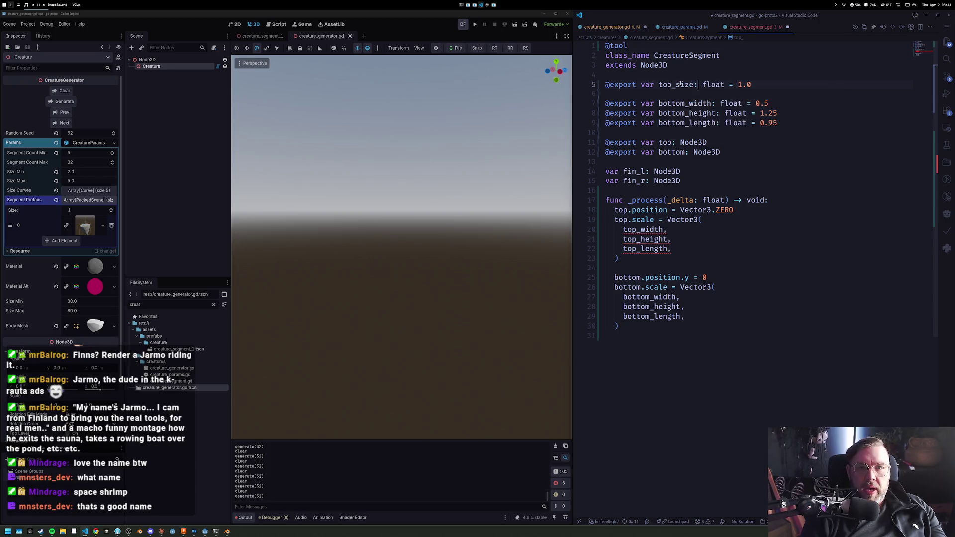
key(Right)
key(Right)
key(ctrl+shift+Right)
text(Vector3)
key(Escape)
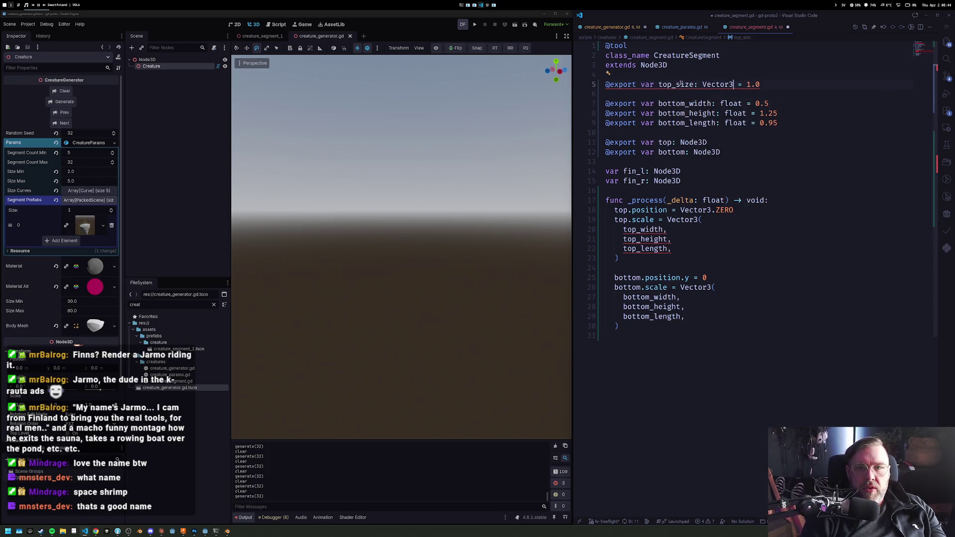
key(Right)
key(Right)
key(Right)
key(Left)
key(shift+End)
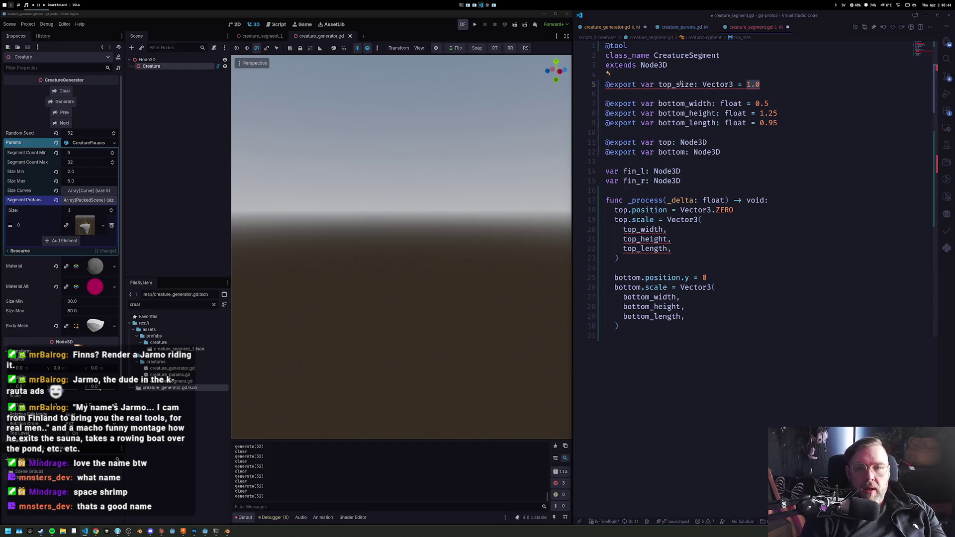
text(Vector3.on)
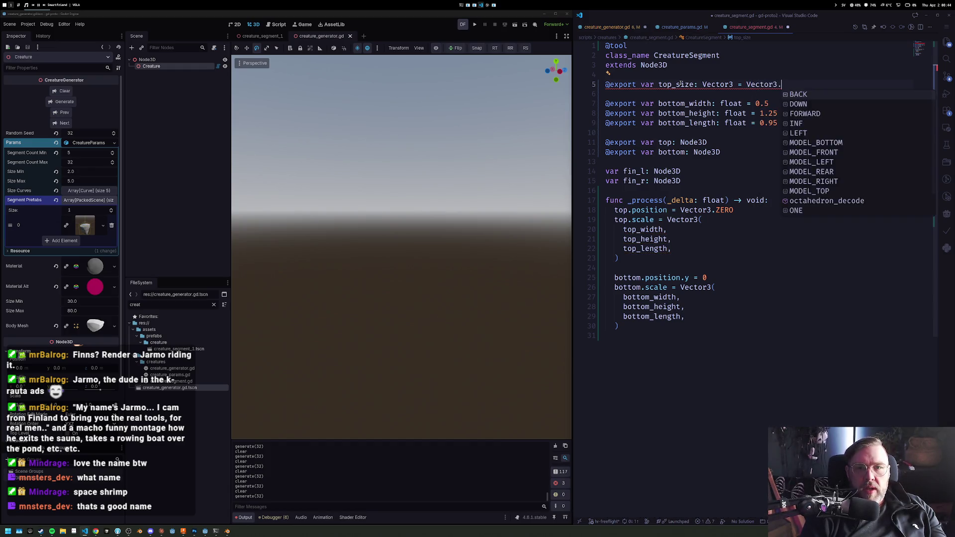
key(Tab)
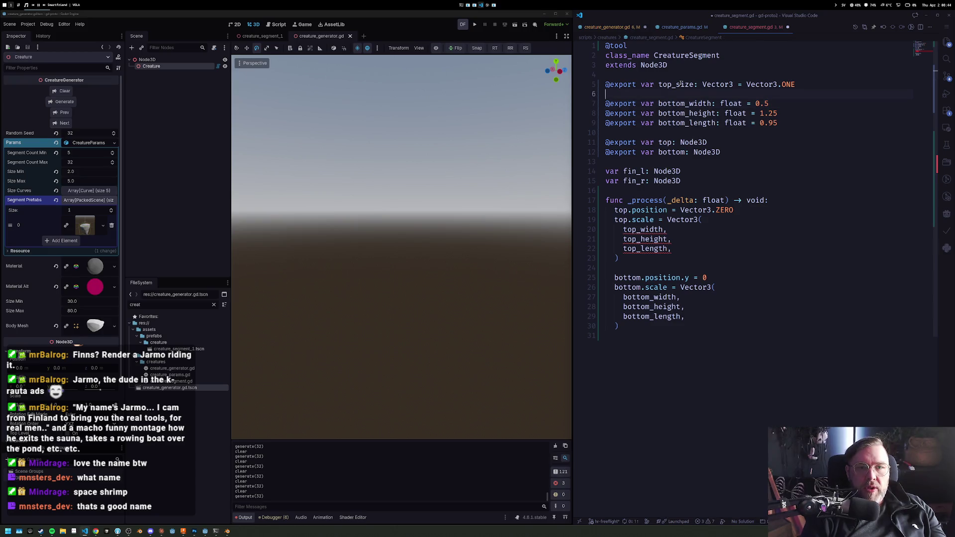
- Replace the bottom exports with a duplicated bottom_size: Vector3 = Vector3.ONE export
key(Home)
key(shift+Down)
key(shift+Down)
key(shift+Down)
key(BackSpace)
key(Up)
key(Up)
key(Up)
key(Return)
key(Delete)
key(shift+alt+Down)
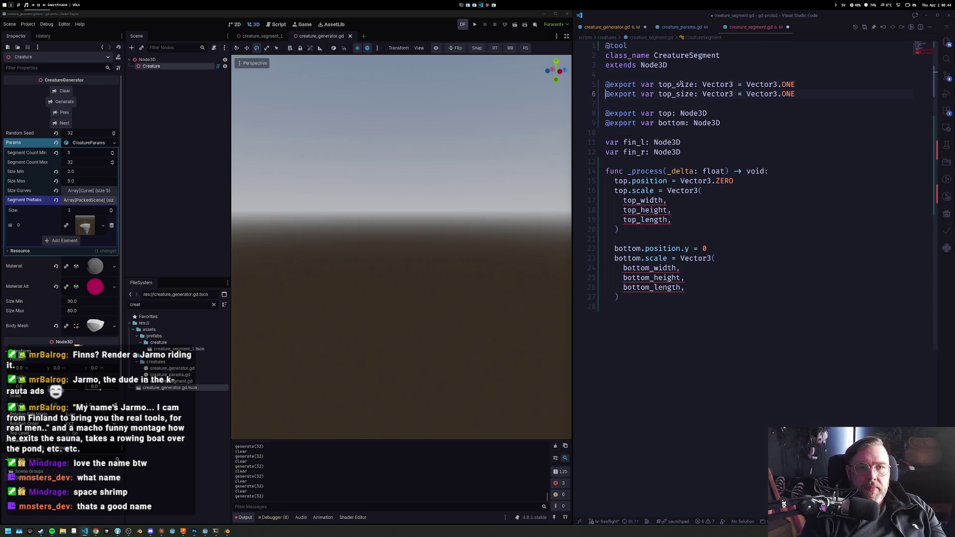
key(ctrl+Right)
key(ctrl+Right)
key(ctrl+Right)
key(Left)
key(Left)
key(Left)
key(Left)
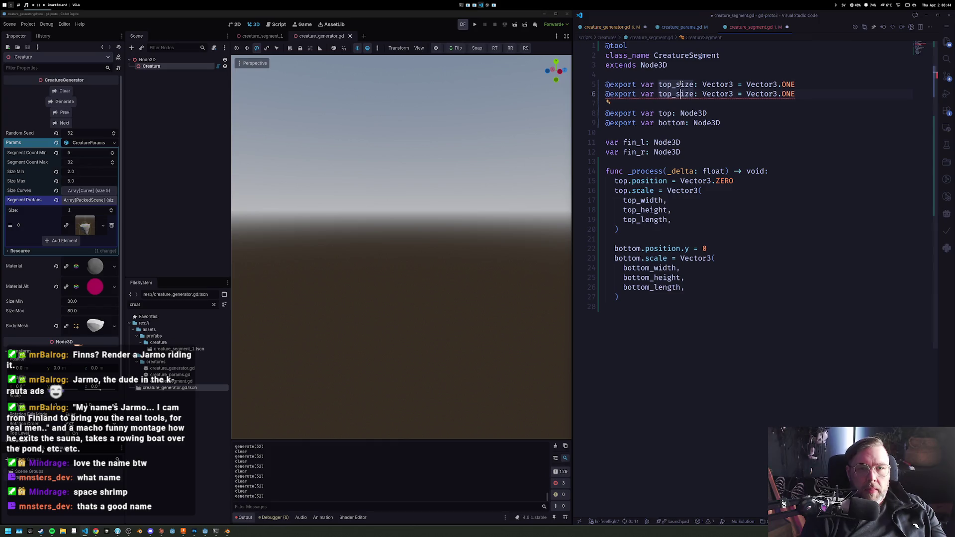
key(BackSpace)
key(BackSpace)
key(BackSpace)
text(bottom)
key(Escape)
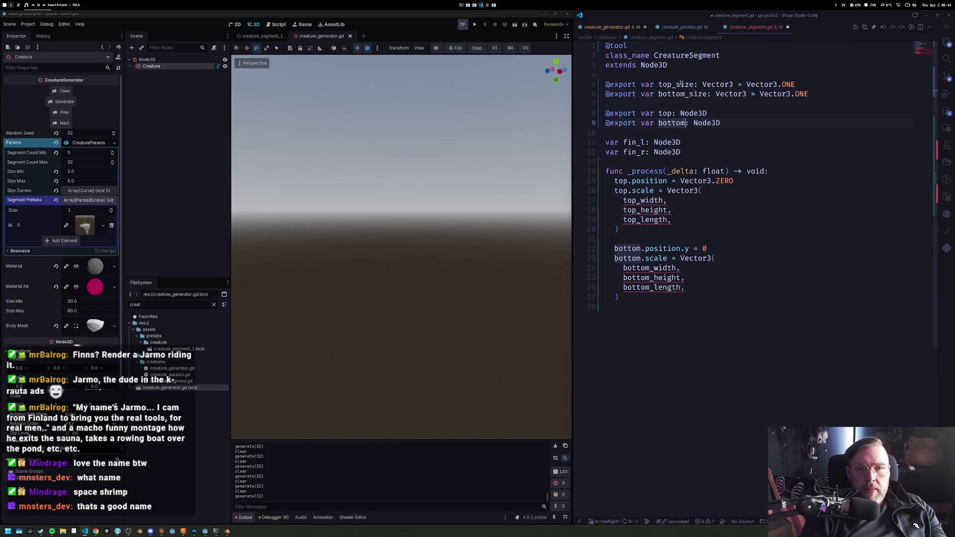
- Set top.scale = top_size and bottom.scale = bottom_size, then check creature_generator.gd
key(Down)
key(Down)
key(Down)
key(Left)
key(Left)
key(Left)
key(shift+Down)
key(shift+Down)
key(shift+Down)
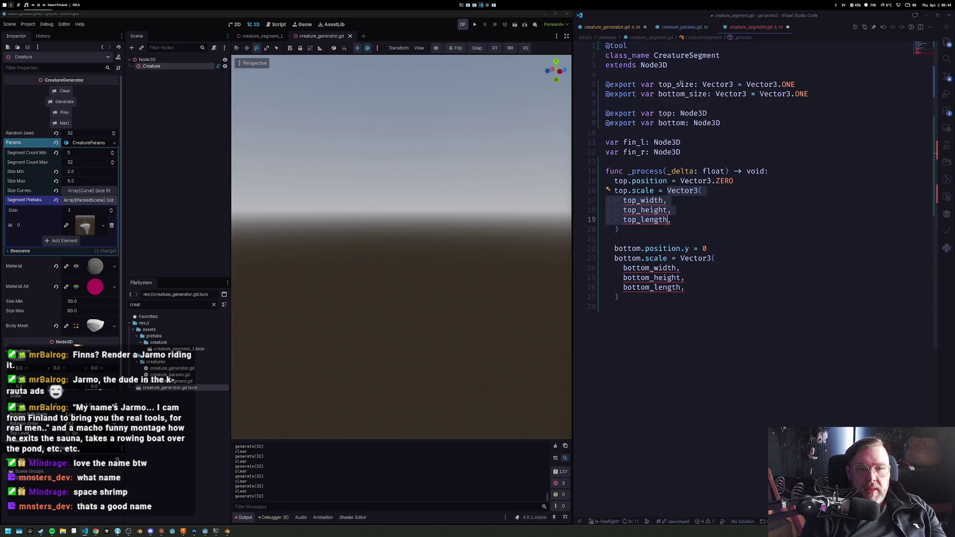
key(BackSpace)
text(tops)
key(Return)
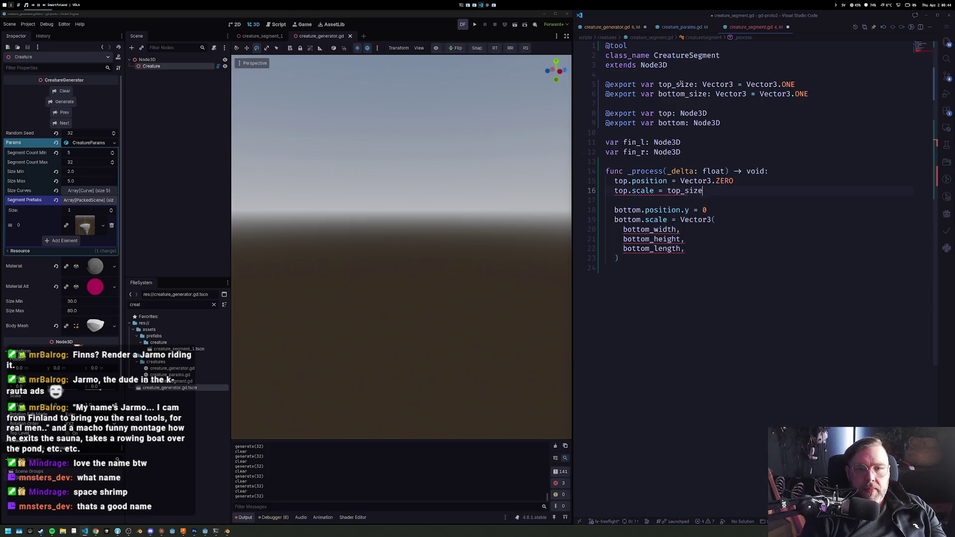
key(Down)
key(Down)
key(Down)
key(End)
key(Left)
key(Left)
key(Left)
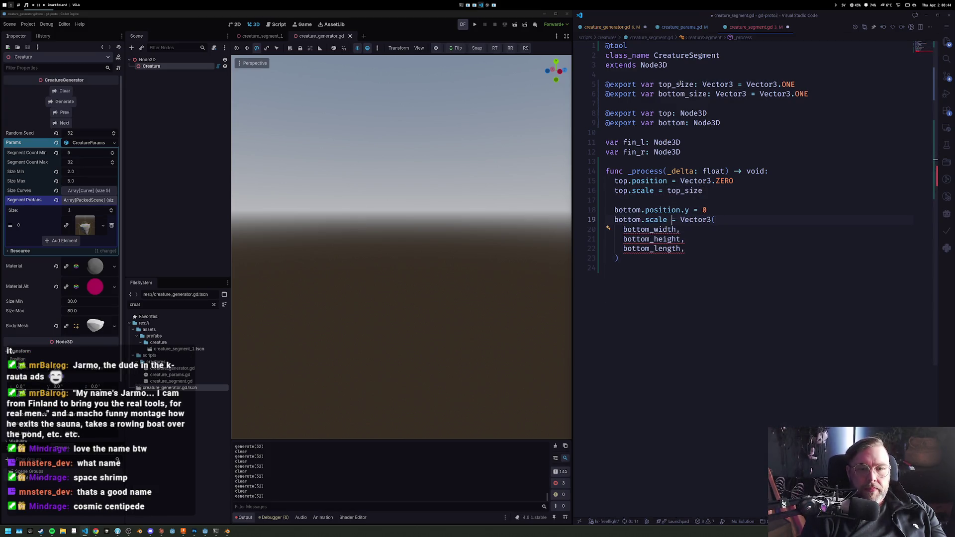
key(shift+Down)
key(shift+Down)
key(shift+Down)
key(BackSpace)
text(bottom_size)
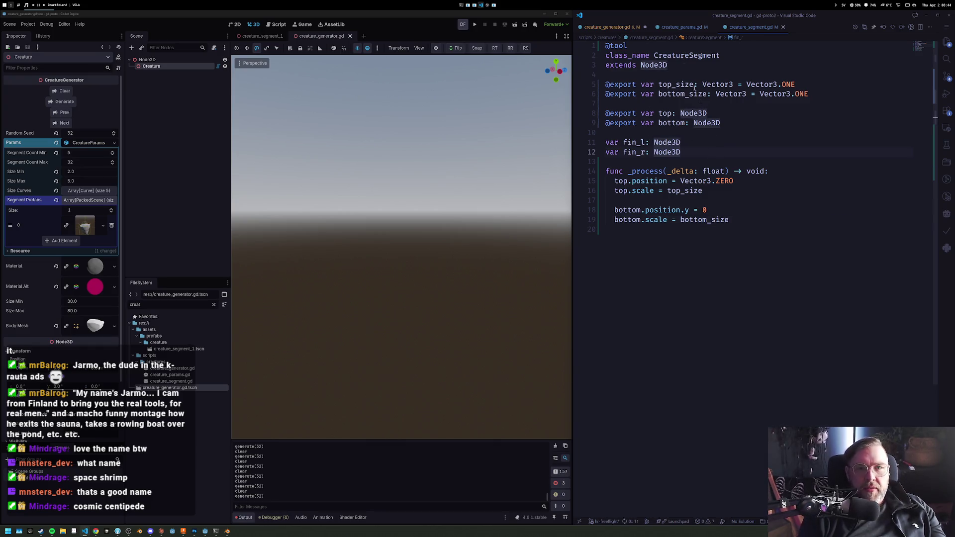
key(ctrl+Tab)
click(647, 204)
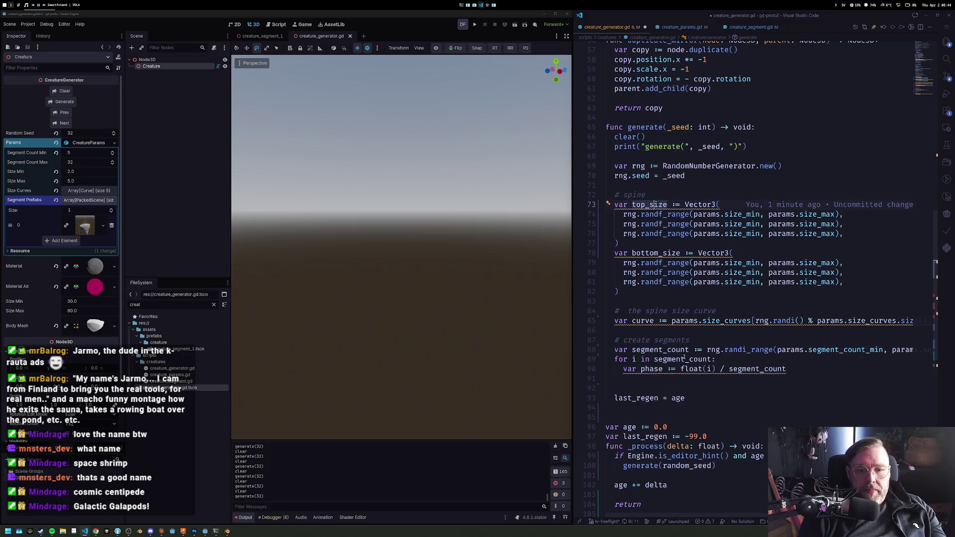
- Start a 'var segment :=' declaration inside the segment loop
click(790, 369)
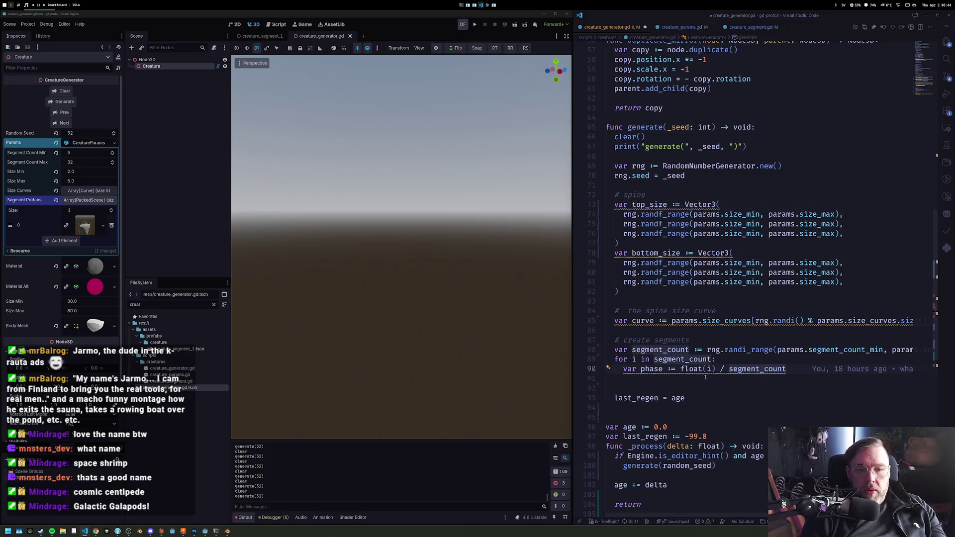
key(Return)
key(Return)
text(var )
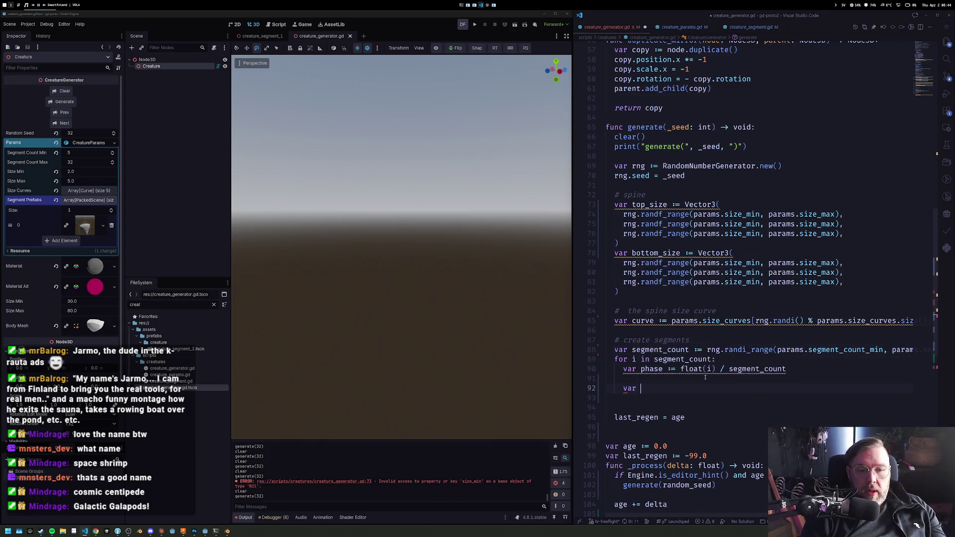
text(segmetn)
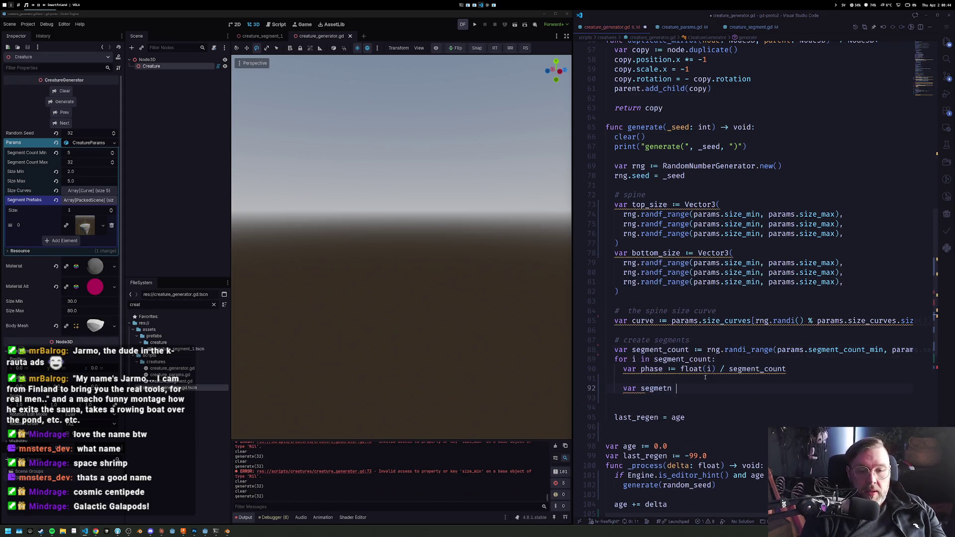
key(BackSpace)
key(BackSpace)
key(BackSpace)
text(nt :m)
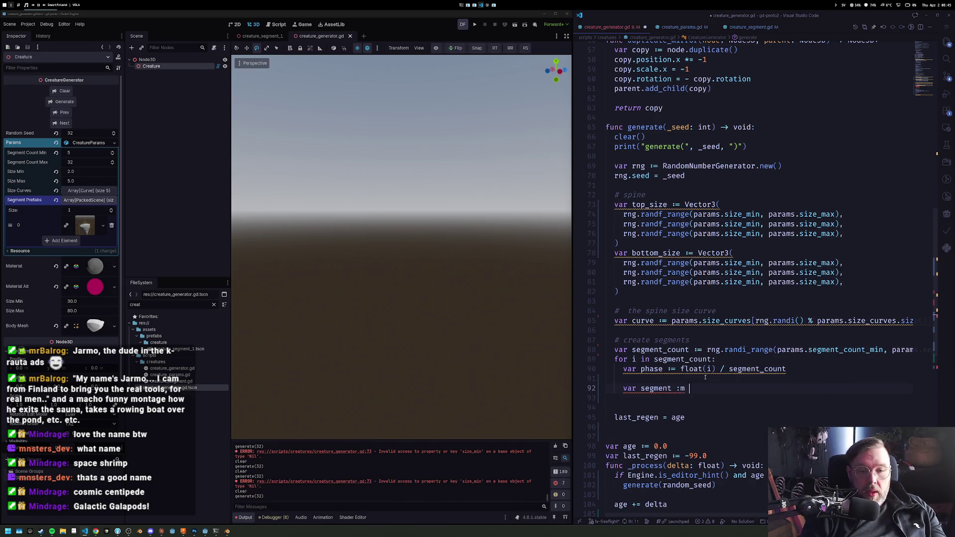
key(BackSpace)
key(BackSpace)
text(=)
- Add a 'var segment_prefab := params.segment_prefabs' line below the segment count line
key(Up)
key(Up)
key(Up)
key(End)
key(Return)
text(v)
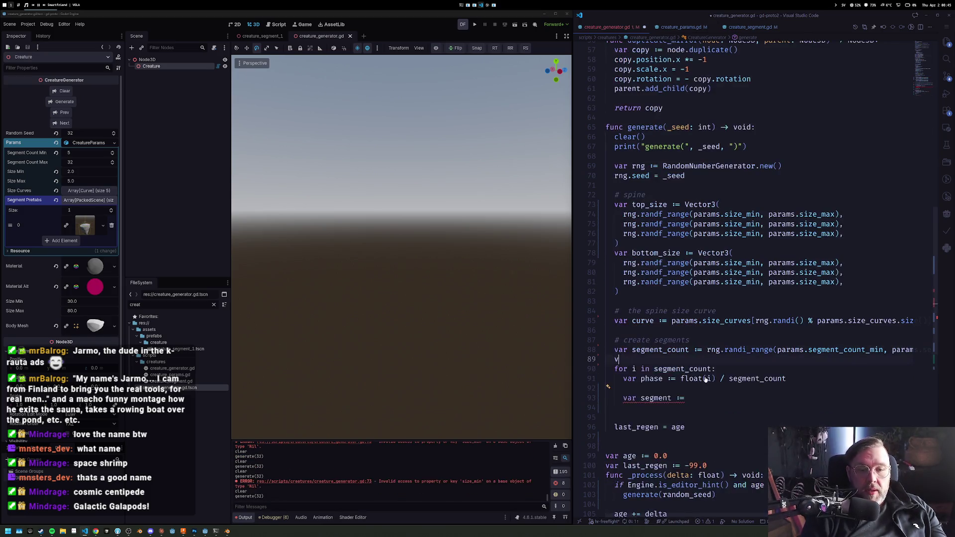
text(ar segment_pref)
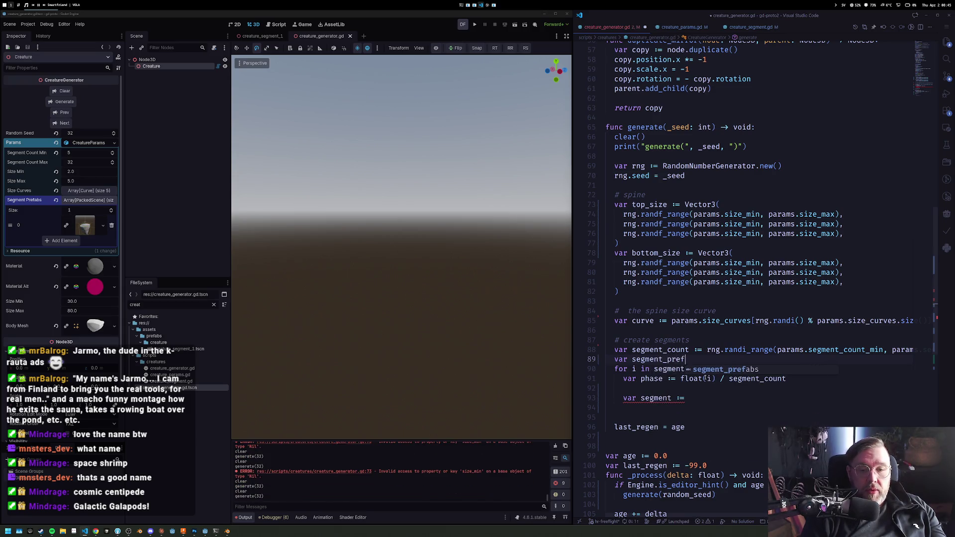
text(ab :)
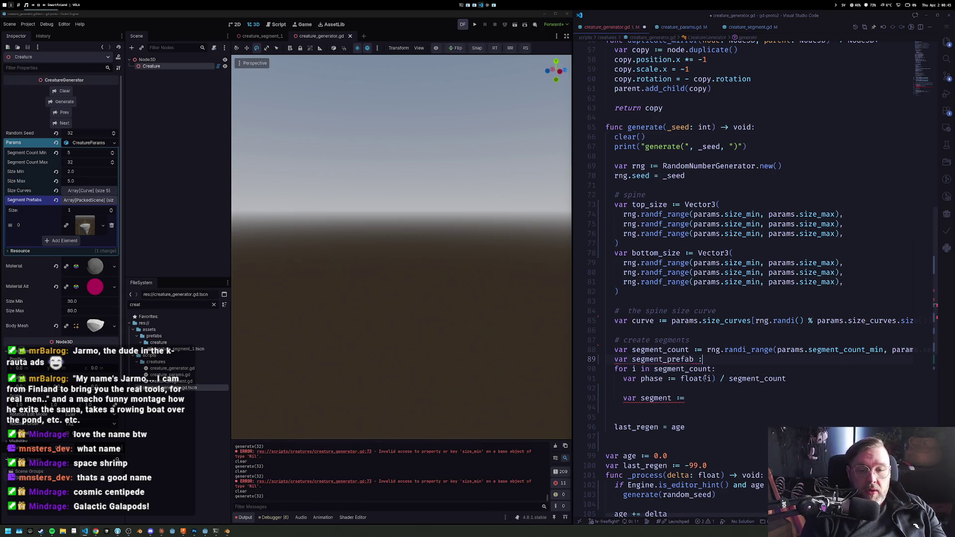
text(= )
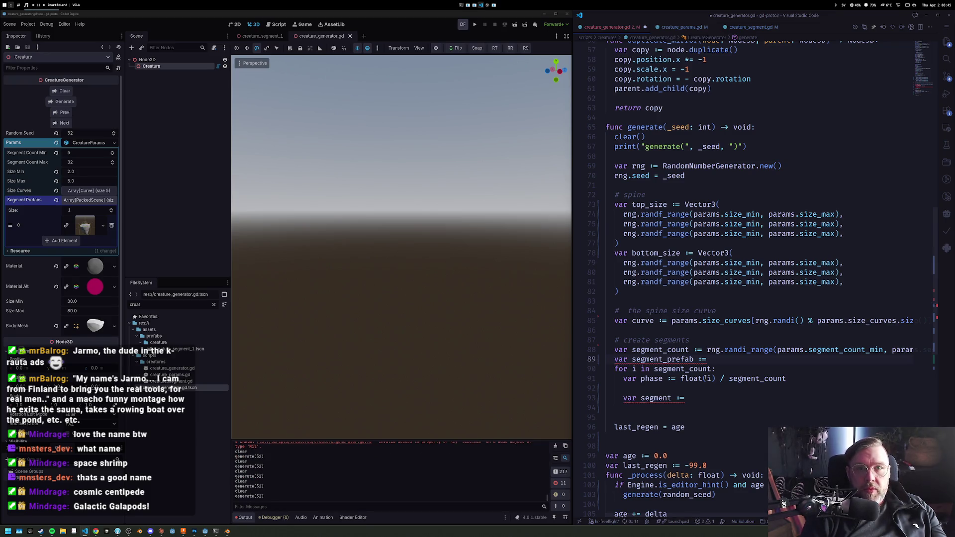
text(prar)
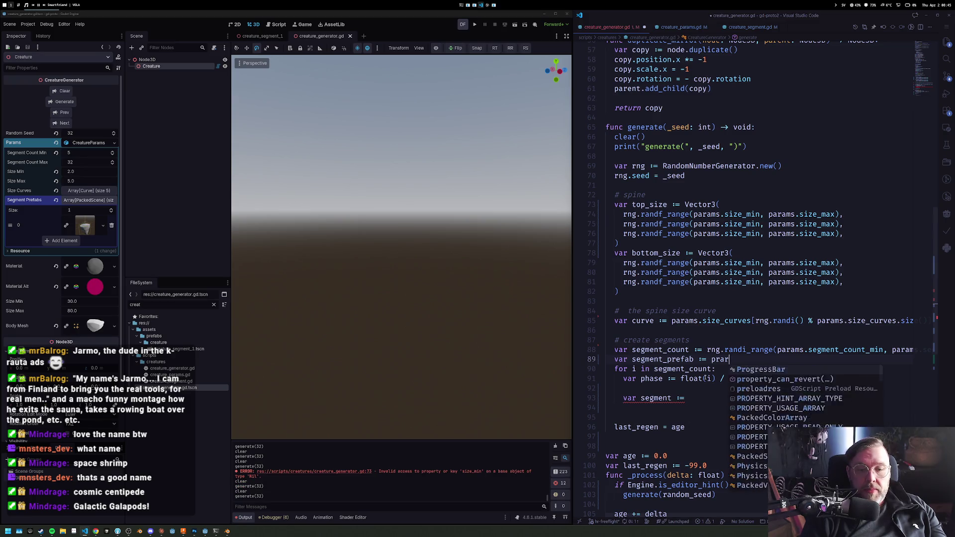
text(ams.)
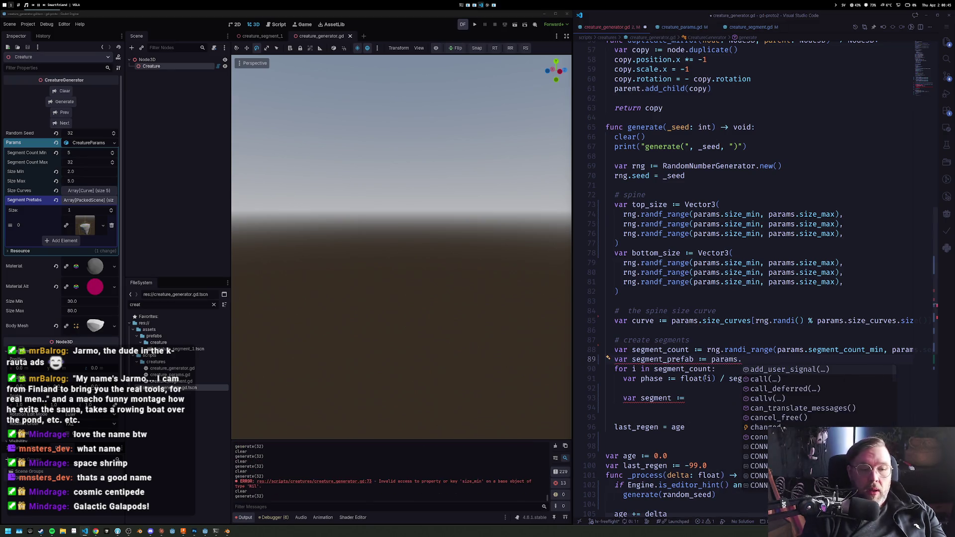
click(464, 471)
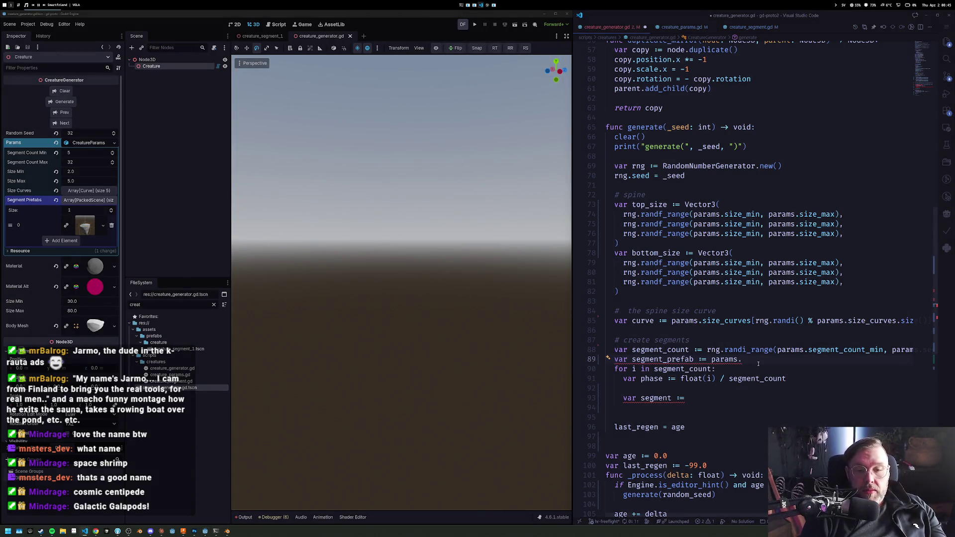
text(packed)
double_click(758, 363)
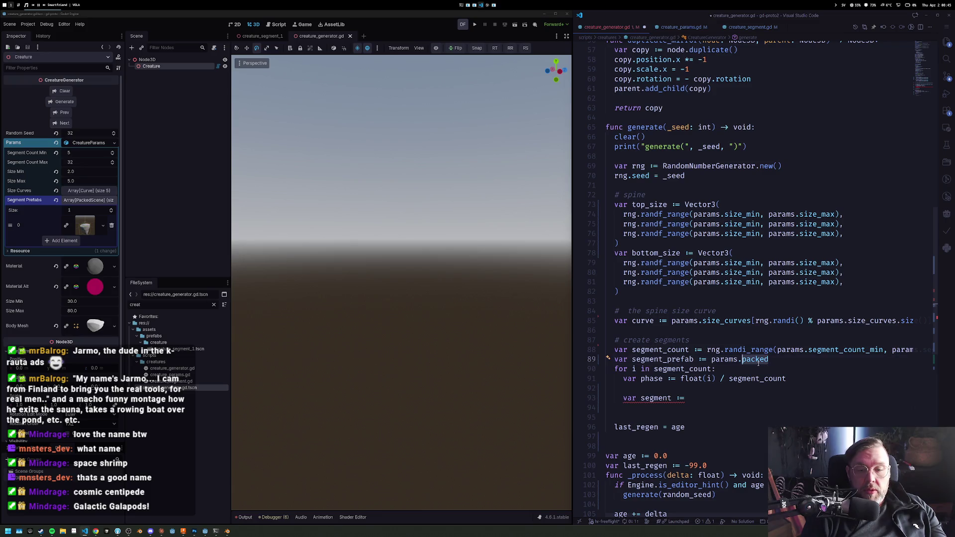
text(preg)
key(BackSpace)
text(f)
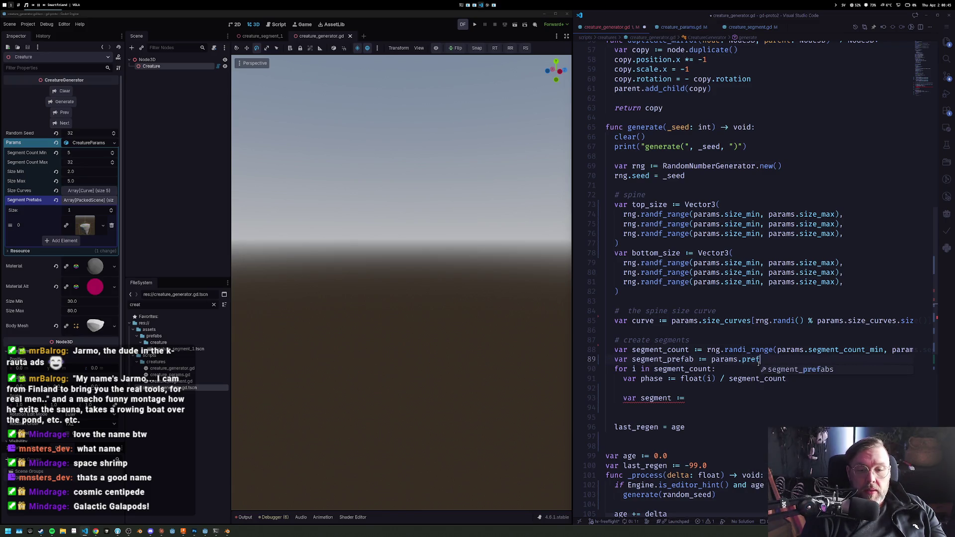
key(Tab)
- Index segment_prefabs with rng.randi() % params.segment_prefabs.size() to pick a random prefab
text([)
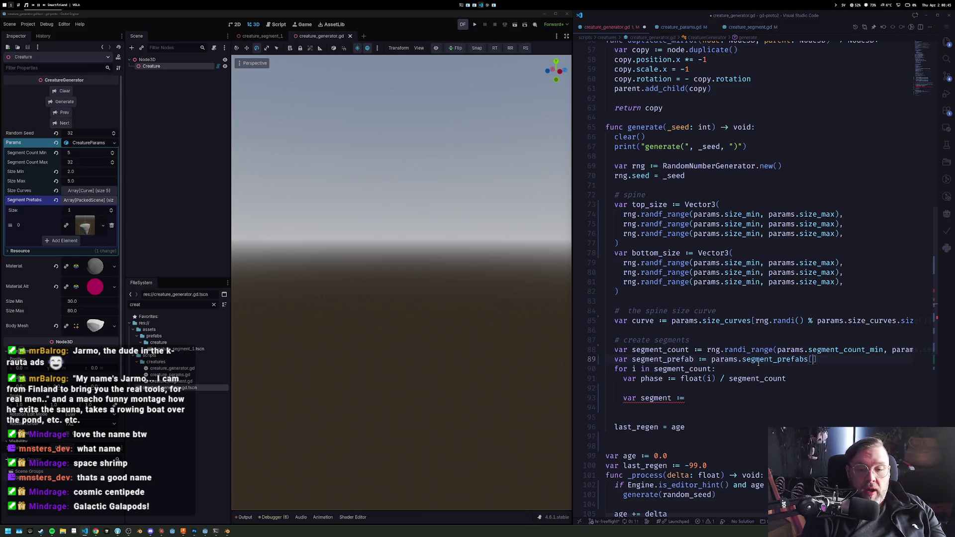
text(randi)
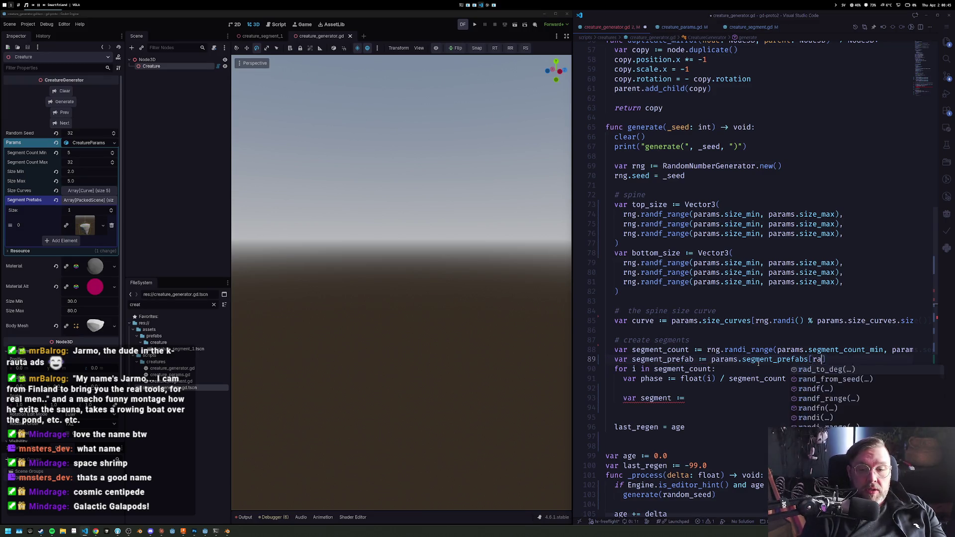
key(BackSpace)
key(BackSpace)
key(BackSpace)
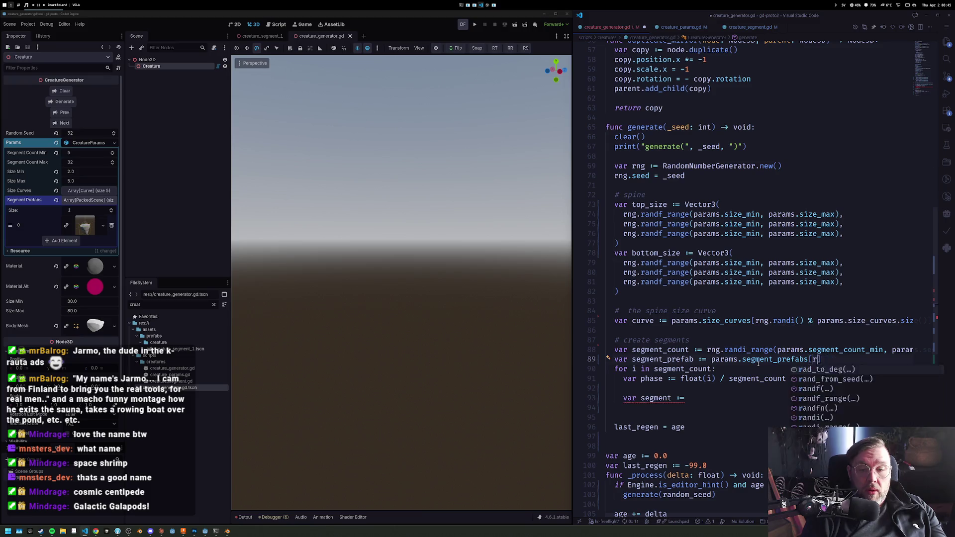
text(rng.rand)
text(i)
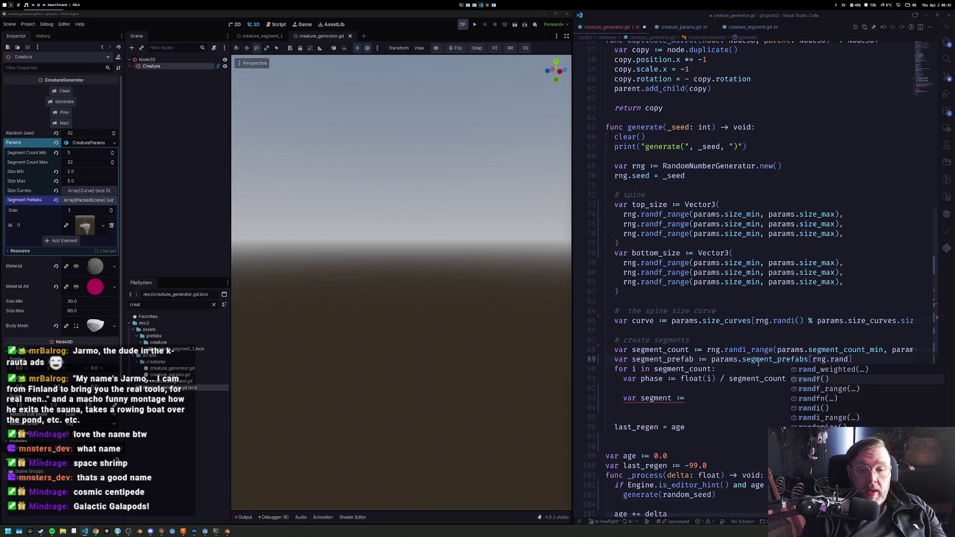
key(Return)
text(% params.segment_prefabs)
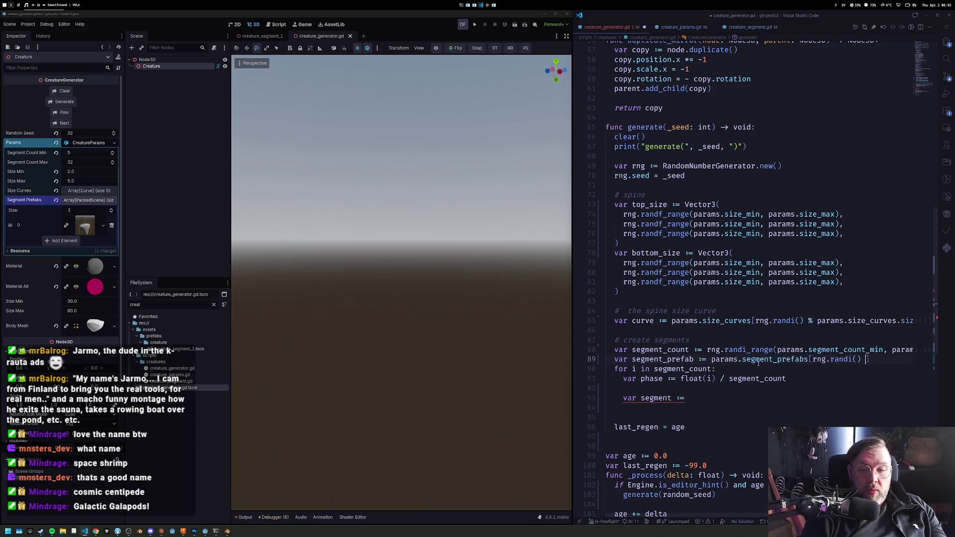
- Assign segment = segment_prefab.instantiate() as CreatureSegment and begin an add_child(segment) call
key(ctrl+Left)
key(ctrl+Left)
key(ctrl+Left)
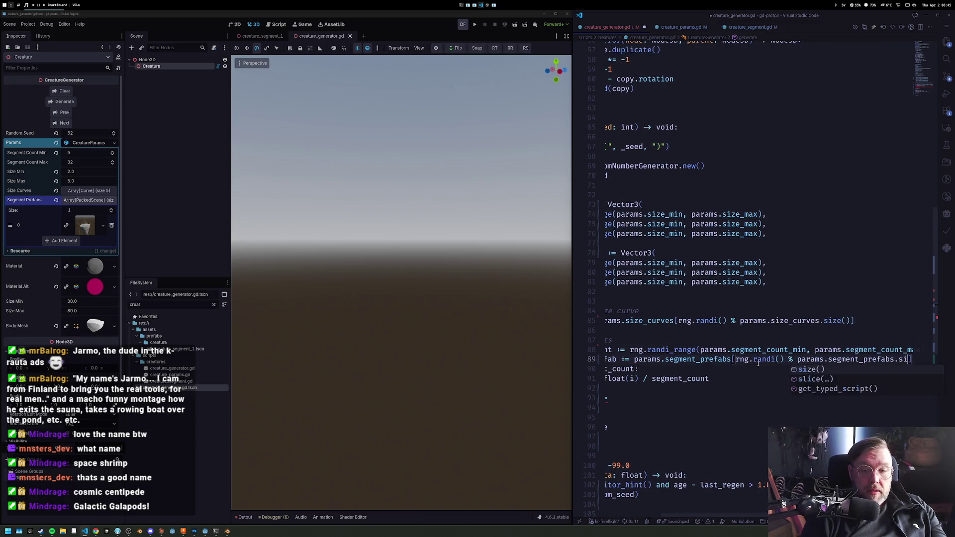
key(Down)
key(Down)
key(Down)
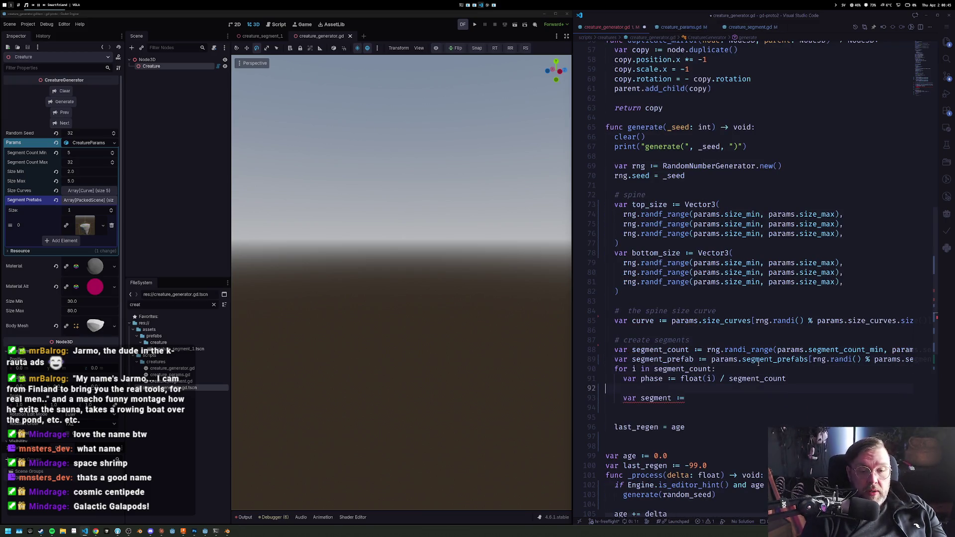
text(segmentpre)
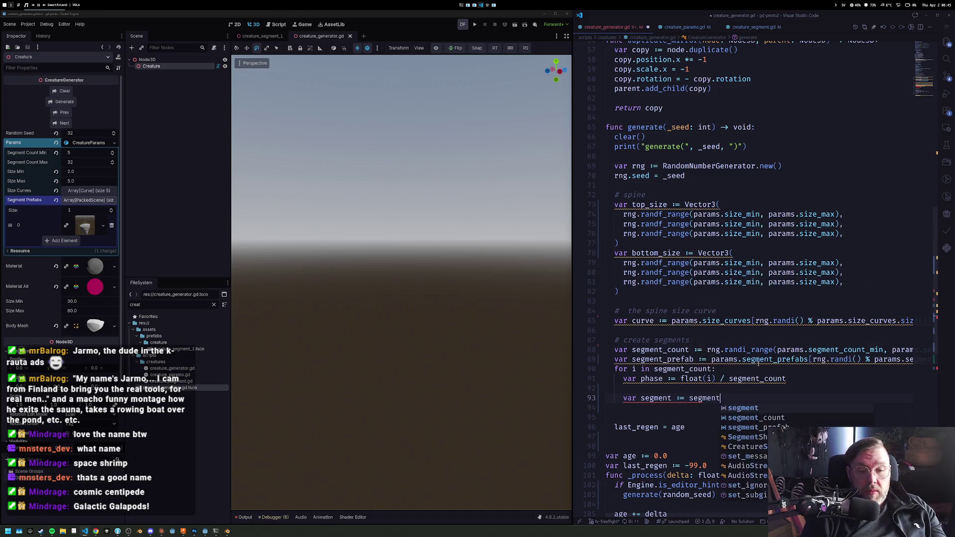
key(Tab)
text(.inst)
key(Tab)
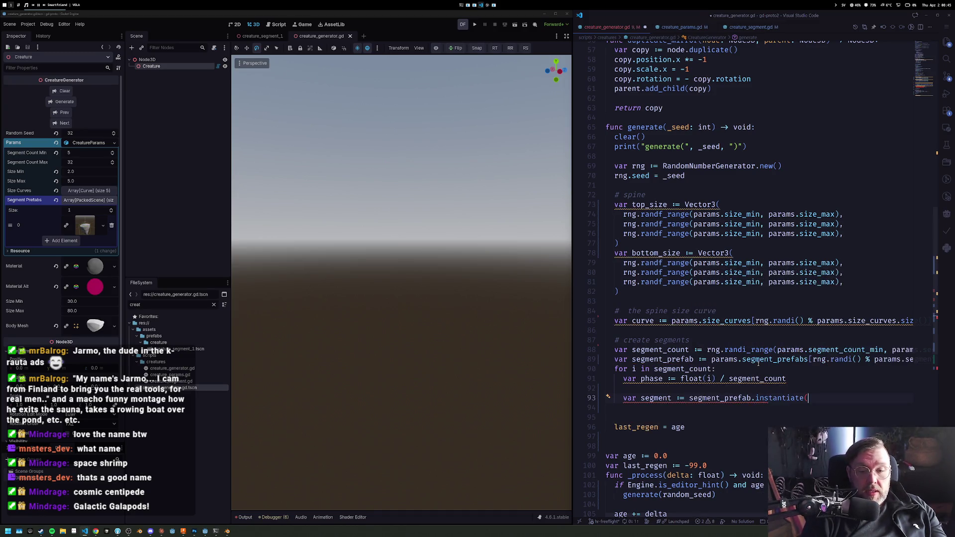
text() as Segme)
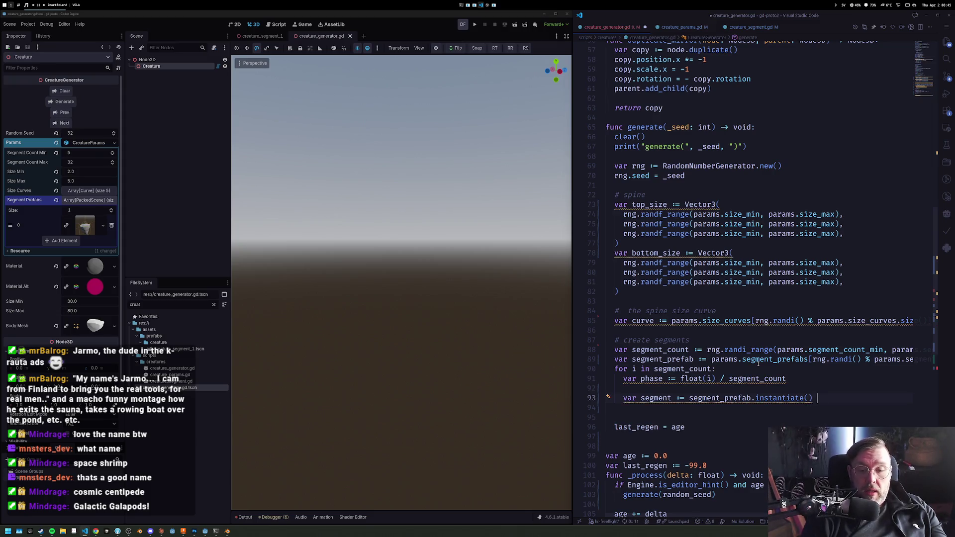
text(ntrep)
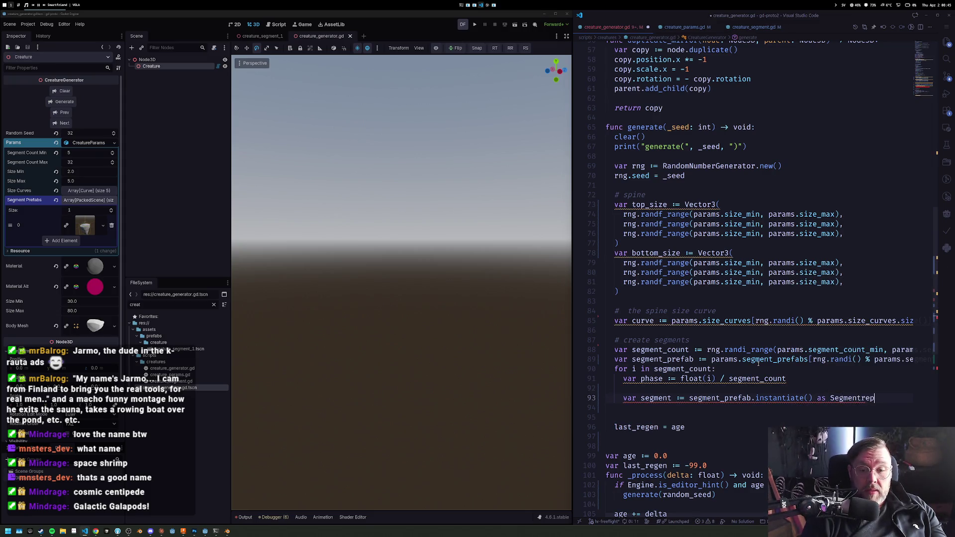
text(P)
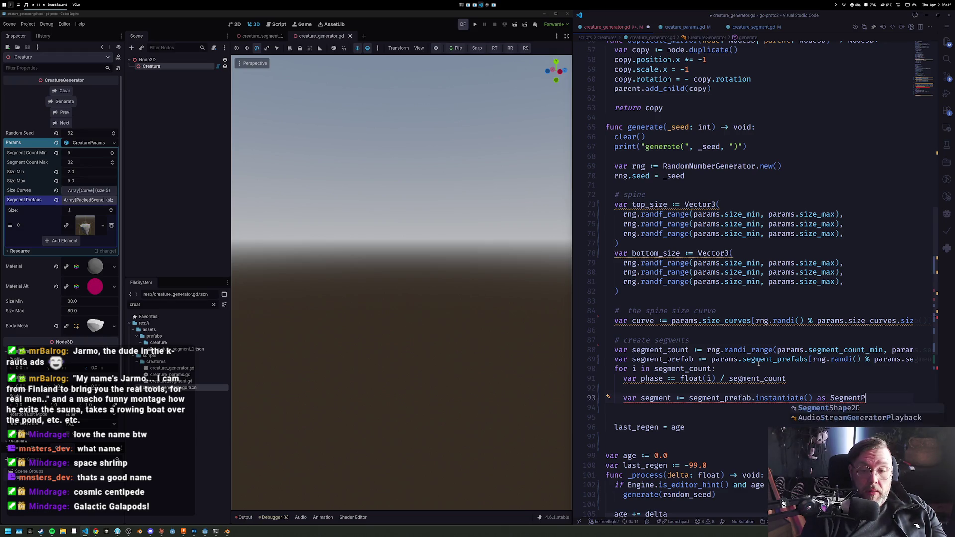
key(ctrl+BackSpace)
text(Creat)
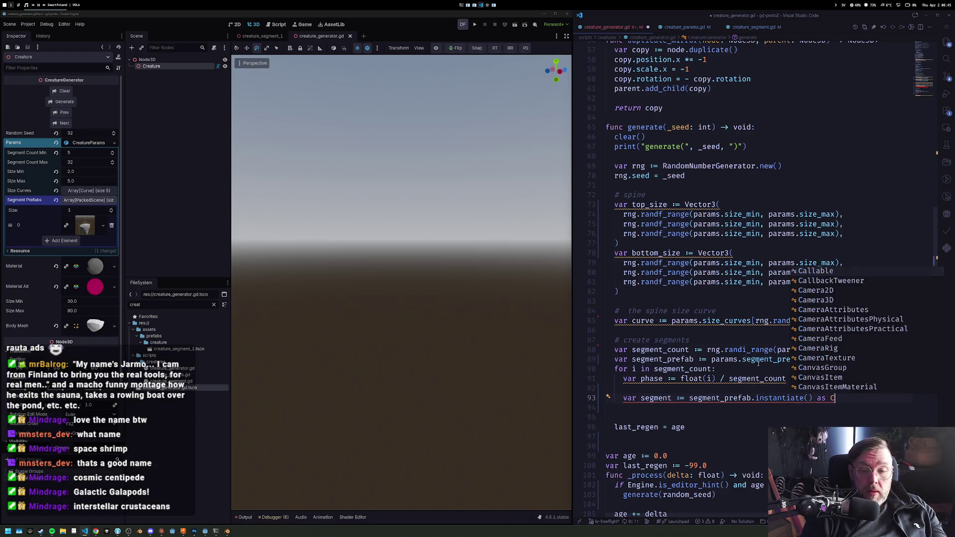
text(ureS)
key(Tab)
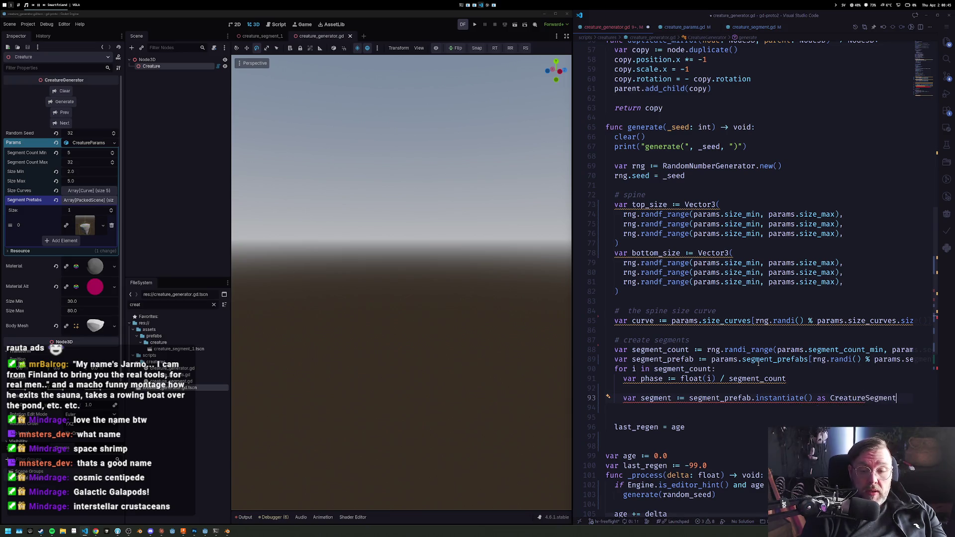
key(Return)
text(add_child(se)
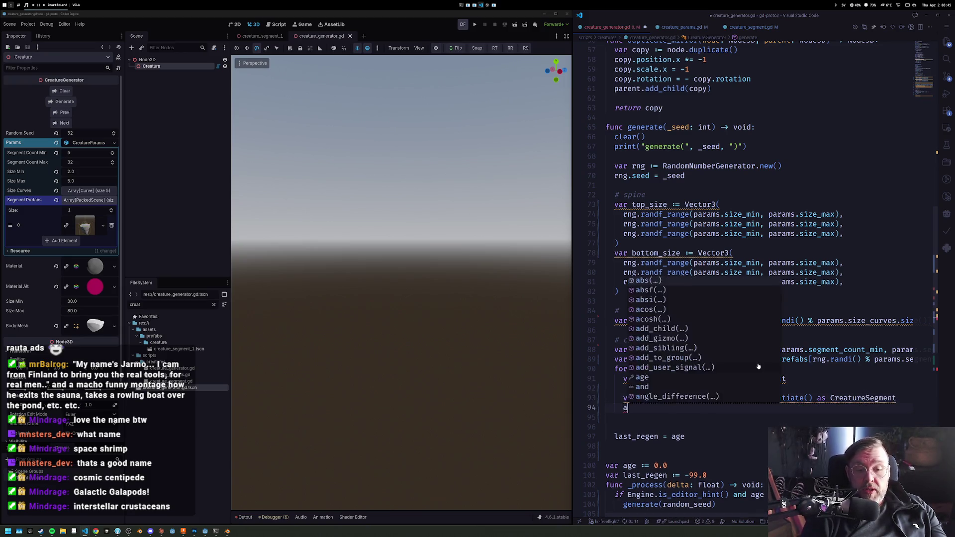
text(gmetn)
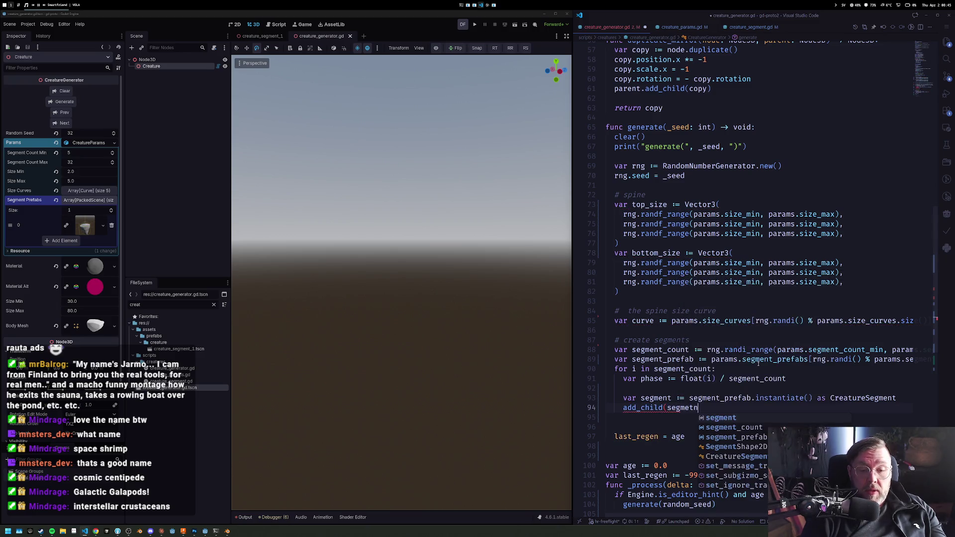
- Complete add_child(segment) and insert a segment.position line above it
key(Tab)
text())
key(ctrl+shift+Return)
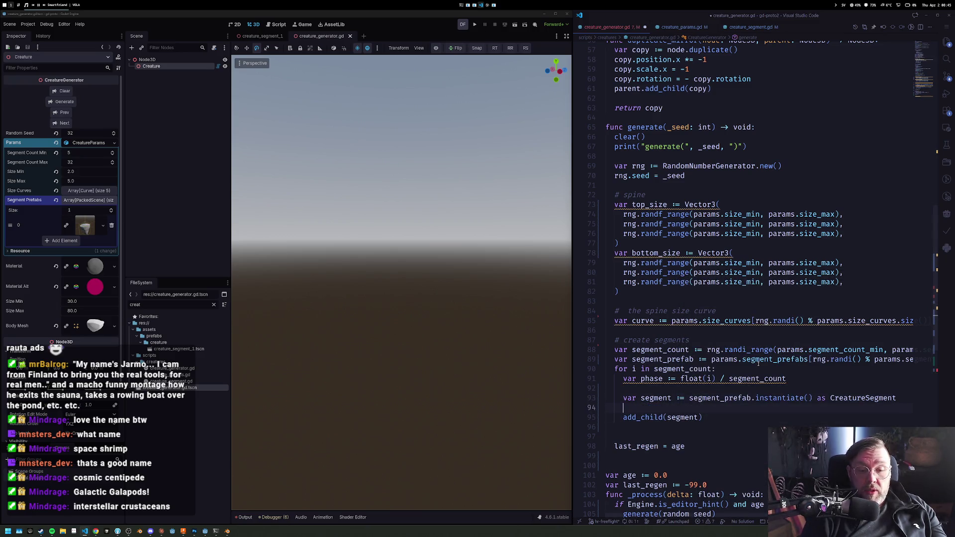
text(segment.position = V)
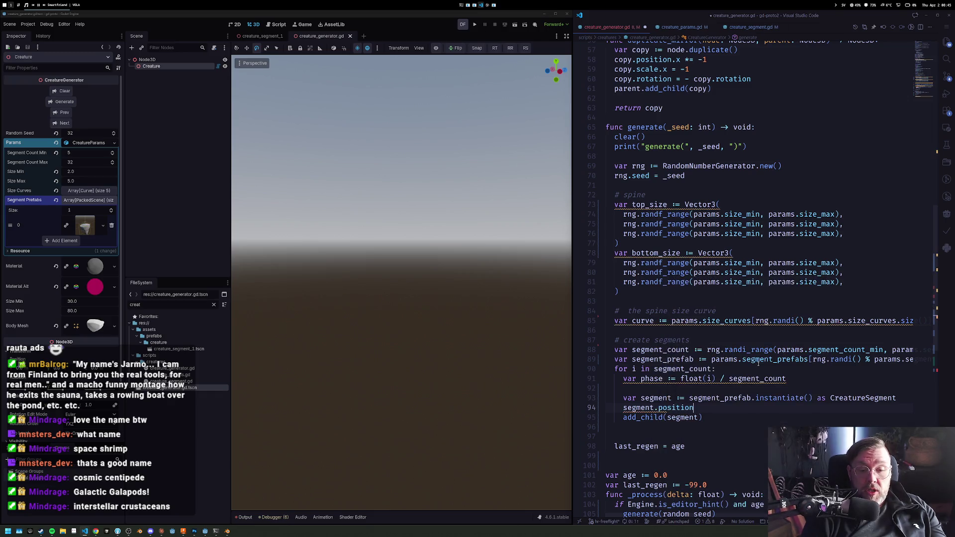
text(i * )
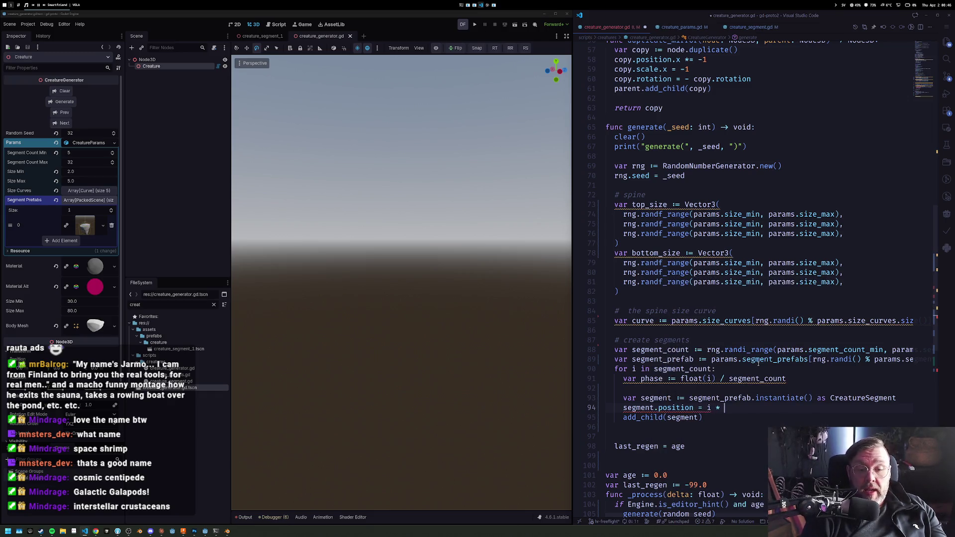
text(10)
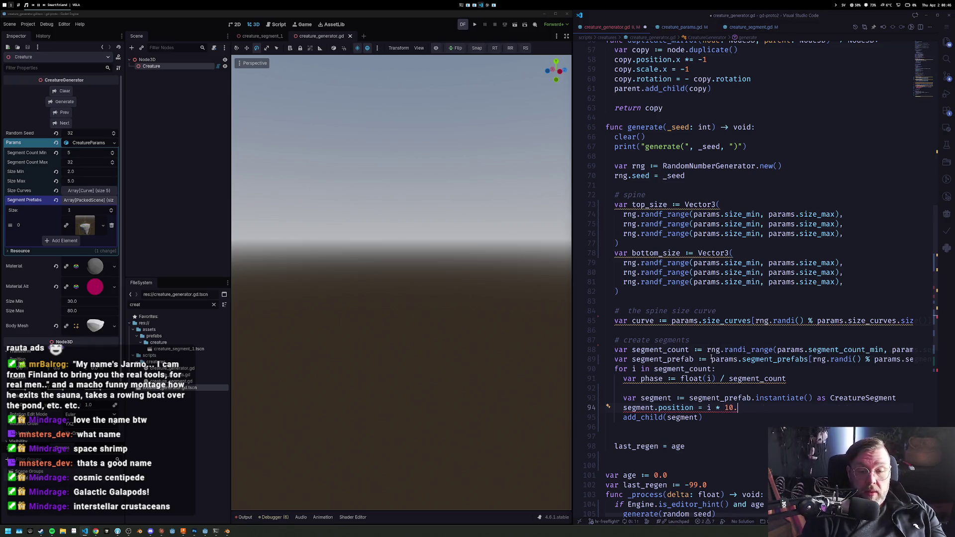
text(.0)
- Set segment.position to Vector3.BACK * i * 1.0 and save the script
key(ctrl+Left)
key(ctrl+Left)
key(ctrl+Left)
text(Vector3.bg)
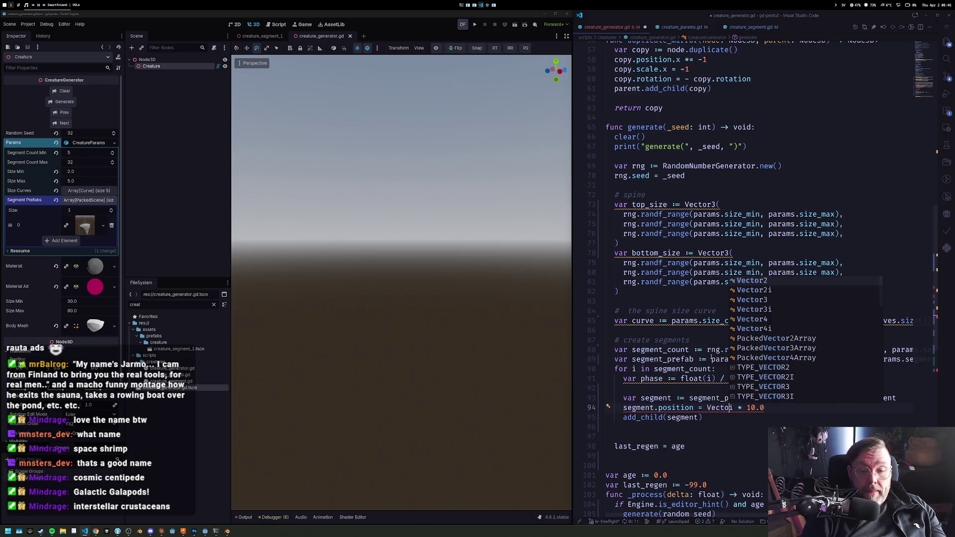
key(BackSpace)
key(BackSpace)
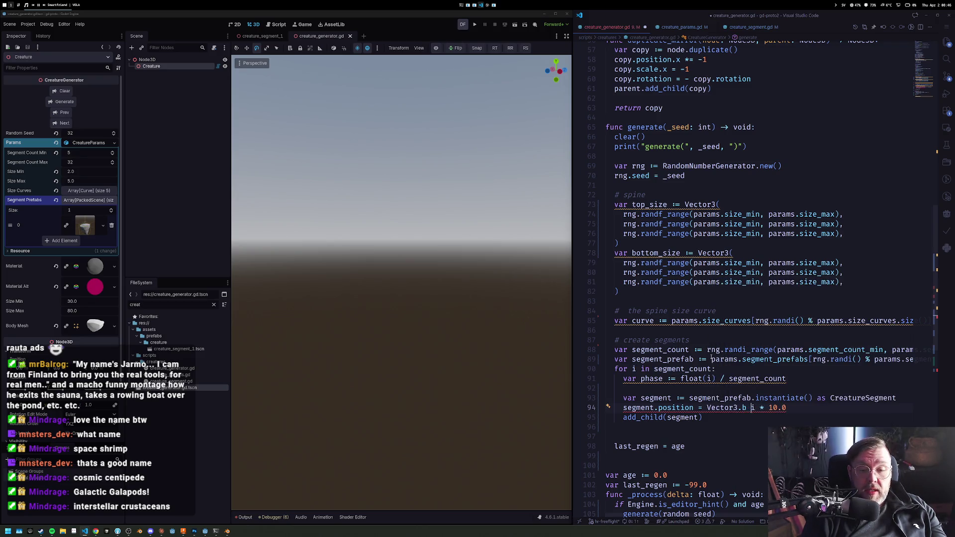
text(BACK)
key(ctrl+s)
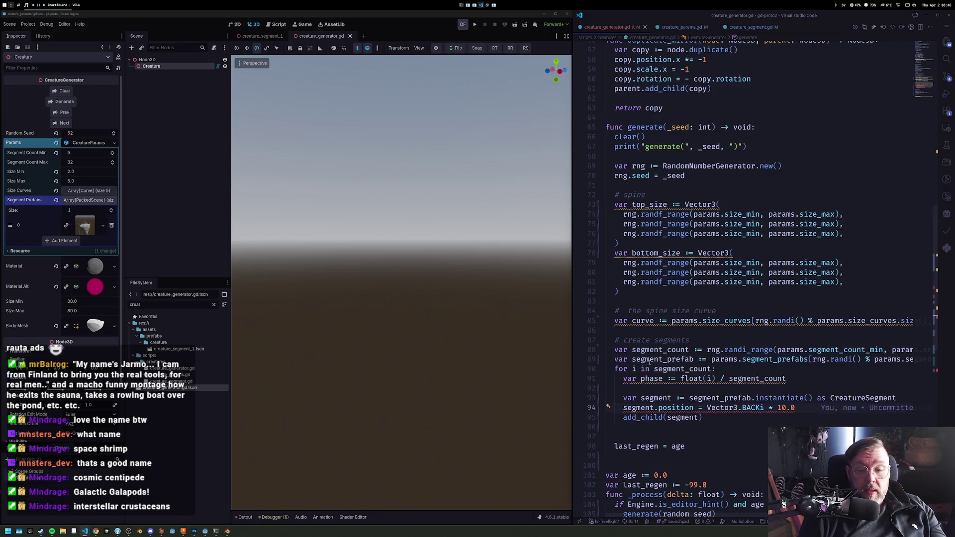
text(*)
key(ctrl+s)
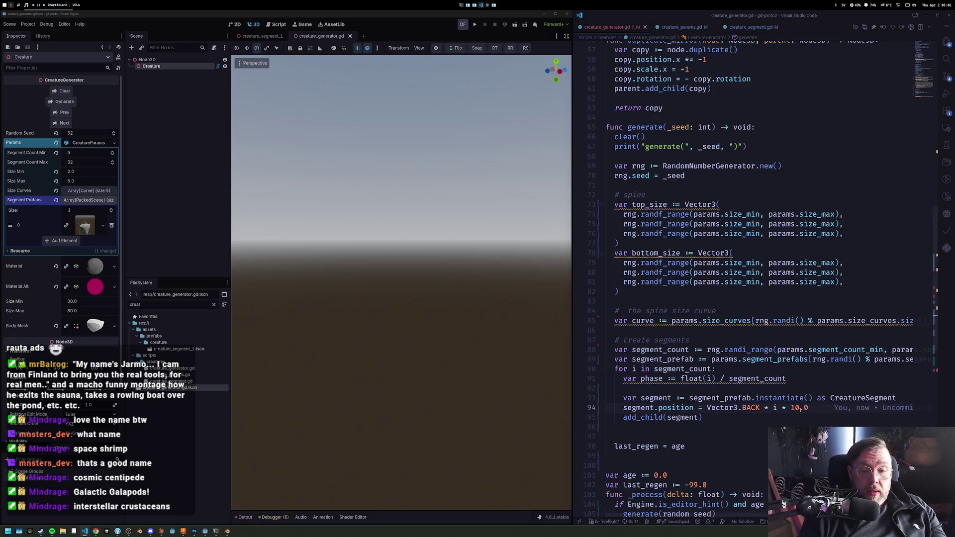
key(Delete)
key(ctrl+s)
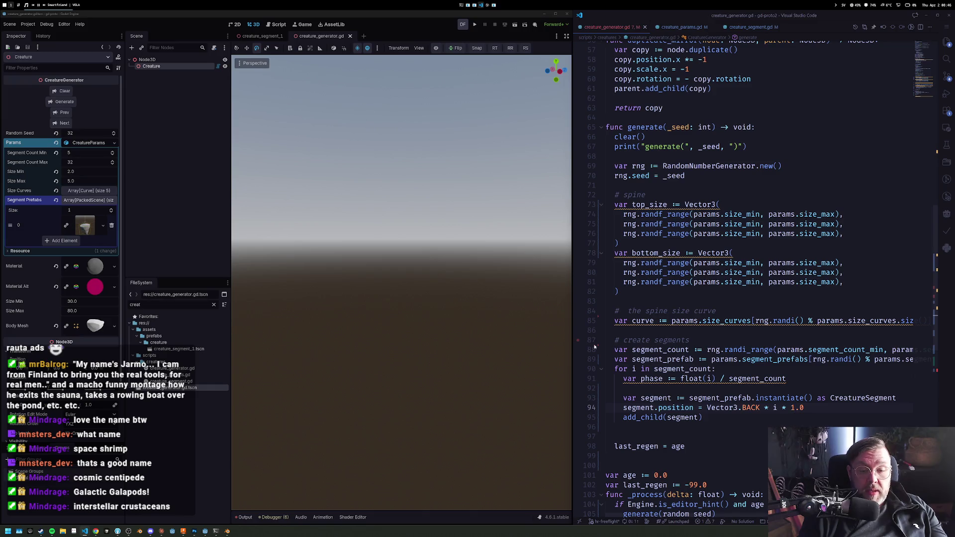
click(649, 418)
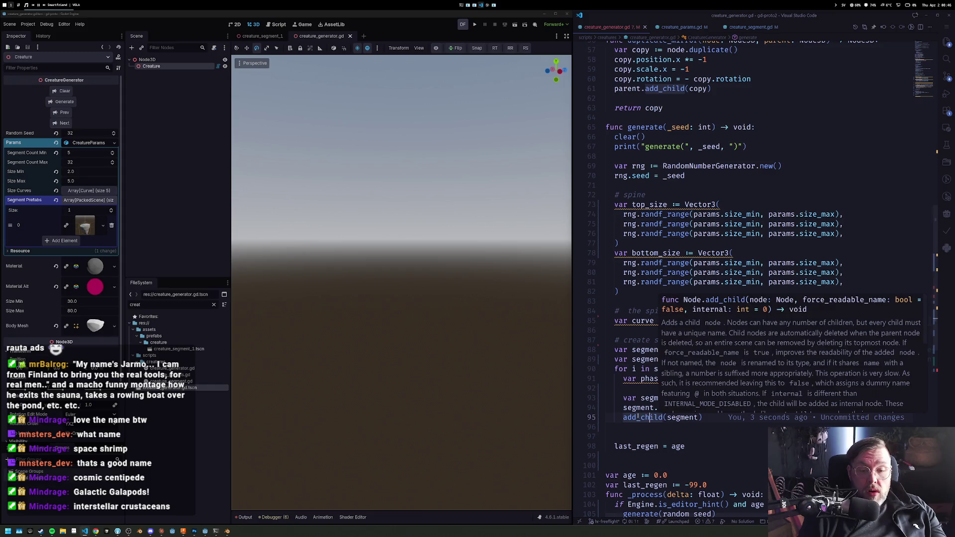
- In Godot, select the Creature node and show the Output log with the parse errors
click(308, 37)
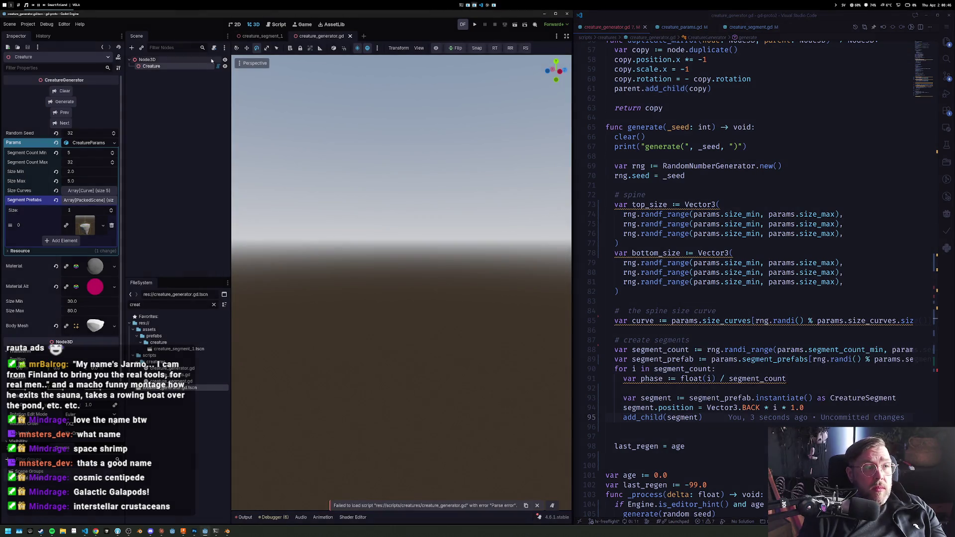
click(167, 66)
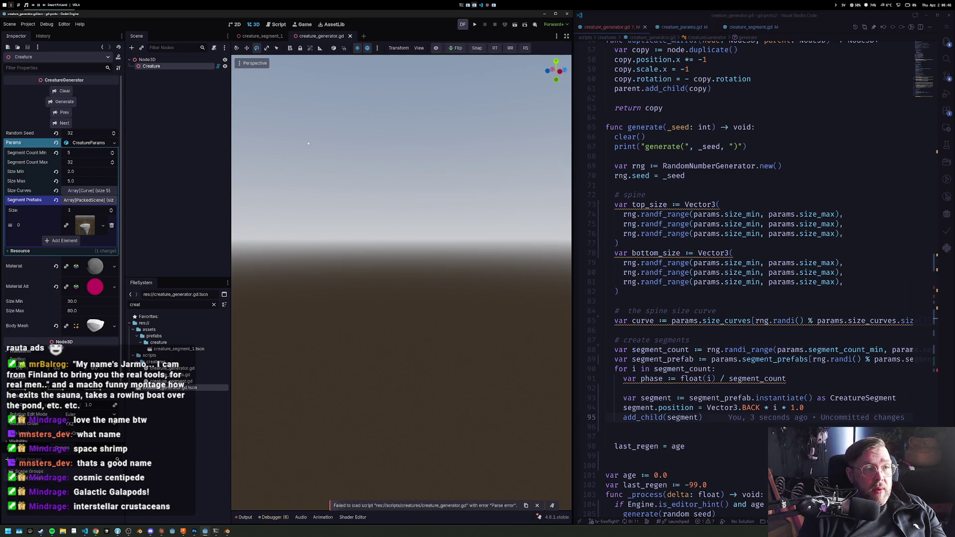
click(244, 517)
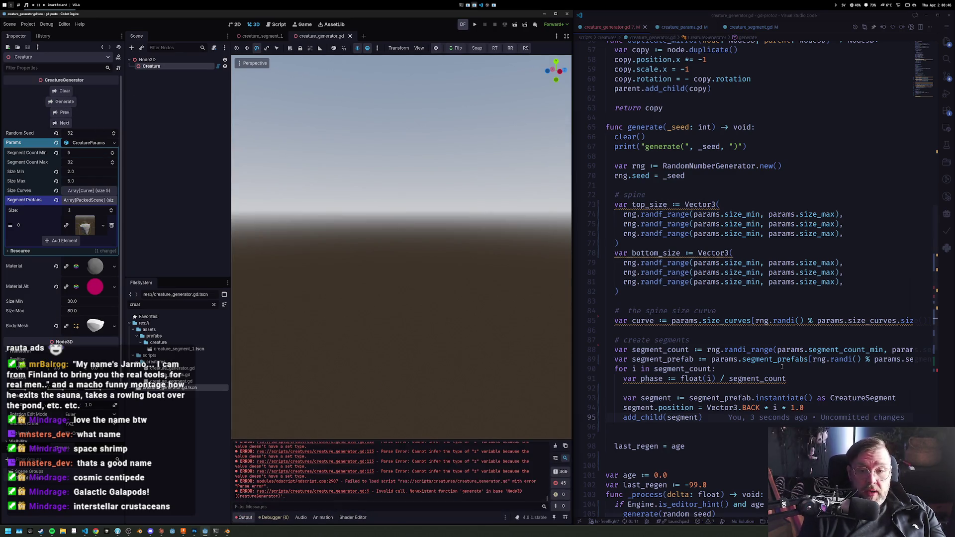
scroll(935, 370, down, 10)
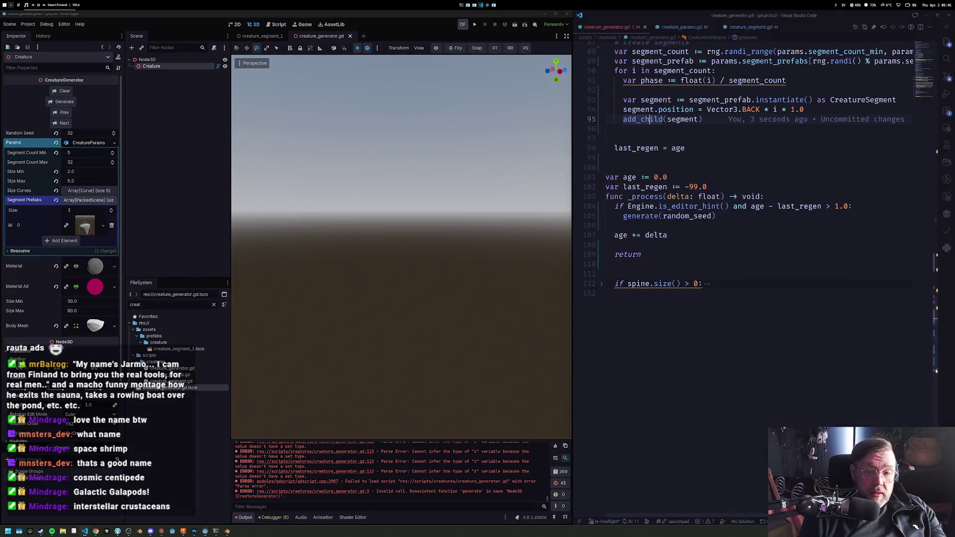
- Unfold and comment out the old spine-animation block (lines 112–152) after the return
click(721, 284)
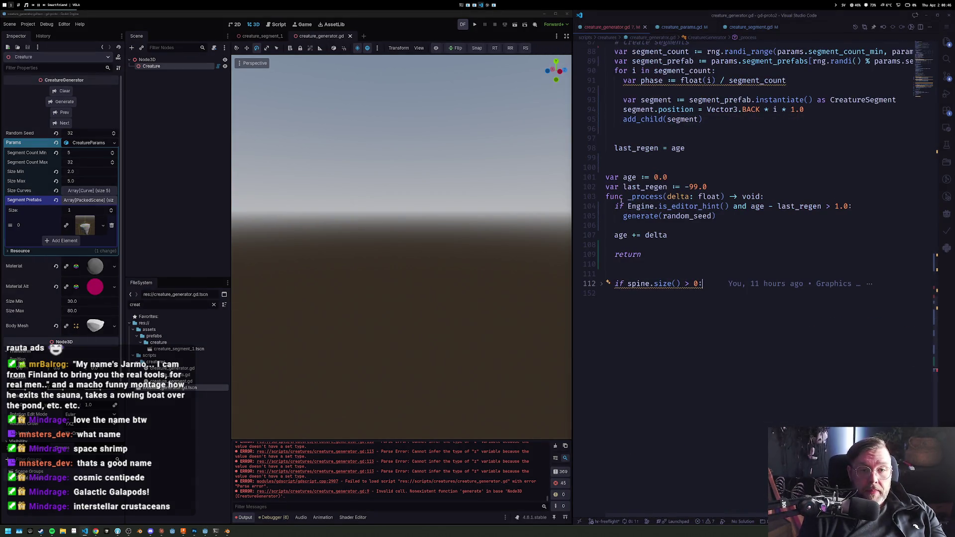
click(602, 284)
mouse_move(643, 273)
mouse_down()
mouse_move(706, 438)
mouse_move(721, 438)
mouse_move(721, 420)
mouse_up()
key(ctrl+slash)
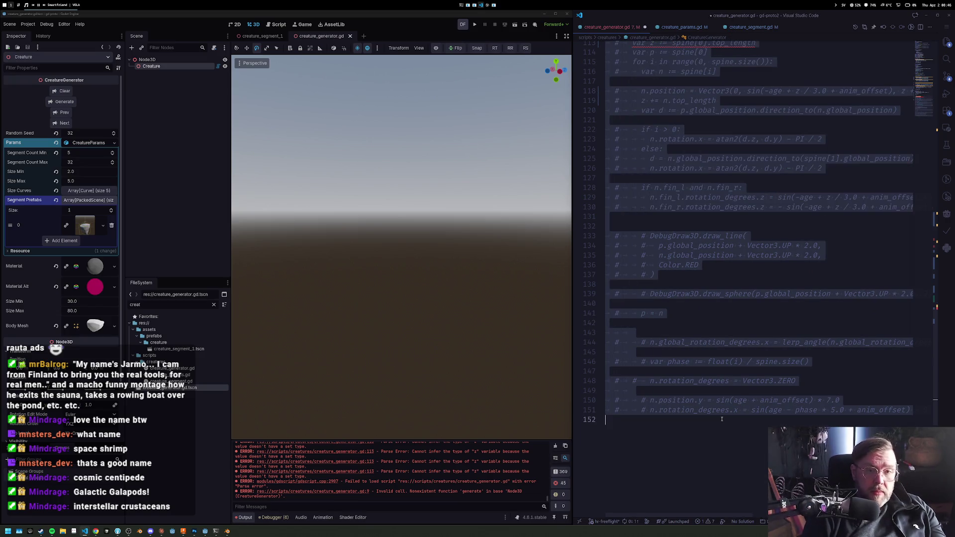
scroll(711, 256, up, 8)
double_click(627, 217)
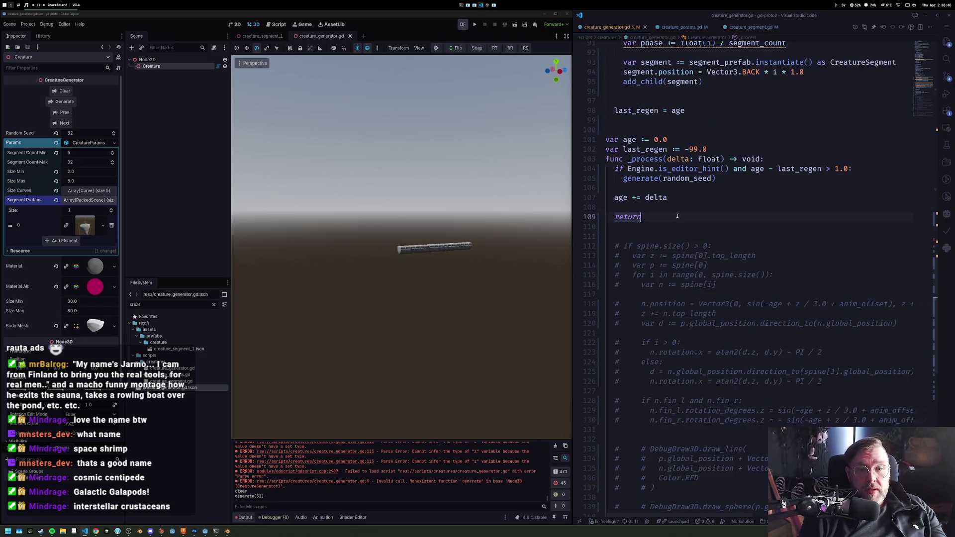
- Delete the leftover return in _process, save, and expand the creature's five Size Curves
key(BackSpace)
key(BackSpace)
key(BackSpace)
key(ctrl+s)
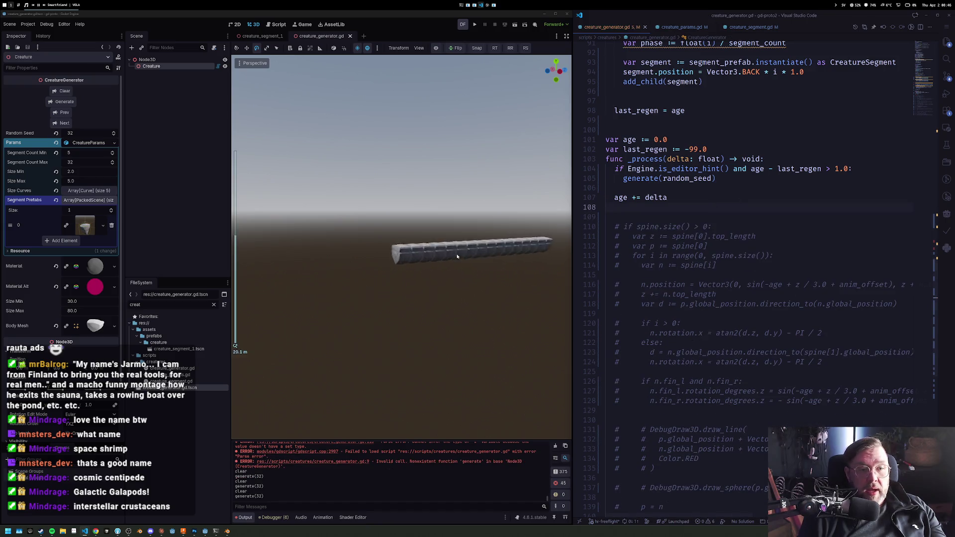
scroll(461, 256, up, 5)
scroll(461, 256, down, 3)
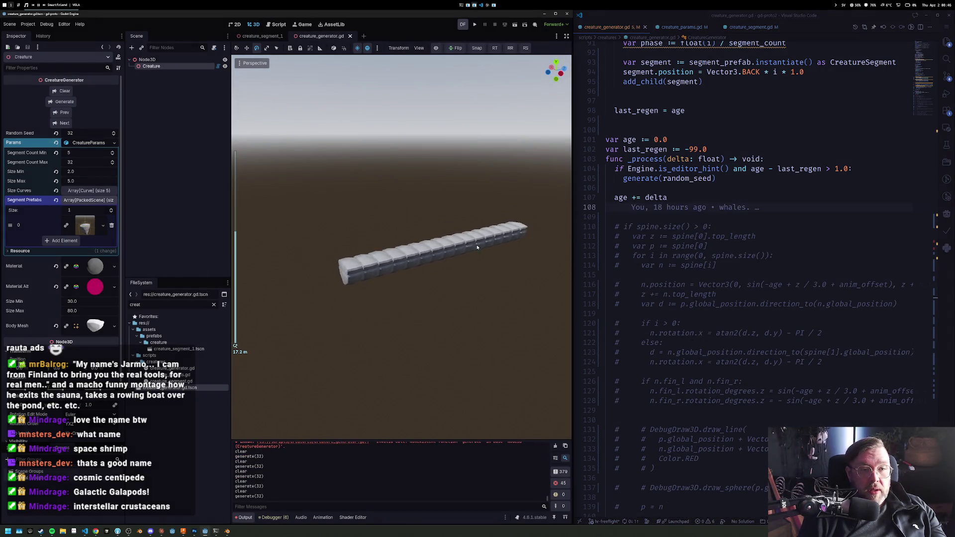
scroll(739, 172, up, 12)
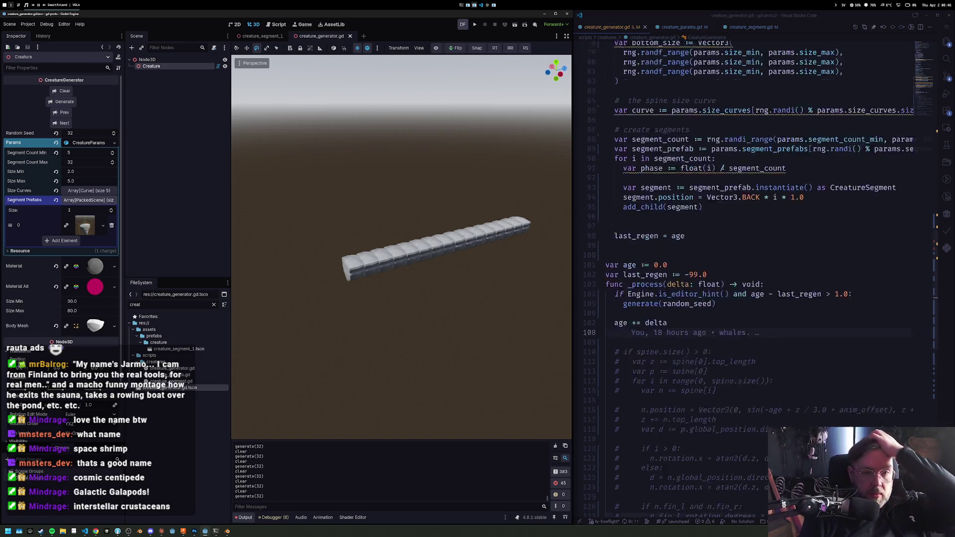
scroll(720, 154, up, 17)
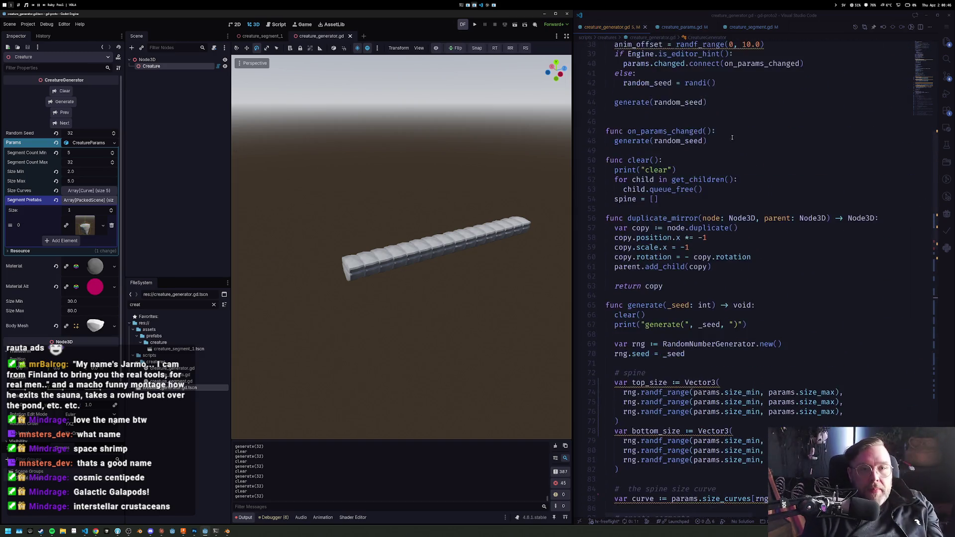
scroll(699, 143, down, 20)
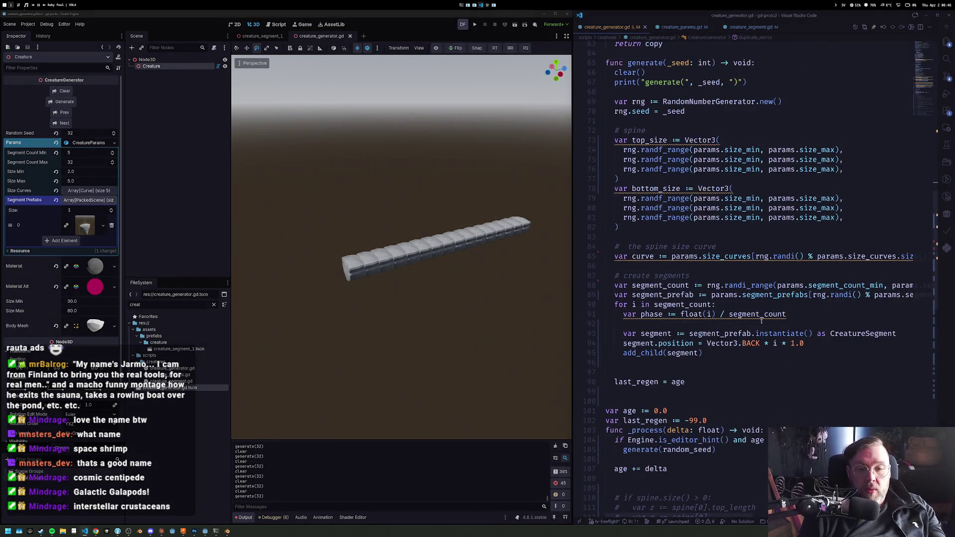
click(762, 322)
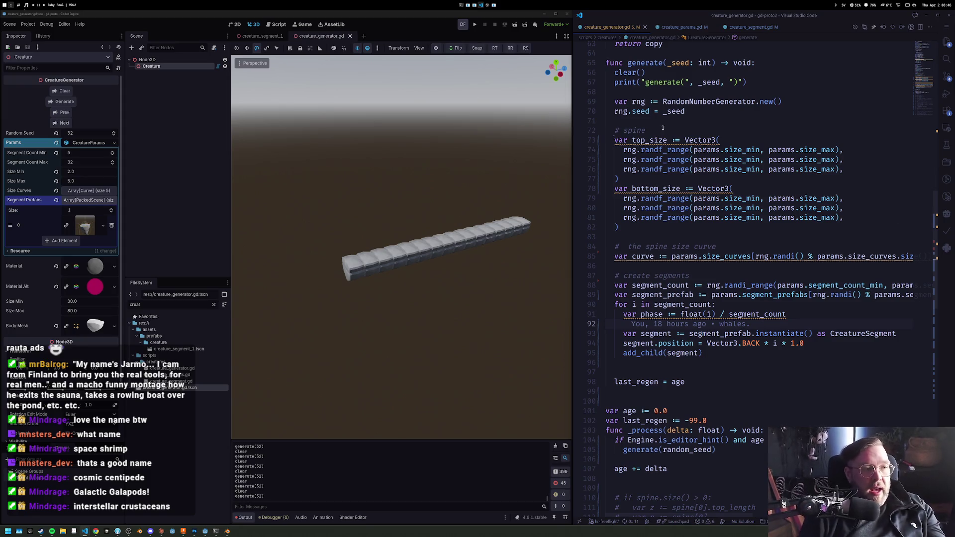
click(99, 191)
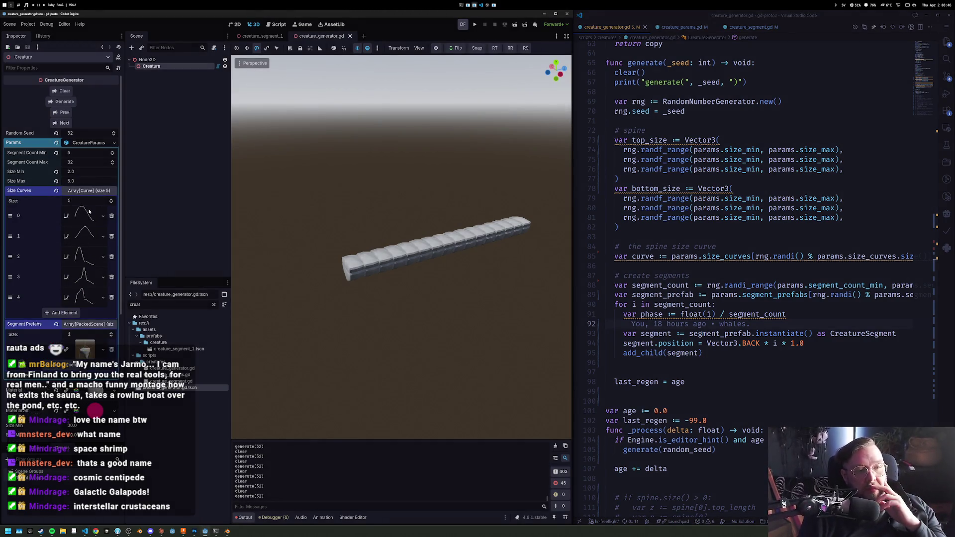
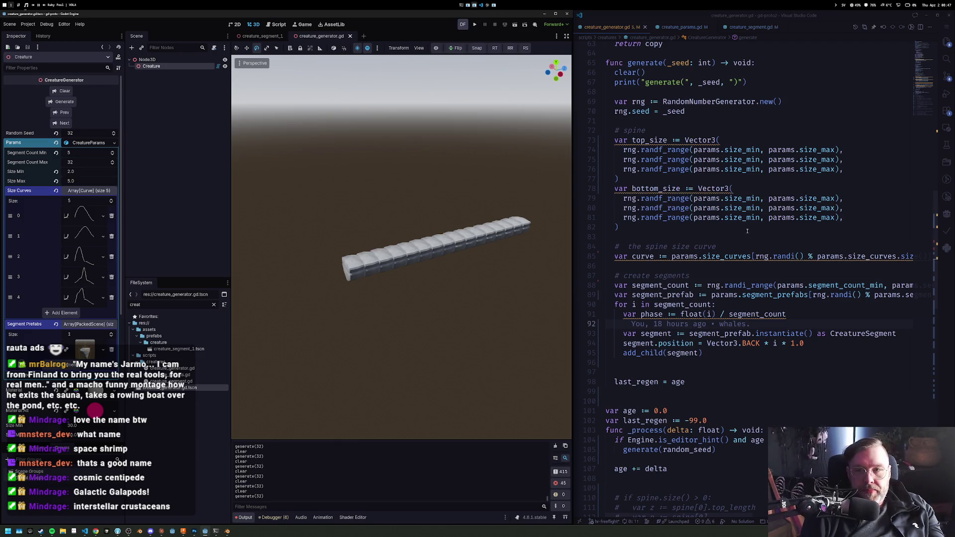
- Add 'segment.top_size = top_size * curve.sample(phase)' after the segment position line in the loop
click(711, 240)
key(Down)
key(Down)
key(Down)
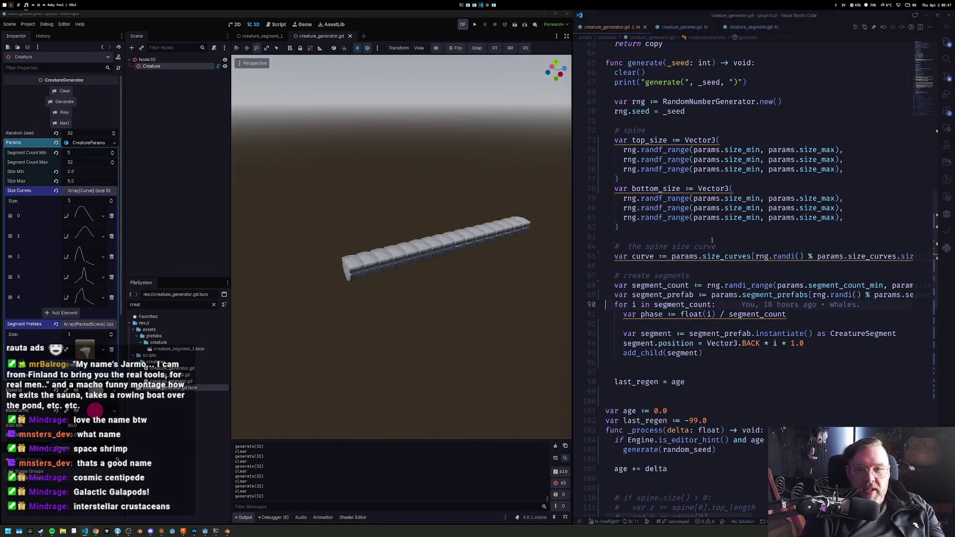
key(End)
key(Down)
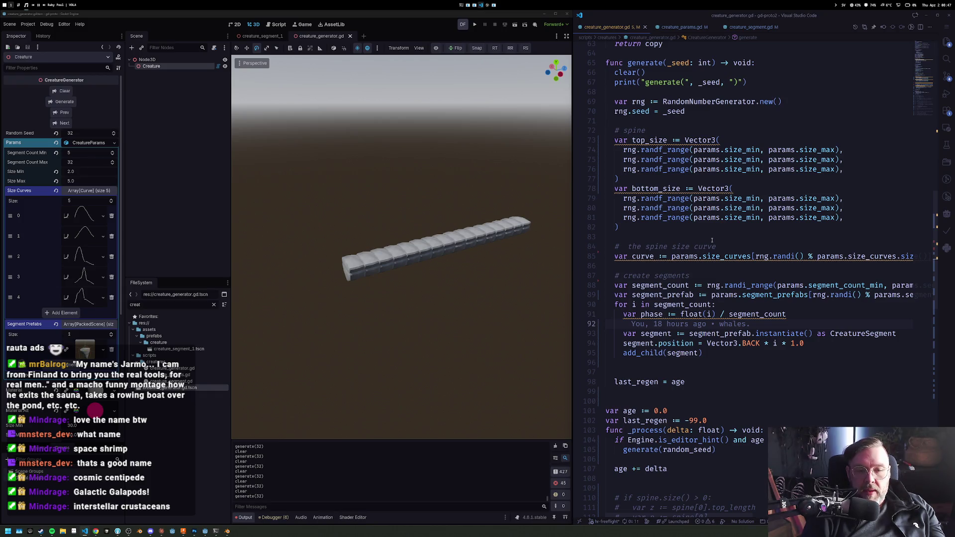
key(Down)
key(Down)
key(Down)
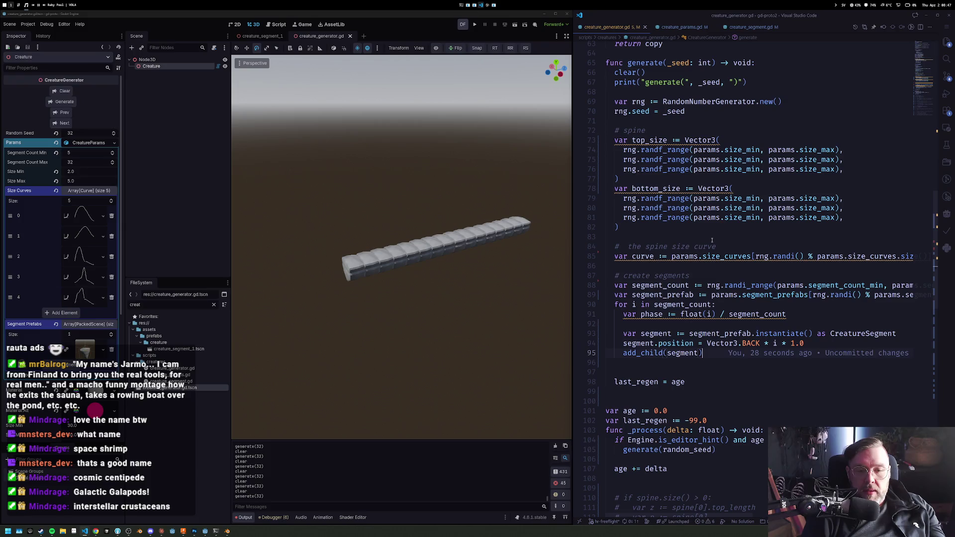
key(Up)
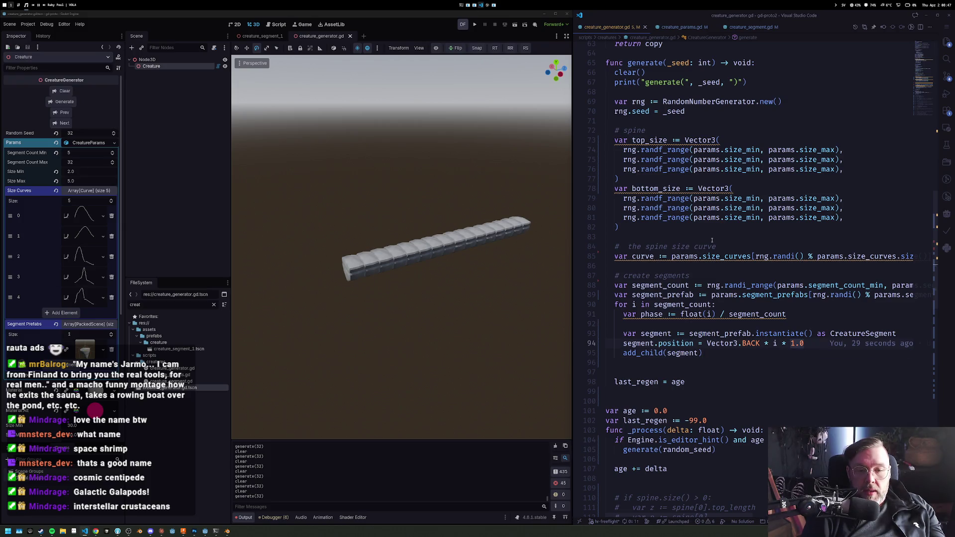
key(Return)
text(segmetn.)
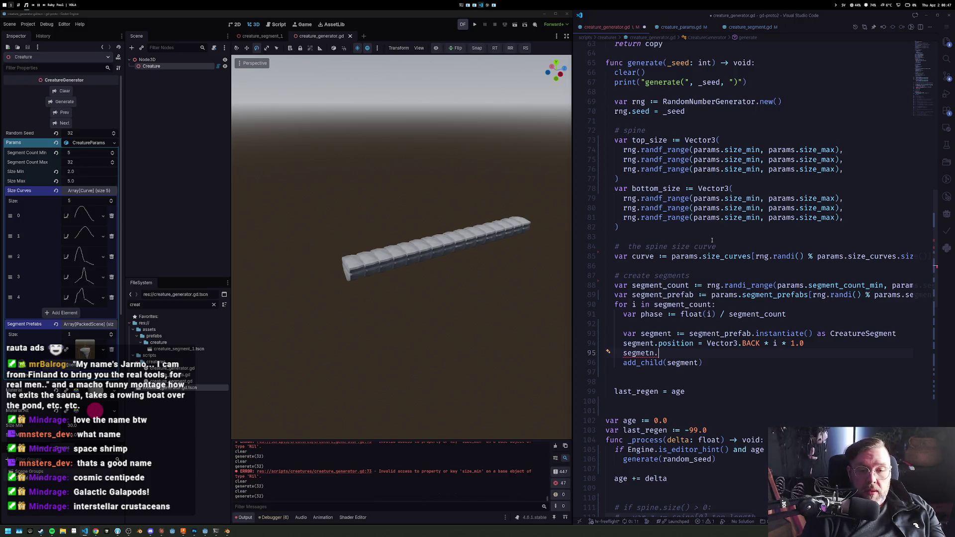
text(top_size)
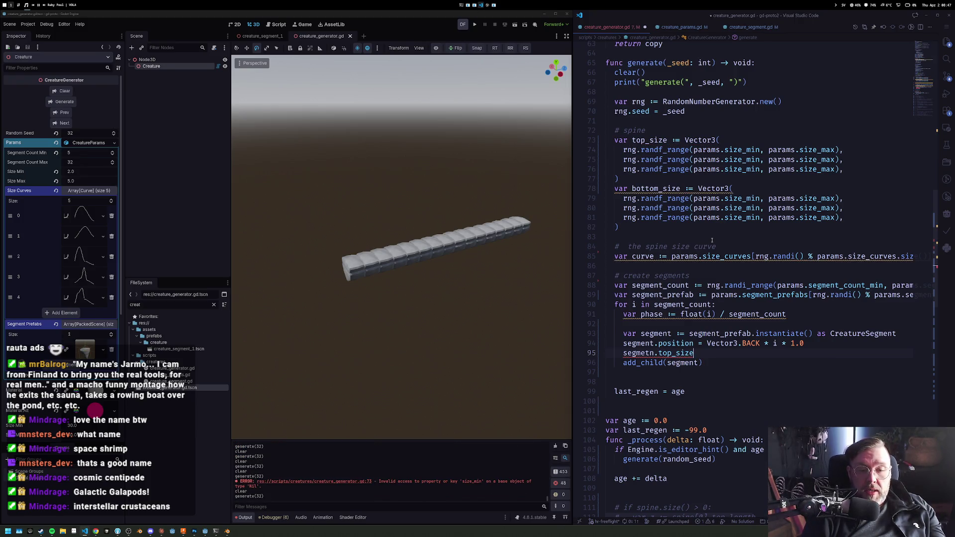
text( = )
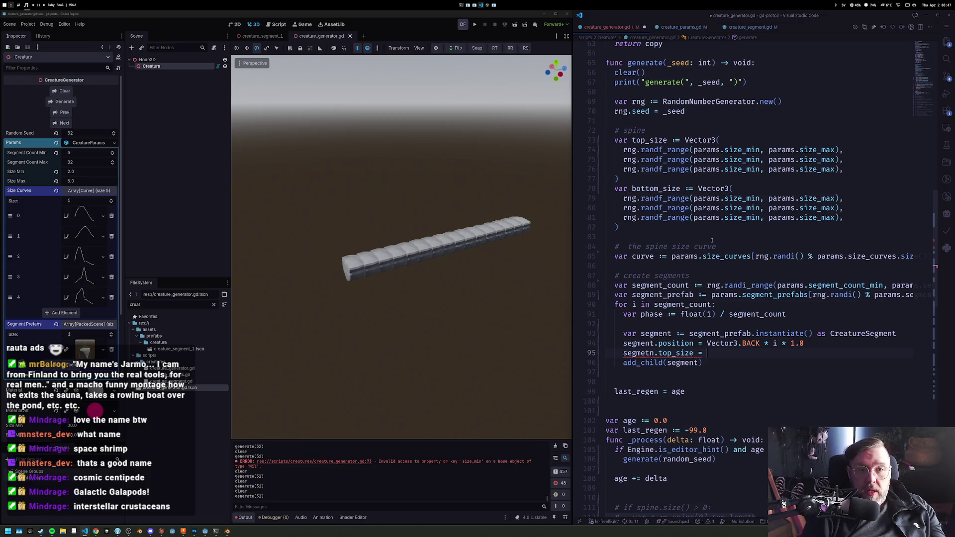
text(top_size * )
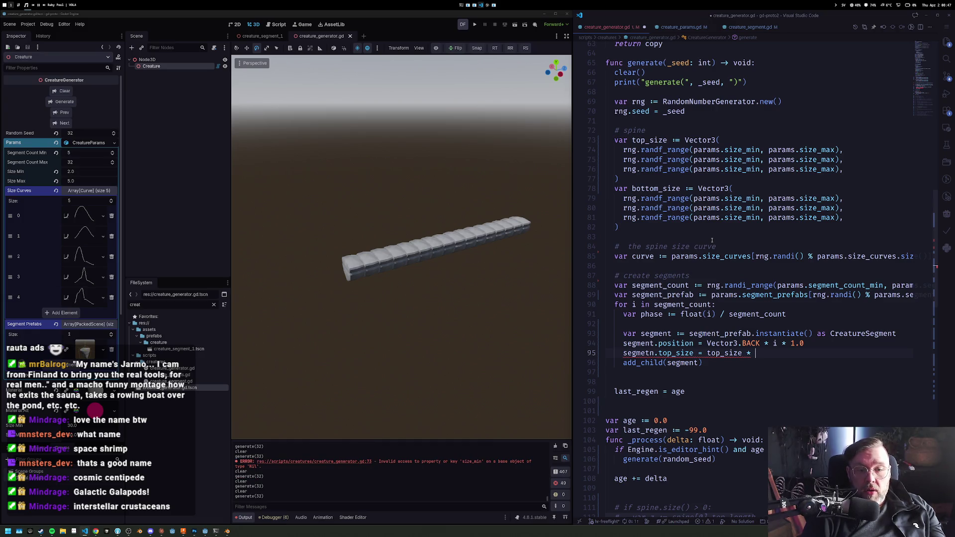
text(curve.sa)
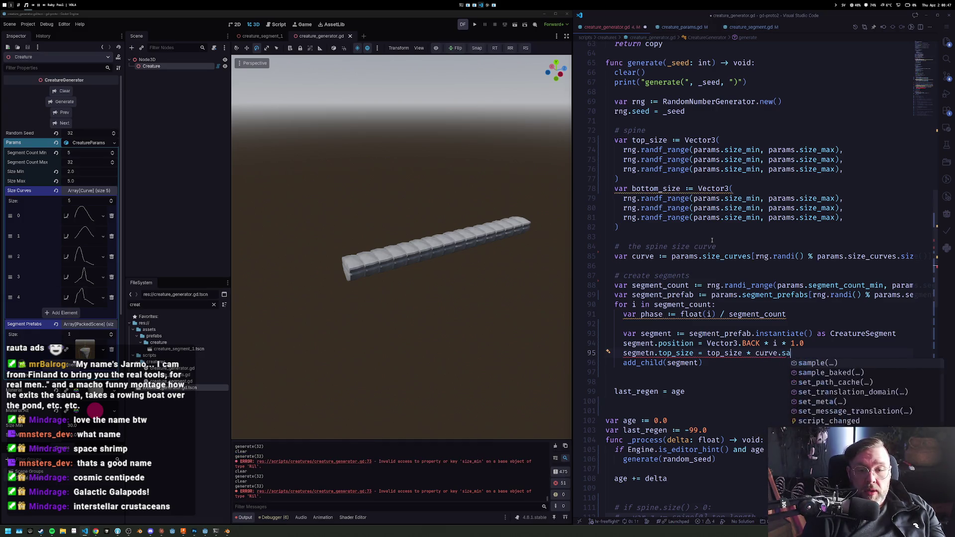
key(Return)
text(ple(p)
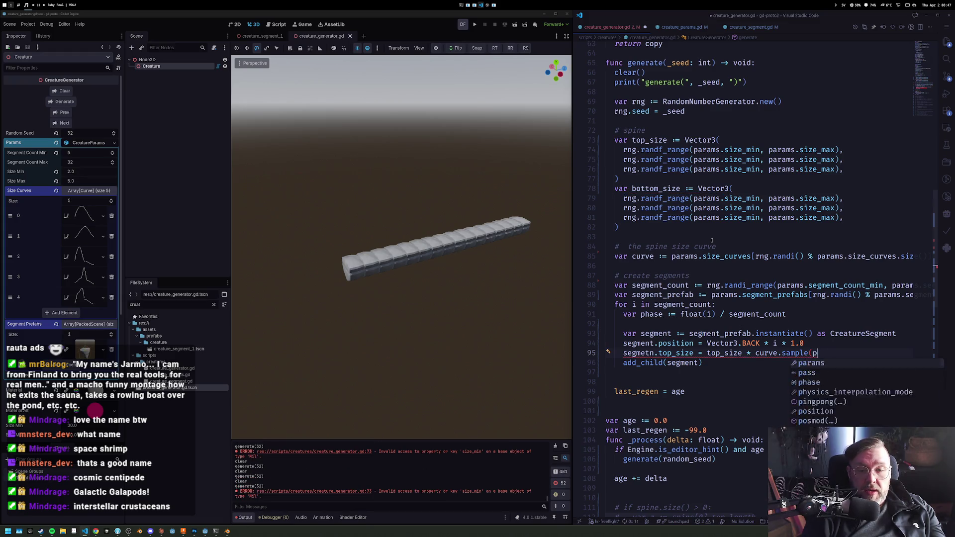
text(hase))
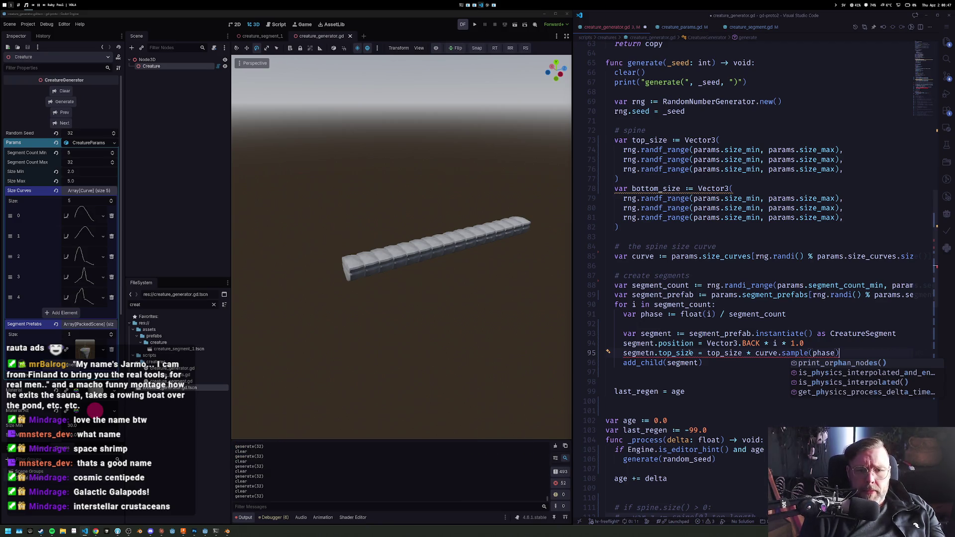
mouse_move(690, 353)
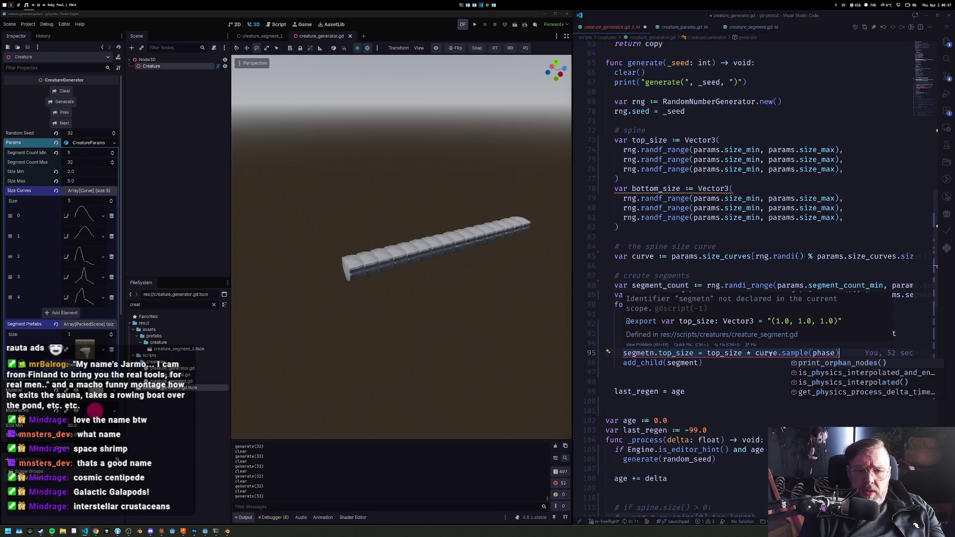
double_click(639, 353)
text(segment)
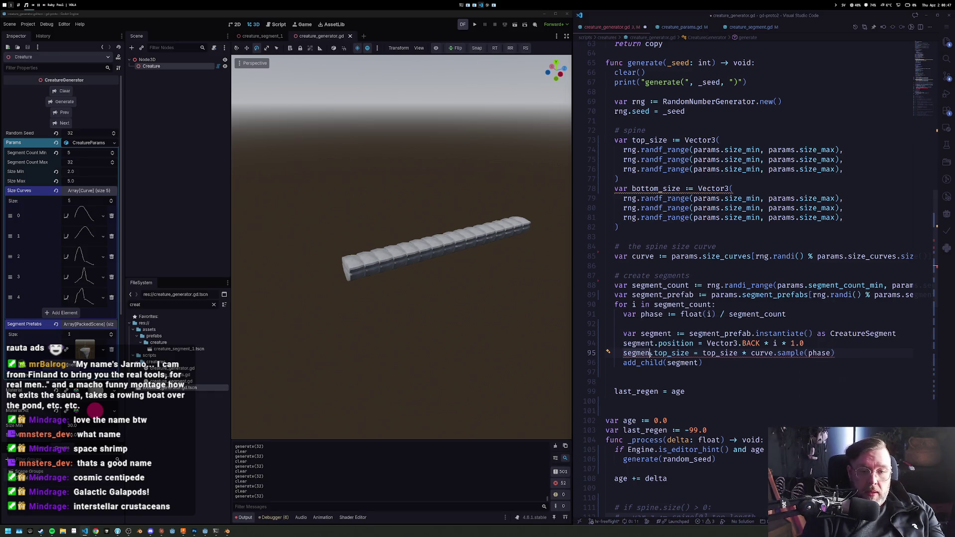
- Duplicate that line as a bottom_size assignment and save the script
key(shift+alt+Down)
key(Right)
key(Right)
key(Right)
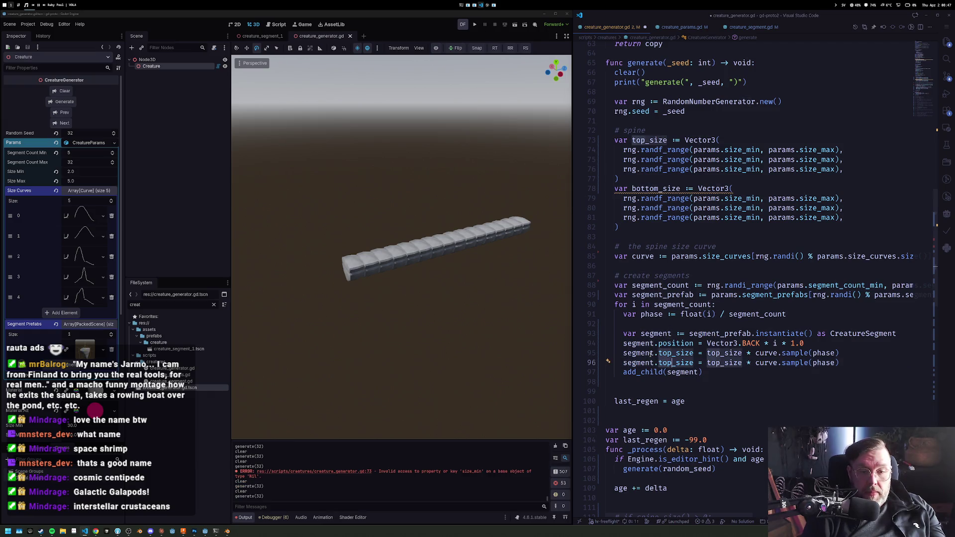
key(BackSpace)
key(BackSpace)
key(BackSpace)
text(bottom)
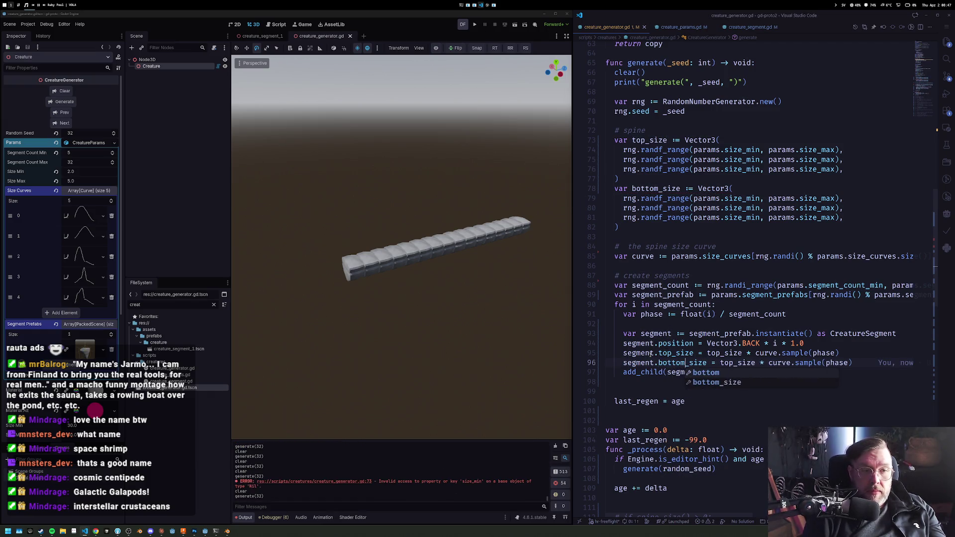
key(ctrl+s)
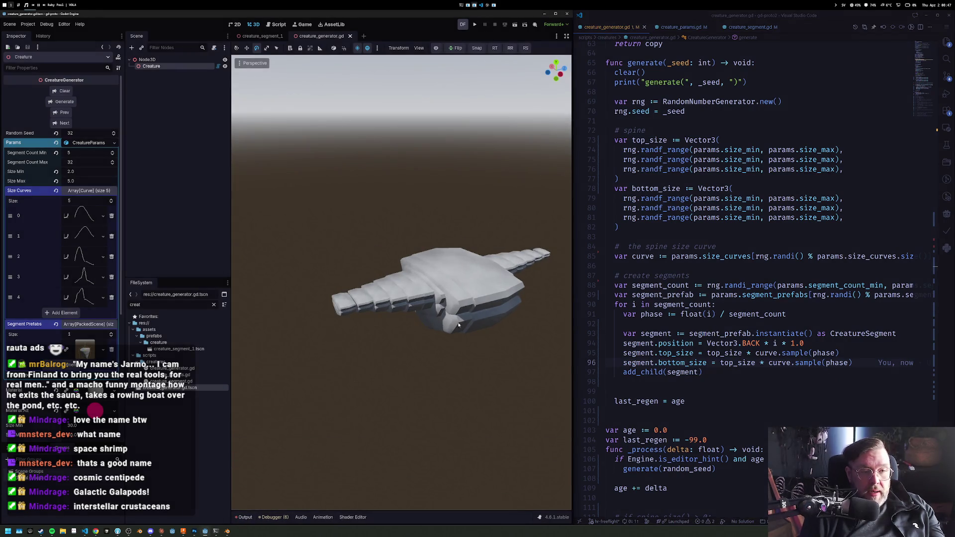
- Raise Random Seed to 40 with the Inspector's Next button, orbiting to inspect the new creatures
mouse_move(458, 324)
mouse_down()
mouse_move(458, 213)
mouse_move(474, 302)
mouse_up()
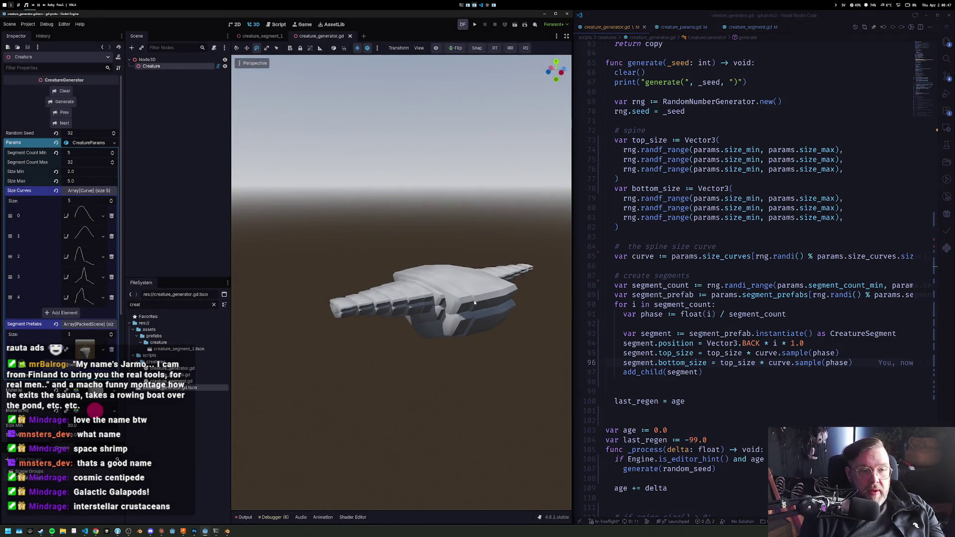
click(62, 123)
click(62, 124)
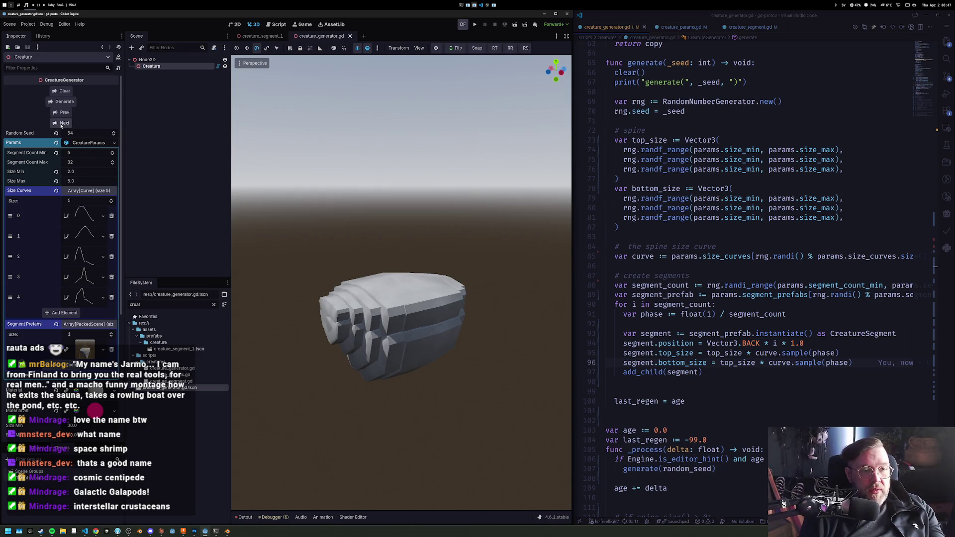
click(62, 123)
click(62, 123)
click(62, 124)
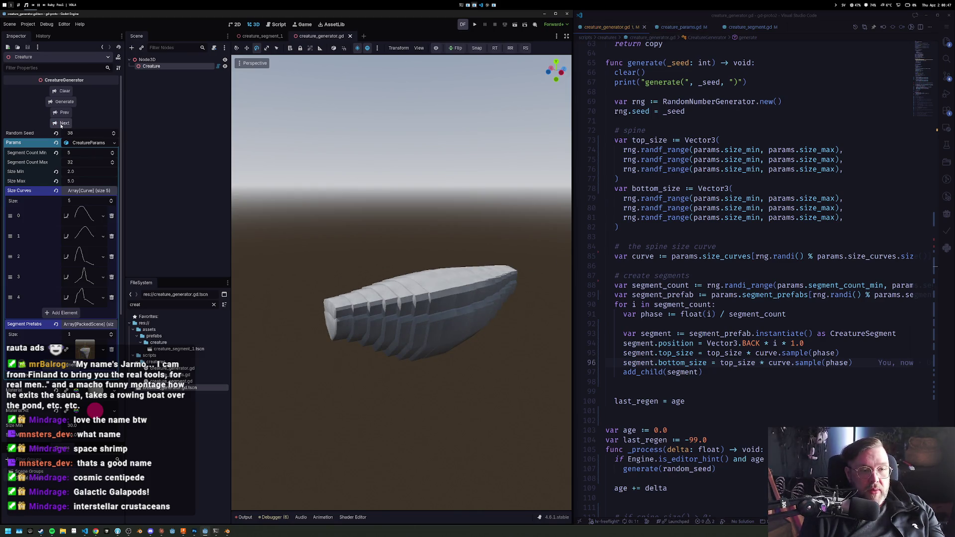
click(61, 123)
click(61, 123)
mouse_move(378, 259)
mouse_down()
mouse_move(412, 233)
mouse_move(430, 239)
mouse_move(376, 275)
mouse_up()
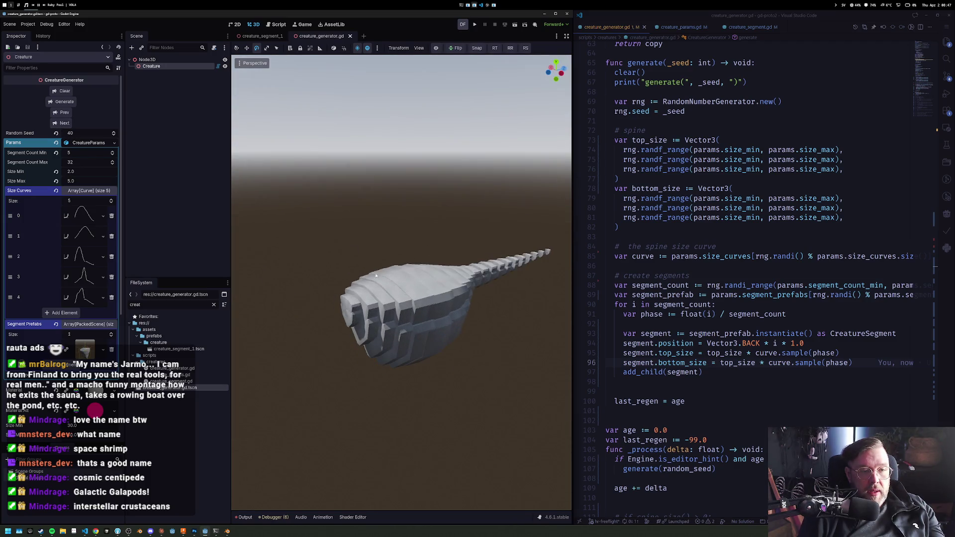
click(607, 295)
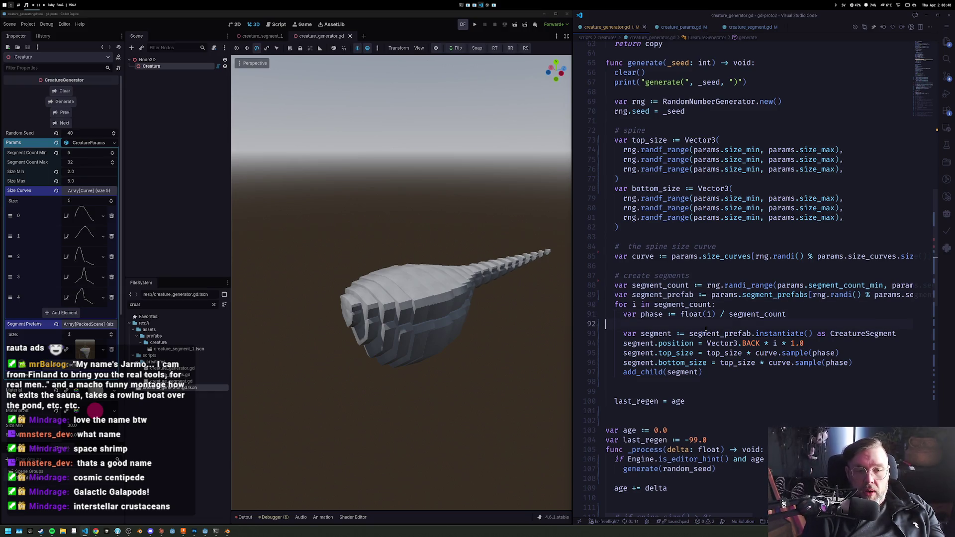
- Declare 'var z := 0.0' before the loop and position each segment at z instead of the index multiplier
key(Up)
key(Up)
key(ctrl+shift+Return)
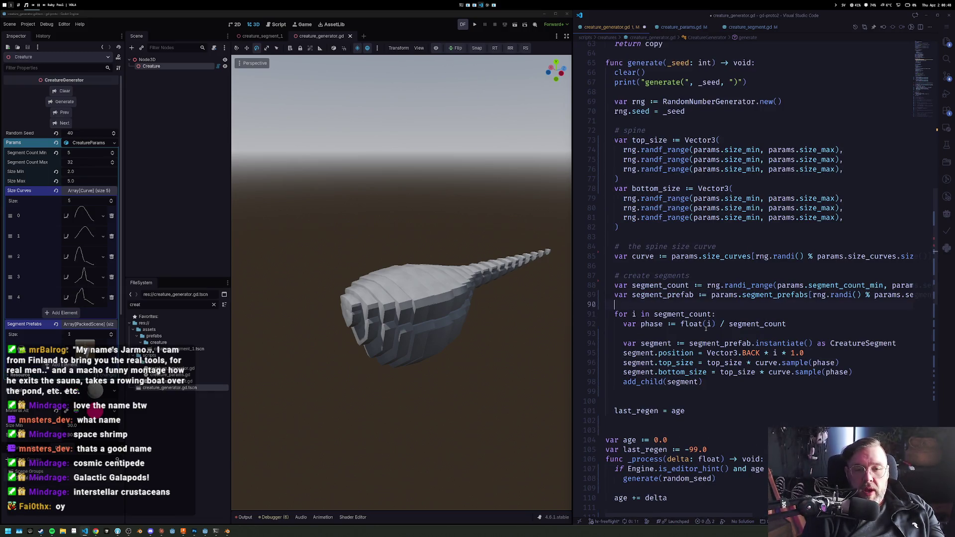
text(var )
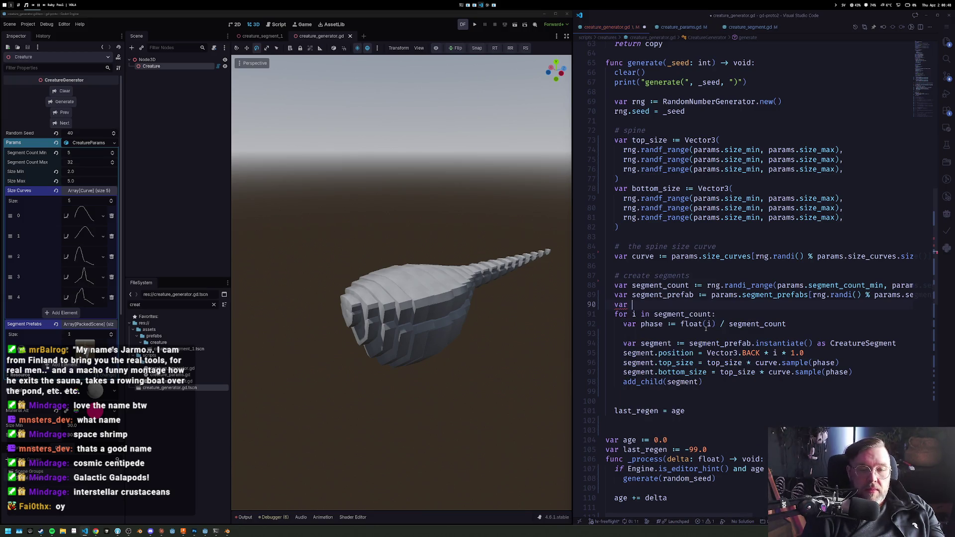
text(z := 0)
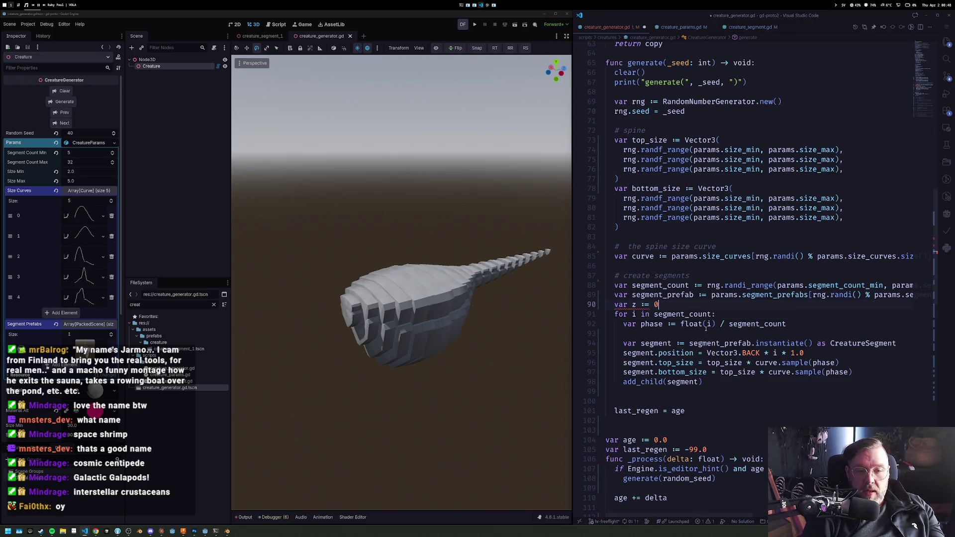
text(.0)
key(Down)
key(Down)
key(Down)
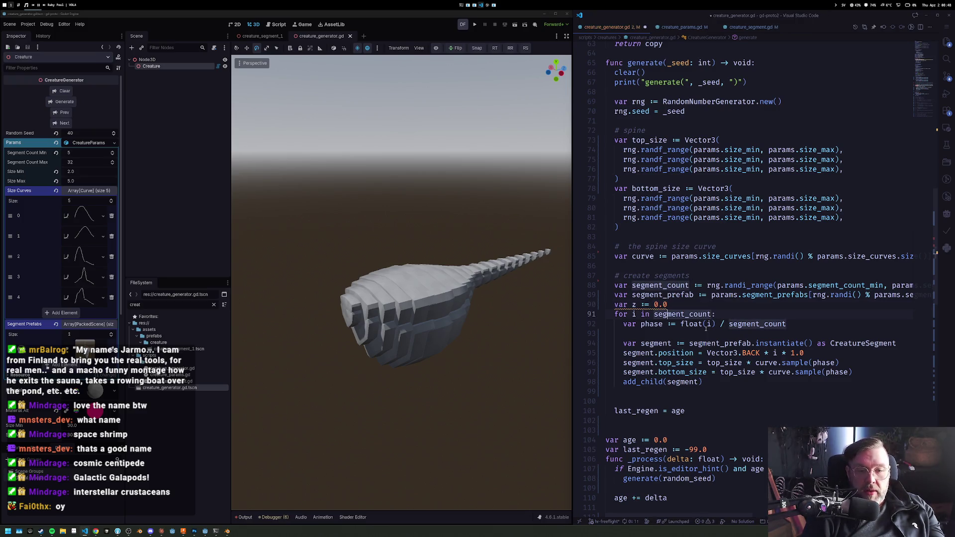
key(End)
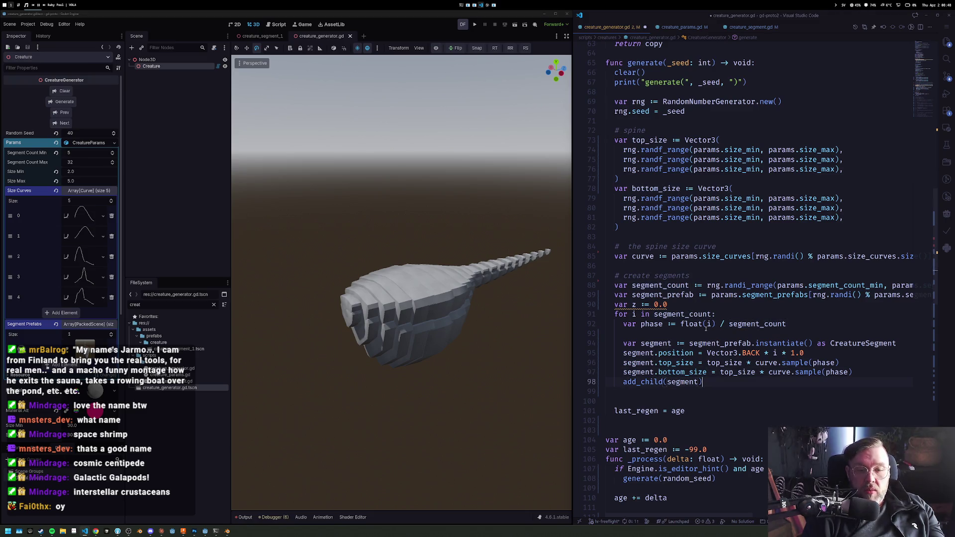
key(Up)
key(Up)
key(Up)
key(End)
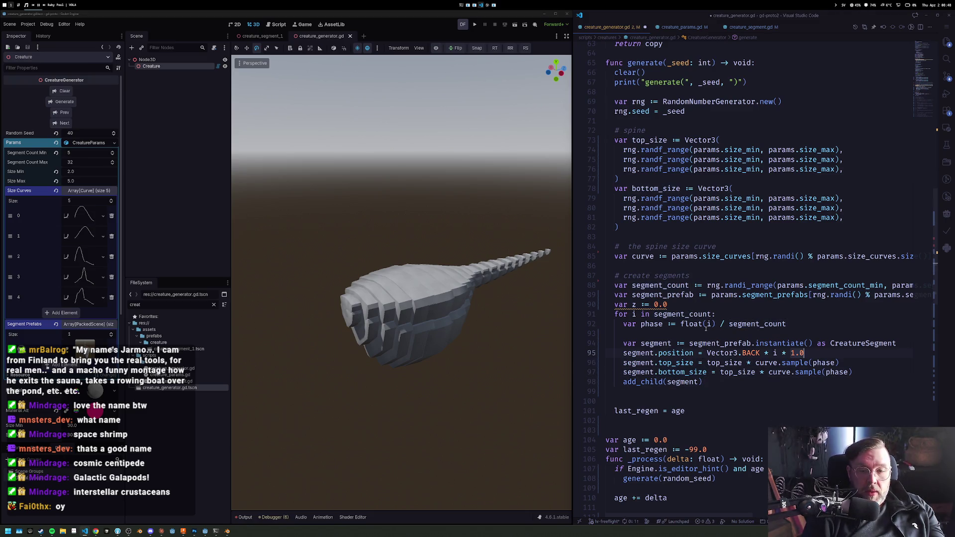
key(Left)
key(shift+End)
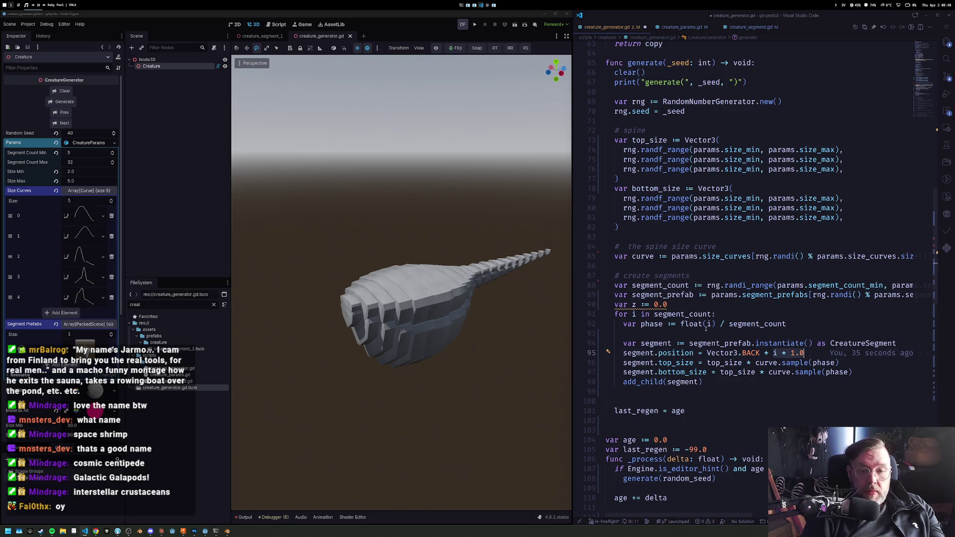
text(z)
key(Escape)
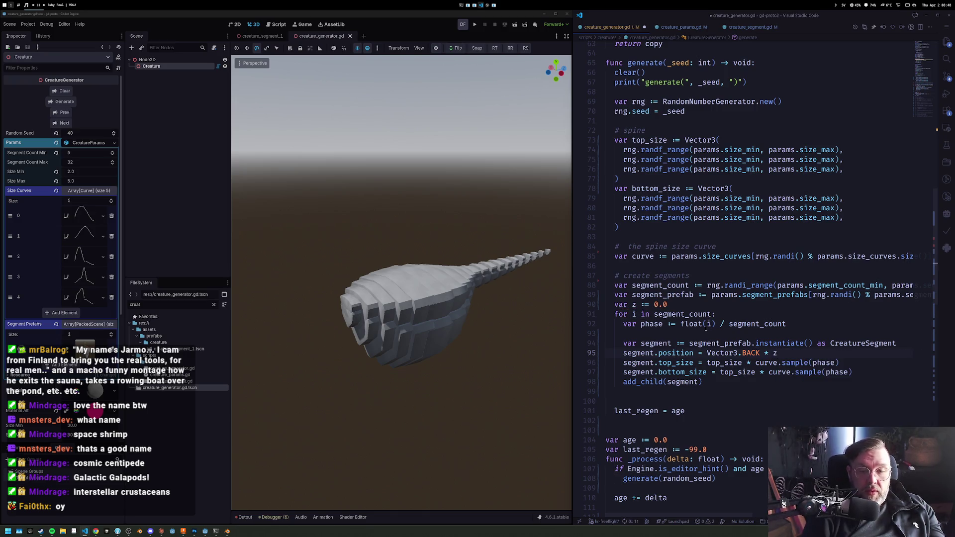
key(Down)
key(Down)
key(Down)
key(ctrl+s)
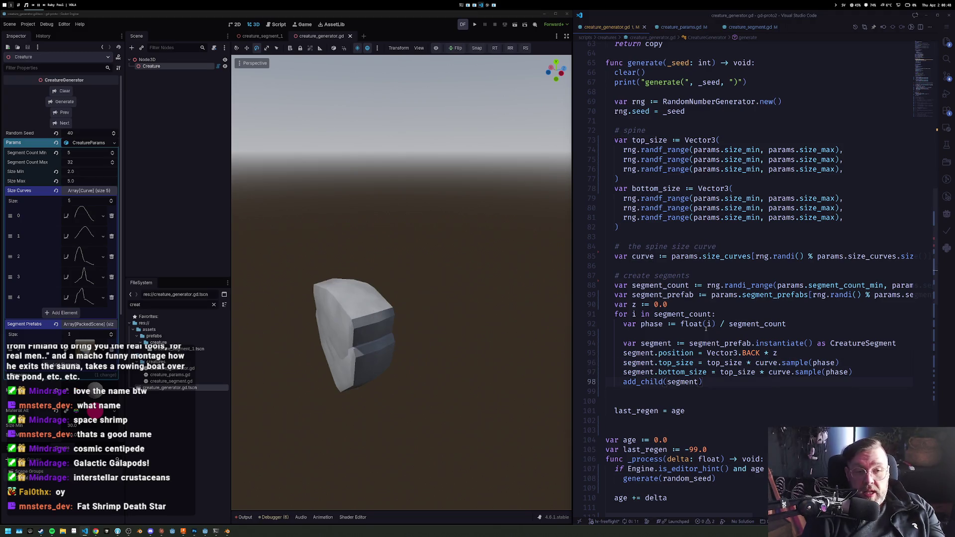
- Add 'z += segment.top_size.z' after add_child in the loop and save
key(Return)
key(Return)
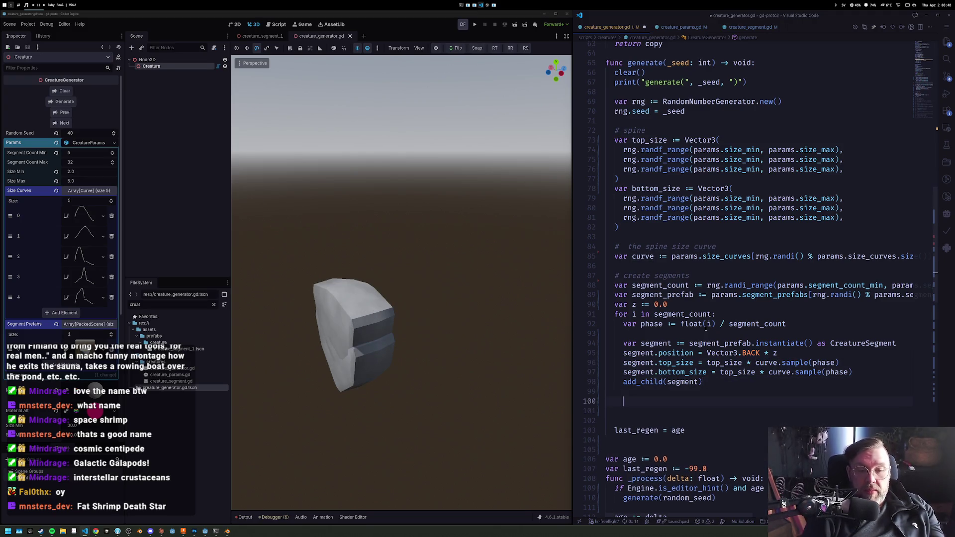
text(z +=)
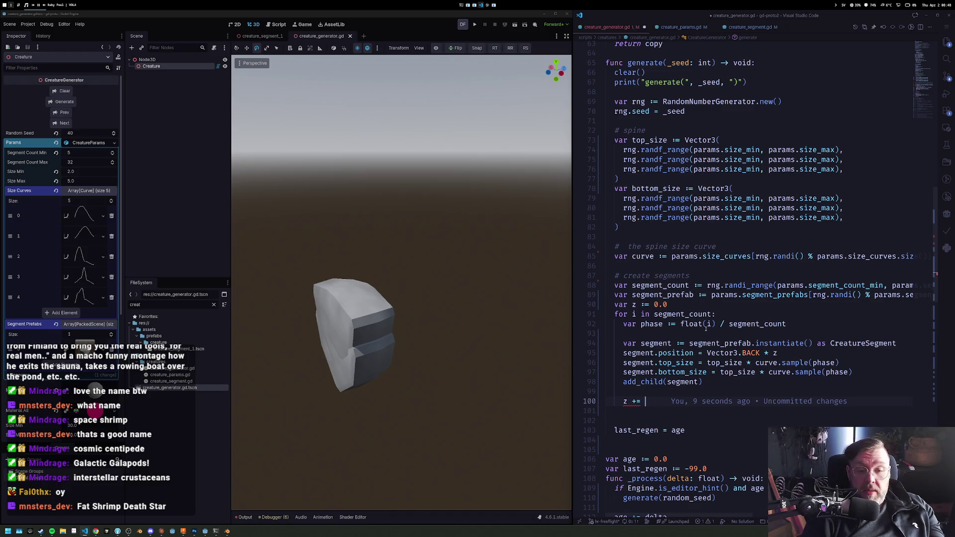
text(segment.)
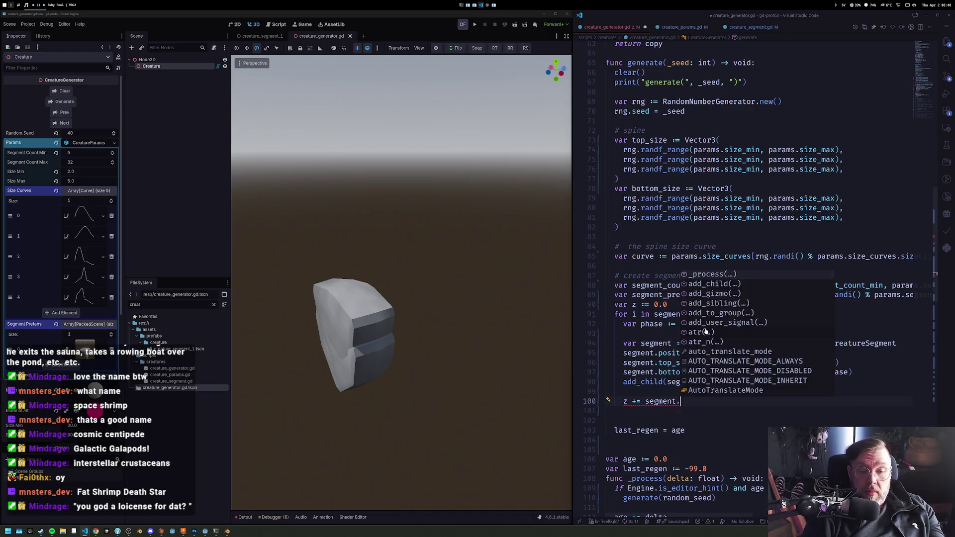
text(top_size.z)
key(ctrl+s)
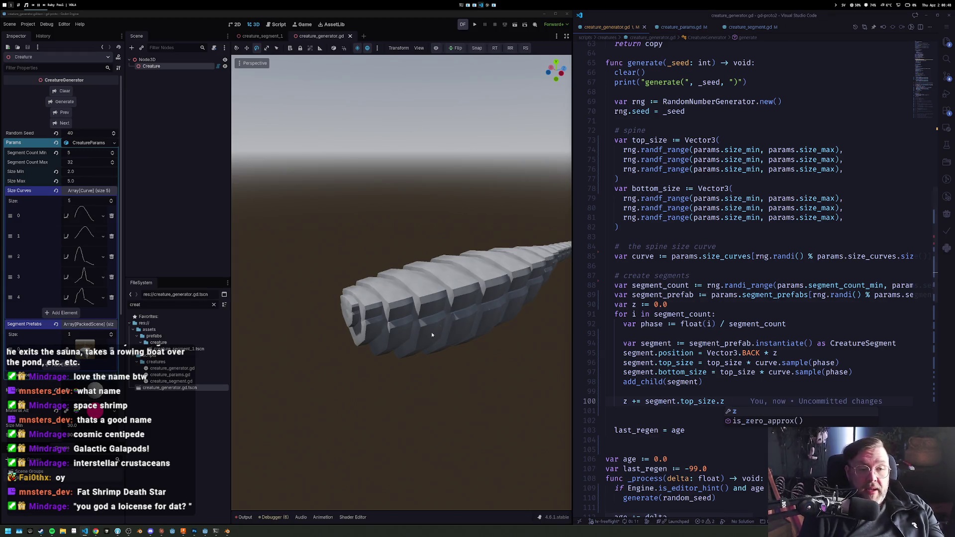
- Step the creature seed up to 52 with the Inspector's Next button, orbiting to inspect the creatures
drag(378, 279, 350, 295)
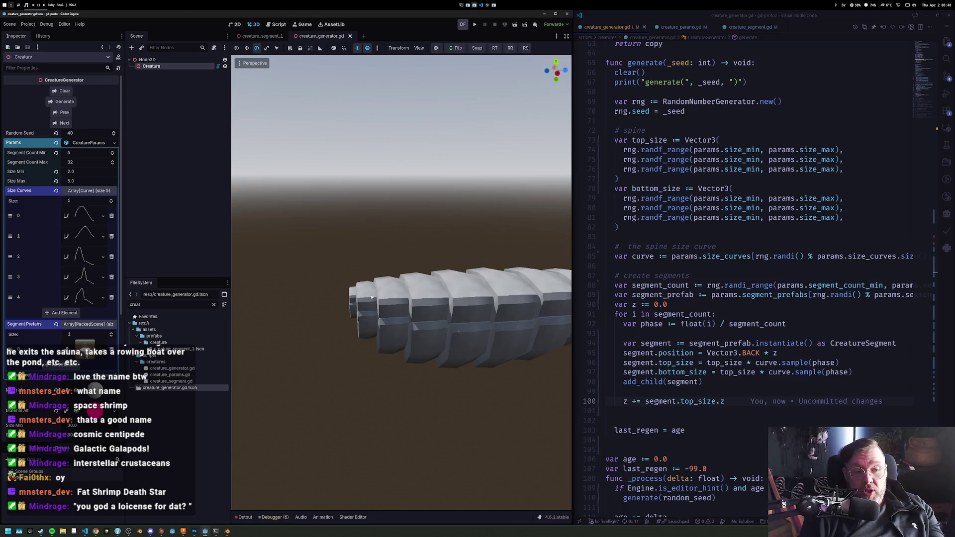
mouse_move(389, 306)
mouse_down()
mouse_move(476, 358)
mouse_move(458, 386)
mouse_move(446, 249)
mouse_move(453, 278)
mouse_move(504, 260)
mouse_move(483, 323)
mouse_up()
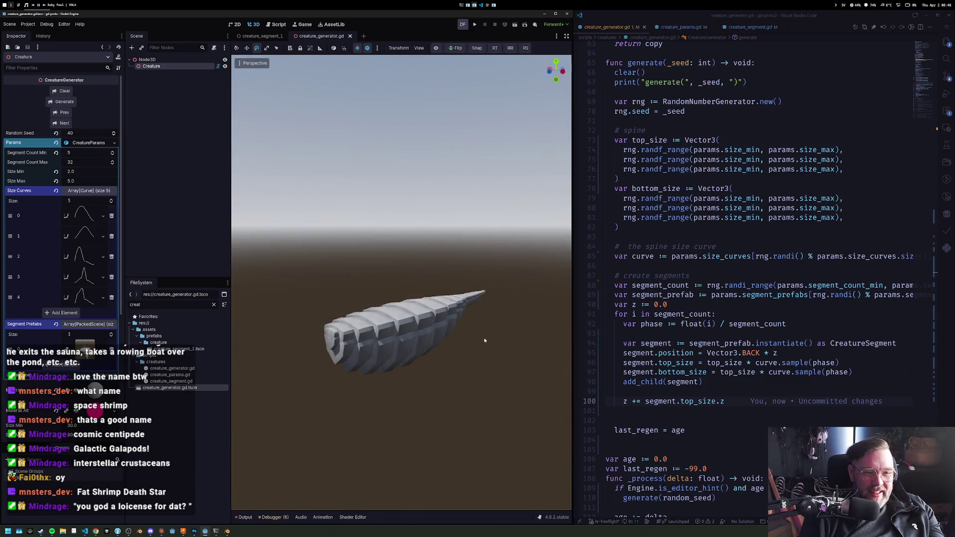
click(64, 123)
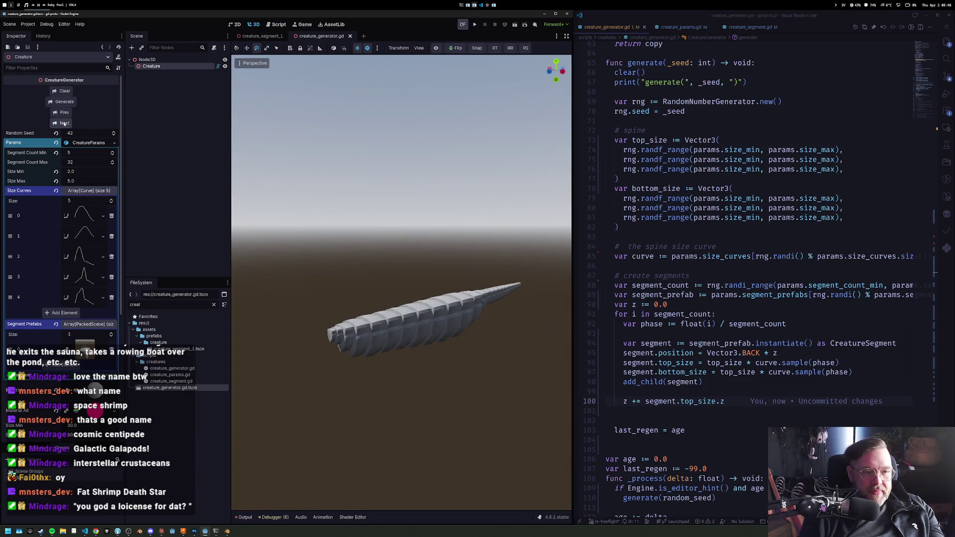
click(64, 123)
click(64, 124)
click(64, 124)
click(63, 123)
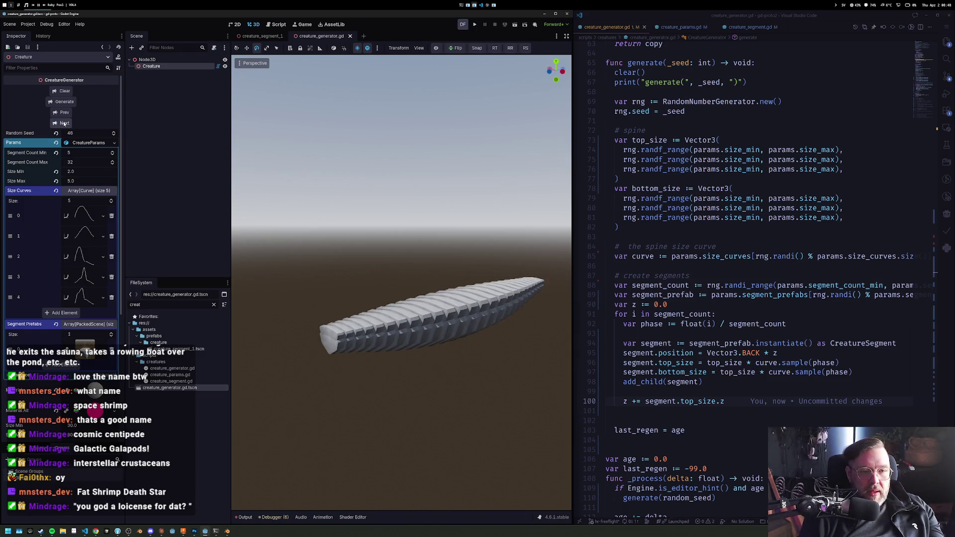
click(64, 123)
click(64, 124)
click(64, 123)
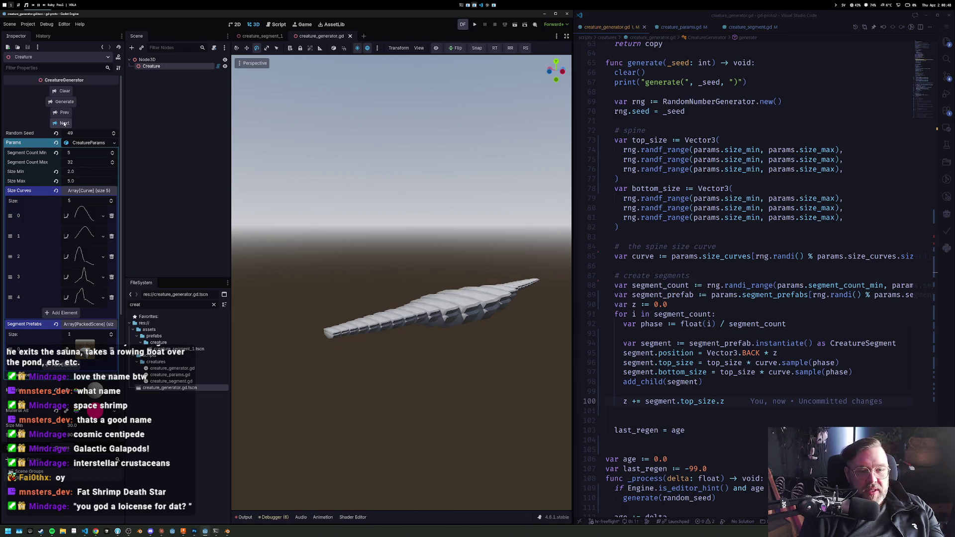
click(64, 123)
click(64, 123)
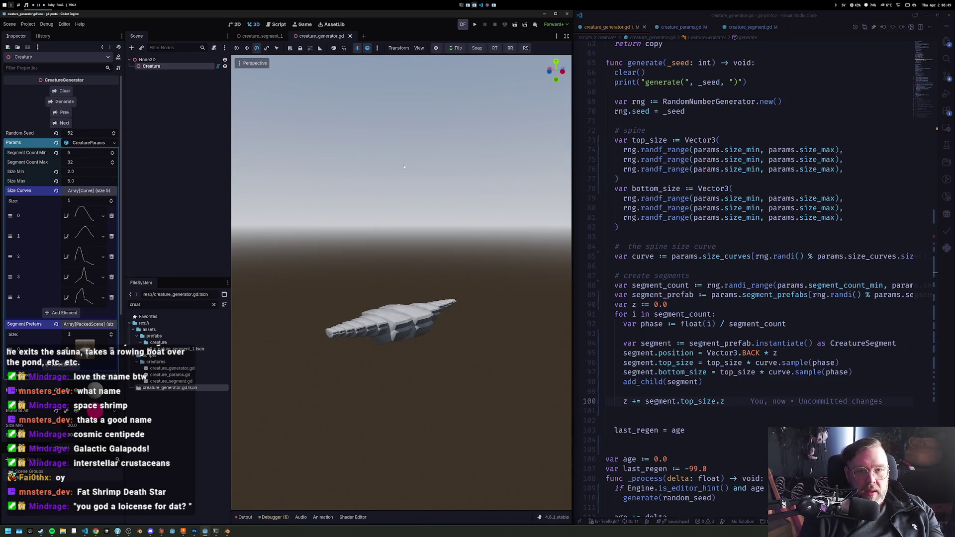
mouse_move(442, 319)
mouse_down()
mouse_move(455, 293)
mouse_move(413, 297)
mouse_up()
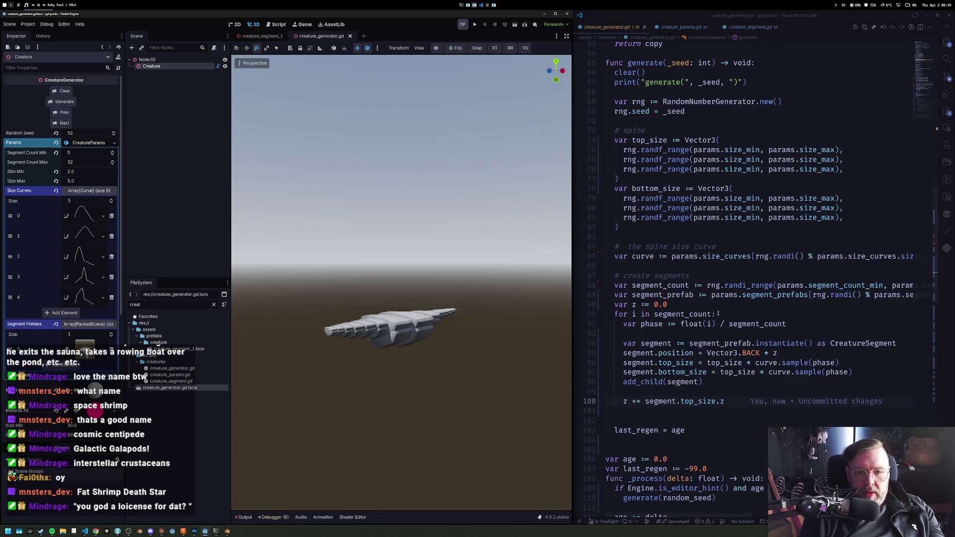
- Start changing top_size to bottom_size in the line 97 bottom_size assignment
click(720, 372)
key(Delete)
key(Delete)
key(Delete)
text(bottom)
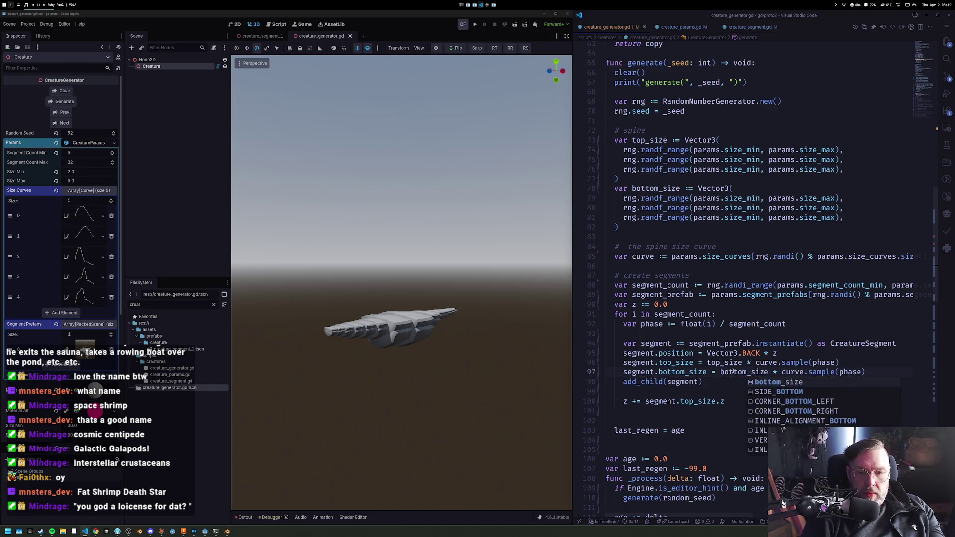
- Complete the bottom_size * curve.sample(phase) edit and view the creature from the side
click(521, 310)
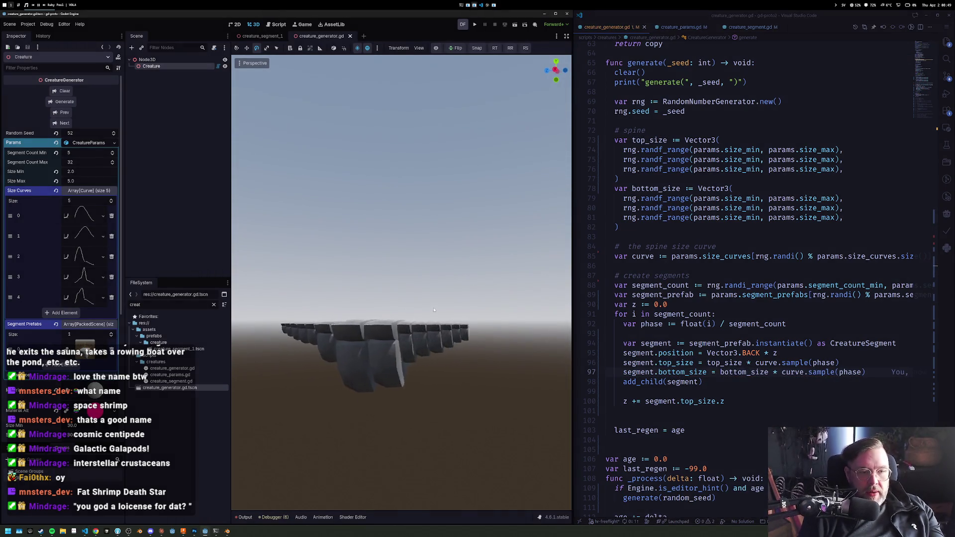
drag(520, 310, 521, 344)
scroll(702, 393, down, 19)
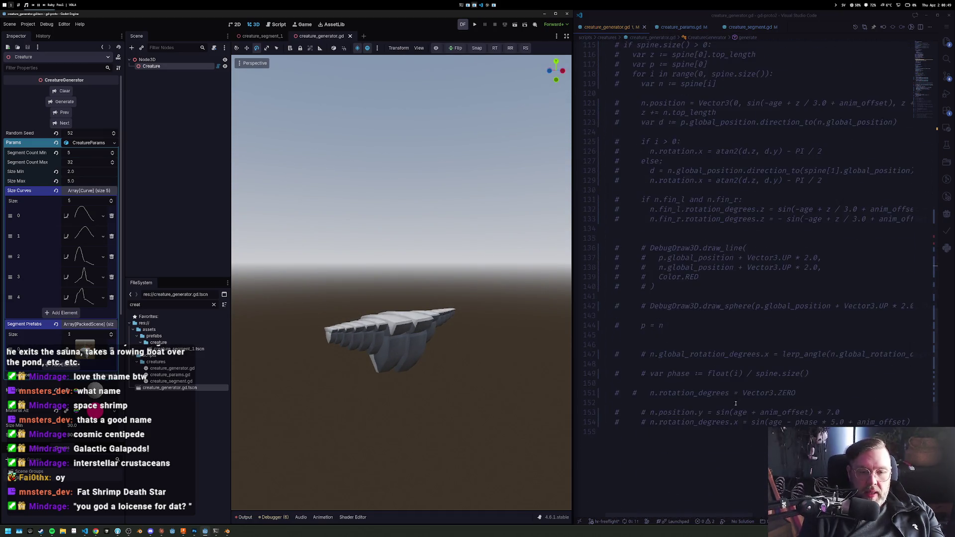
scroll(702, 392, up, 10)
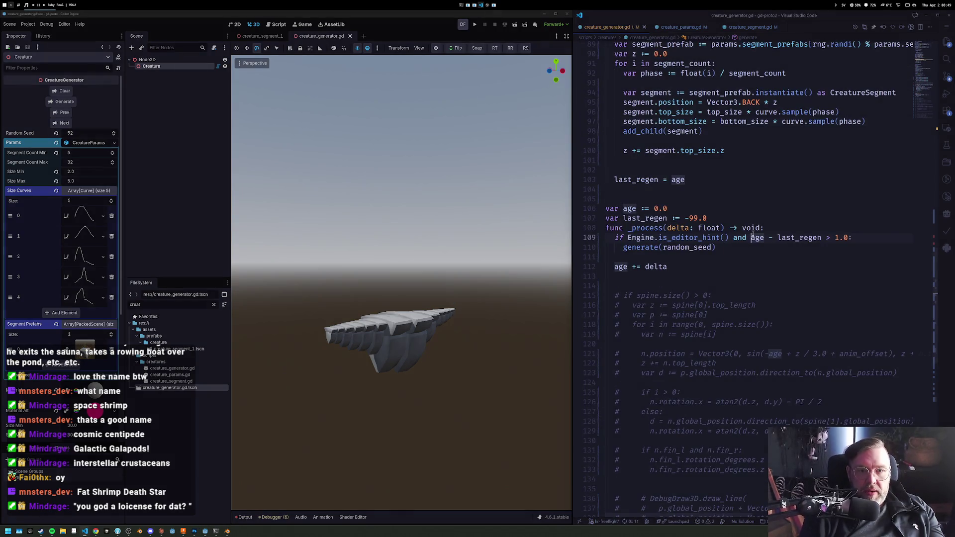
- Add 'random_seed = randi()' under the regen check, save, and comment out generate(random_seed)
key(Return)
text(random_seed)
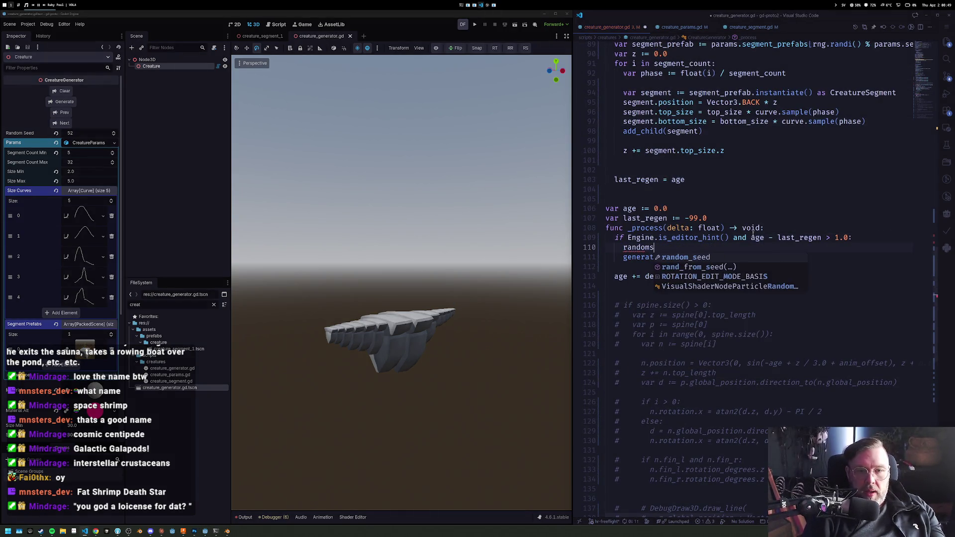
text( = randi())
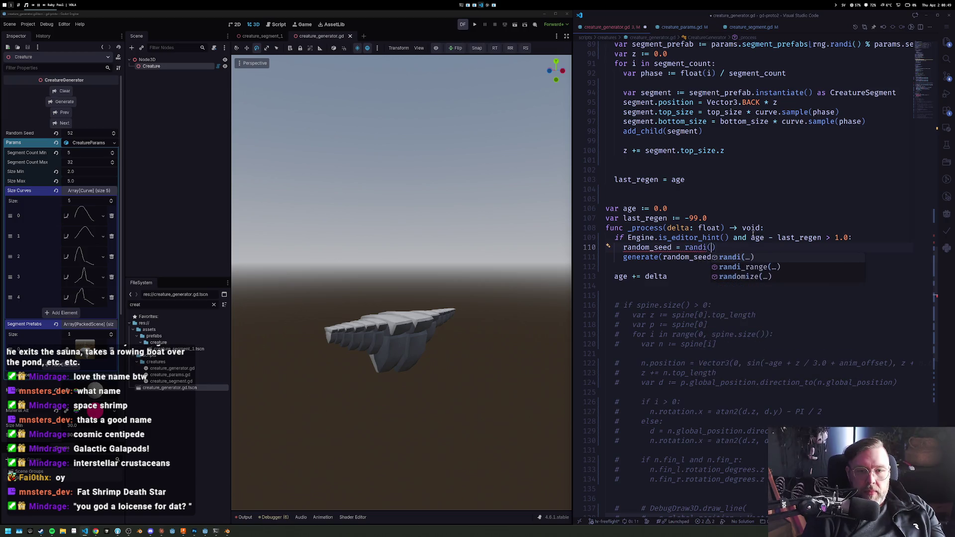
key(ctrl+s)
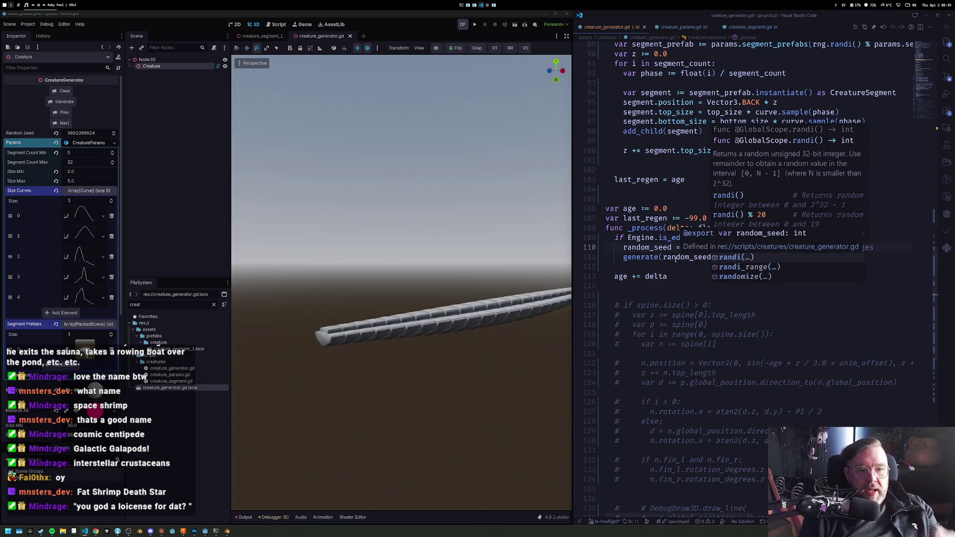
click(641, 257)
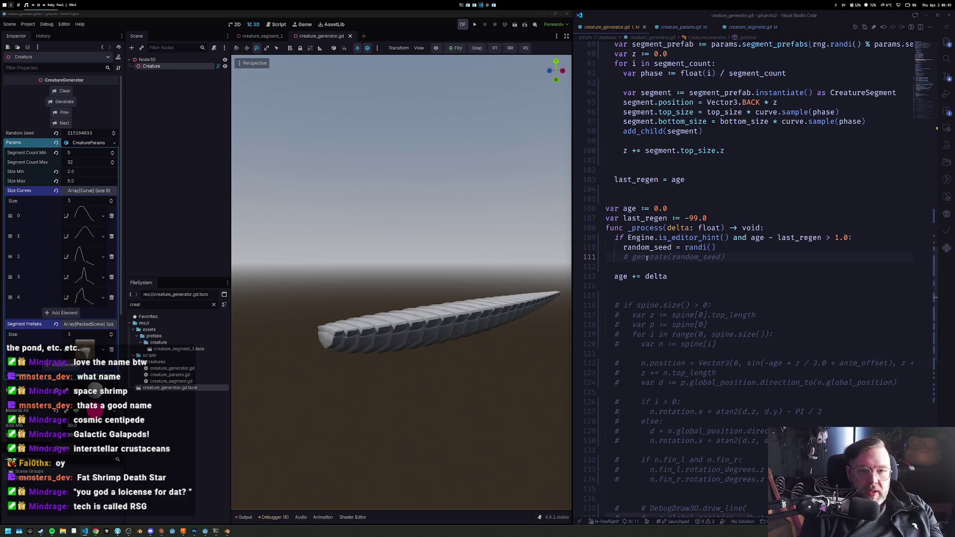
key(ctrl+slash)
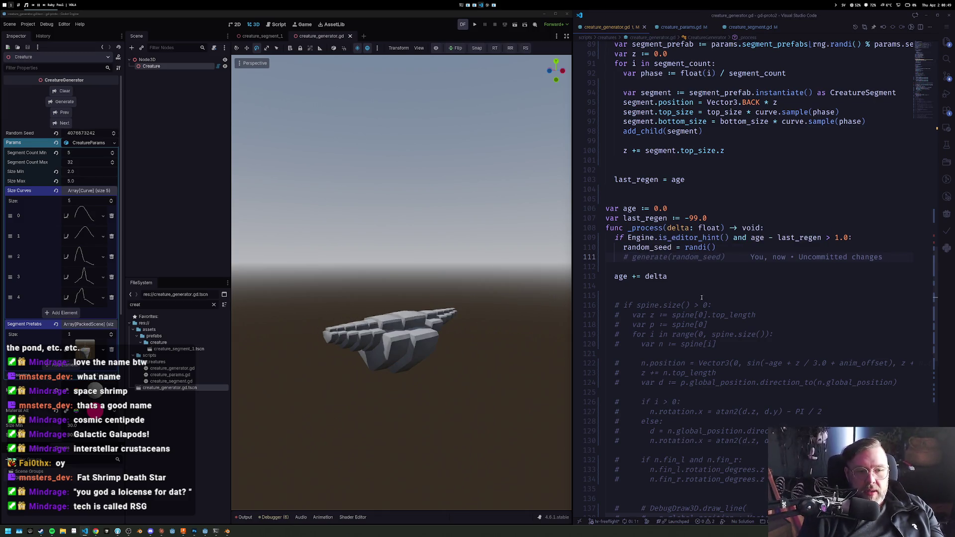
mouse_move(413, 300)
mouse_down()
mouse_move(359, 256)
mouse_move(477, 286)
mouse_up()
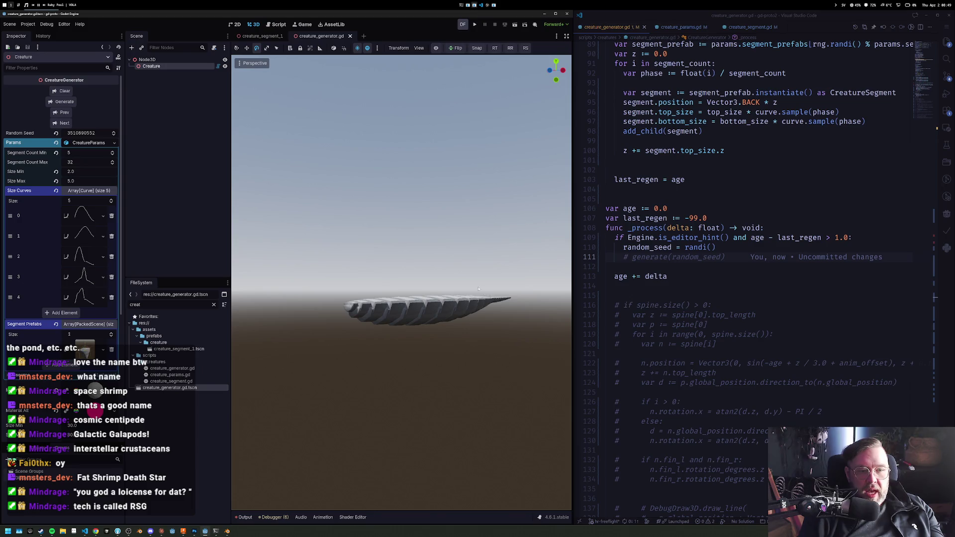
mouse_move(491, 288)
mouse_down()
mouse_move(447, 309)
mouse_move(507, 297)
mouse_move(278, 293)
mouse_move(444, 300)
mouse_move(438, 311)
mouse_up()
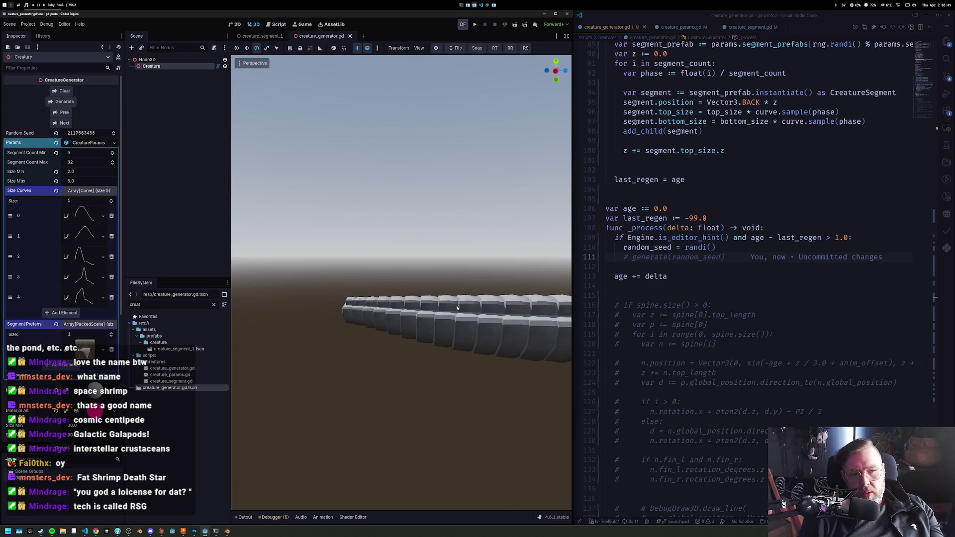
- Duplicate the params export line as '_debug_randomize_every_tick: bool = true' and save
key(ctrl+Home)
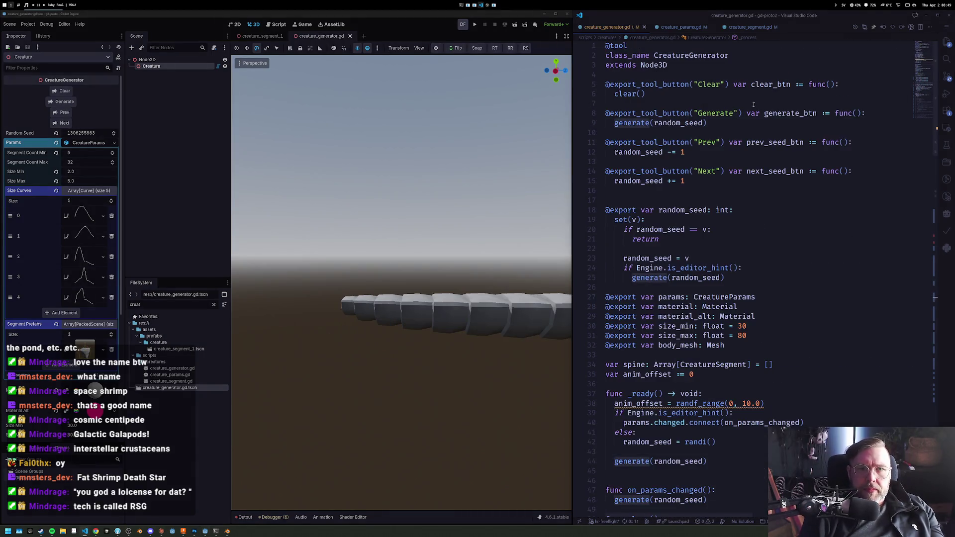
click(750, 84)
key(Down)
key(Down)
key(Down)
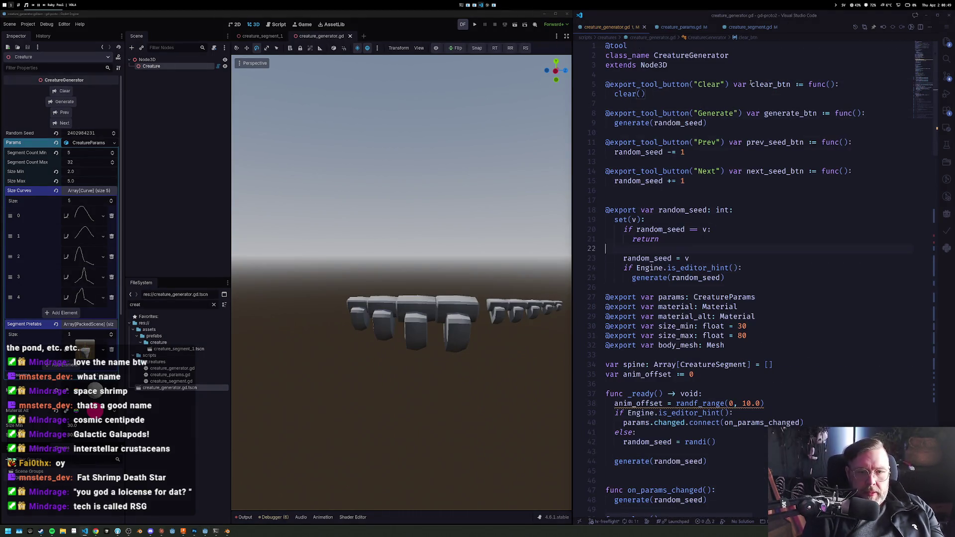
key(shift+alt+Up)
key(ctrl+Left)
key(ctrl+Left)
key(ctrl+Left)
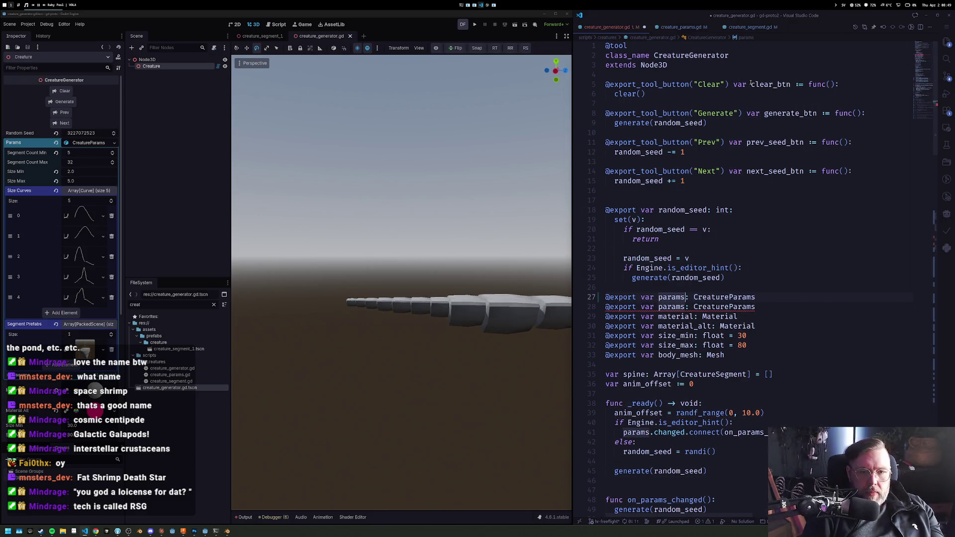
key(ctrl+shift+Right)
text(-debug)
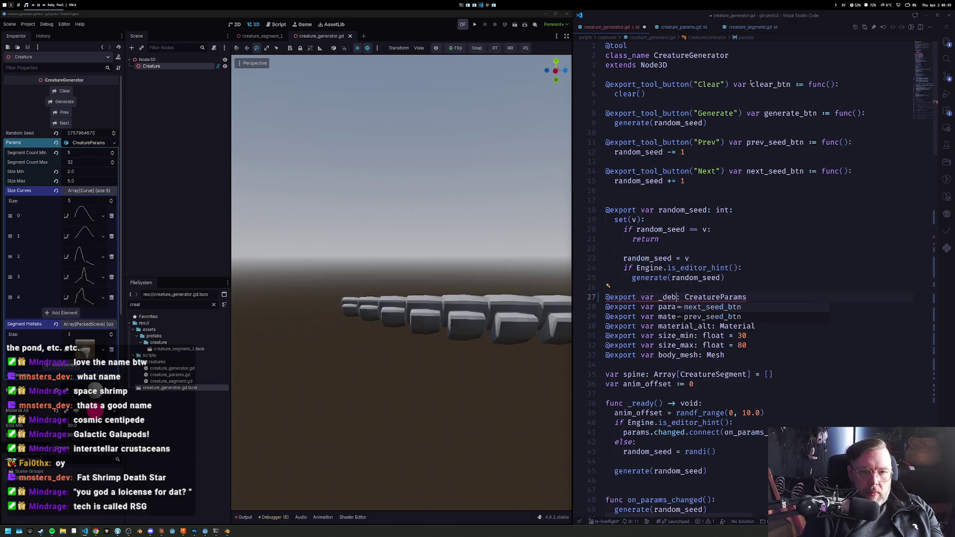
text(_random)
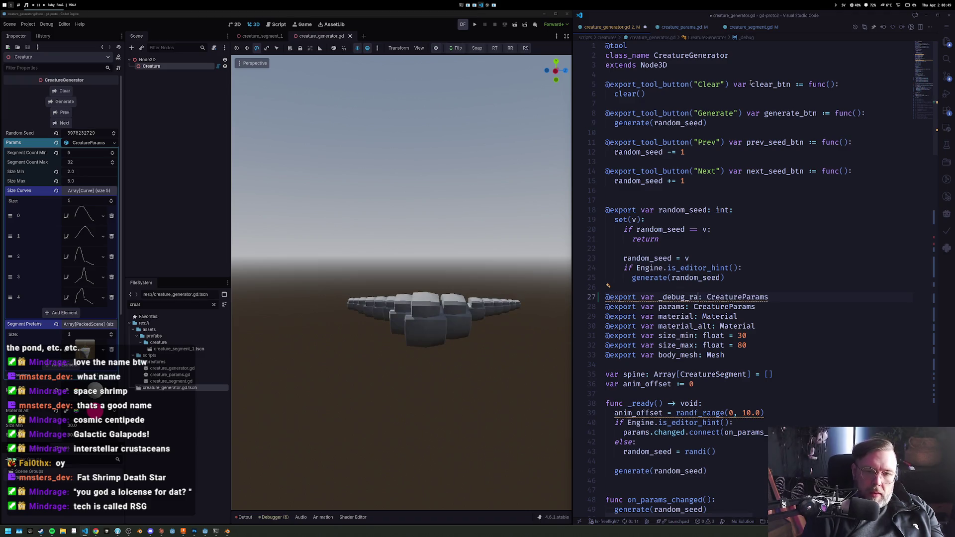
text(ize_)
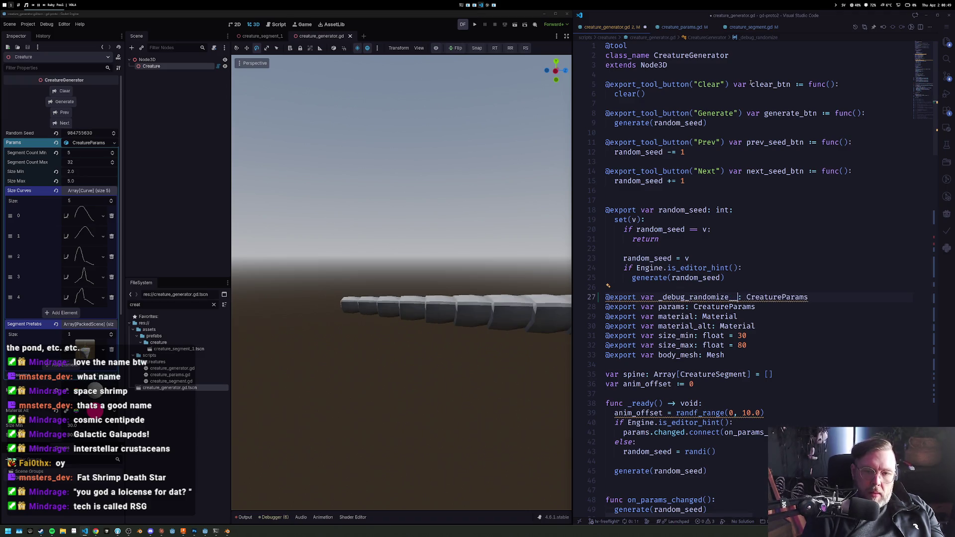
text(very_tick)
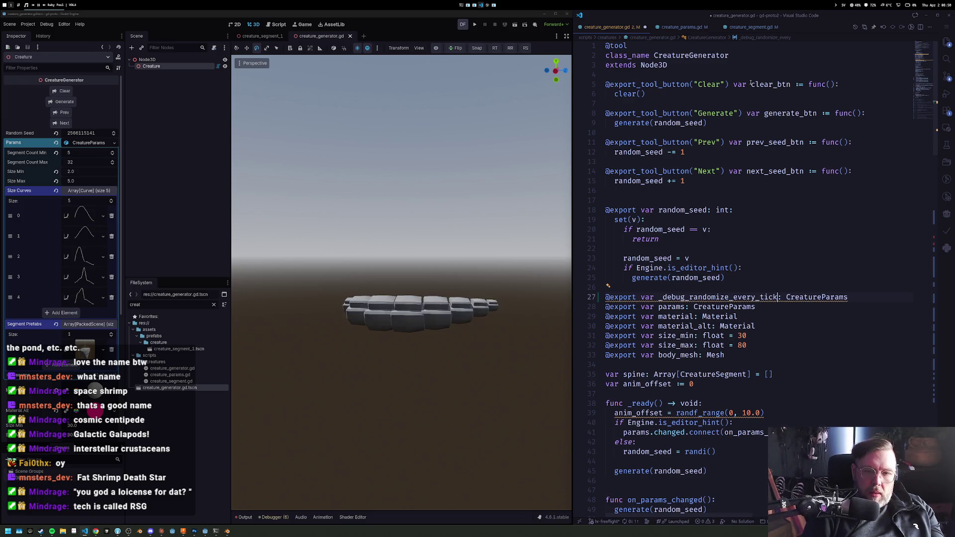
text(bool = true)
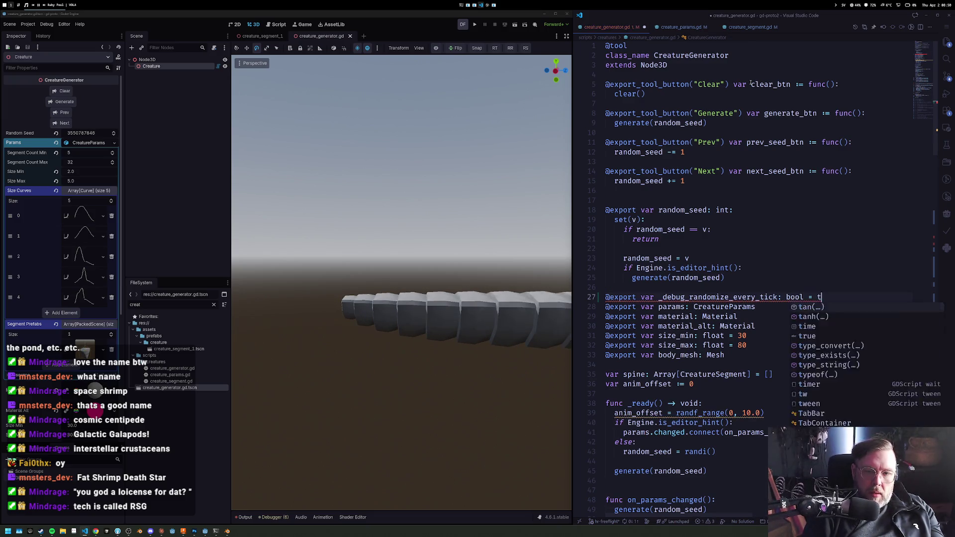
key(ctrl+s)
scroll(680, 190, down, 20)
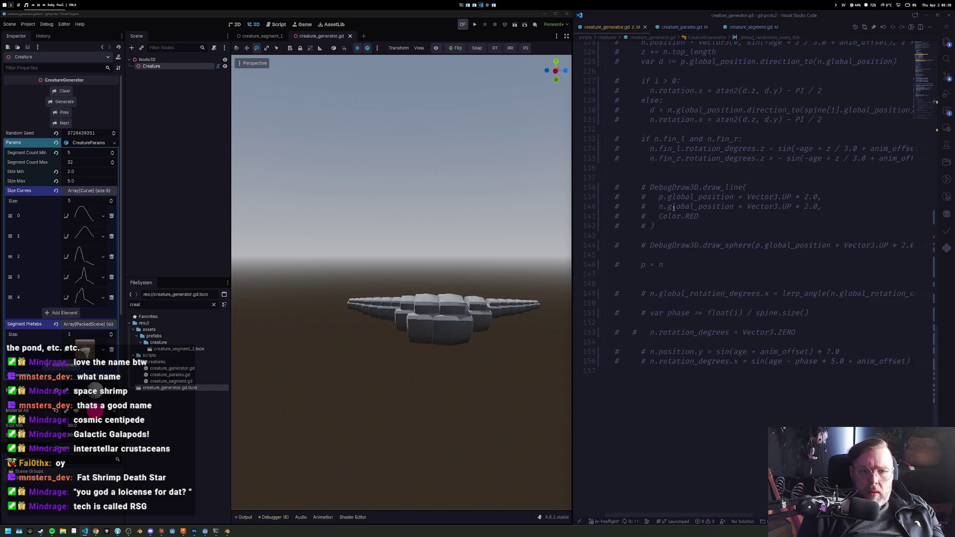
scroll(680, 190, up, 6)
- Nest the seed randomizing under 'if _debug_randomize_every_tick:' with an else branch calling generate(random_seed)
click(852, 242)
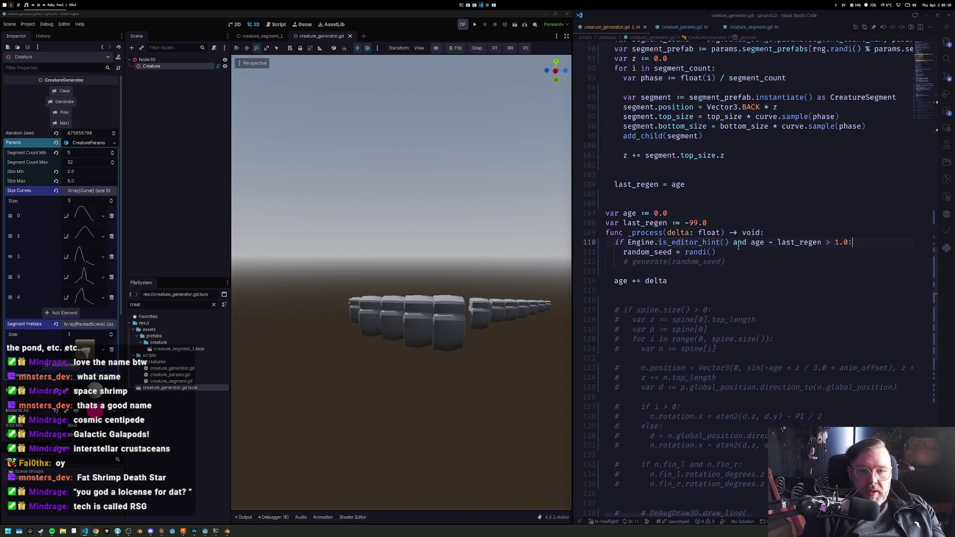
key(Return)
text(if _debug_randomize_every_tick)
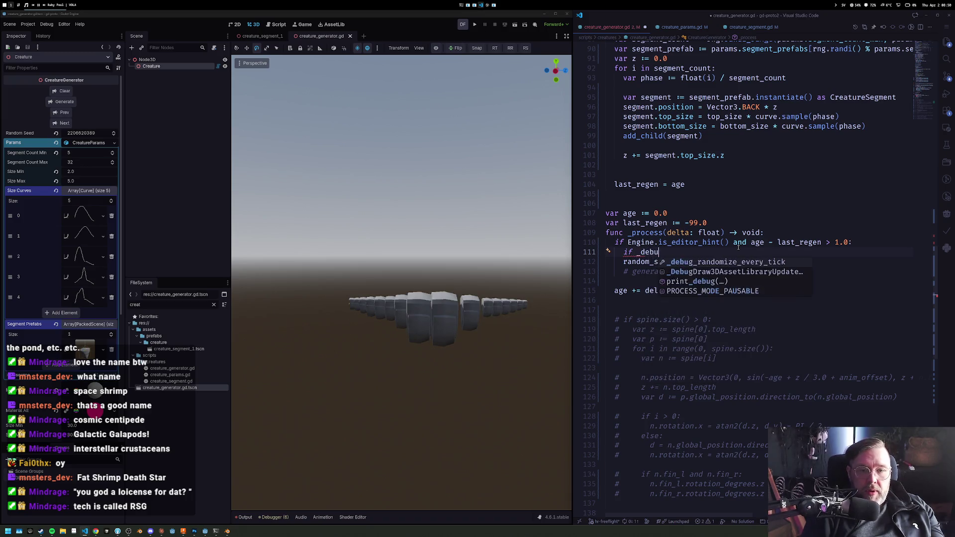
text(:)
key(Down)
key(Home)
key(Tab)
key(Down)
key(Home)
key(Return)
key(Up)
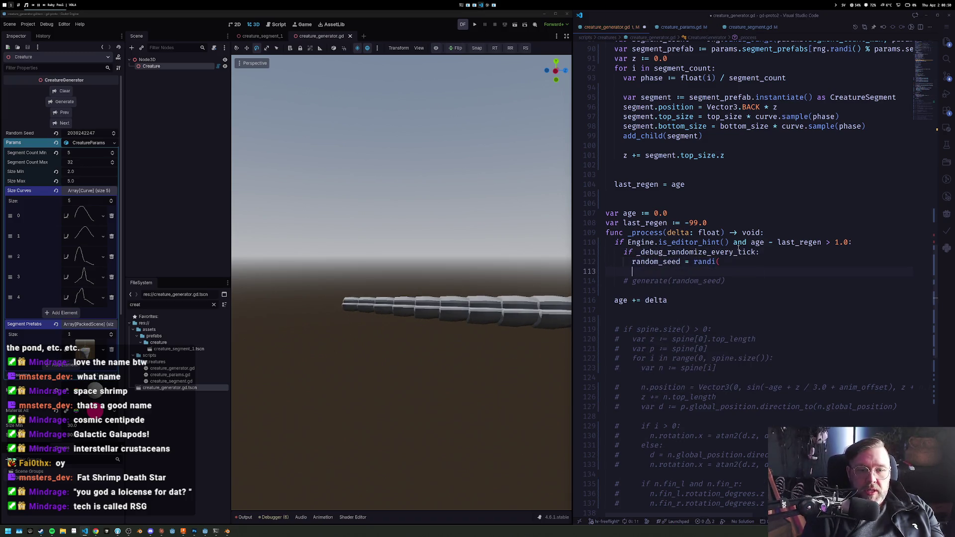
text(else:)
key(Down)
key(ctrl+slash)
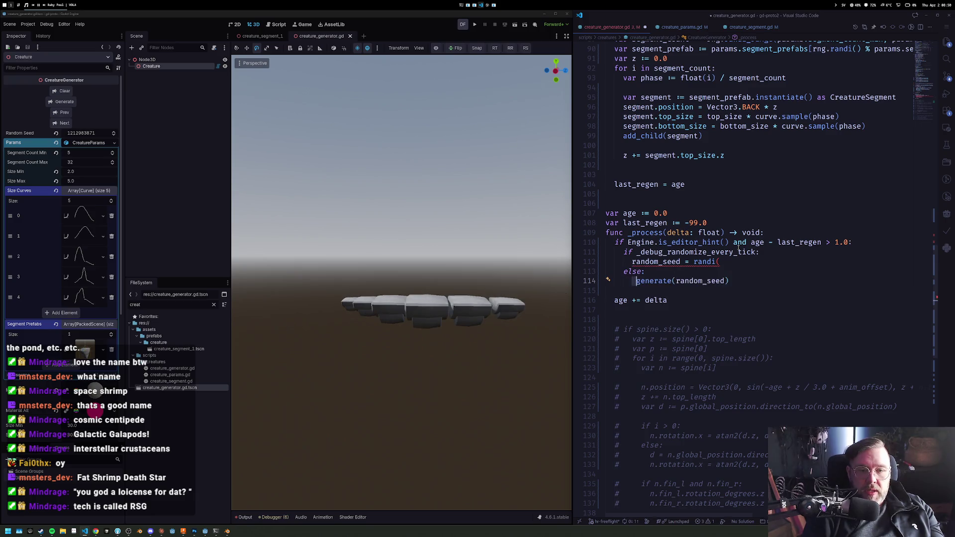
key(Tab)
key(BackSpace)
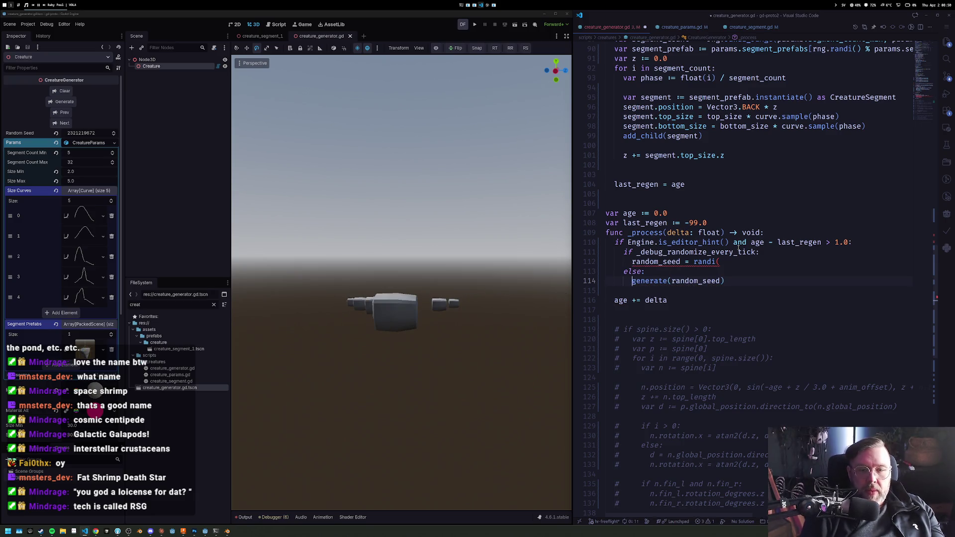
- Close the unfinished randi() call and save the script
click(738, 264)
text())
key(ctrl+s)
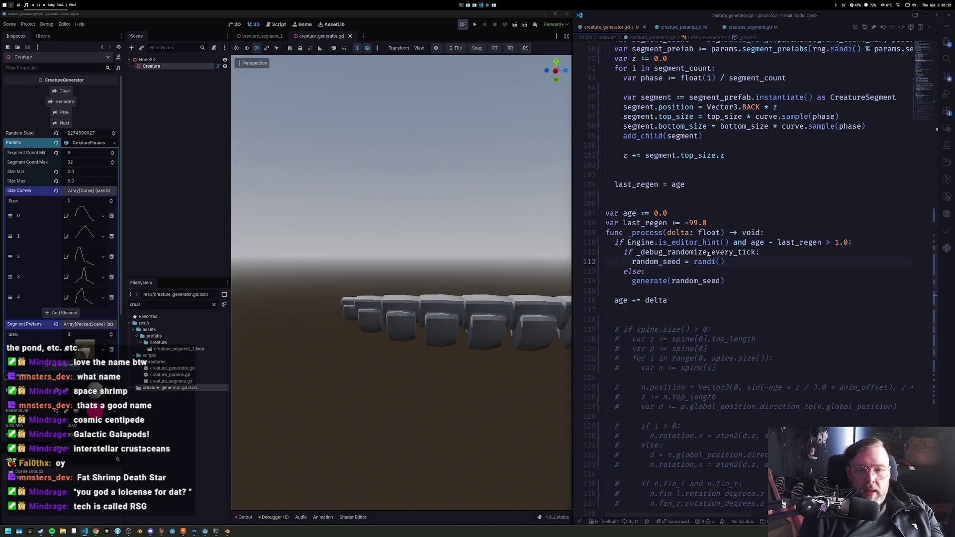
click(919, 47)
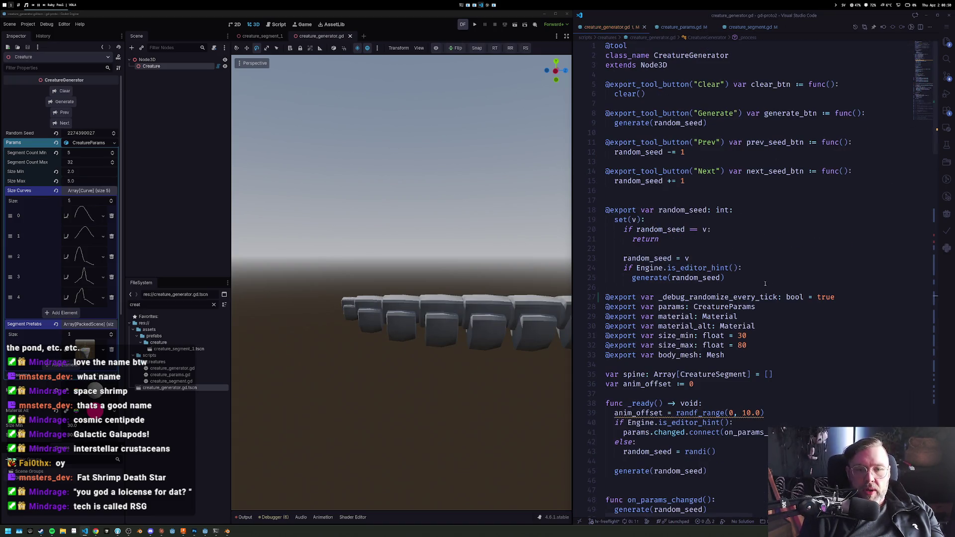
- Duplicate the debug export line, rename it _debug_regenerate_on_tick, and save
click(835, 297)
key(shift+alt+Down)
double_click(693, 297)
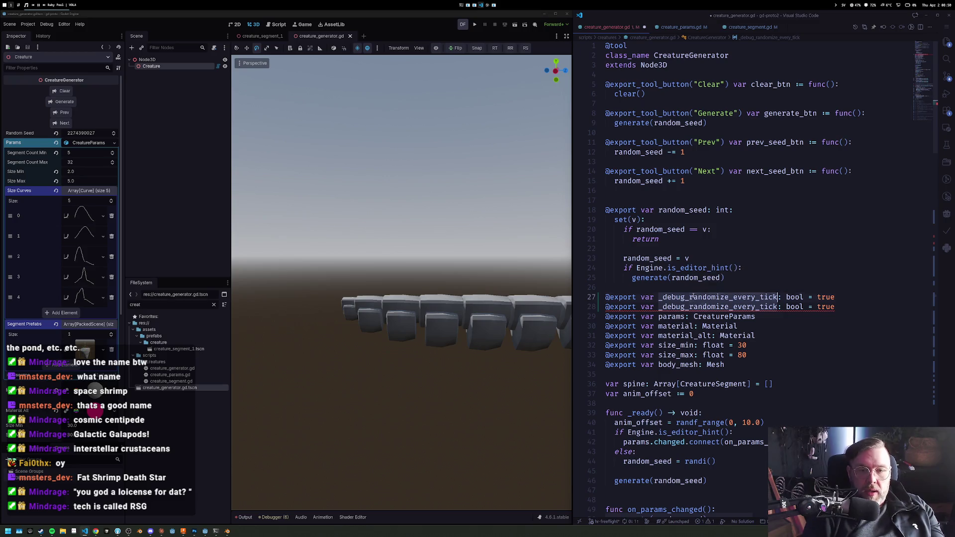
text(_debug_re)
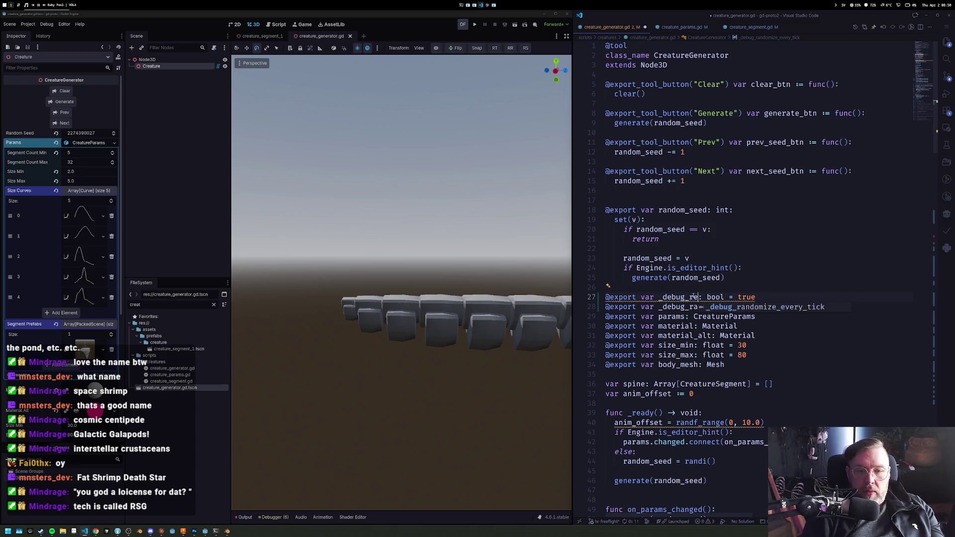
text(generate_tick)
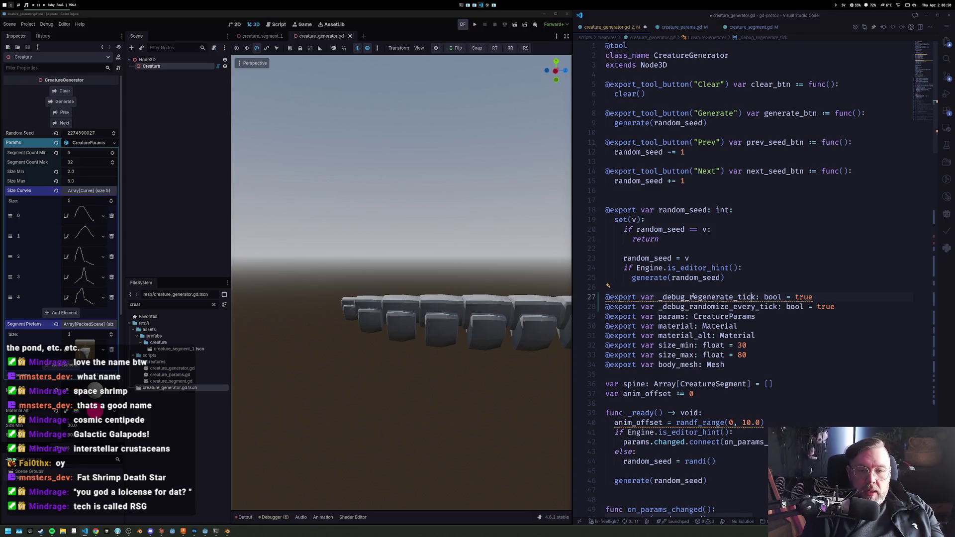
key(Left)
key(Left)
key(Left)
text(on_)
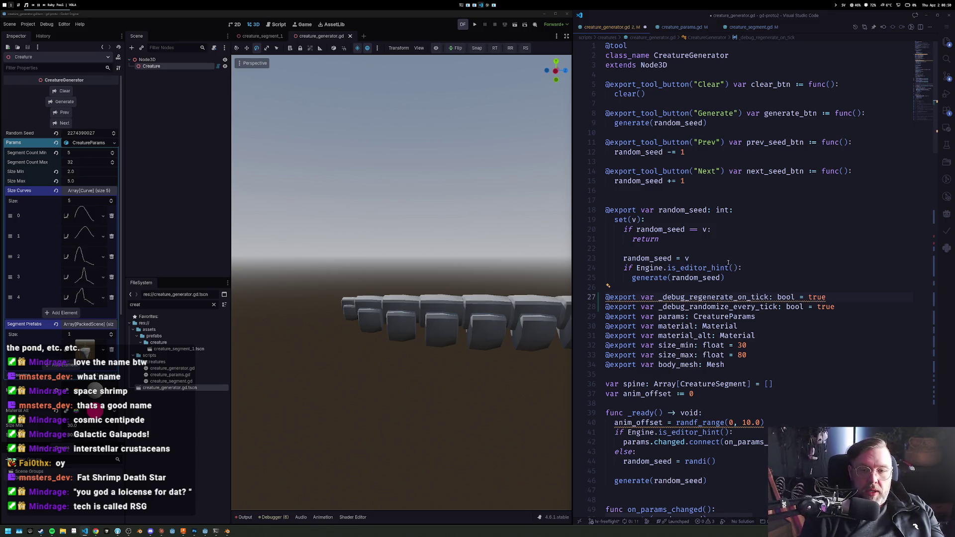
key(ctrl+s)
scroll(696, 248, down, 20)
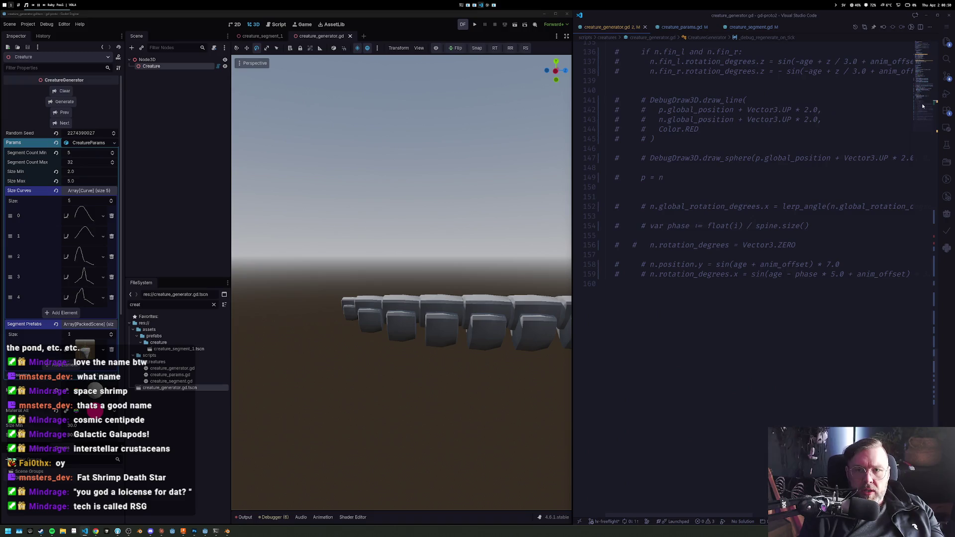
scroll(696, 223, up, 15)
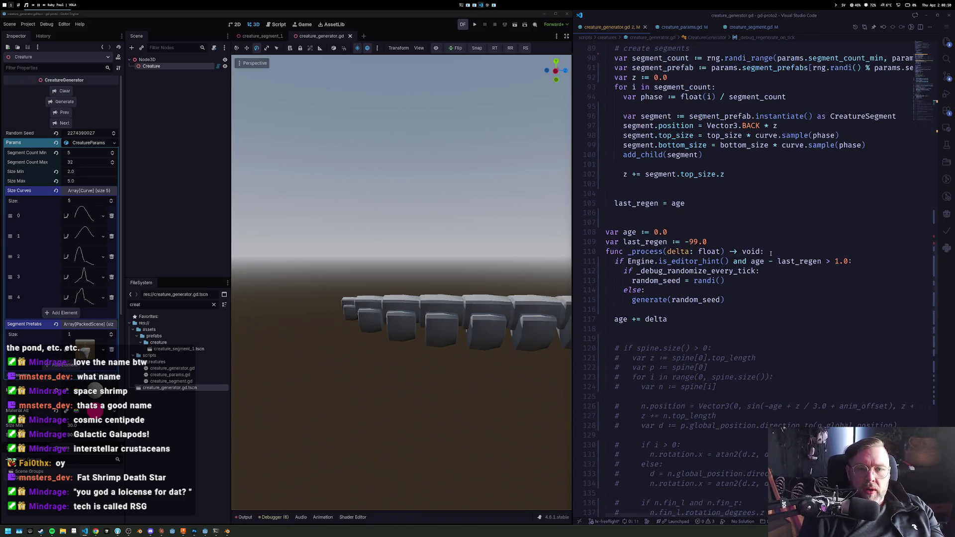
- Prefix the tick condition on line 111 with '_debug_regenerate_on_tick and' and save
click(774, 252)
key(Down)
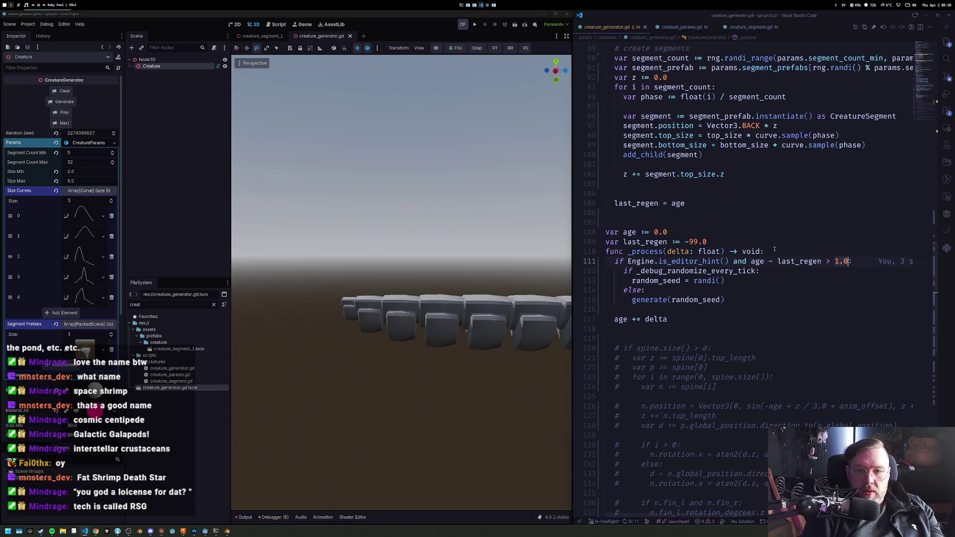
key(Home)
key(ctrl+Right)
key(ctrl+Right)
key(ctrl+Right)
text(_debug_regenerate_on_tick and)
key(ctrl+s)
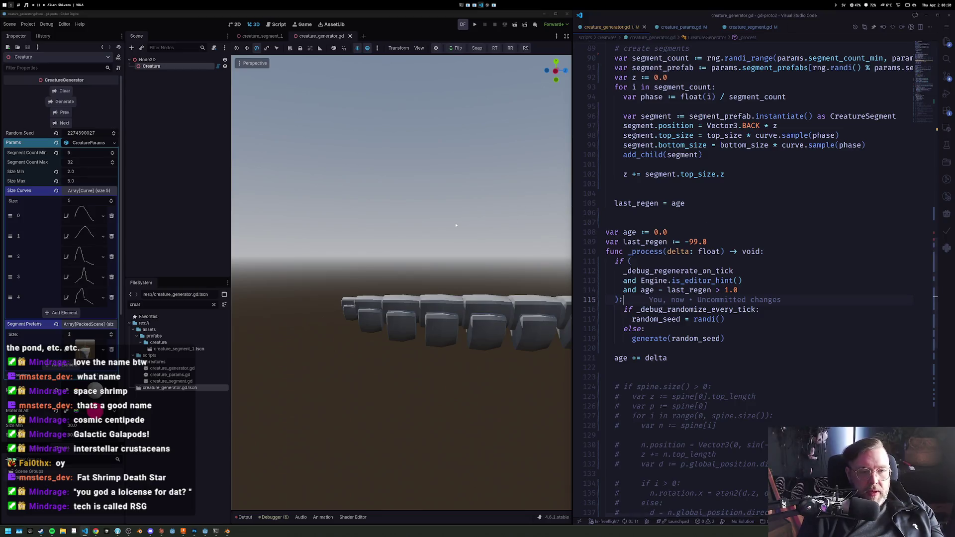
- Collapse CreatureParams, check both debug flags, then uncheck Debug Randomize Every Tick
click(84, 143)
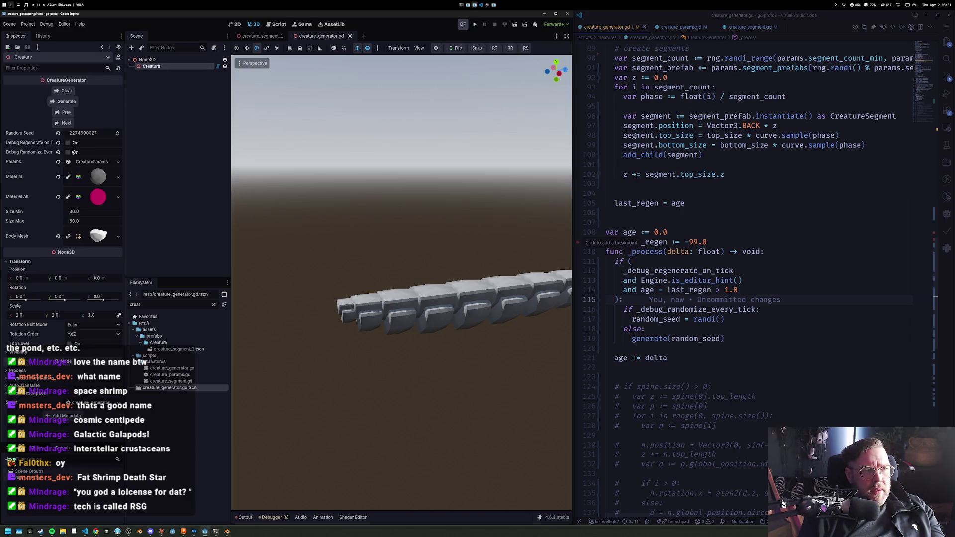
click(73, 152)
click(75, 143)
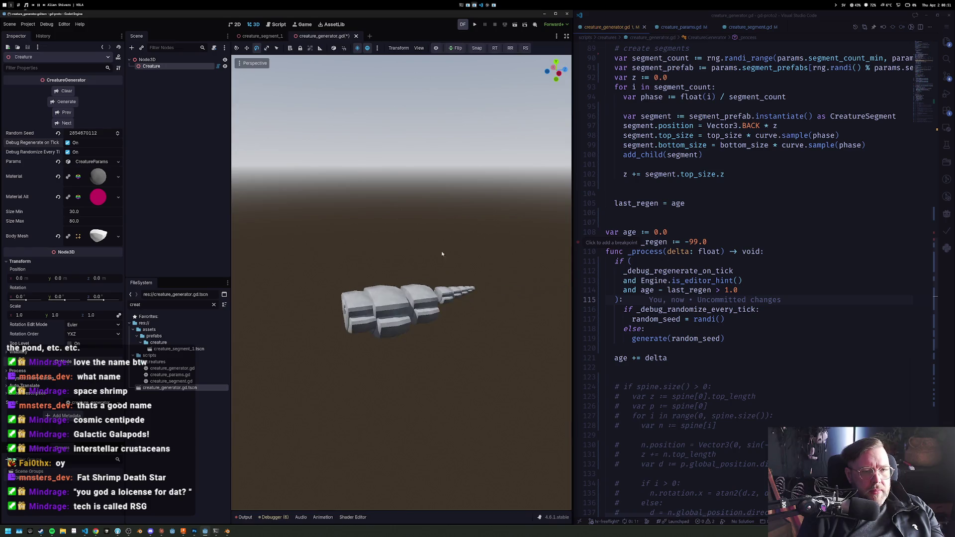
drag(441, 251, 417, 306)
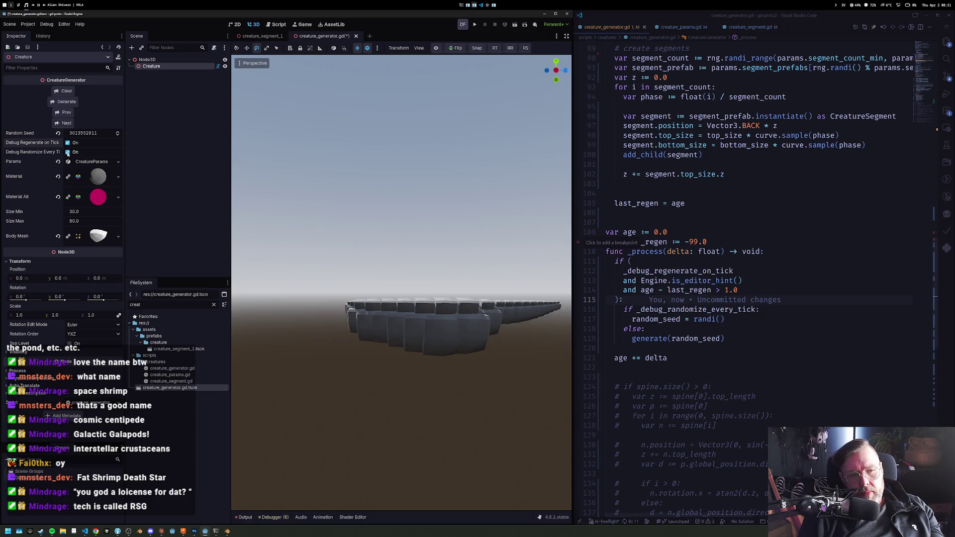
click(68, 153)
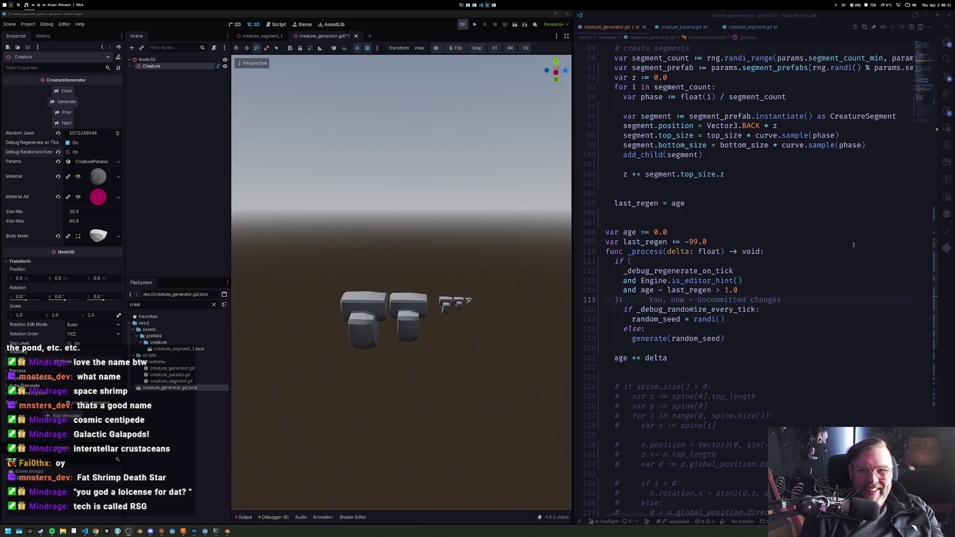
- Tilt the view toward the creature and enable the environment preview to show the purple starfield
click(634, 263)
drag(412, 277, 412, 303)
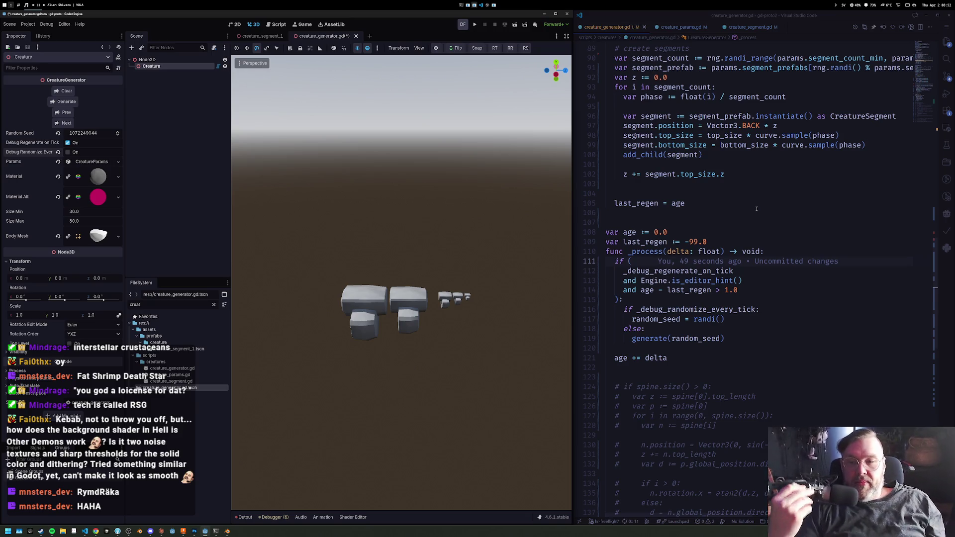
click(926, 348)
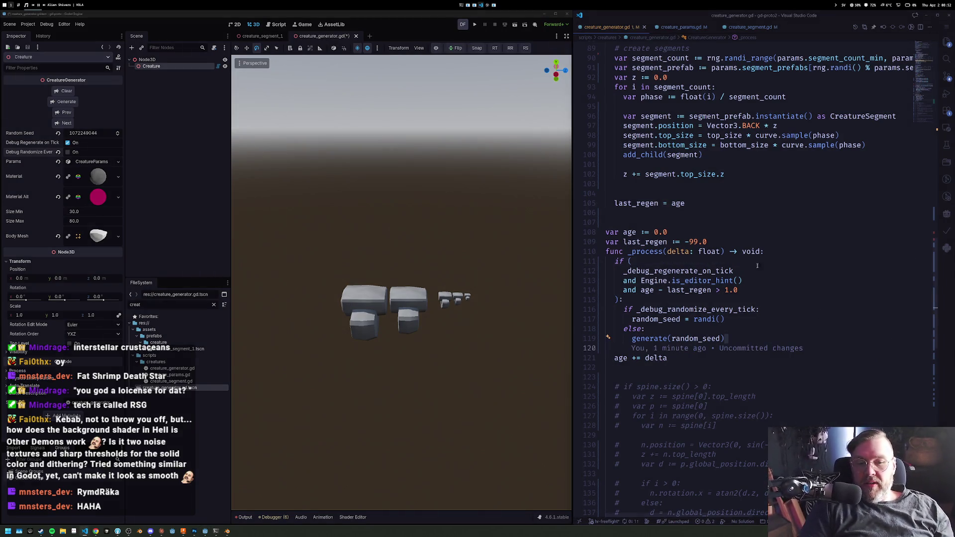
click(779, 271)
mouse_move(776, 268)
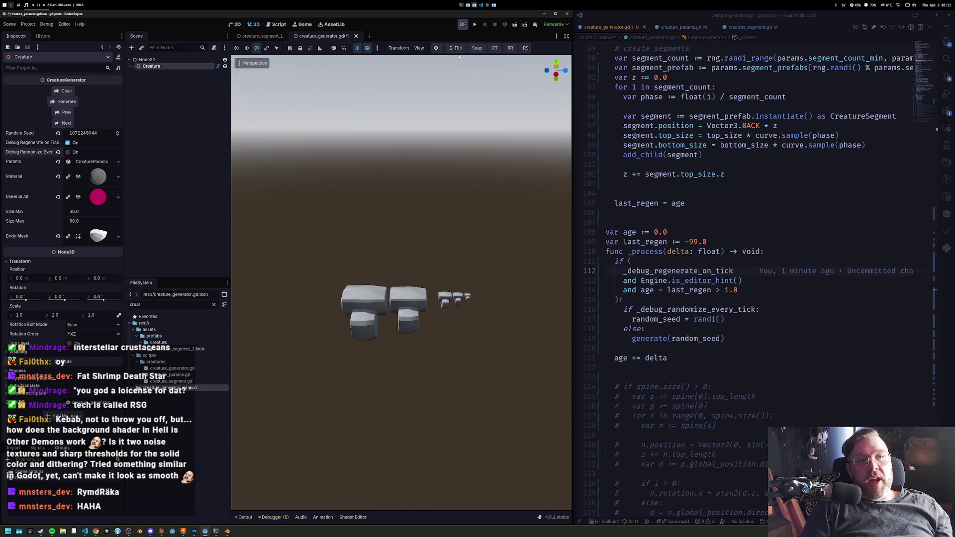
click(436, 48)
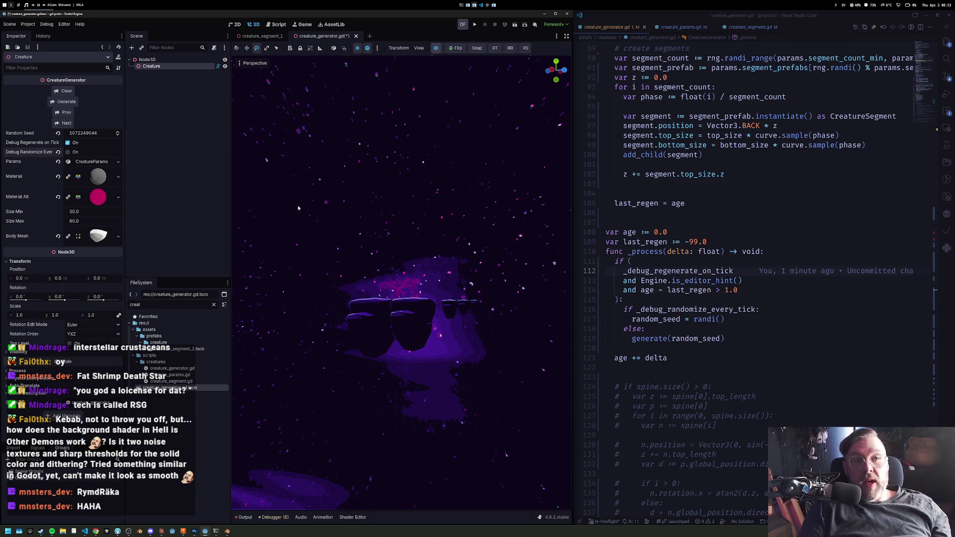
- Turn off the space environment preview and scroll the generator script up toward the segment loop
click(436, 48)
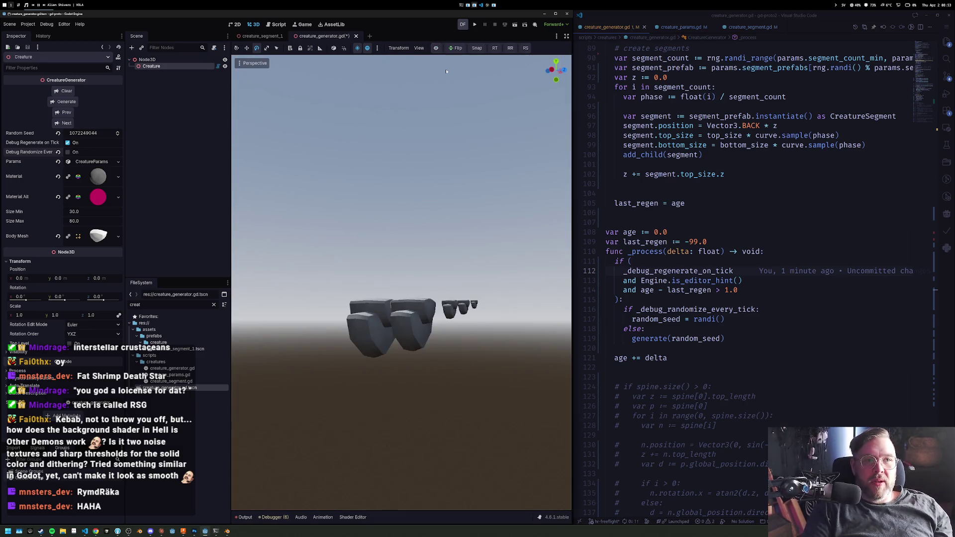
click(660, 232)
scroll(664, 219, up, 2)
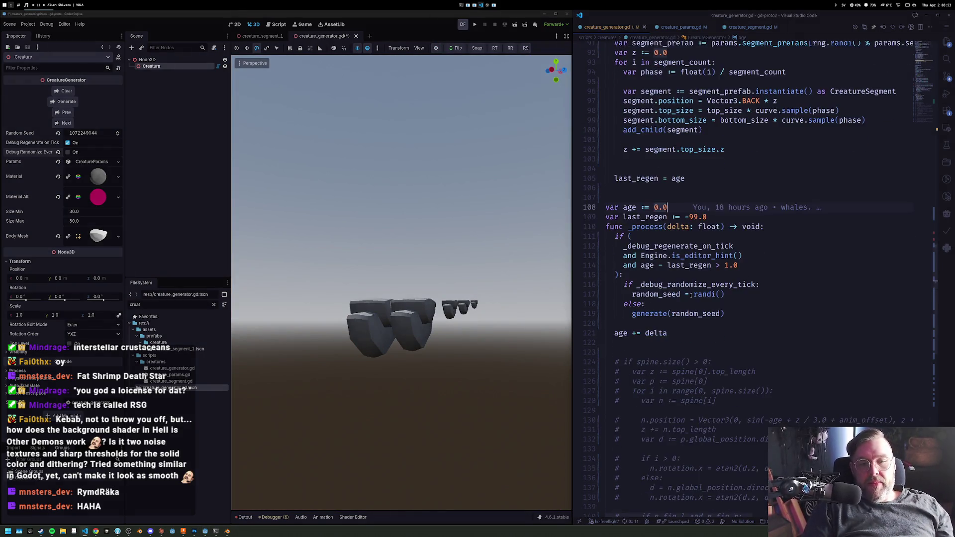
scroll(664, 212, up, 2)
- Move the caret through the segment-creation loop down to the z increment line
click(702, 180)
key(ctrl+space)
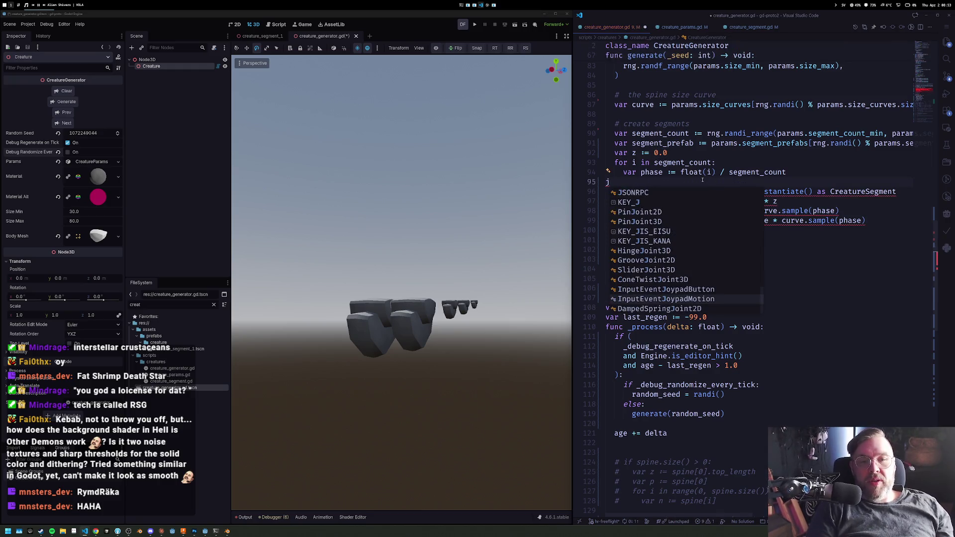
key(Escape)
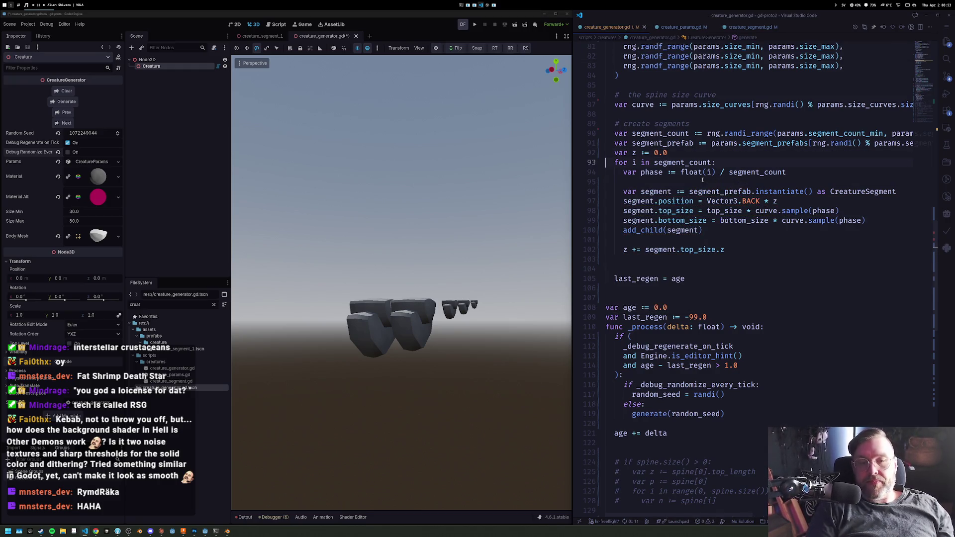
key(Down)
key(Down)
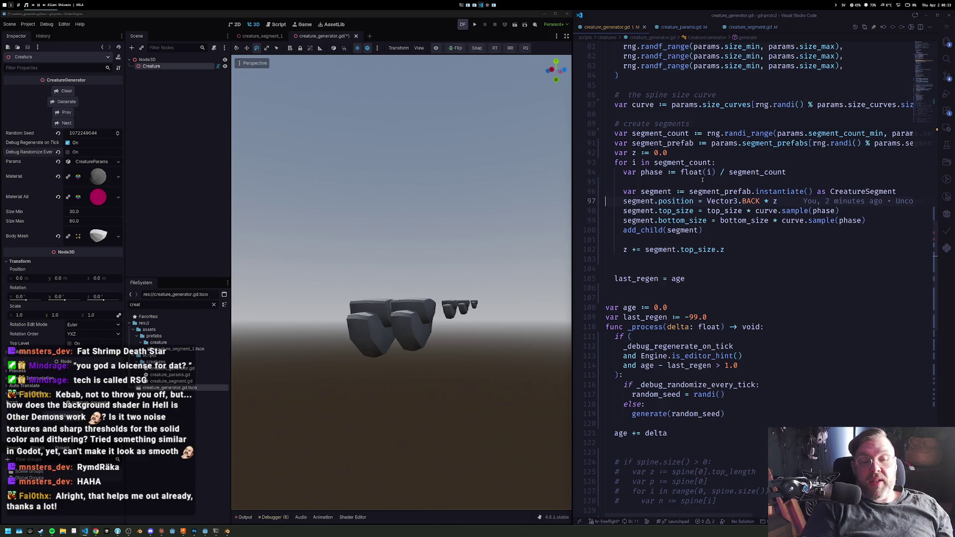
key(Down)
key(Down)
key(Down)
key(Down)
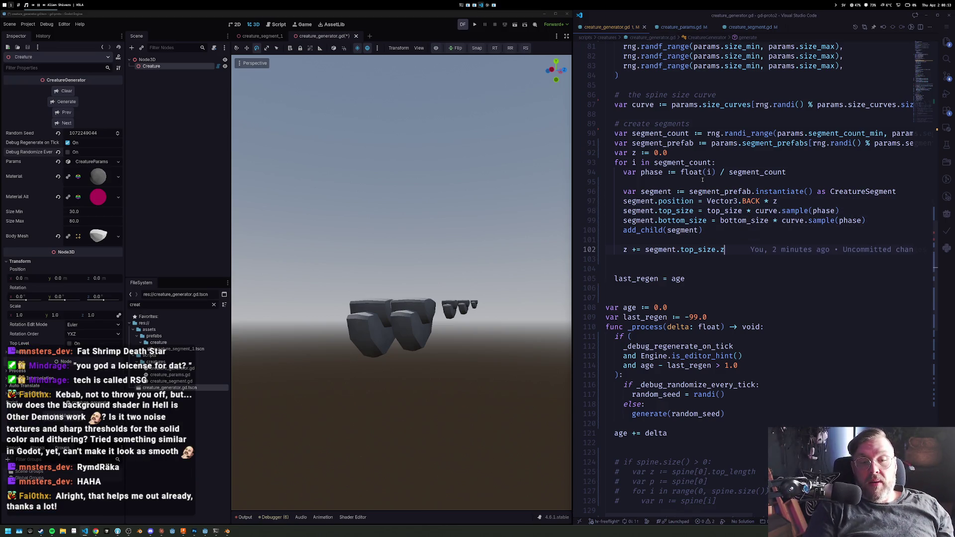
- Change the z increment to 'z += segment.top_size.z/2'
text(/)
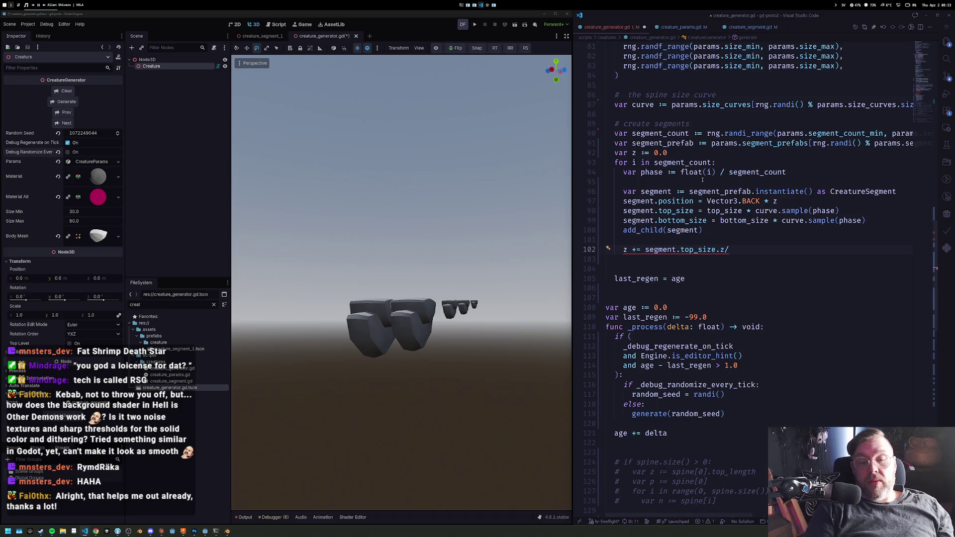
text(0.5)
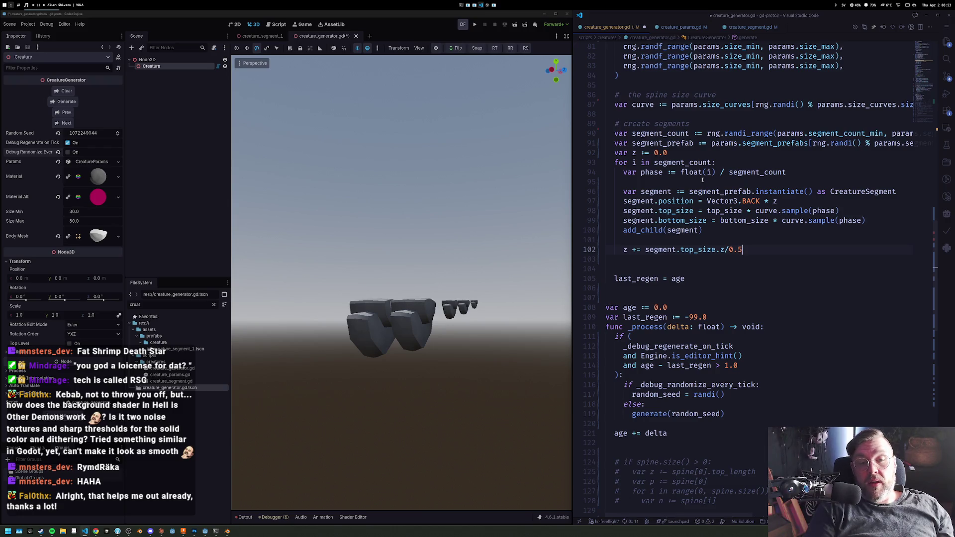
key(BackSpace)
key(BackSpace)
key(BackSpace)
text(20)
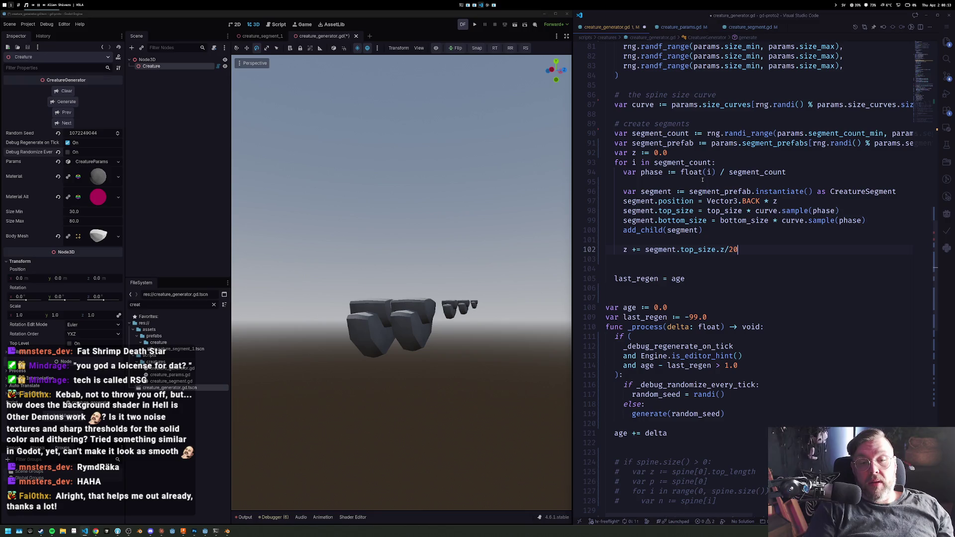
key(BackSpace)
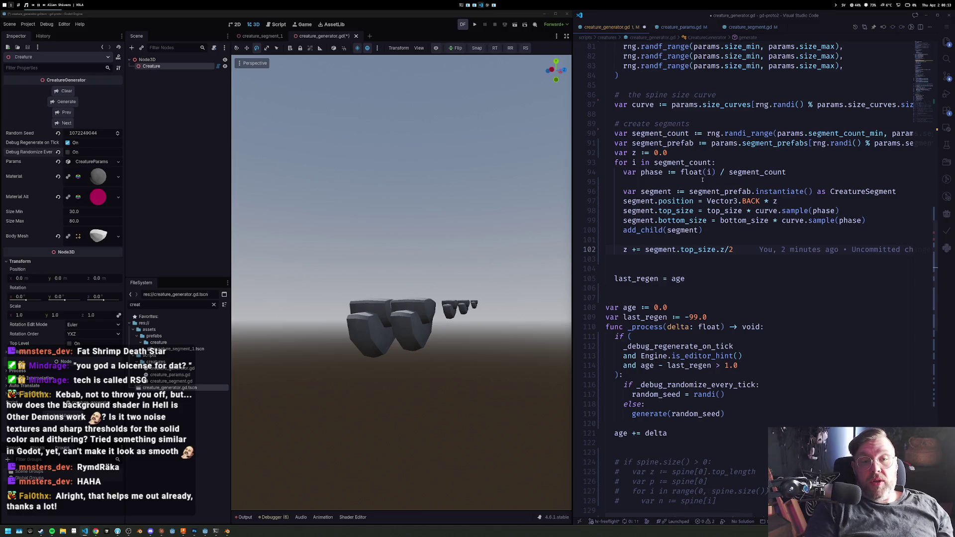
- Start a new 'var prev_length:= 0' declaration below 'var z := 0.0'
click(682, 153)
key(Return)
text(var )
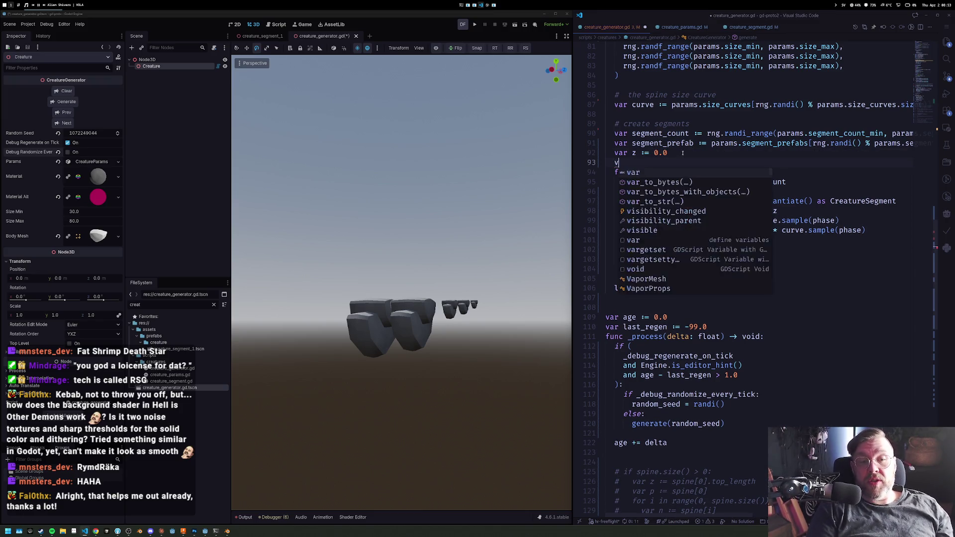
text(p)
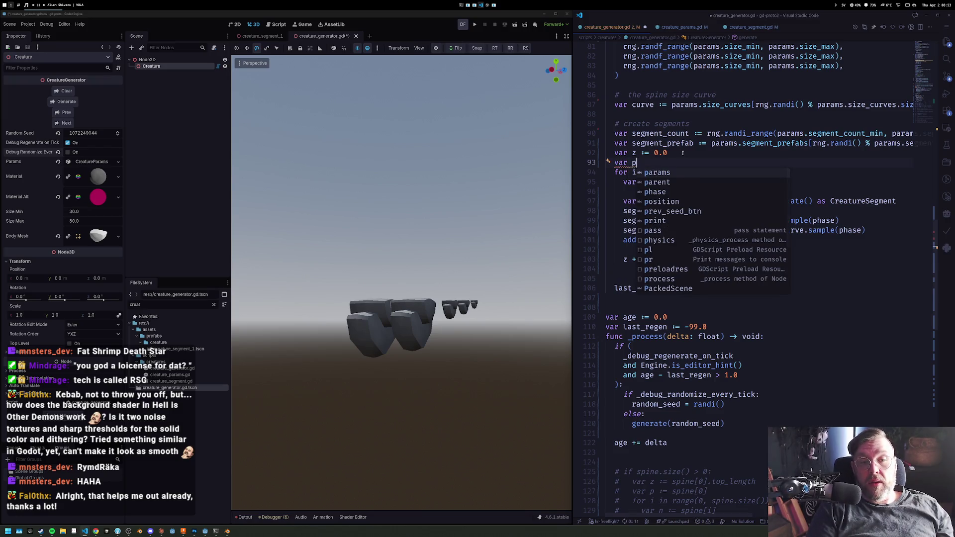
text(rev_length:)
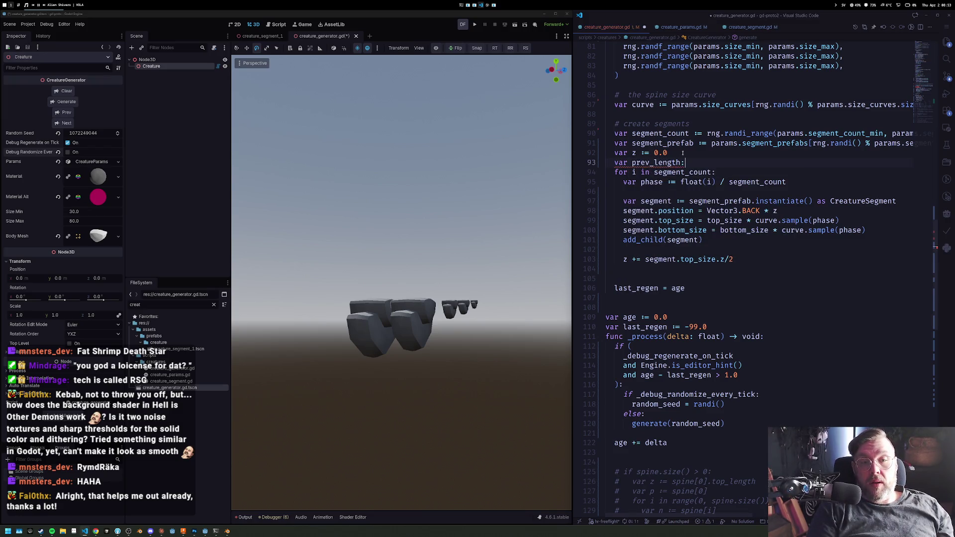
text(= 0)
- Duplicate the z update to the loop's start and make it add prev_length
key(Down)
key(Down)
key(Down)
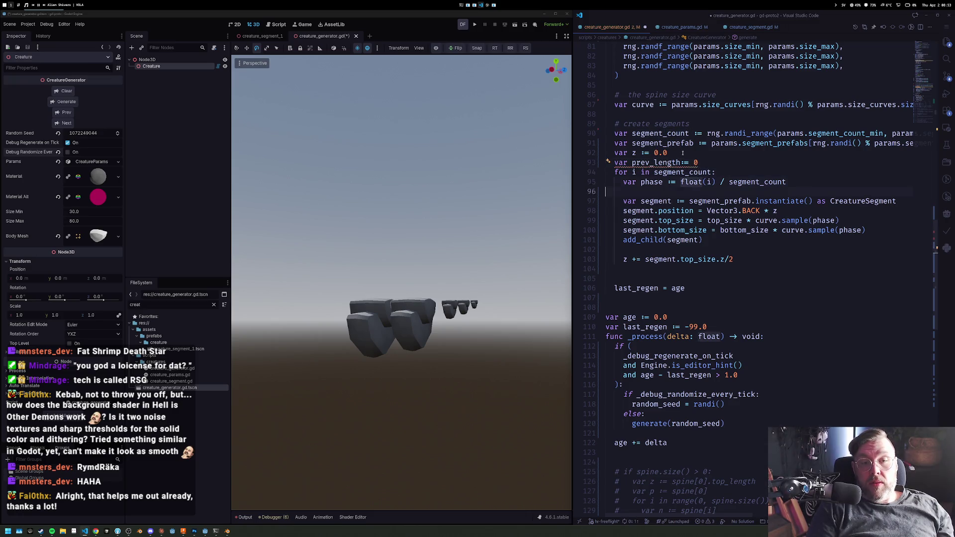
key(Down)
key(Down)
key(Down)
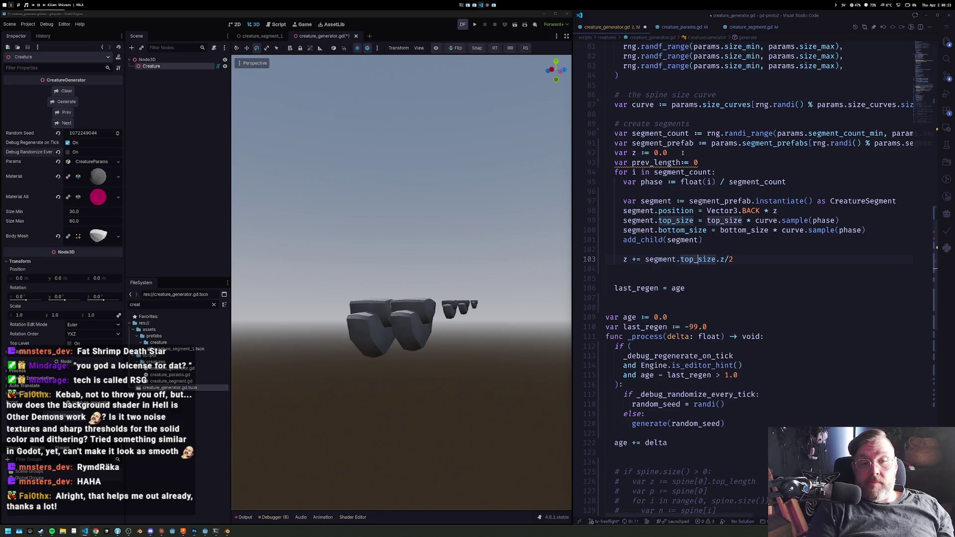
key(shift+alt+Down)
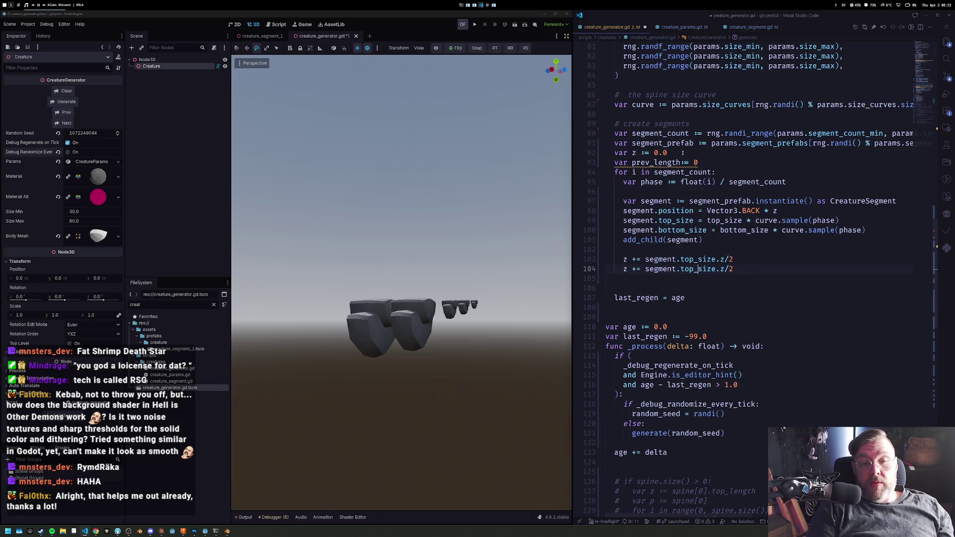
scroll(682, 153, up, 1)
key(alt+Up)
key(alt+Up)
key(alt+Up)
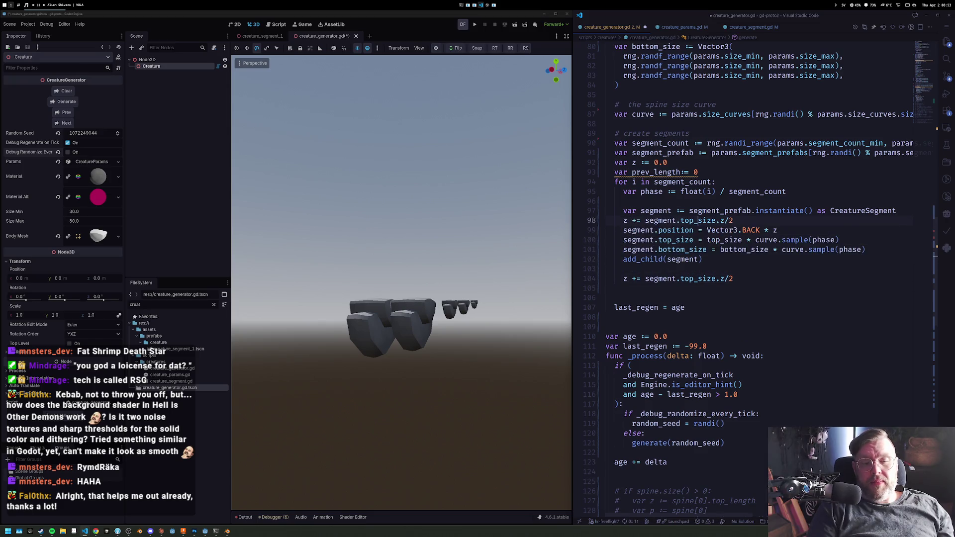
key(alt+Up)
key(alt+Up)
key(alt+Up)
key(ctrl+Left)
key(ctrl+Left)
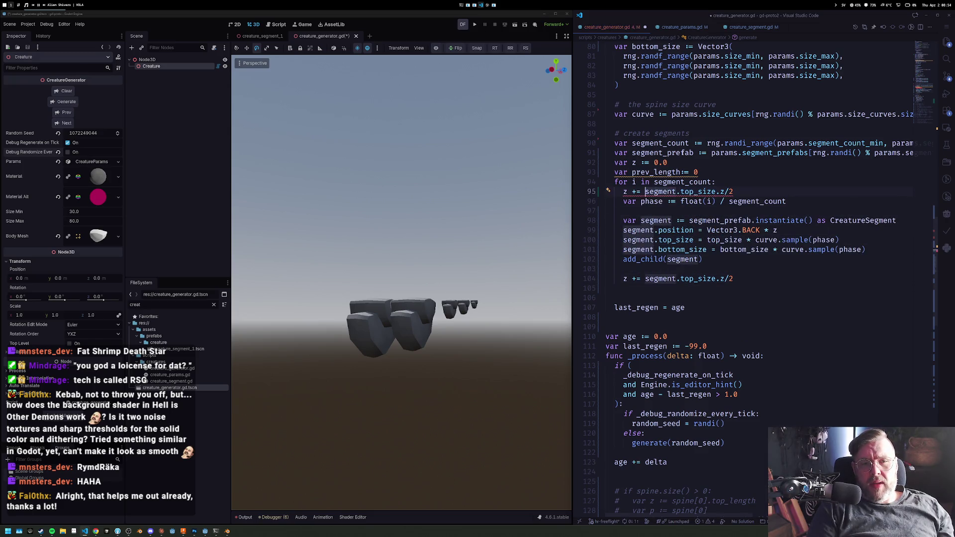
key(ctrl+shift+Right)
key(ctrl+shift+Right)
key(ctrl+shift+Right)
text(preve)
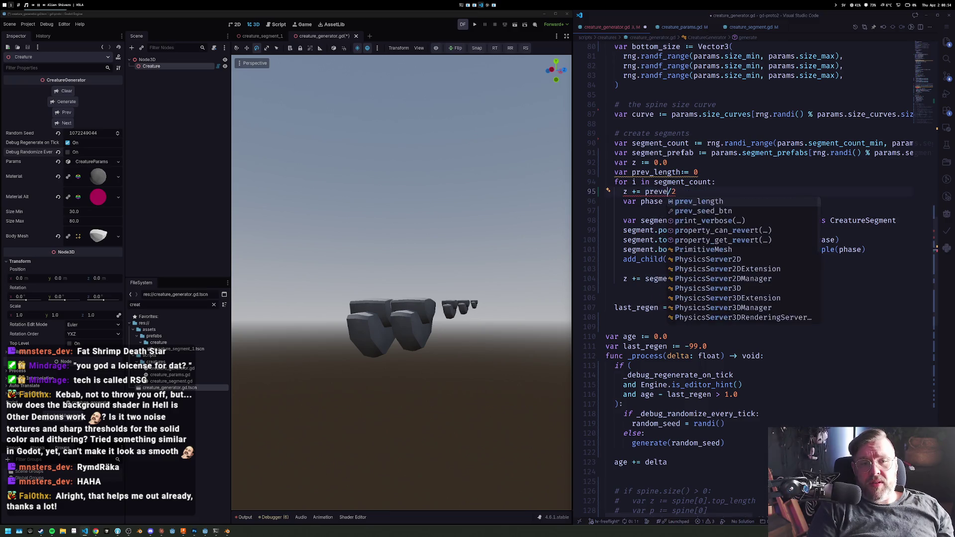
key(Tab)
- Add 'prev_length = segment.top_size.z' after the last z update
click(733, 278)
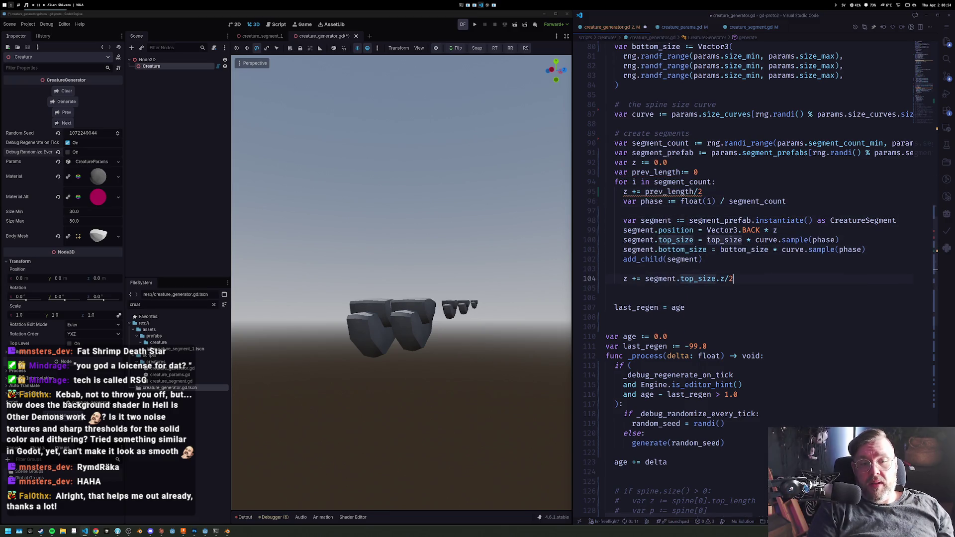
key(Return)
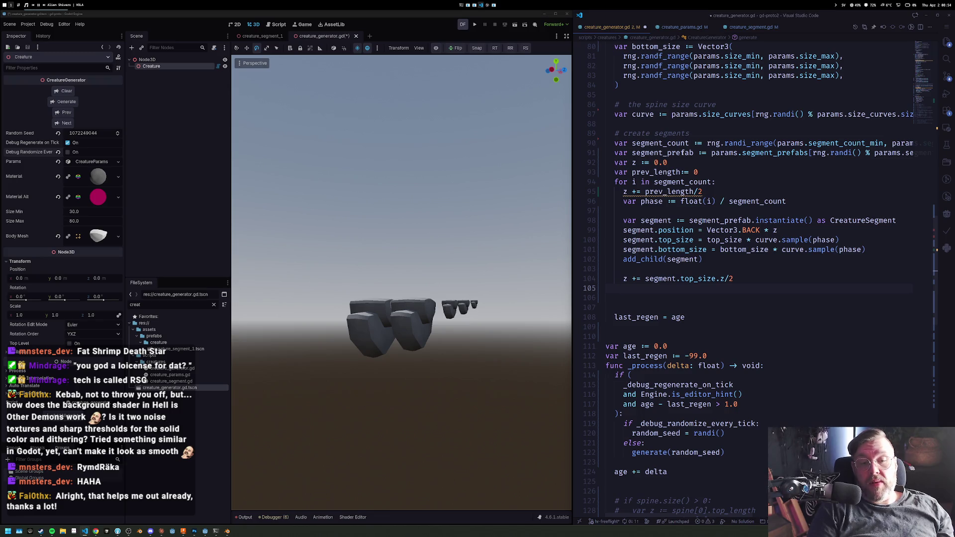
key(Up)
key(ctrl+Right)
key(ctrl+Right)
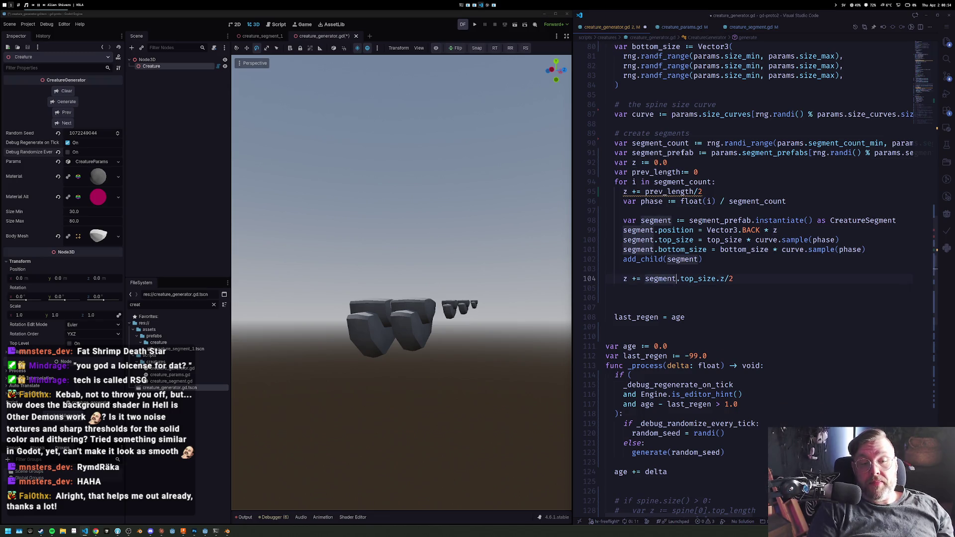
key(ctrl+shift+Right)
key(ctrl+shift+Right)
key(ctrl+shift+Right)
key(ctrl+c)
key(Down)
key(ctrl+v)
key(Home)
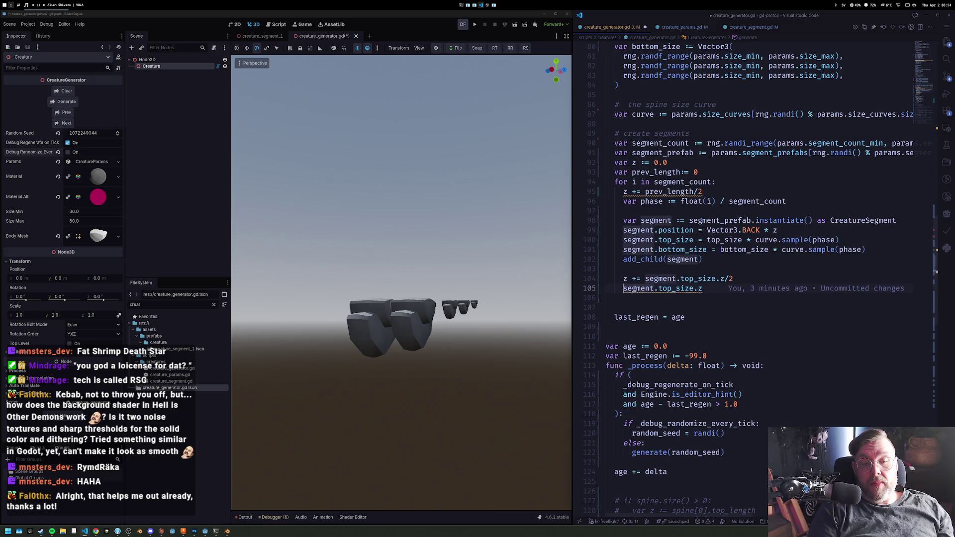
text(prev_l)
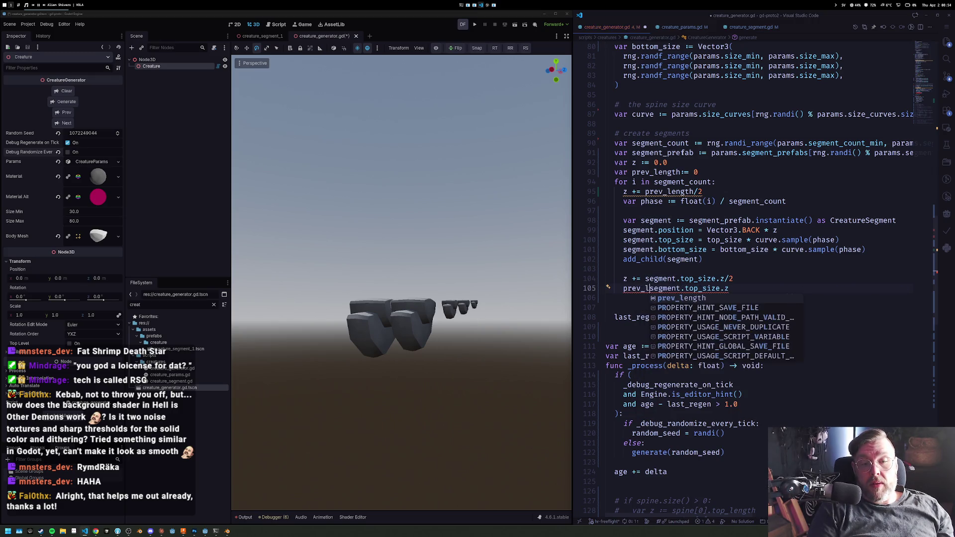
key(Tab)
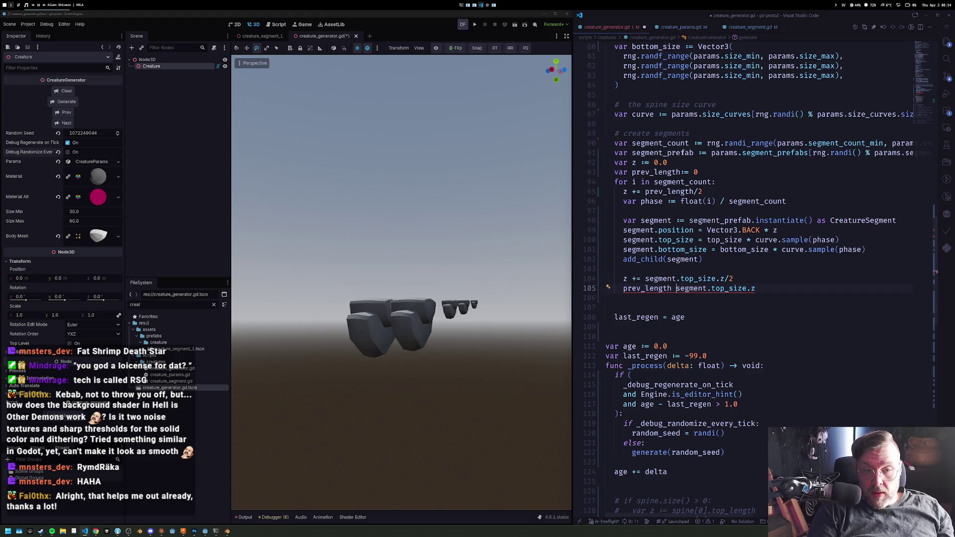
text(=)
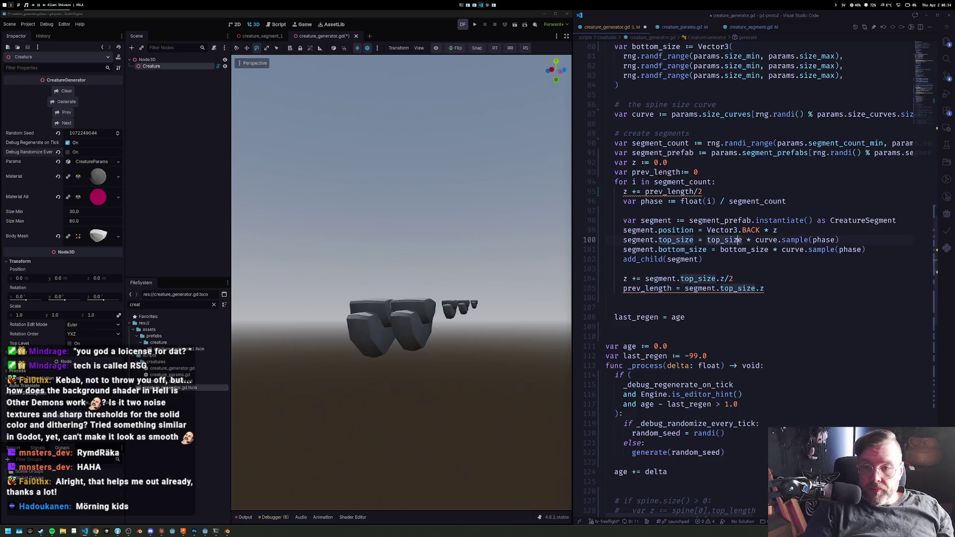
- Make both loop divisors float 2.0 values and save the script
click(717, 193)
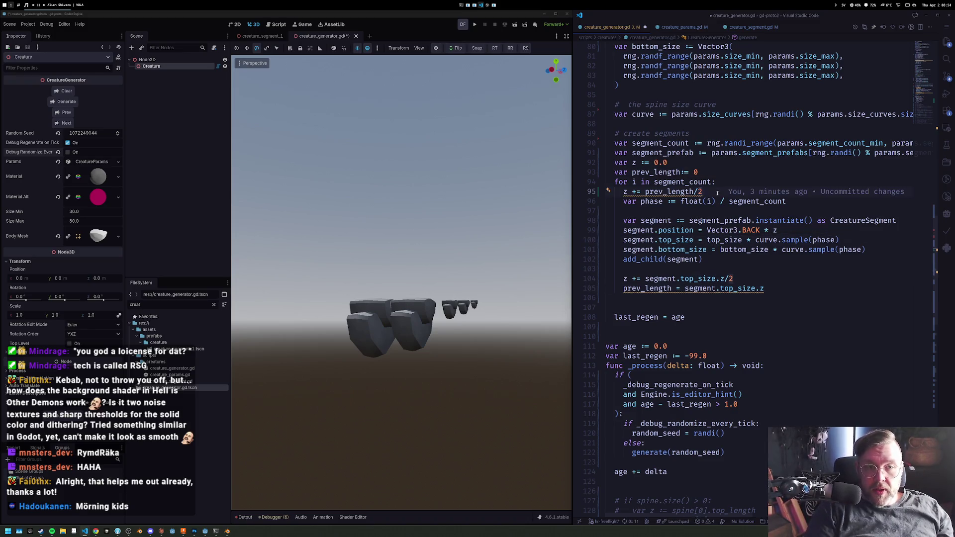
key(Return)
click(704, 192)
text(.0)
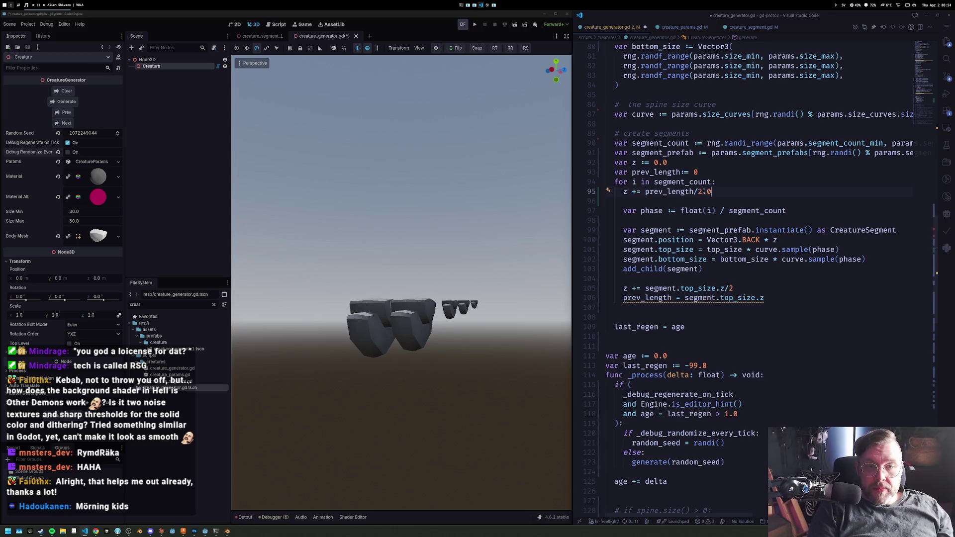
click(749, 289)
text(.0)
key(ctrl+s)
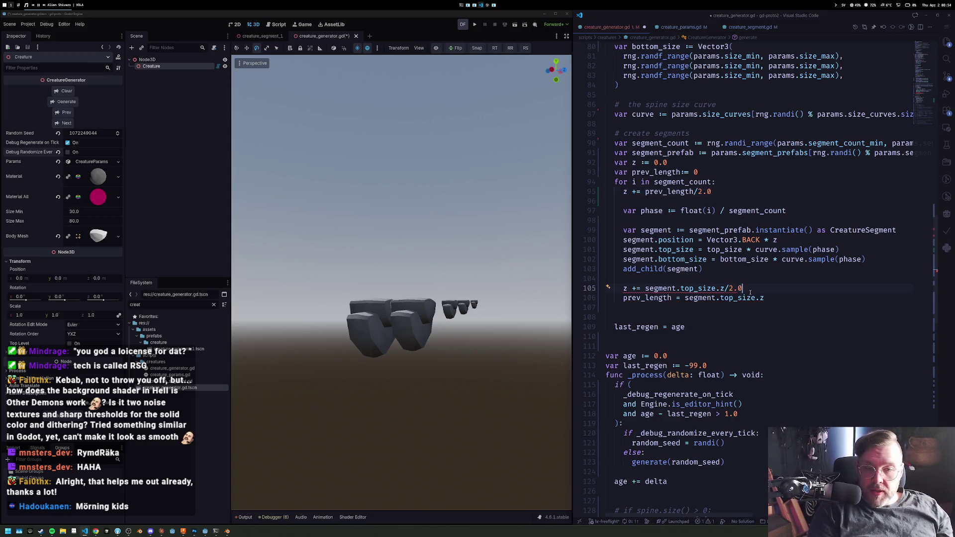
- Initialize prev_length to 0.0 and save so Godot regenerates the creature
mouse_move(722, 298)
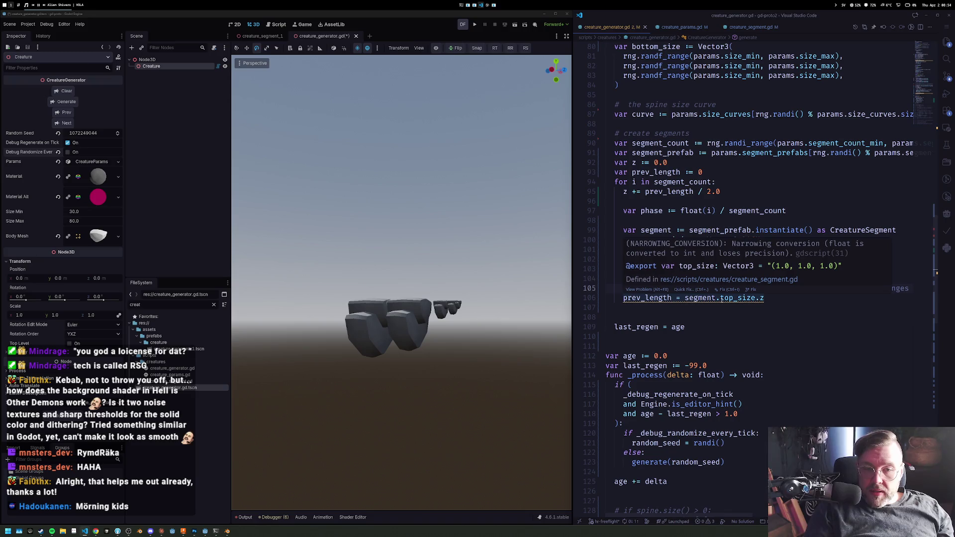
click(719, 174)
text(.0)
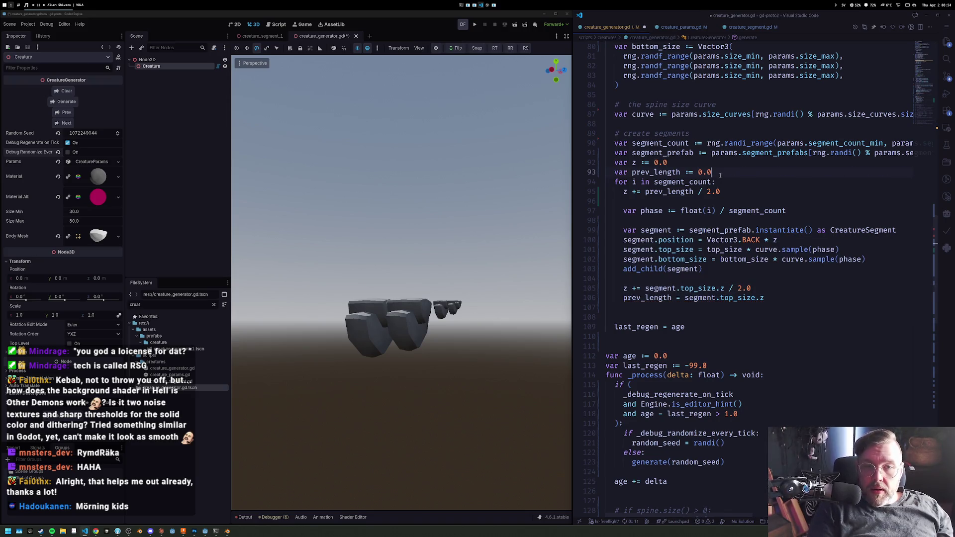
key(ctrl+s)
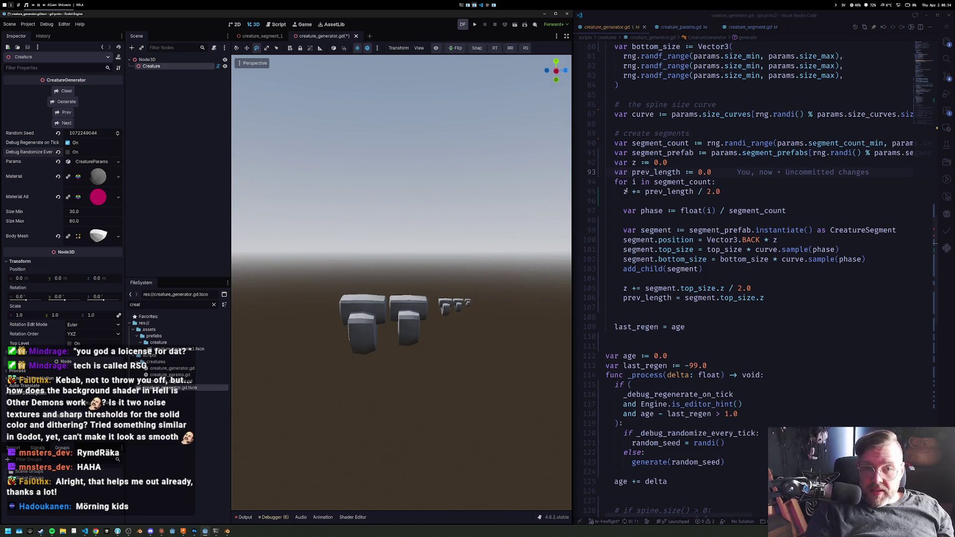
- Review where prev_length is used in the loop
click(724, 192)
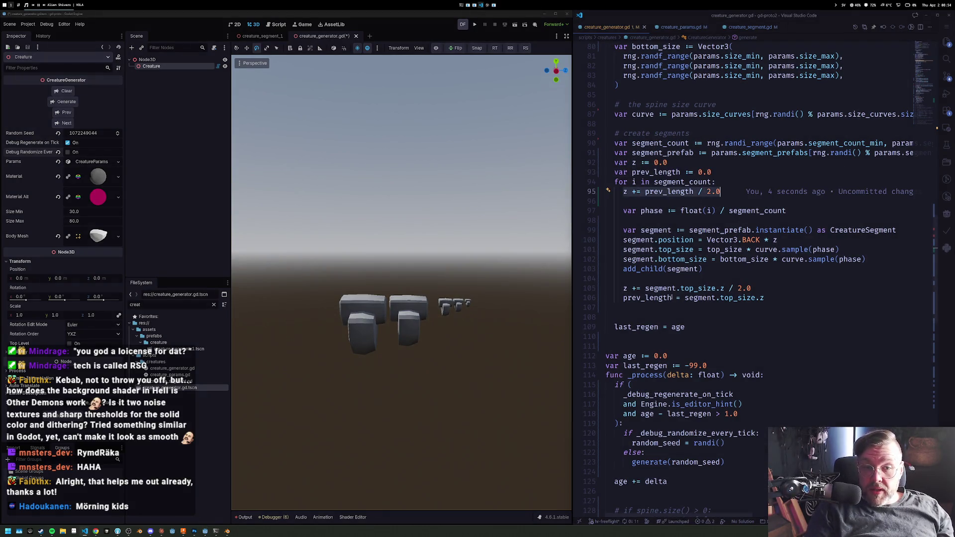
click(640, 297)
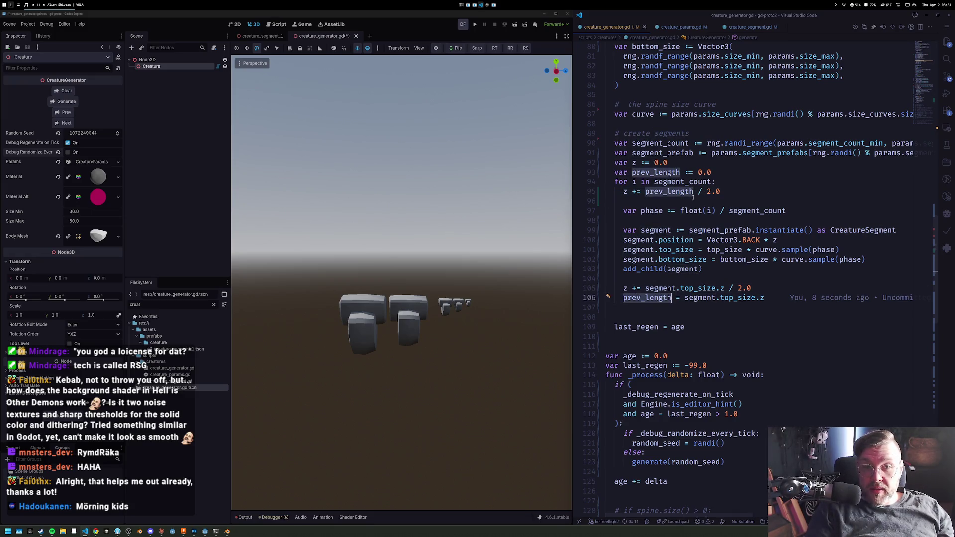
mouse_move(679, 193)
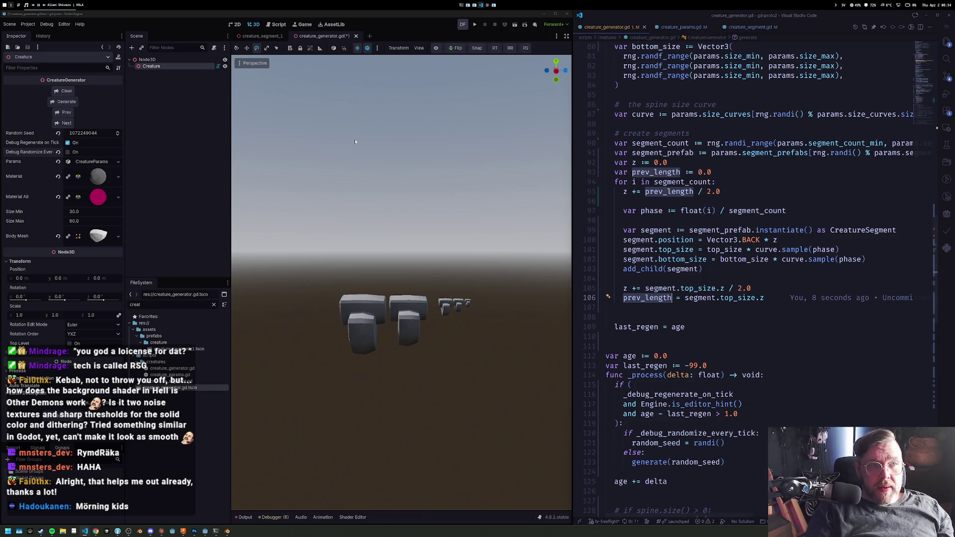
click(253, 63)
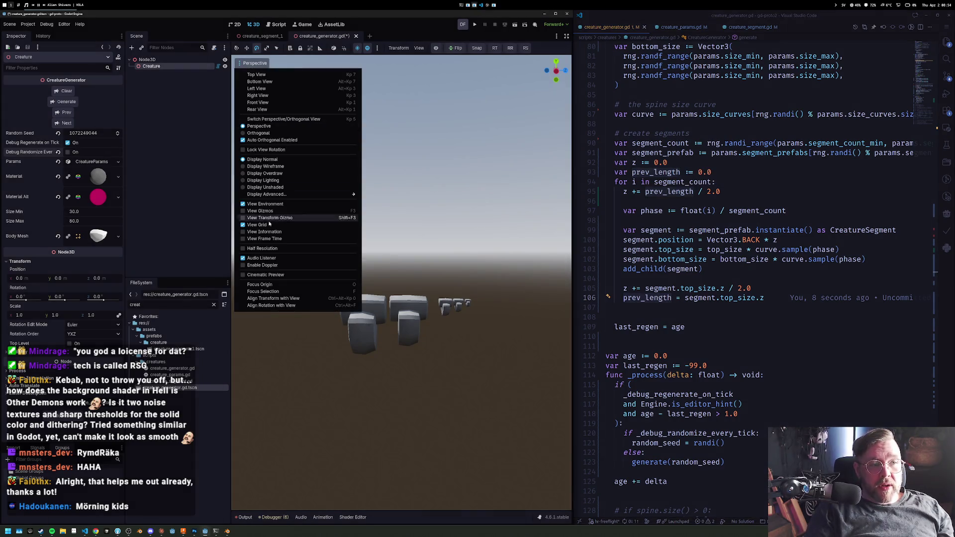
- Enable View Grid and View Origin from the 3D viewport's View menu
click(435, 41)
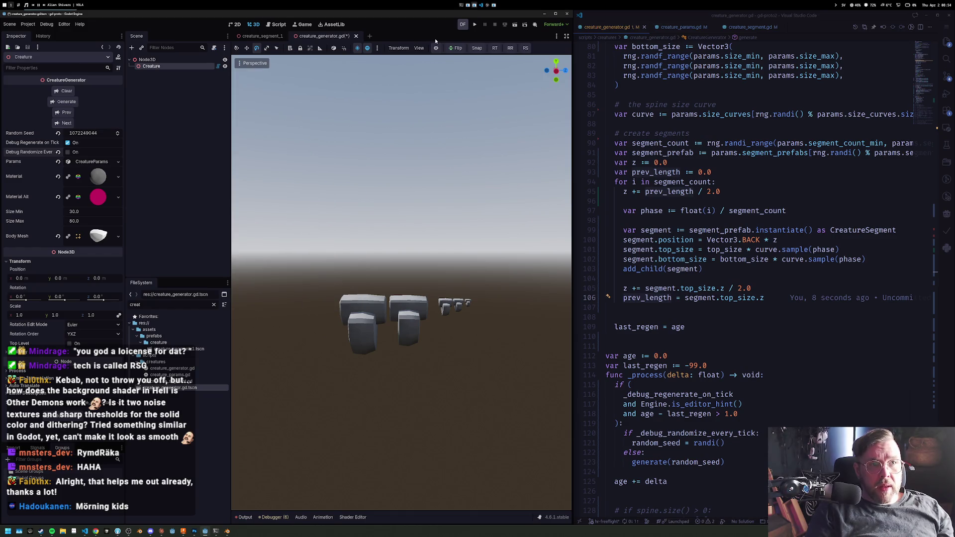
click(417, 49)
mouse_move(440, 105)
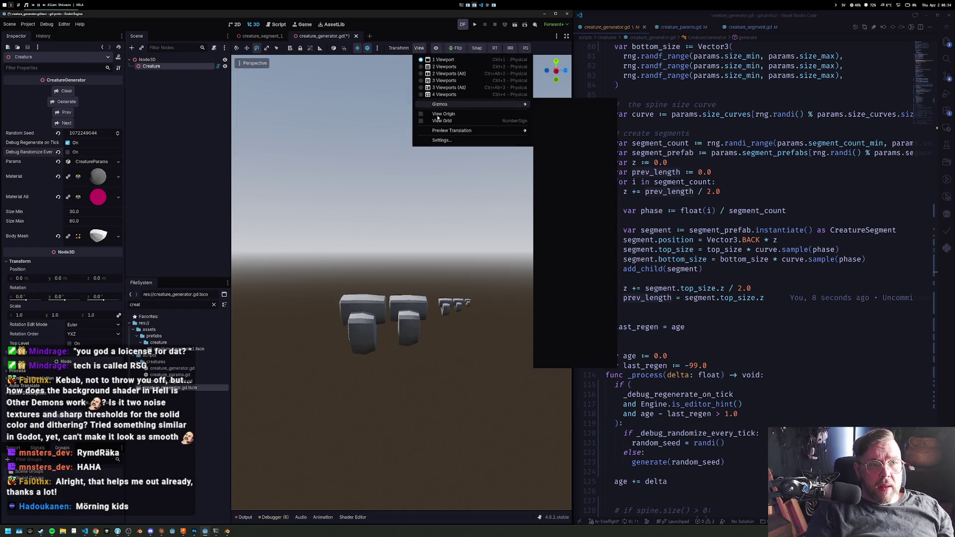
click(439, 122)
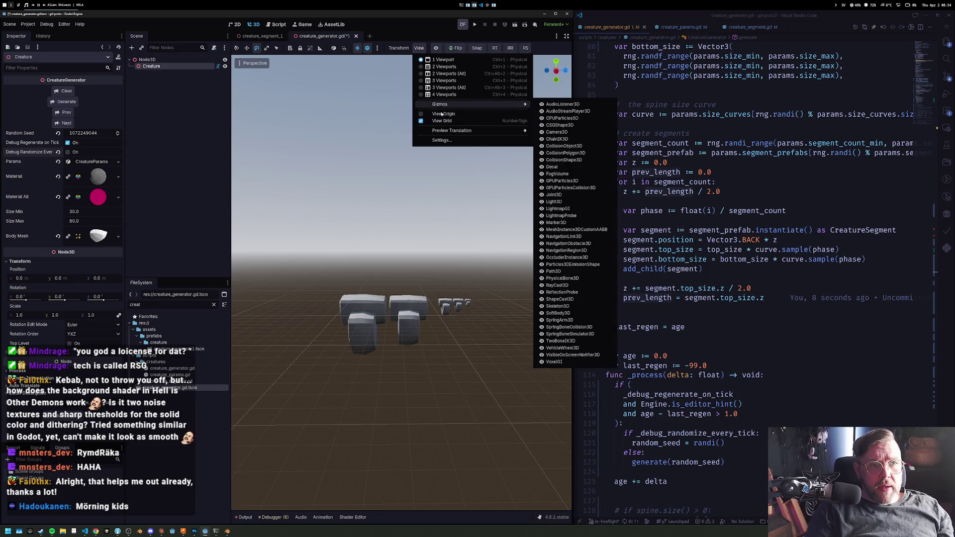
click(443, 114)
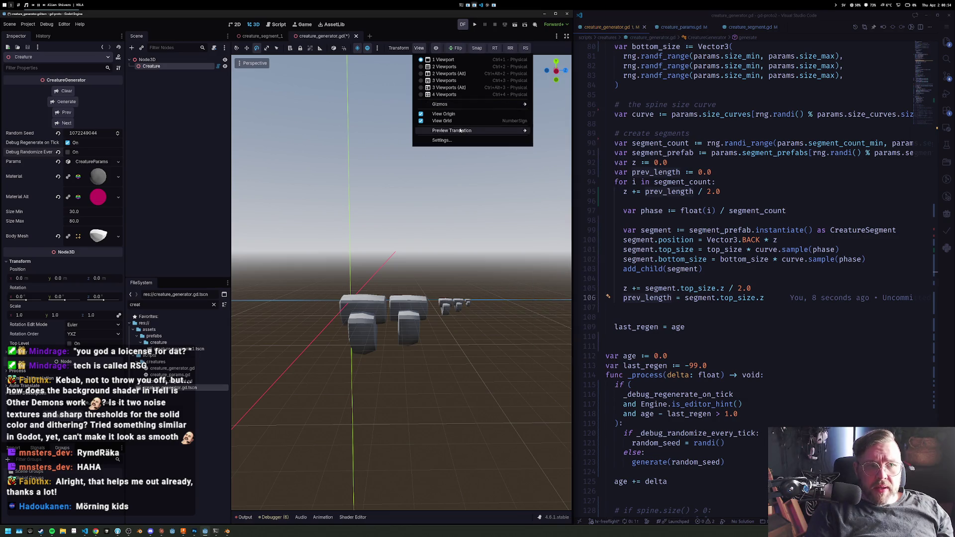
mouse_move(461, 130)
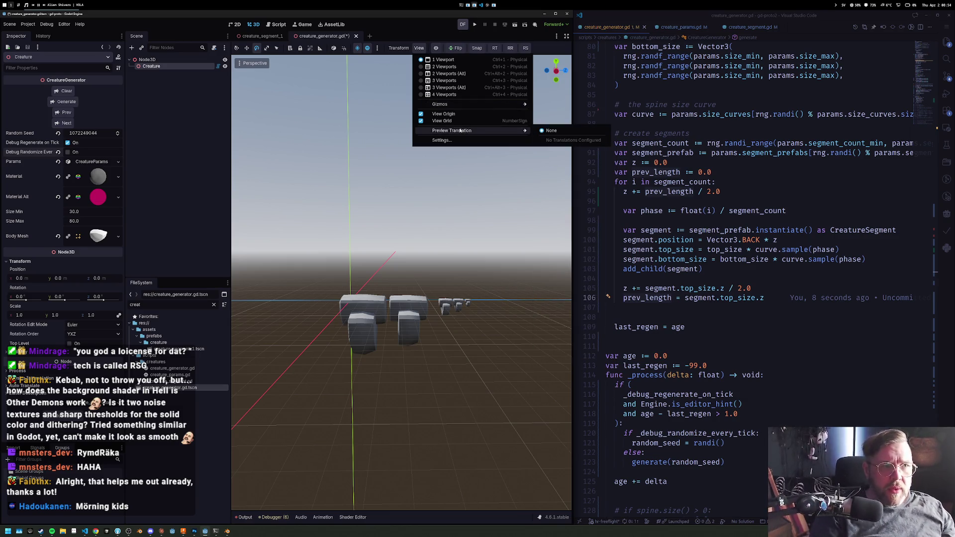
scroll(361, 287, up, 5)
scroll(360, 287, down, 5)
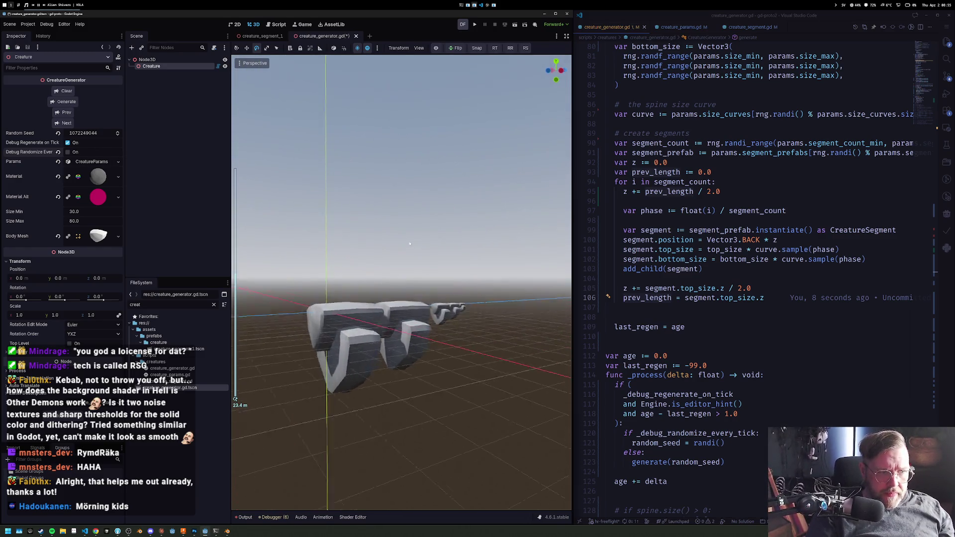
mouse_move(410, 244)
mouse_down()
mouse_move(476, 275)
mouse_move(349, 288)
mouse_up()
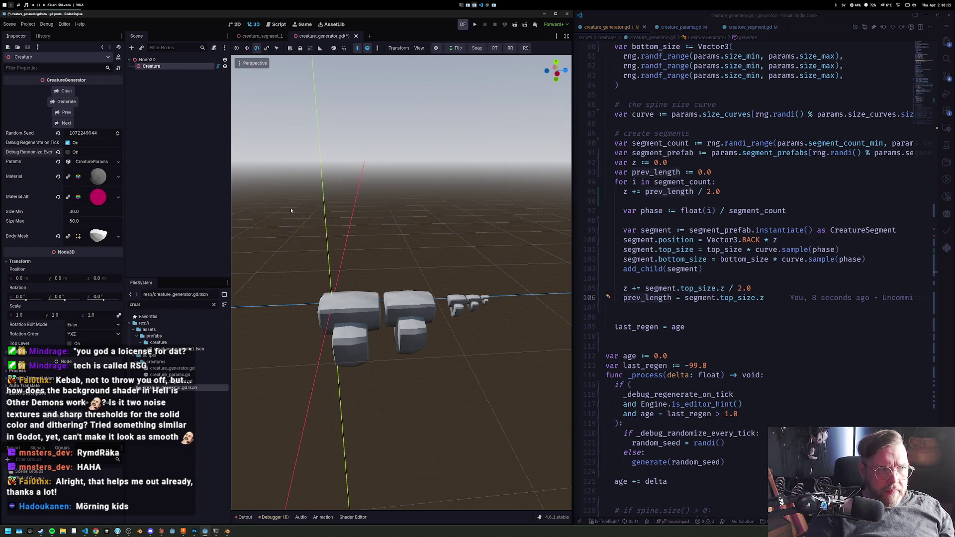
click(66, 124)
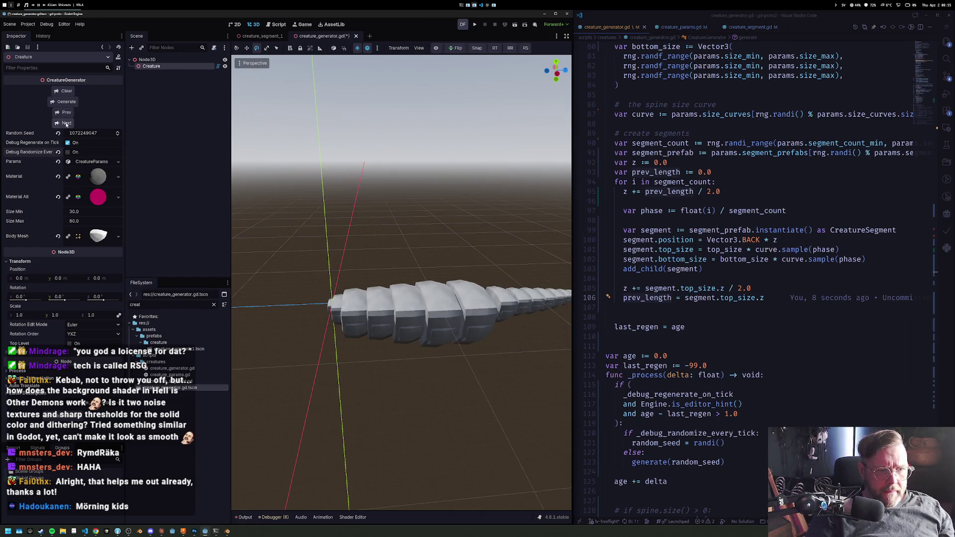
click(66, 123)
click(66, 123)
click(67, 123)
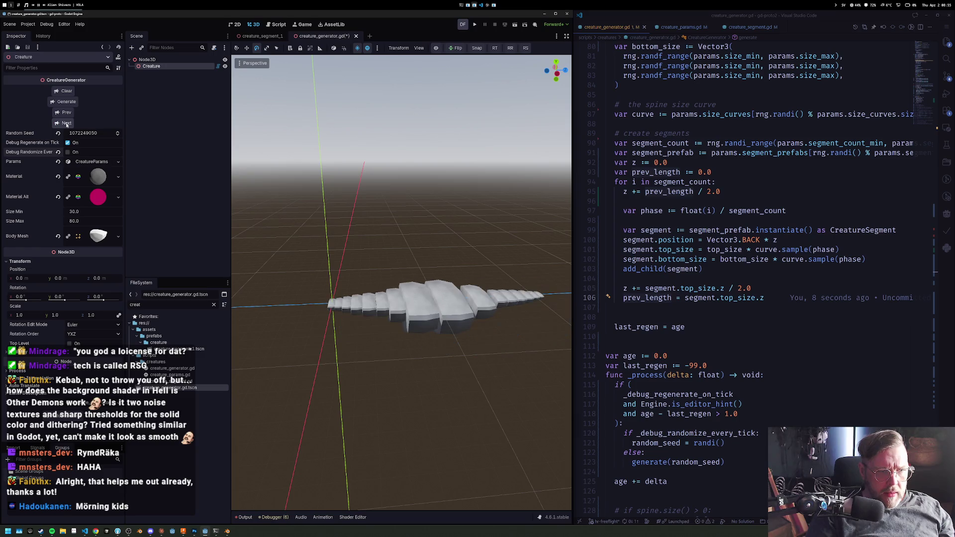
click(67, 123)
click(66, 124)
click(66, 124)
click(66, 124)
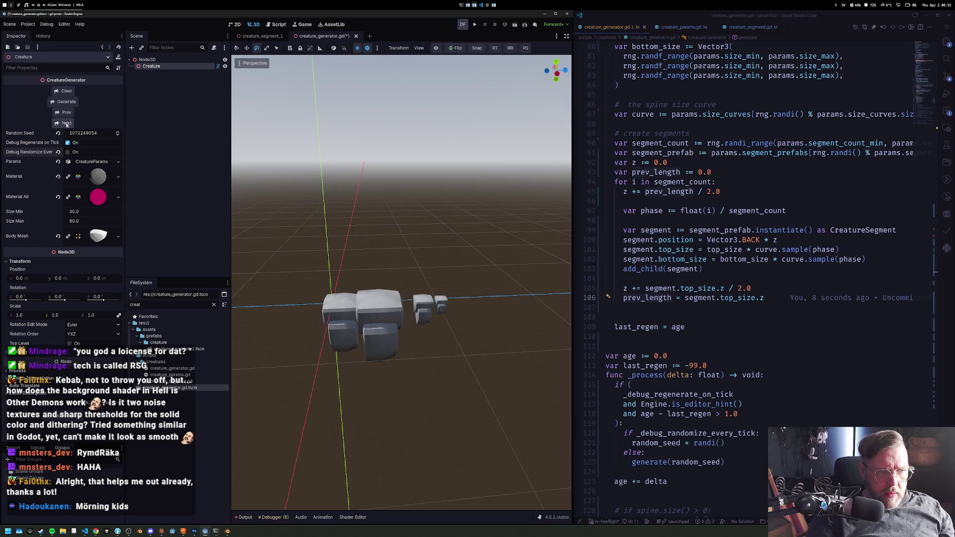
drag(348, 259, 361, 219)
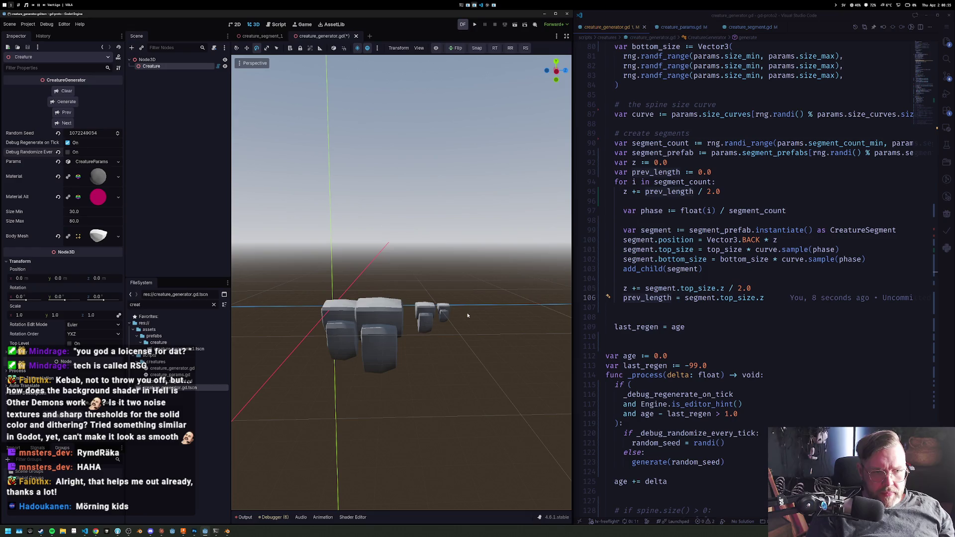
drag(461, 287, 445, 320)
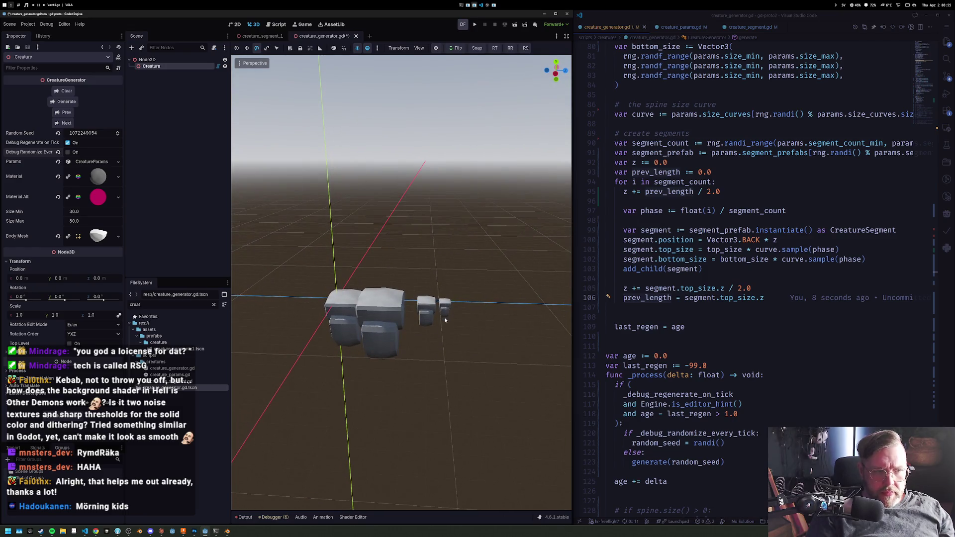
- Scroll through creature_generator.gd to check the uncommitted change near line 111
scroll(724, 358, down, 7)
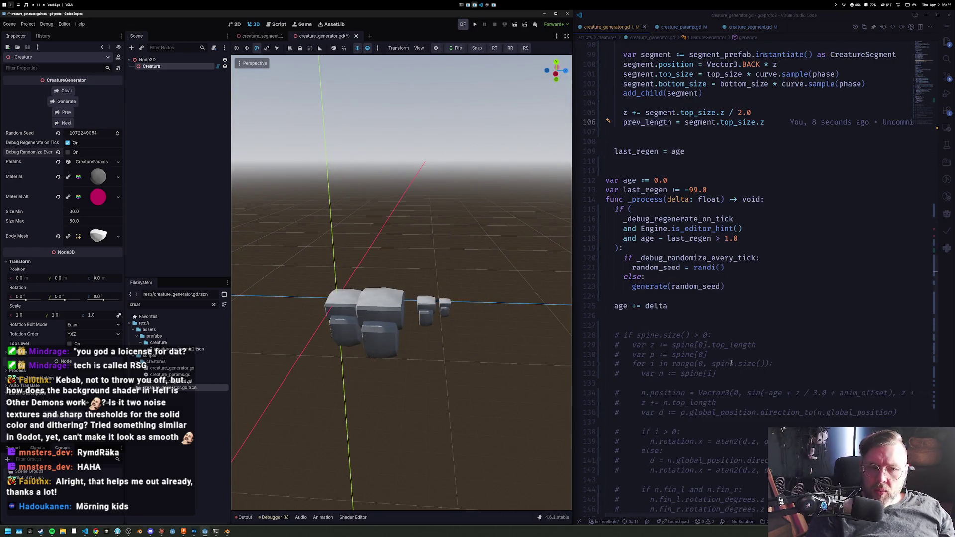
scroll(724, 358, down, 10)
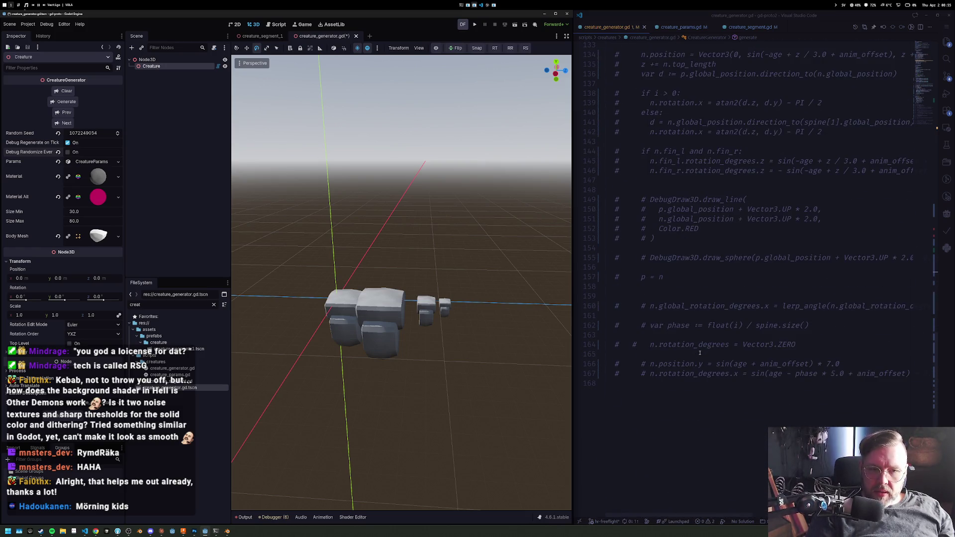
scroll(707, 311, up, 7)
scroll(707, 312, up, 9)
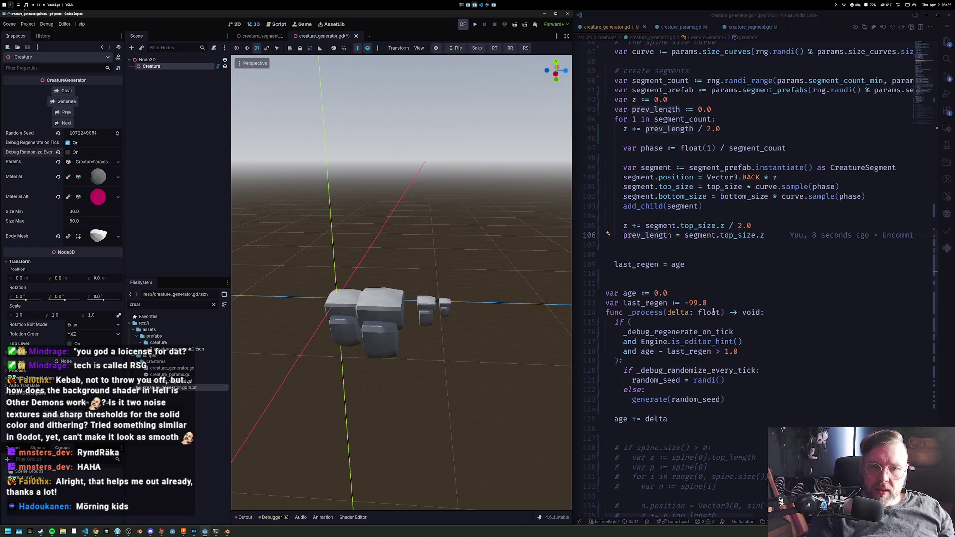
click(659, 283)
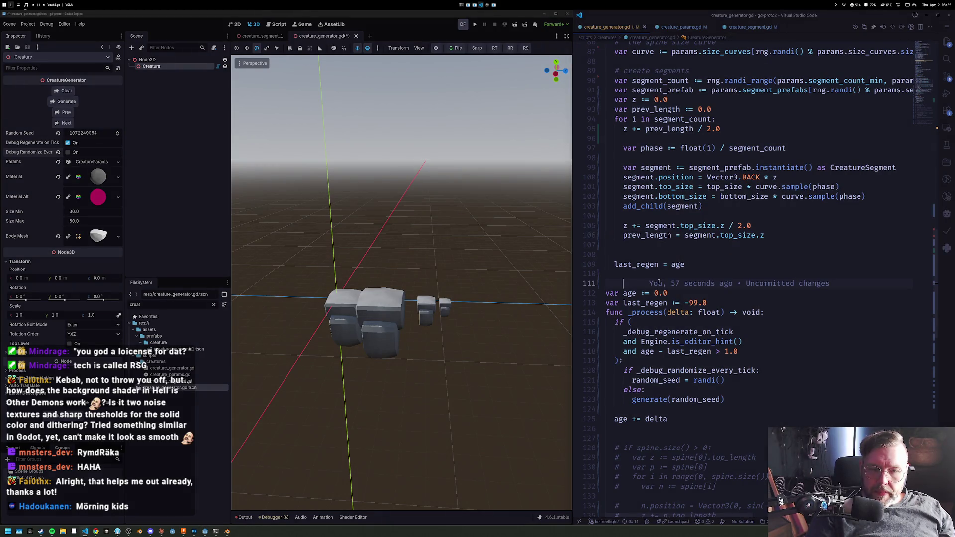
scroll(659, 283, up, 4)
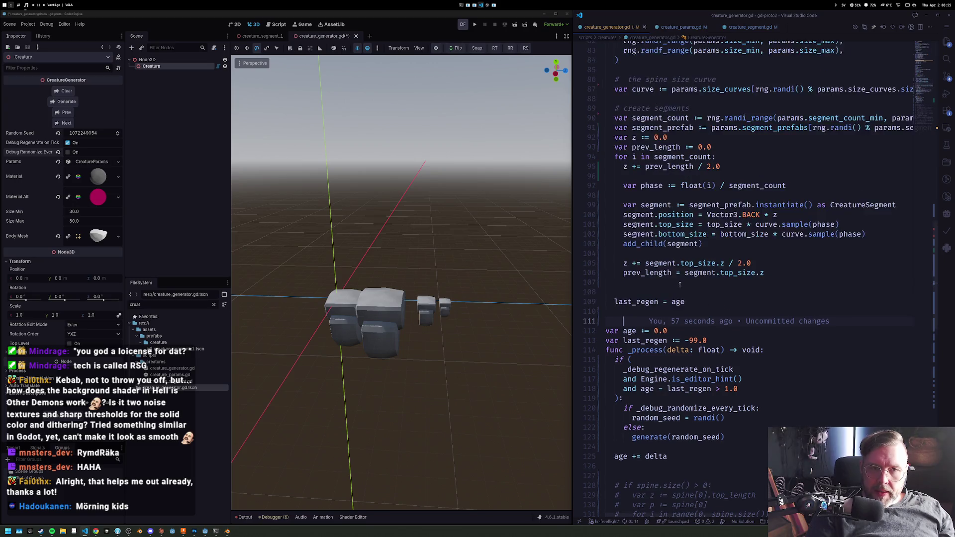
scroll(637, 193, up, 5)
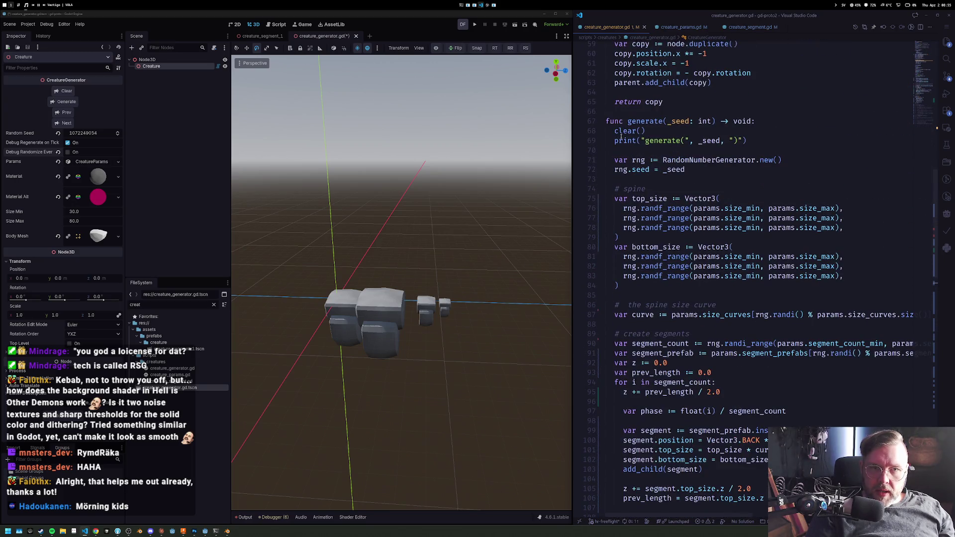
- Delete the print("generate(") debug line and its blank line, save, then open creature_segment.gd
click(622, 142)
click(745, 141)
key(shift+Up)
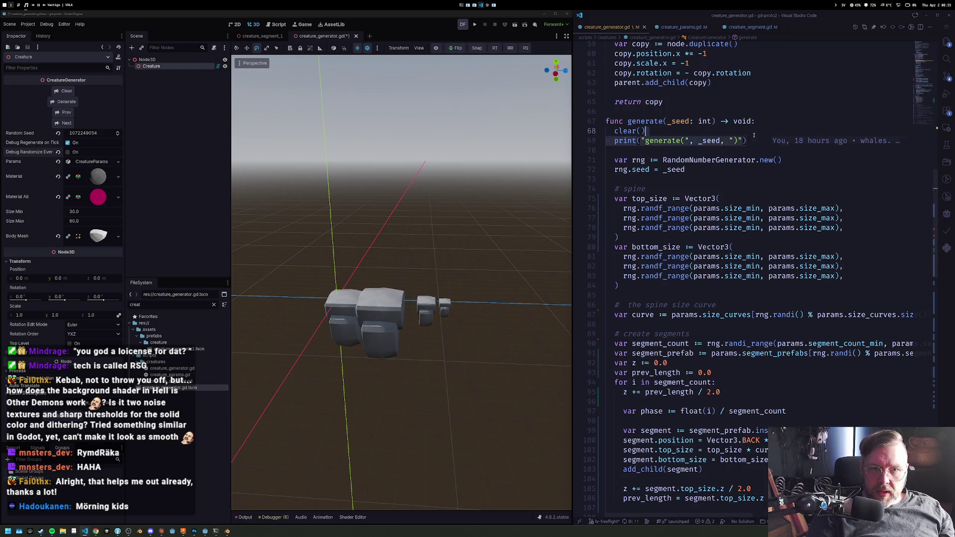
key(BackSpace)
click(666, 140)
key(BackSpace)
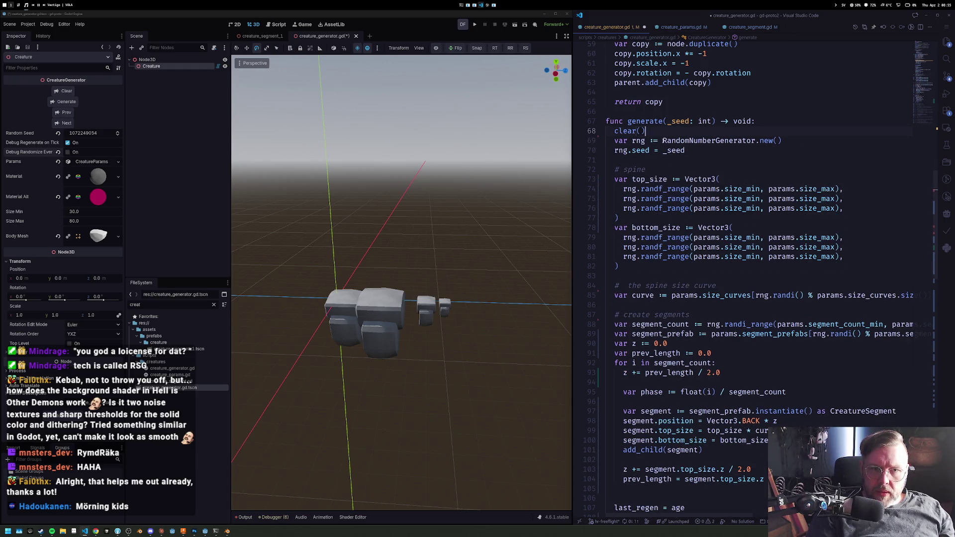
click(687, 150)
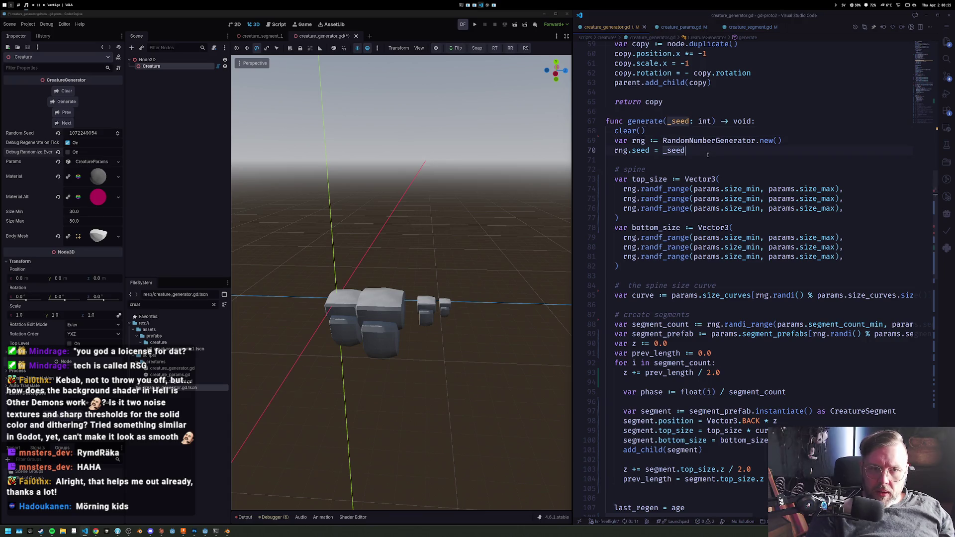
key(ctrl+s)
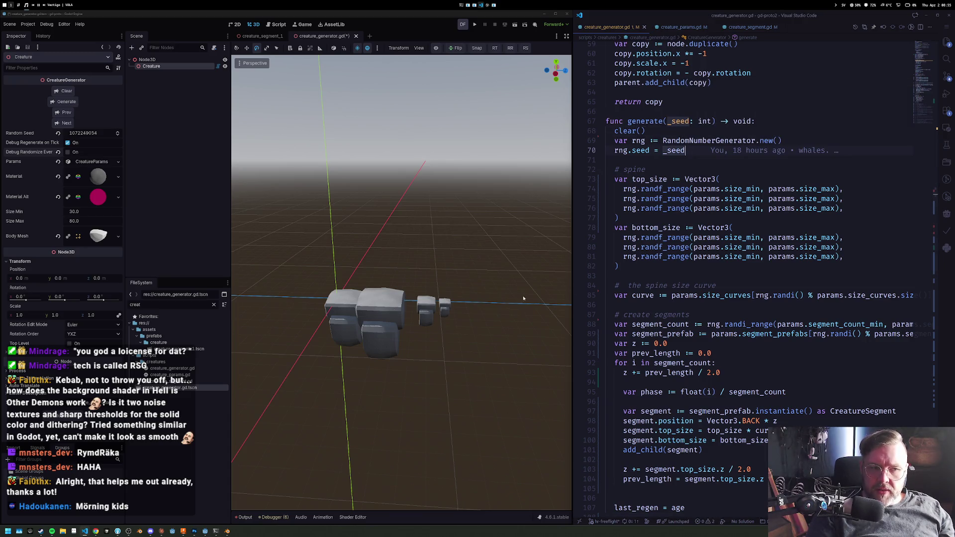
mouse_move(705, 240)
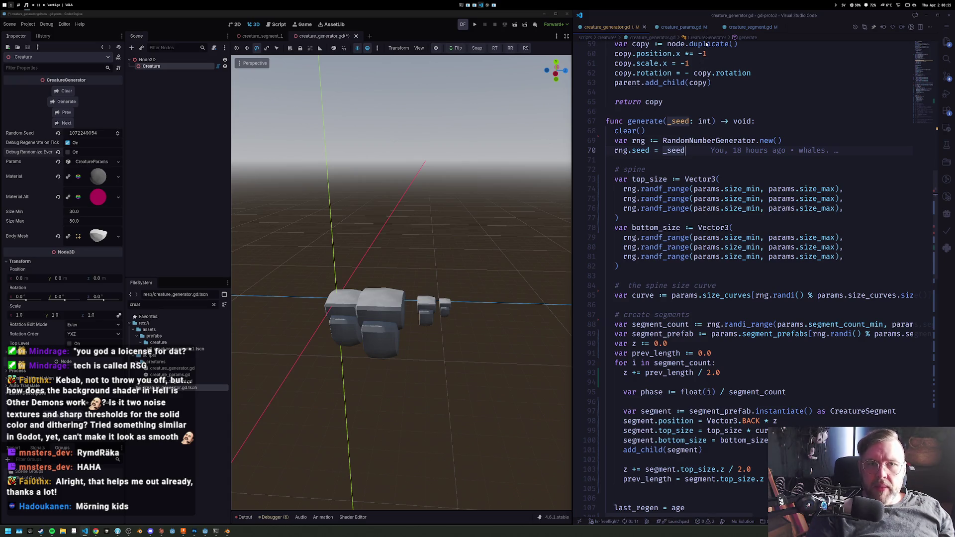
click(753, 29)
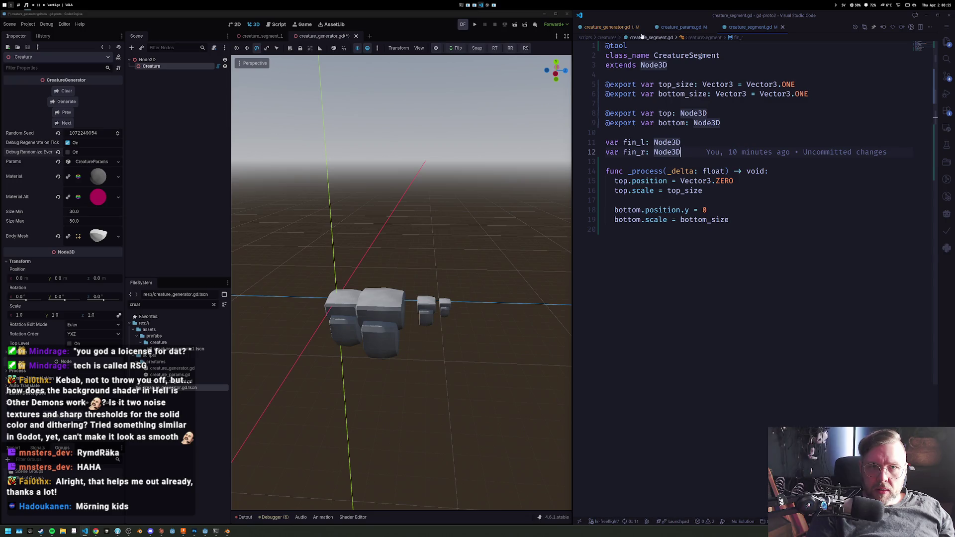
- Back in creature_generator.gd, inspect add_child and select the segment position and size lines
click(623, 28)
scroll(658, 319, down, 2)
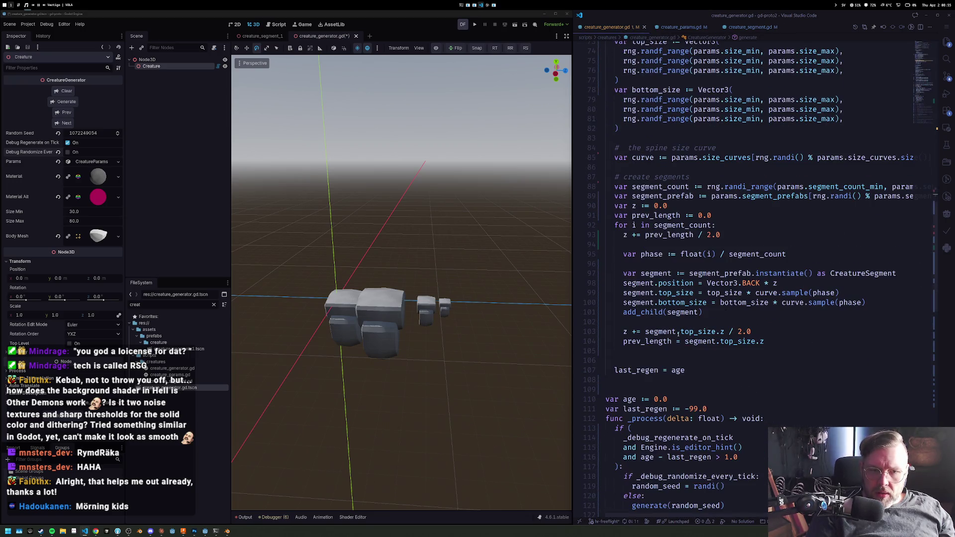
double_click(651, 312)
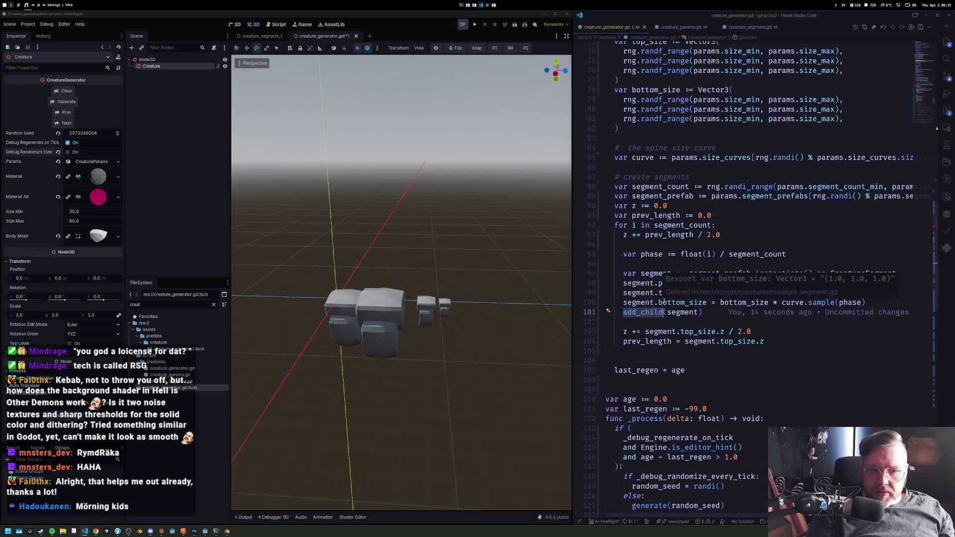
mouse_move(663, 302)
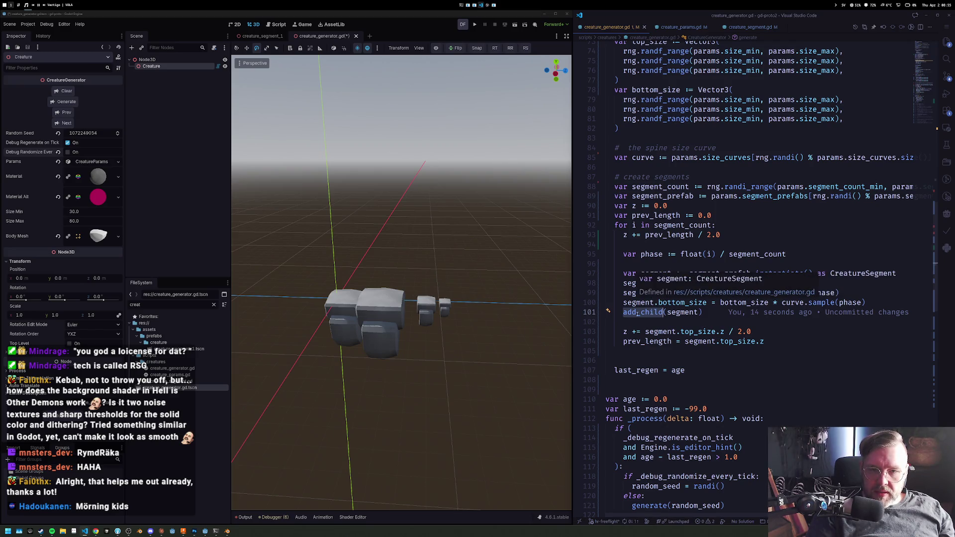
mouse_move(637, 314)
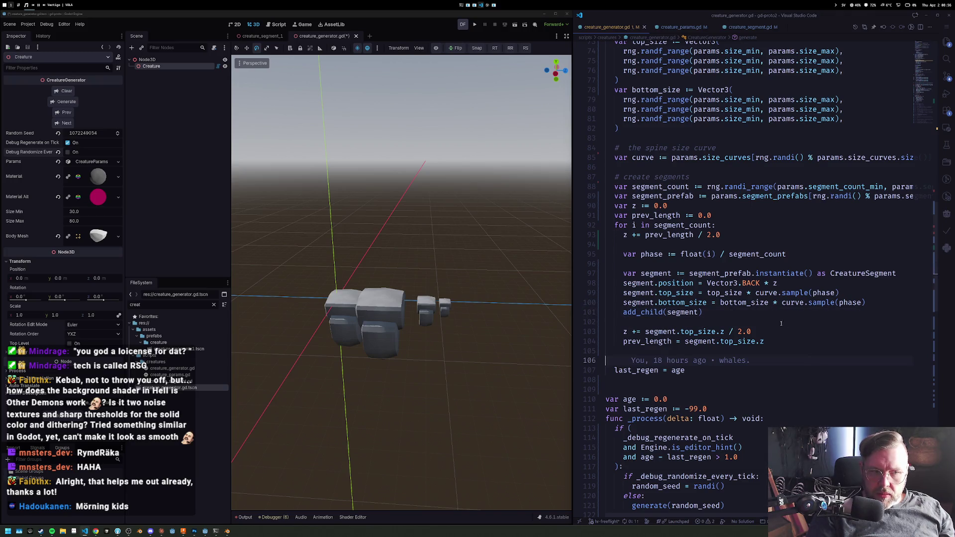
drag(779, 284, 792, 275)
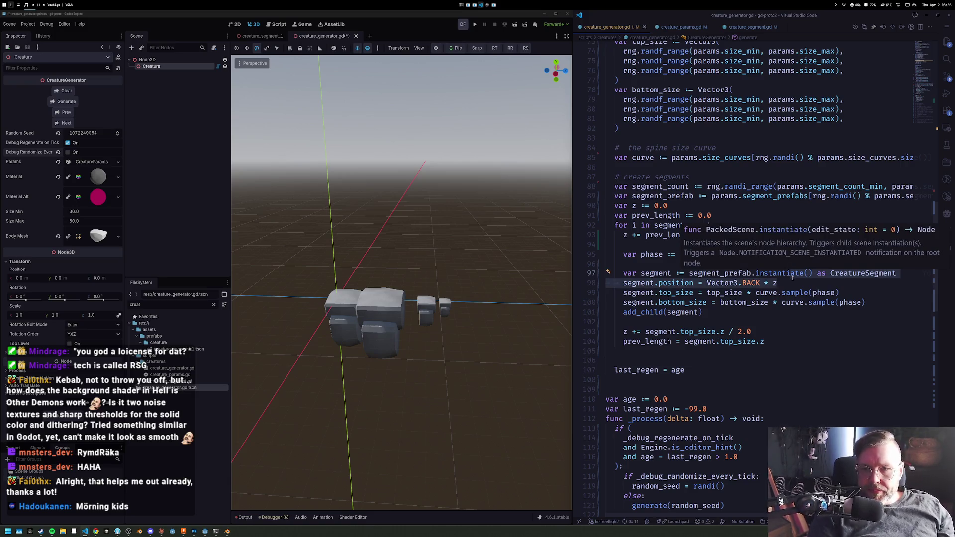
- Remove the blank line below the phase calculation and review the segment setup lines
key(Up)
key(Up)
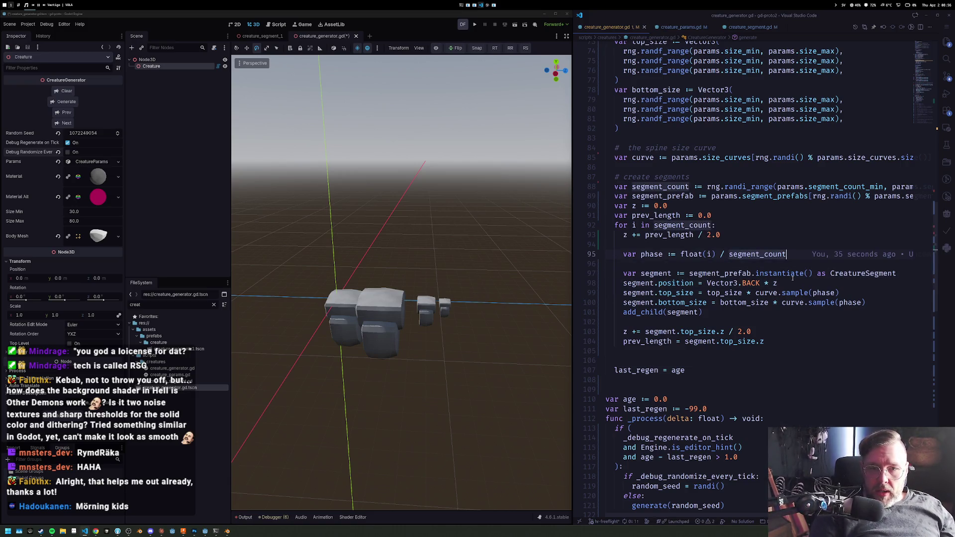
key(Delete)
key(Up)
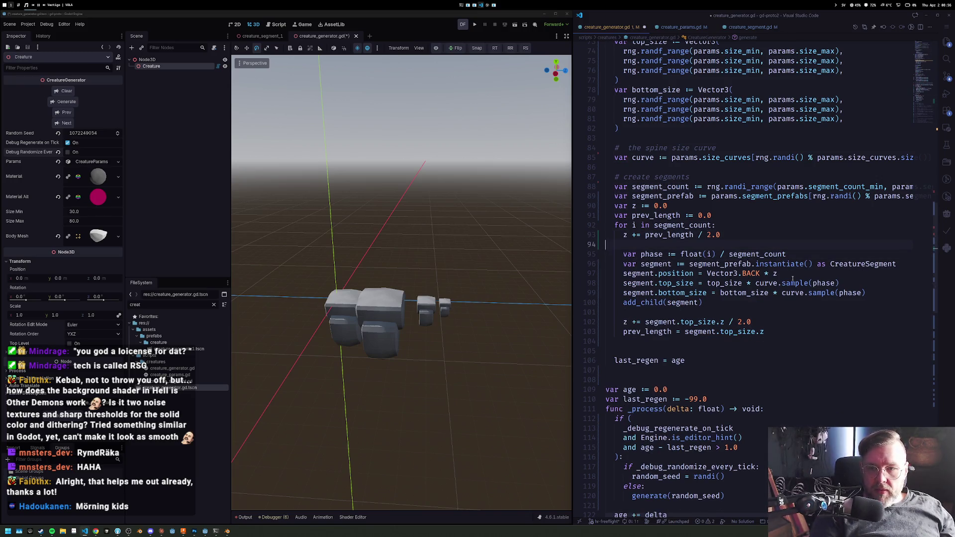
key(Down)
key(Down)
key(Down)
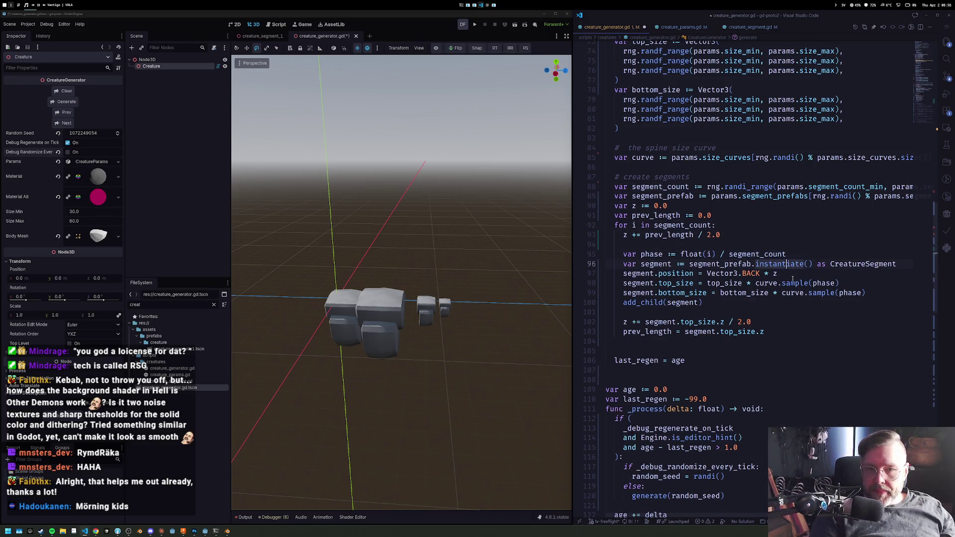
key(shift+Down)
key(shift+Down)
key(shift+Down)
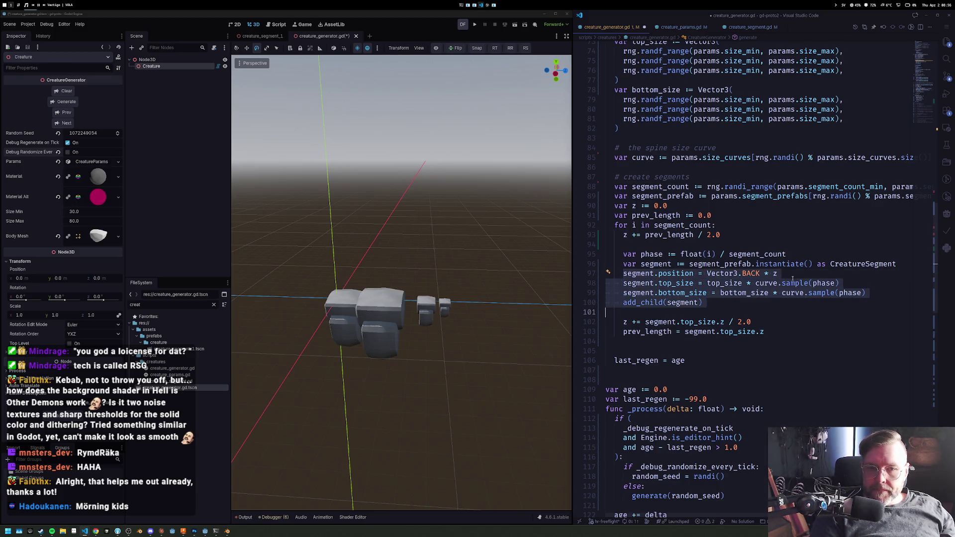
key(shift+Up)
key(Up)
key(Up)
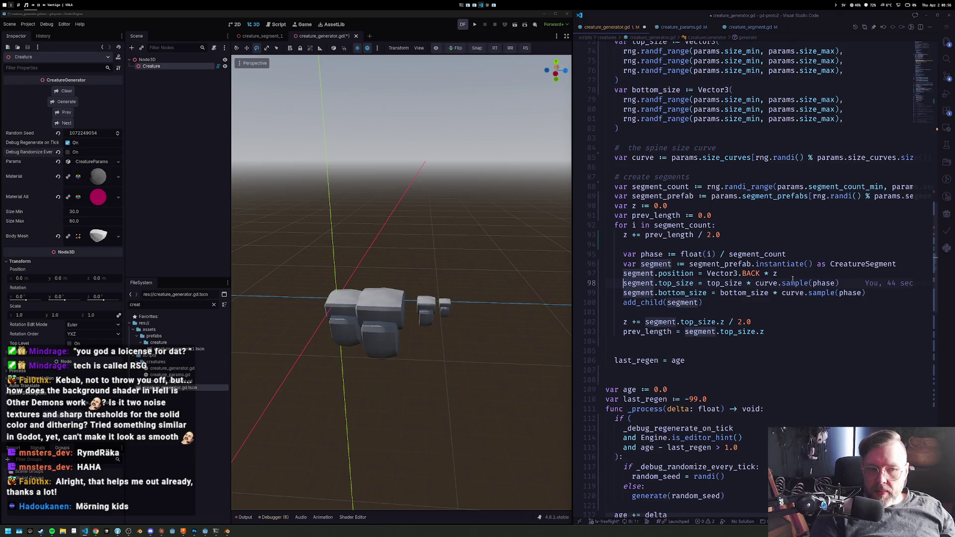
key(Up)
key(Up)
key(Up)
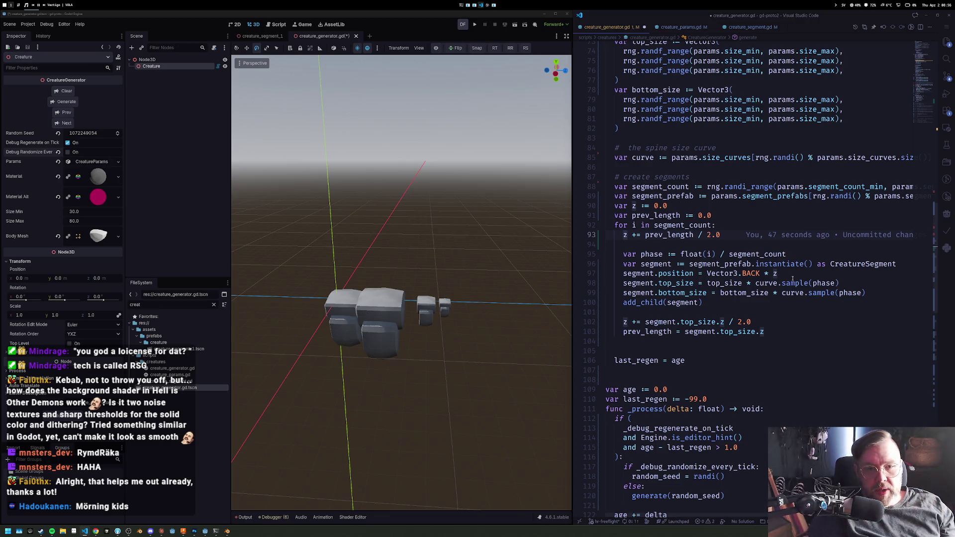
- Begin rewriting the position line as Vector3.BACK * (z + …)
key(Down)
key(Down)
key(Down)
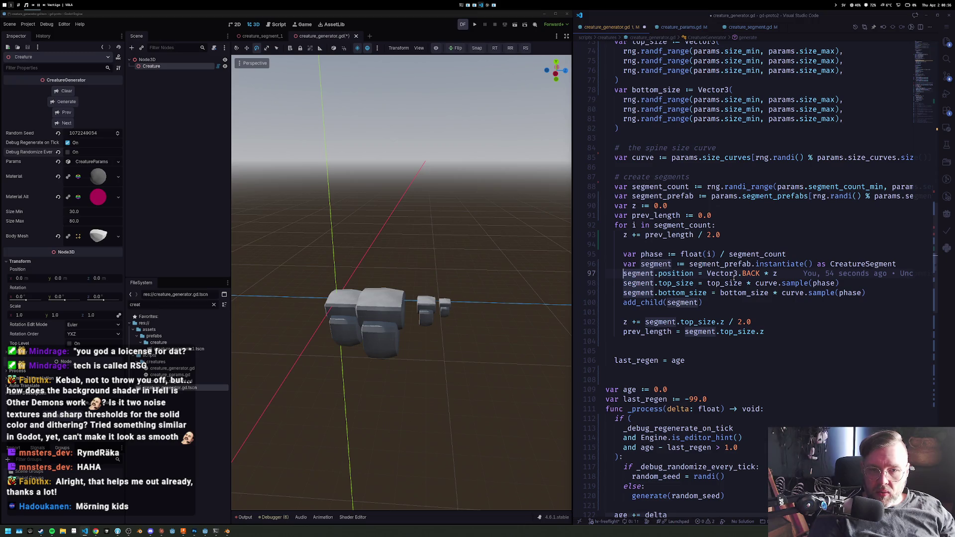
key(End)
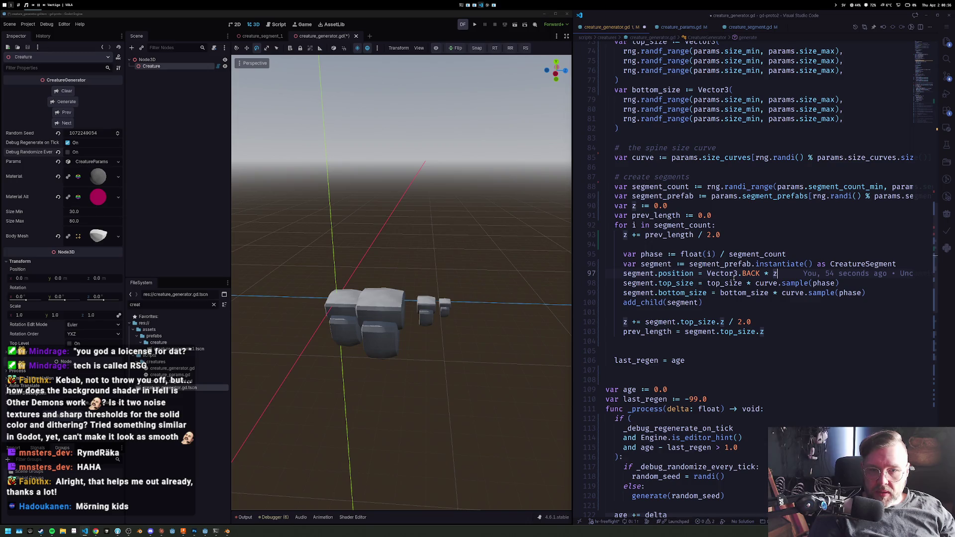
key(shift+Left)
text(()
key(Right)
text(+)
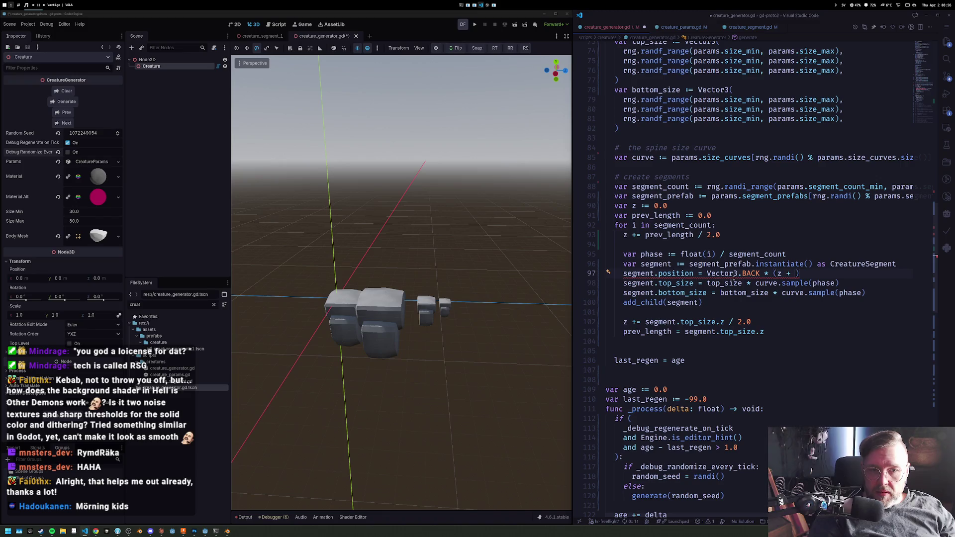
- Set the segment position to Vector3.BACK * (z + segment.top_size.z / 2) and save
key(alt+Down)
key(alt+Down)
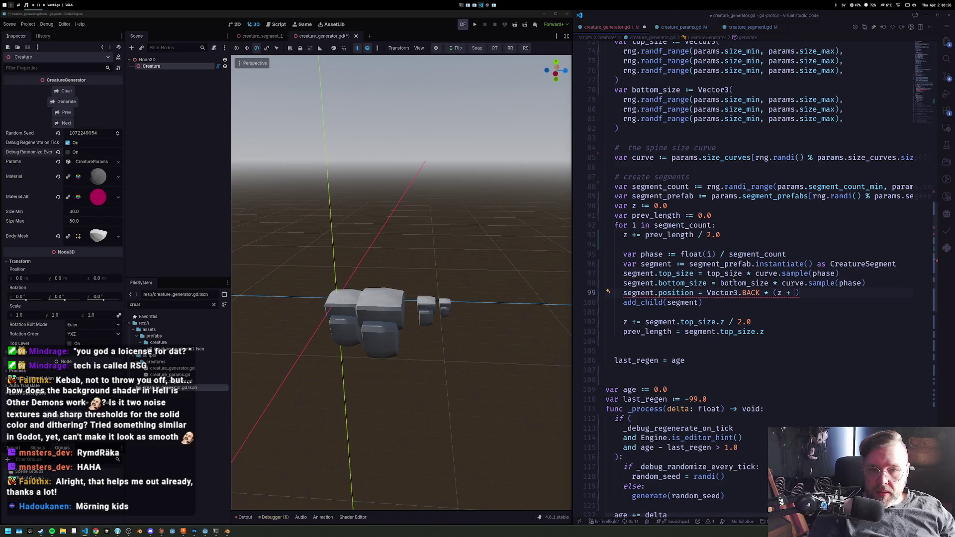
text(segmen)
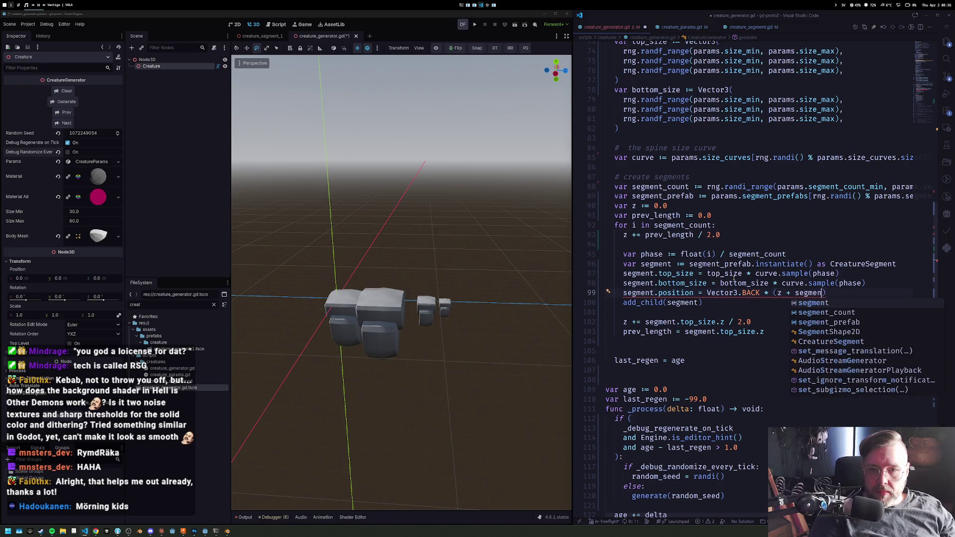
text(t.)
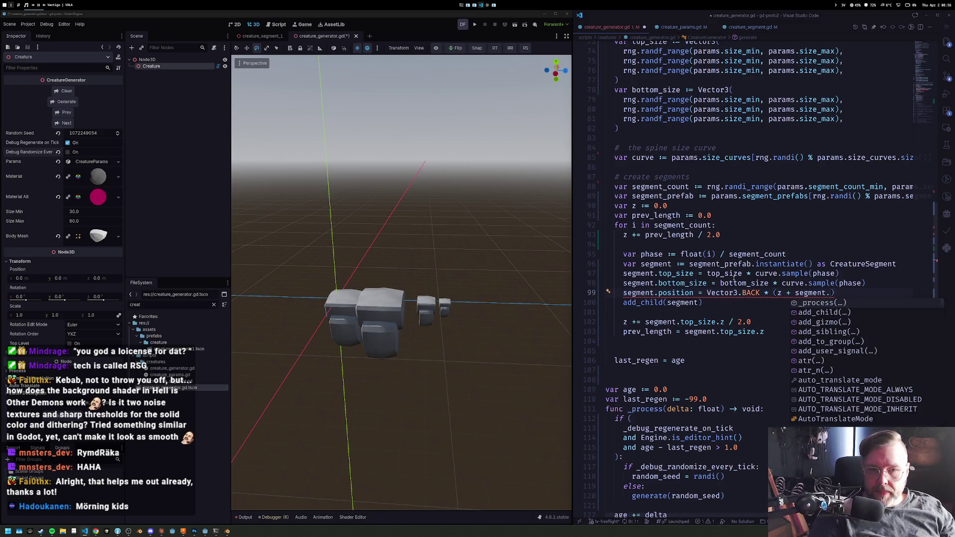
text(top_level)
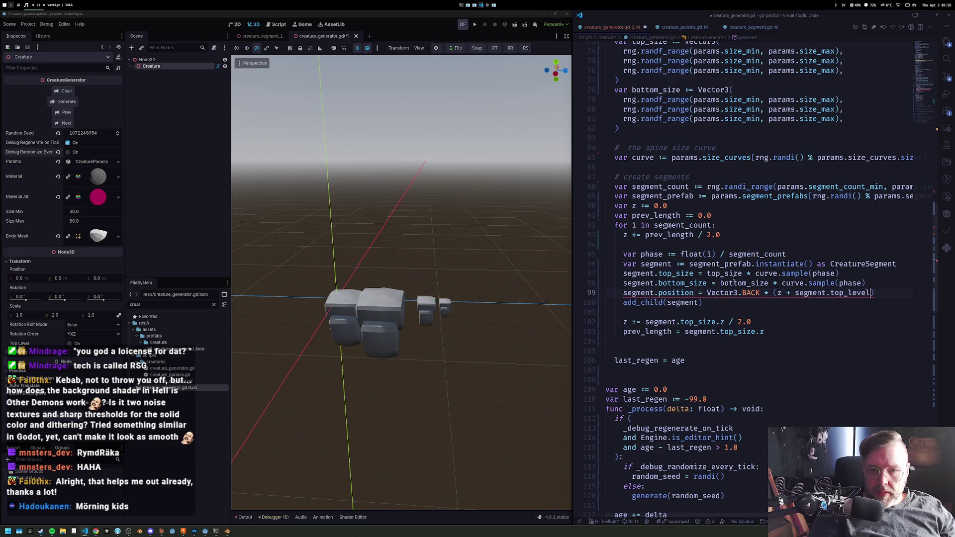
key(BackSpace)
key(BackSpace)
key(BackSpace)
text(size.z)
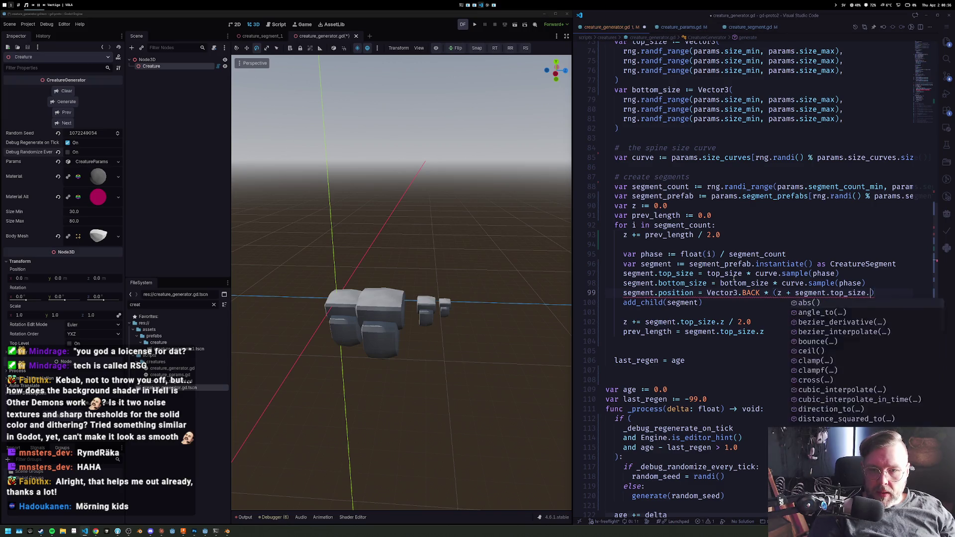
text( / 2)
key(ctrl+s)
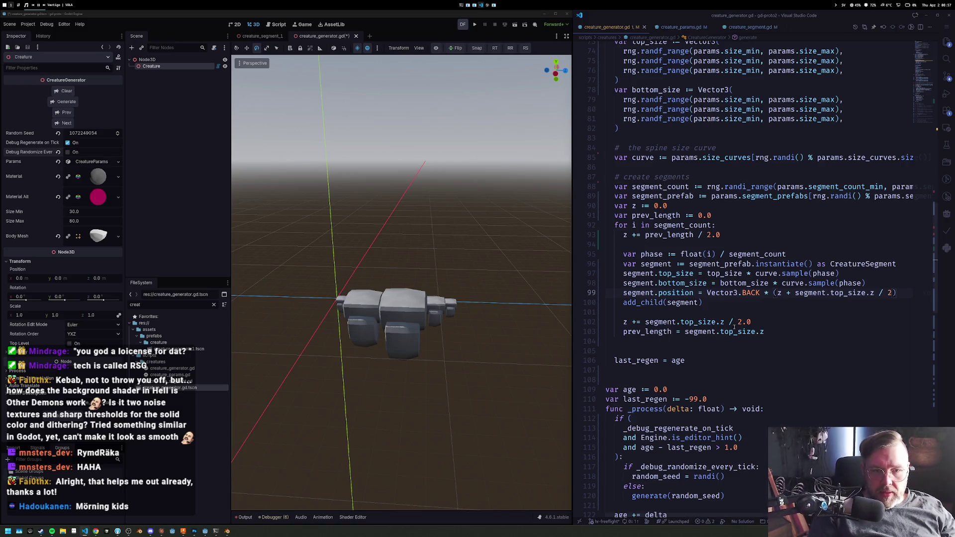
- Drop the / 2.0 halving and all prev_length lines and declaration, then save
click(759, 321)
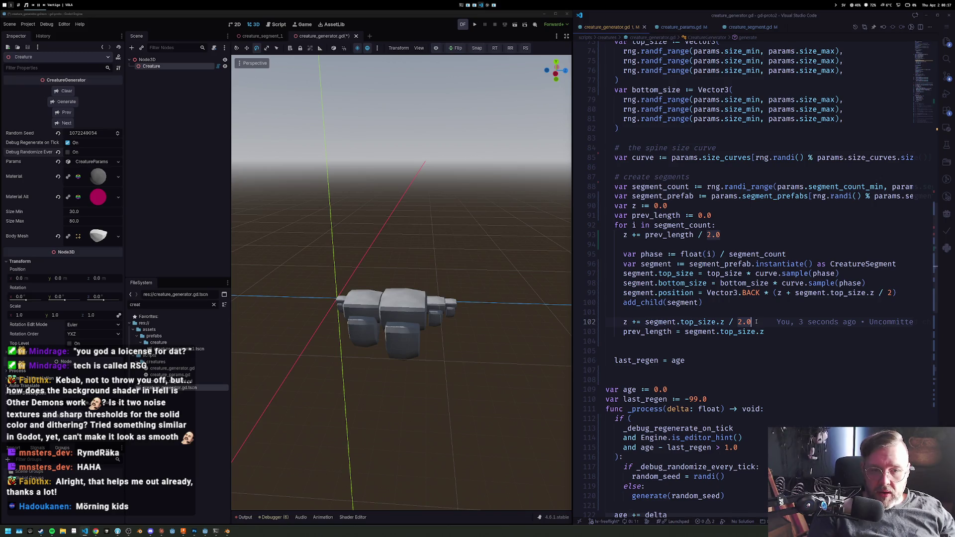
click(680, 322)
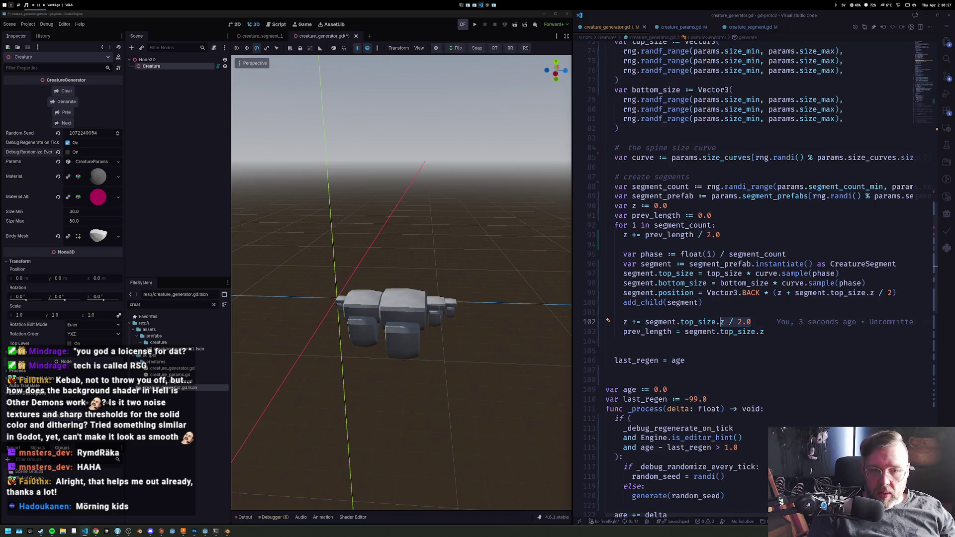
drag(725, 322, 751, 321)
key(BackSpace)
mouse_move(721, 235)
mouse_down()
mouse_move(740, 220)
mouse_move(725, 225)
mouse_up()
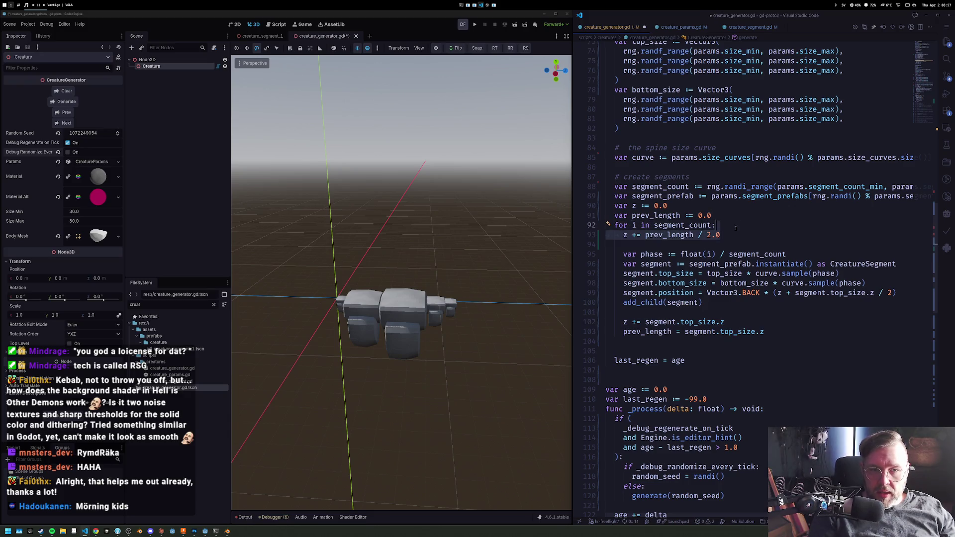
key(BackSpace)
drag(790, 322, 724, 313)
key(BackSpace)
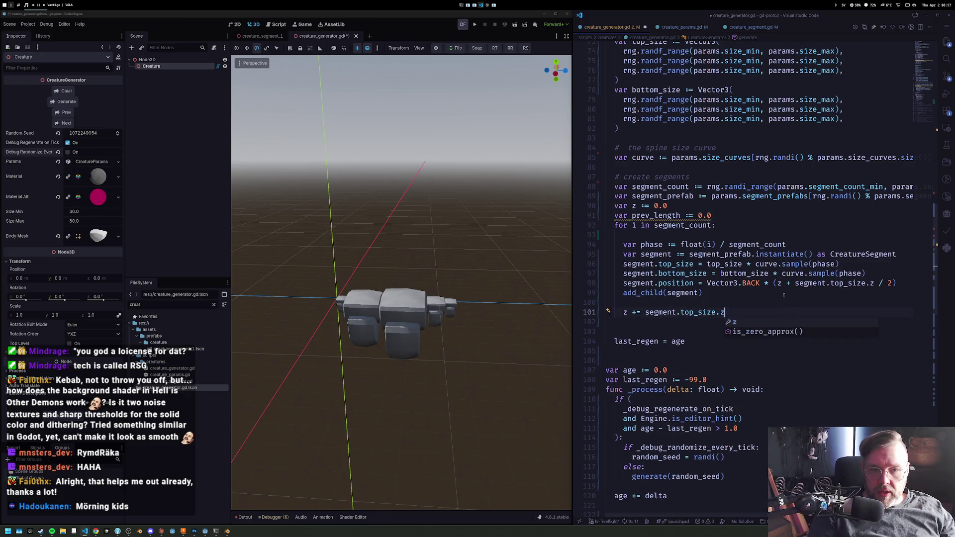
drag(768, 219, 767, 205)
key(BackSpace)
key(ctrl+s)
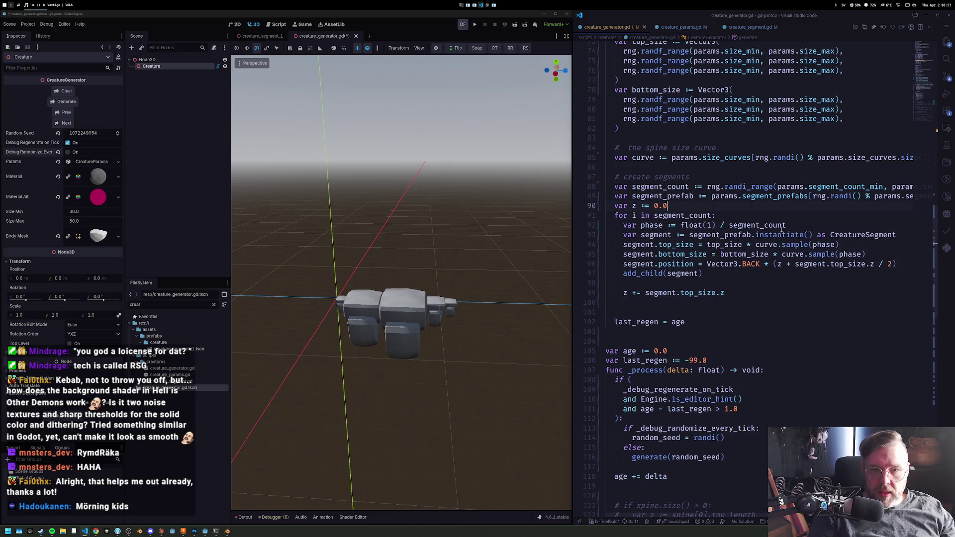
- Inspect the regenerated long worm, generate the next seed's creature, and return to the script
drag(448, 248, 442, 225)
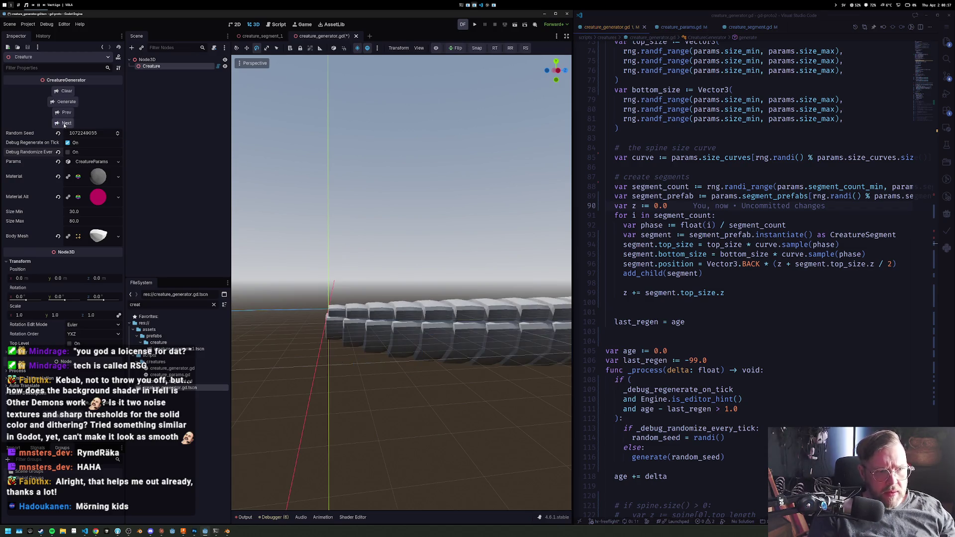
scroll(461, 287, up, 2)
scroll(461, 287, down, 3)
mouse_move(455, 295)
mouse_down()
mouse_move(446, 309)
mouse_move(336, 308)
mouse_up()
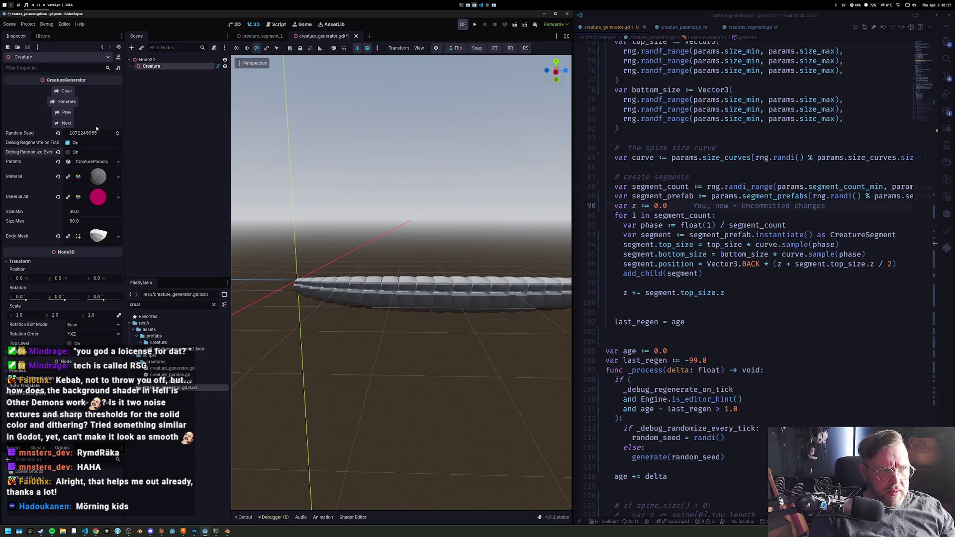
click(67, 125)
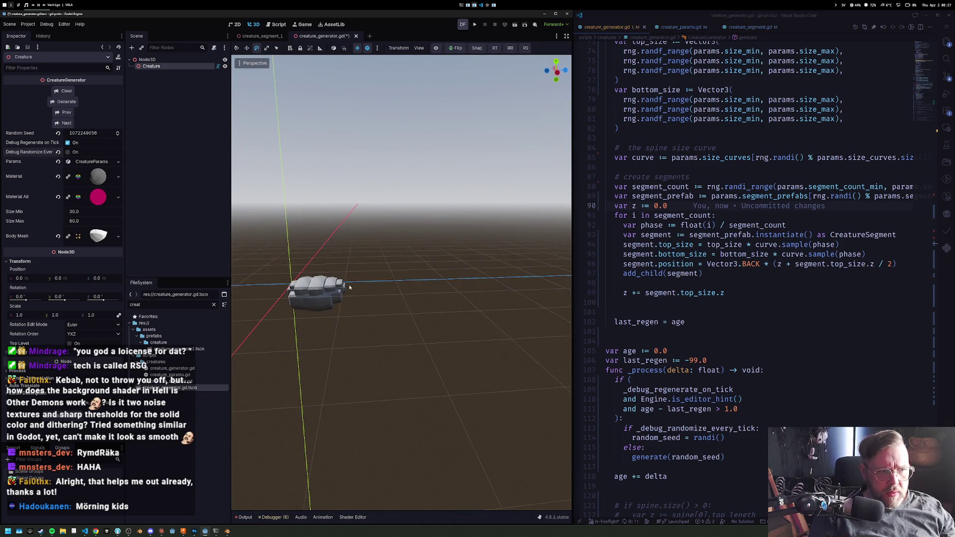
scroll(382, 341, up, 4)
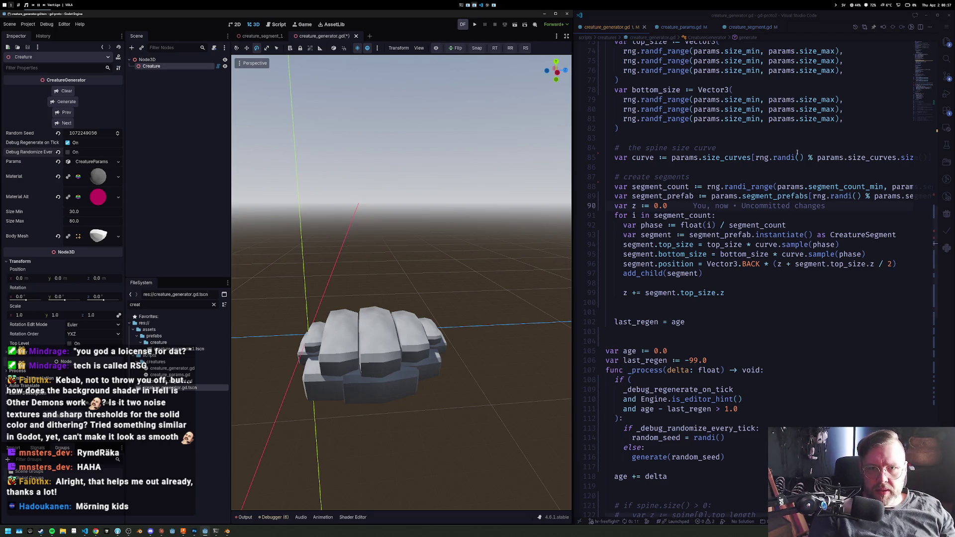
click(776, 139)
scroll(712, 198, up, 5)
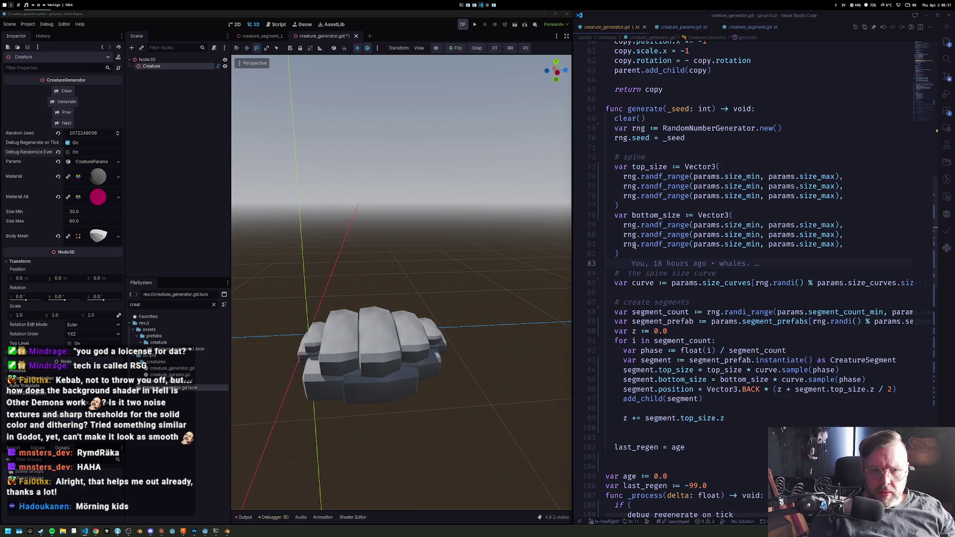
- Wrap line 81's bottom depth in minf(top_size.z, rng.randf_range(...)) and save the script
click(621, 244)
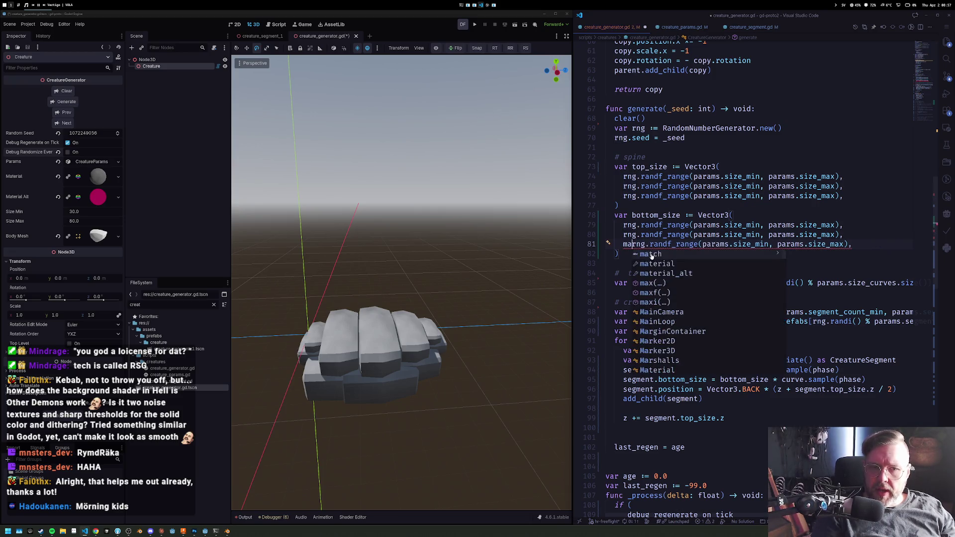
text(max)
key(Down)
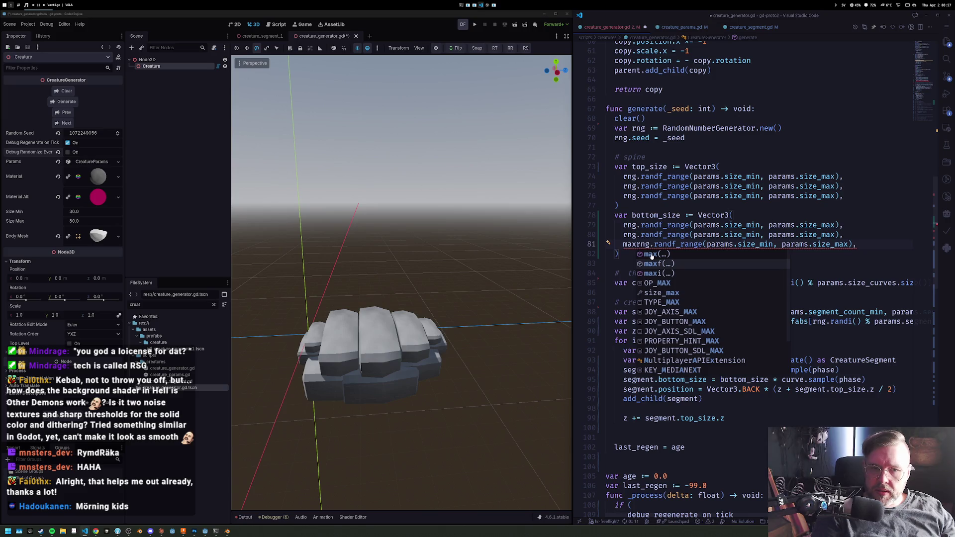
key(BackSpace)
key(BackSpace)
text(in)
key(Down)
key(Return)
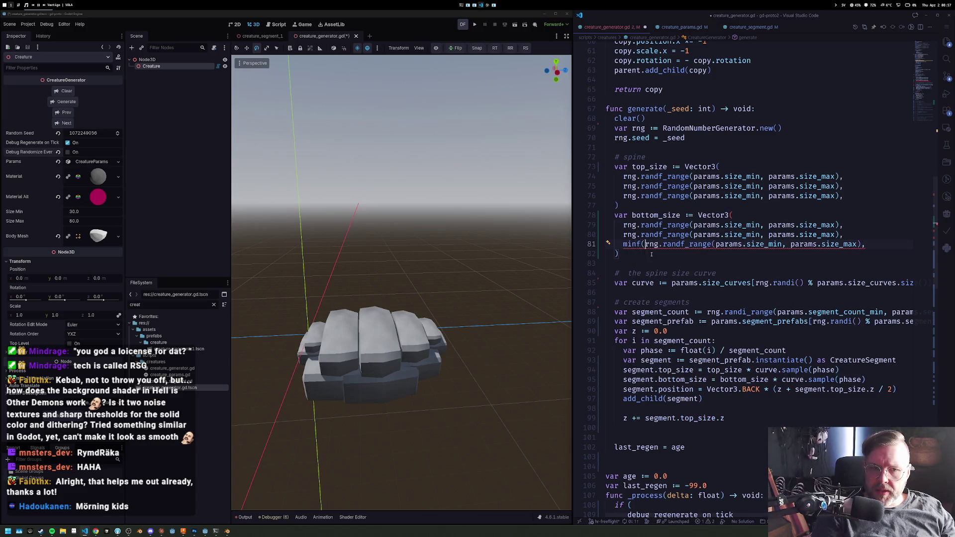
text(top_sizea)
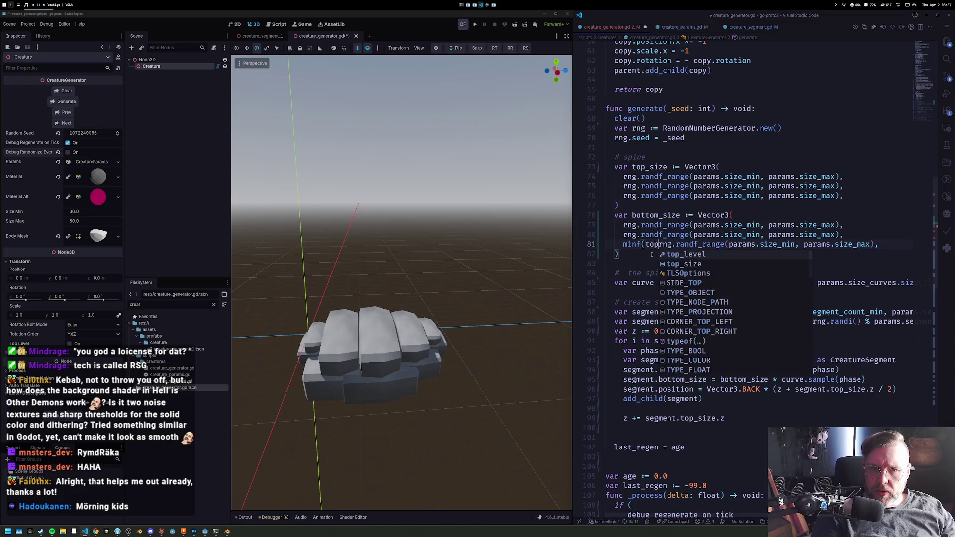
key(BackSpace)
text(.z,)
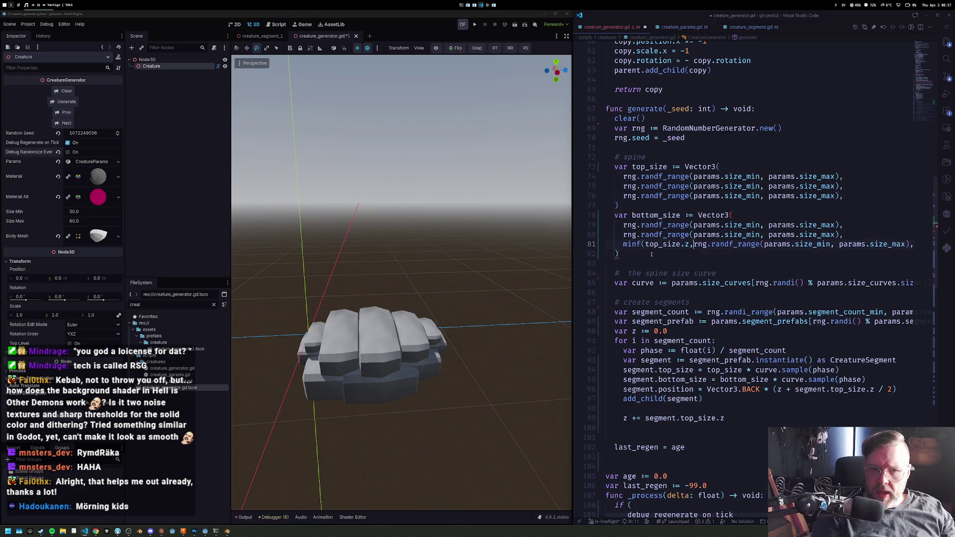
key(End)
key(Left)
text())
key(ctrl+s)
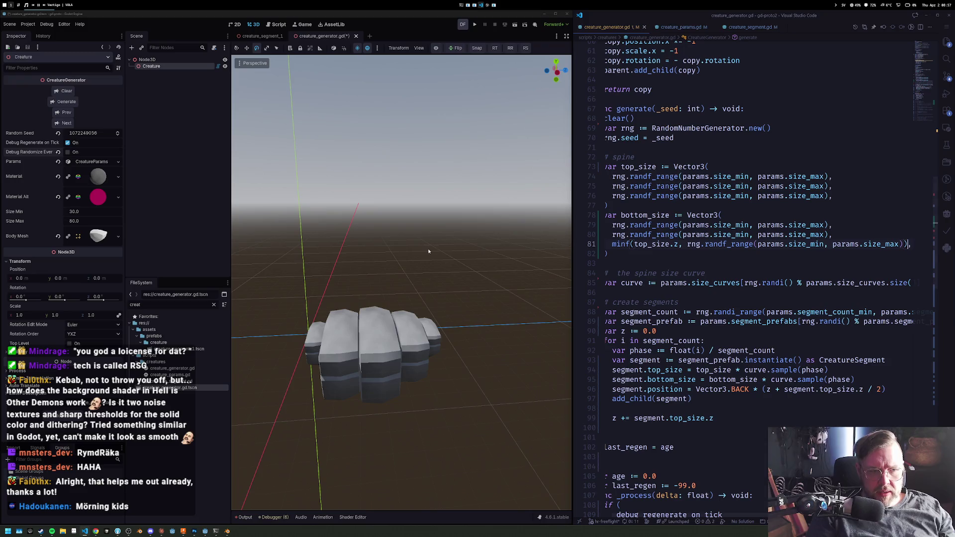
mouse_move(428, 251)
mouse_down()
mouse_move(490, 171)
mouse_move(454, 179)
mouse_up()
- Change the minf cap to top_size.z * 0.95 and save, viewing the creature from a low side angle
click(741, 244)
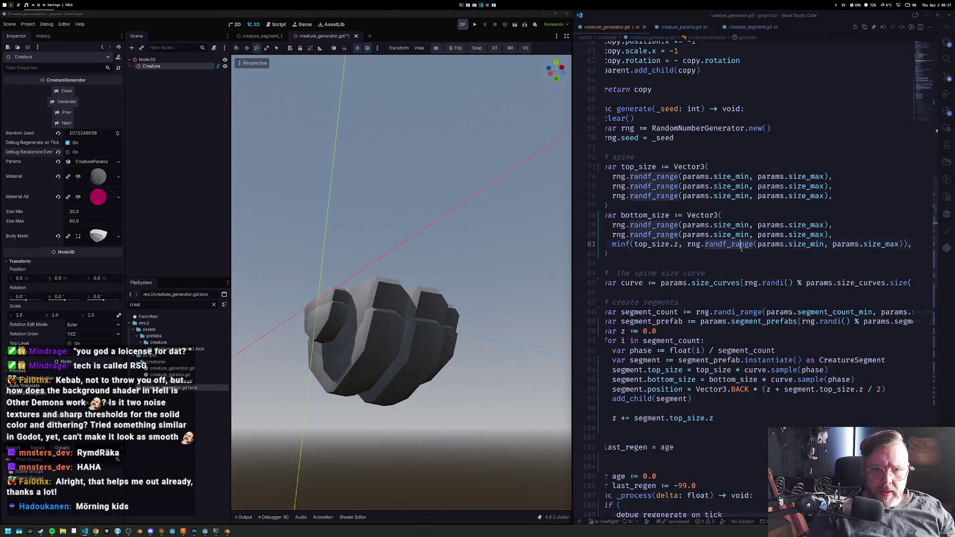
key(End)
key(Left)
text(* 0.)
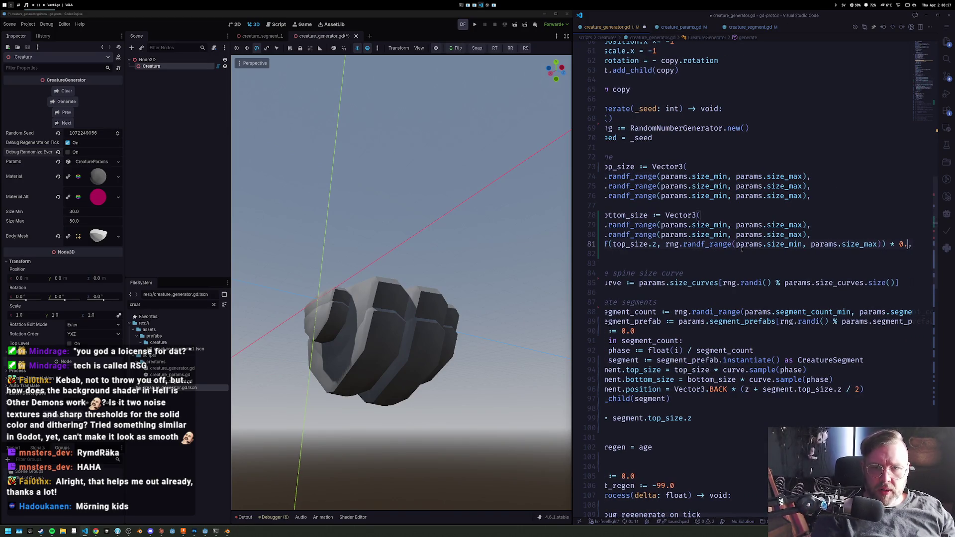
key(ctrl+Left)
key(ctrl+Left)
key(ctrl+Left)
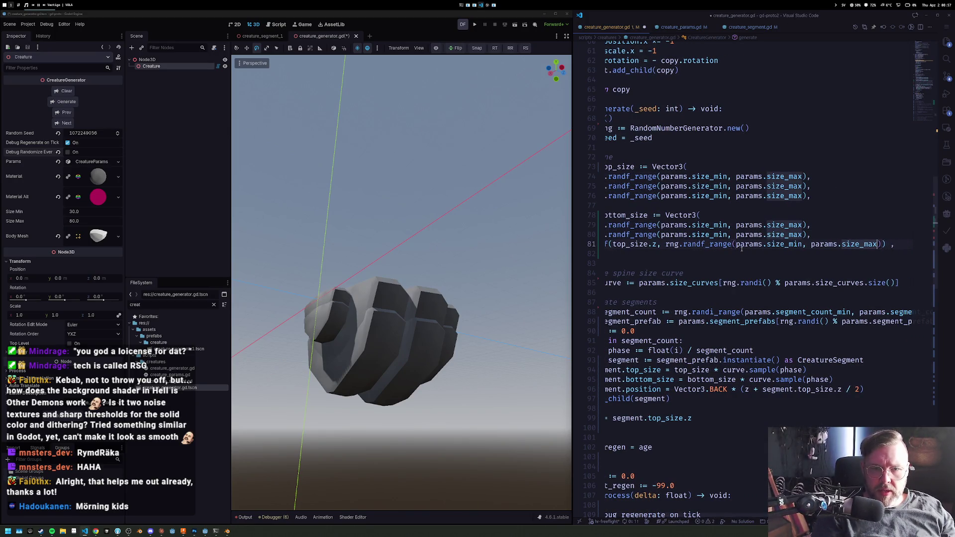
key(ctrl+Right)
key(ctrl+Right)
key(ctrl+Right)
text(* 0.85)
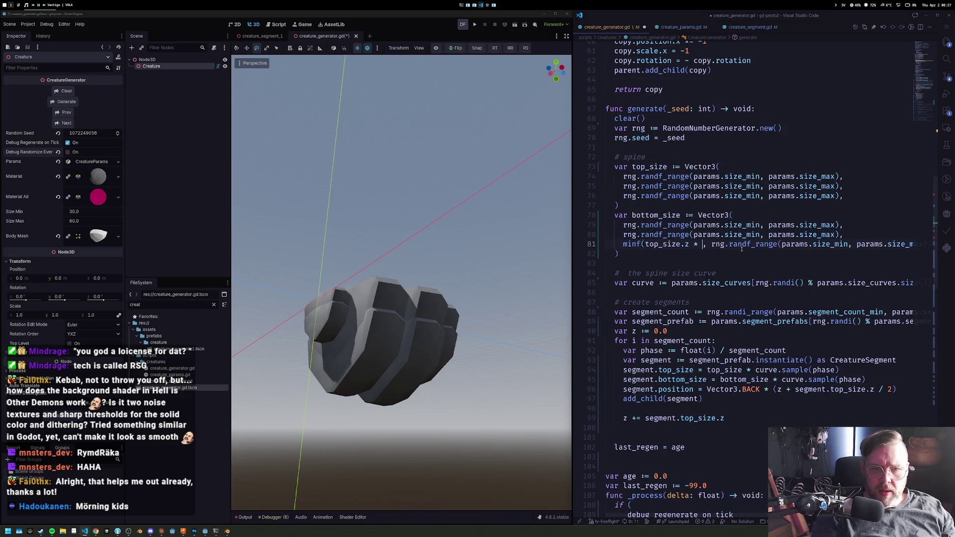
key(BackSpace)
key(BackSpace)
text(95)
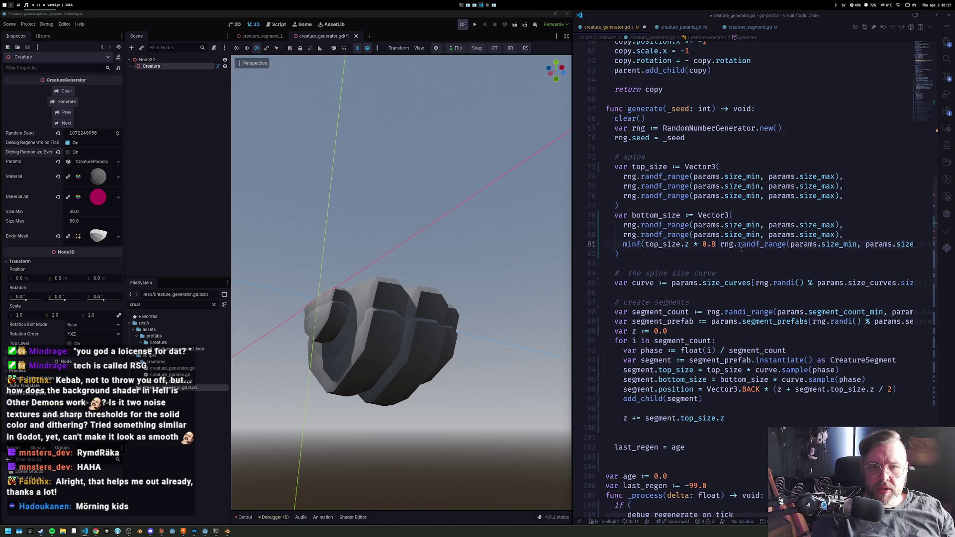
key(Delete)
text(,)
key(ctrl+s)
right_click(741, 248)
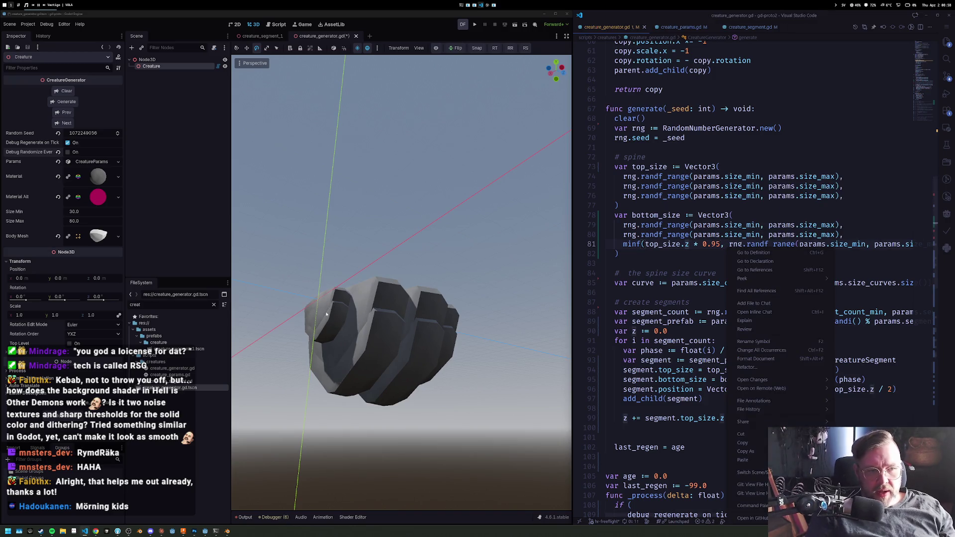
mouse_move(326, 314)
mouse_down()
mouse_move(560, 341)
mouse_move(410, 347)
mouse_move(440, 354)
mouse_up()
scroll(440, 354, down, 3)
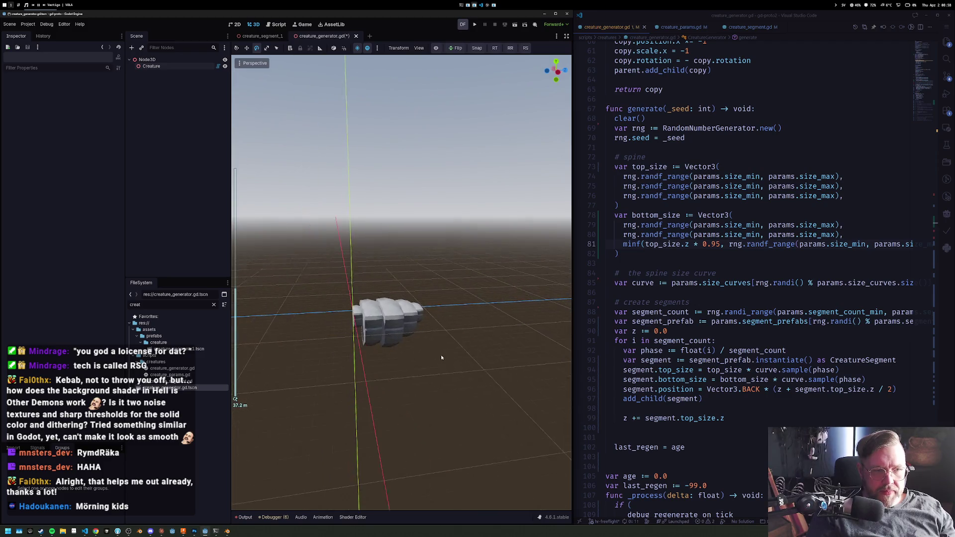
- Select the Creature node and enable randomizing its seed every tick
click(152, 60)
click(151, 66)
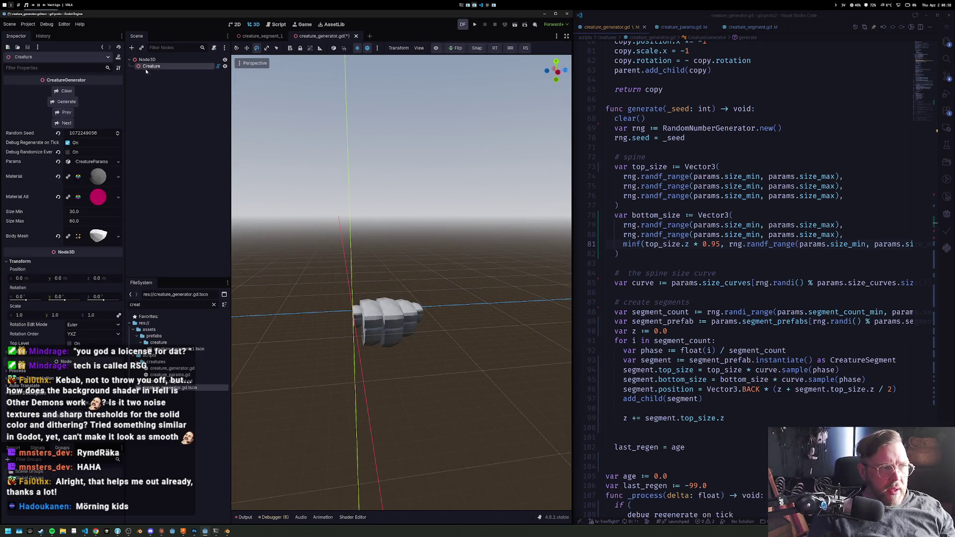
click(69, 152)
mouse_move(442, 255)
mouse_down()
mouse_move(525, 312)
mouse_move(416, 260)
mouse_move(572, 303)
mouse_move(464, 298)
mouse_move(460, 313)
mouse_move(485, 360)
mouse_move(489, 265)
mouse_move(444, 323)
mouse_move(449, 332)
mouse_up()
scroll(460, 318, up, 3)
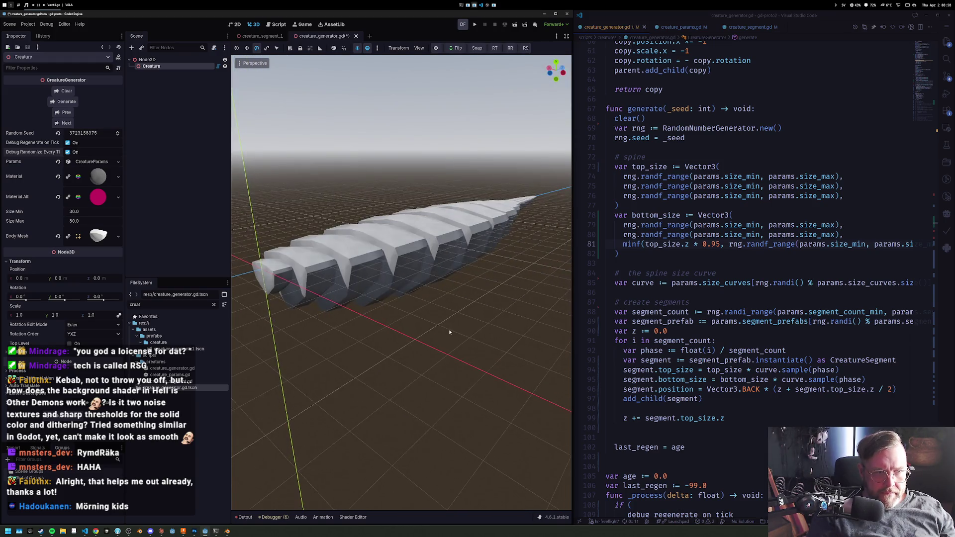
- Preview the purple creature in the space environment from several angles
click(436, 47)
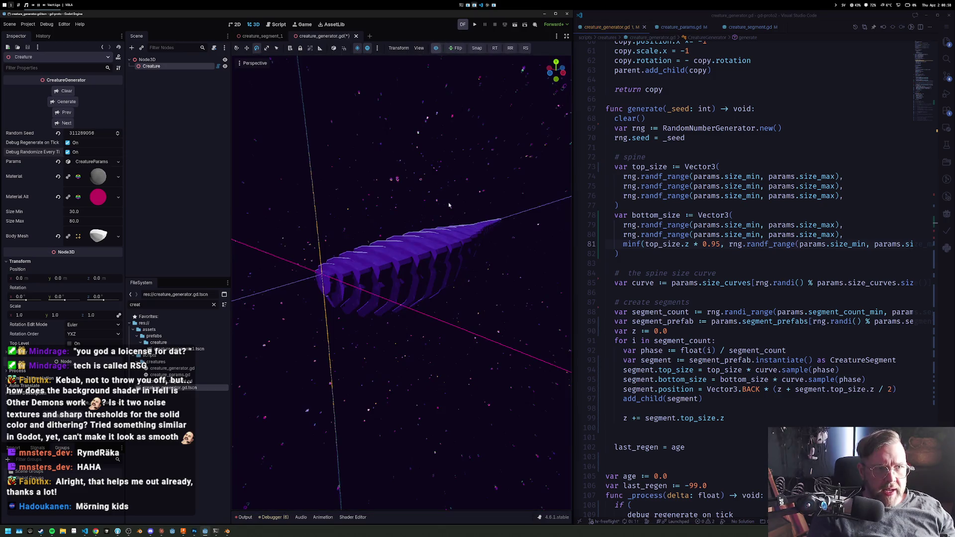
mouse_move(449, 205)
mouse_down()
mouse_move(366, 136)
mouse_move(405, 236)
mouse_move(333, 201)
mouse_move(264, 205)
mouse_move(360, 204)
mouse_up()
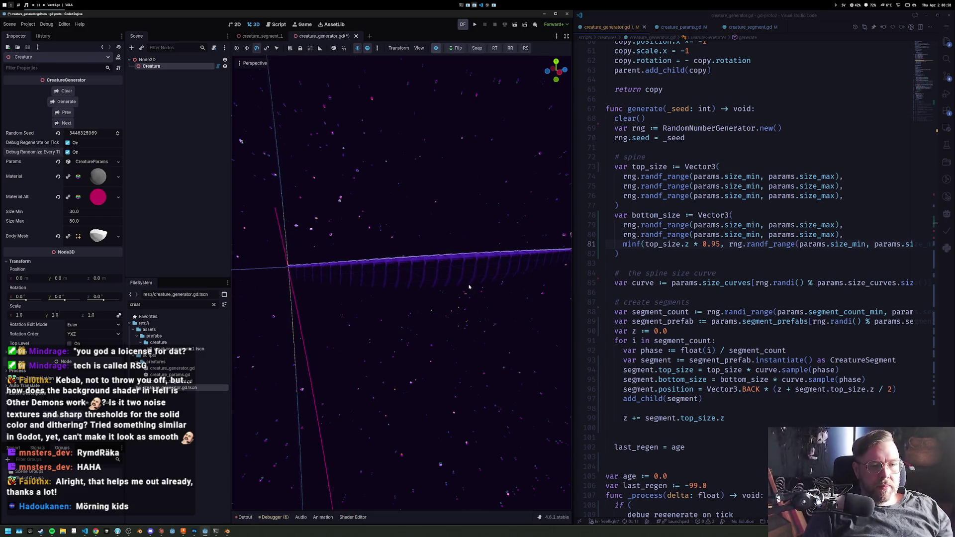
drag(469, 287, 545, 198)
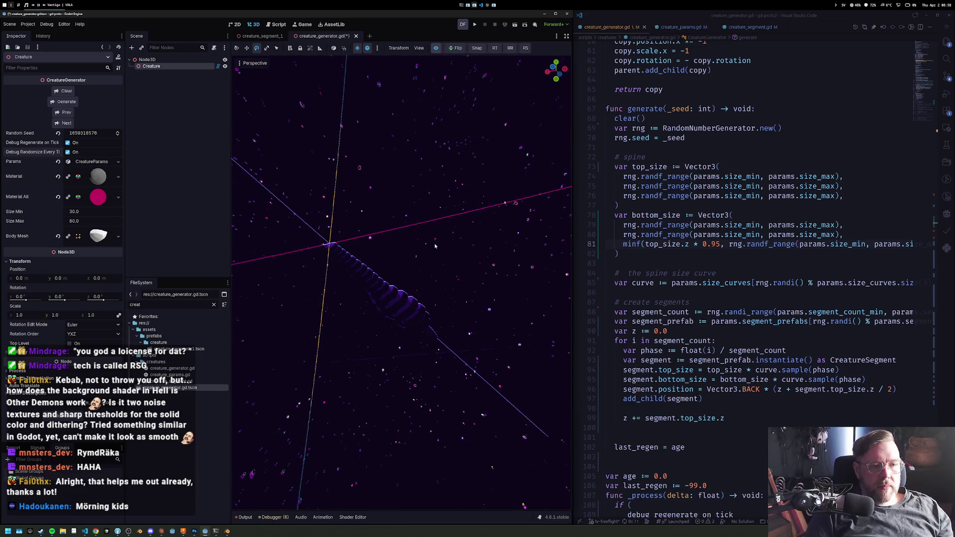
scroll(365, 250, up, 5)
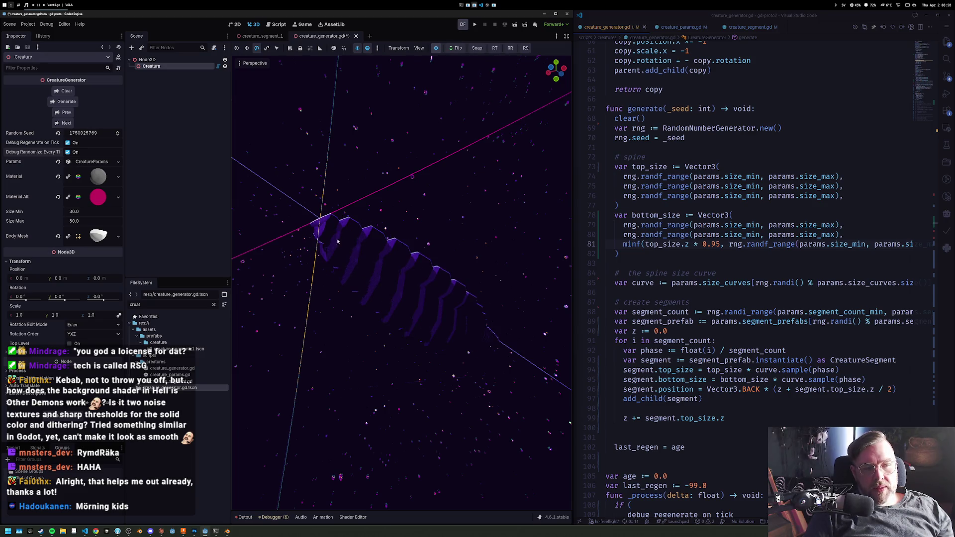
click(618, 157)
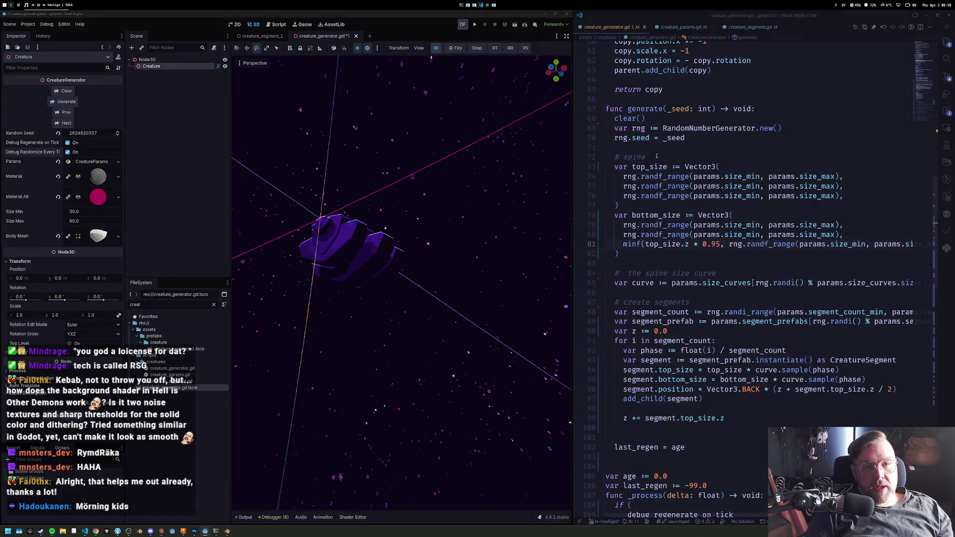
mouse_move(408, 259)
mouse_down()
mouse_move(568, 332)
mouse_move(450, 299)
mouse_up()
mouse_move(447, 298)
mouse_down()
mouse_move(297, 335)
mouse_move(363, 271)
mouse_move(360, 260)
mouse_move(305, 318)
mouse_up()
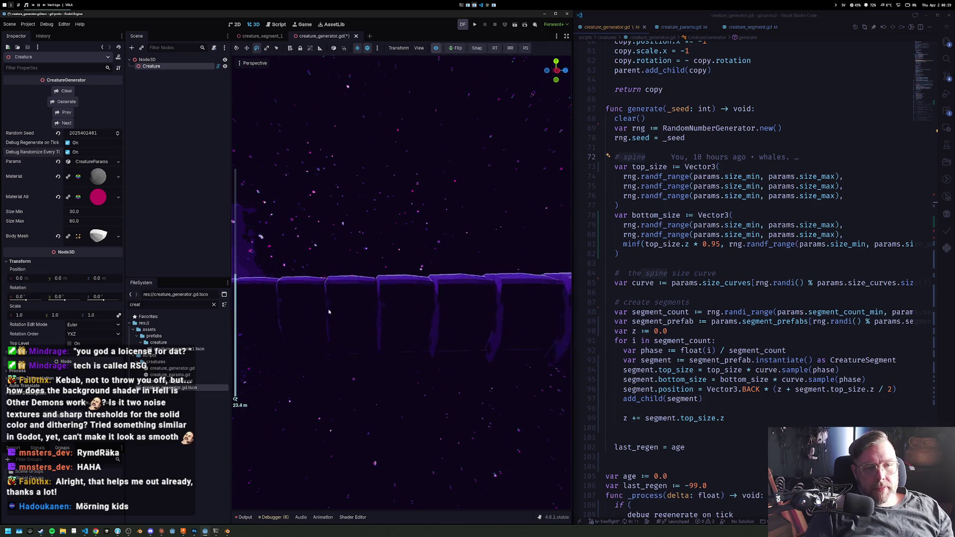
scroll(343, 288, down, 5)
drag(425, 252, 298, 209)
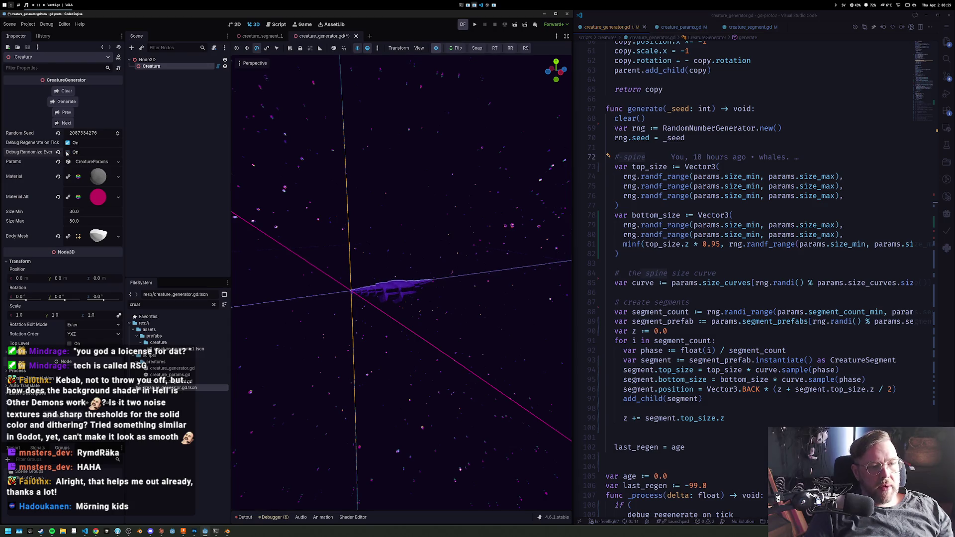
- Reset the random seed, step Next twice and Prev once to seed 1, and show the lit sky and ground
click(58, 133)
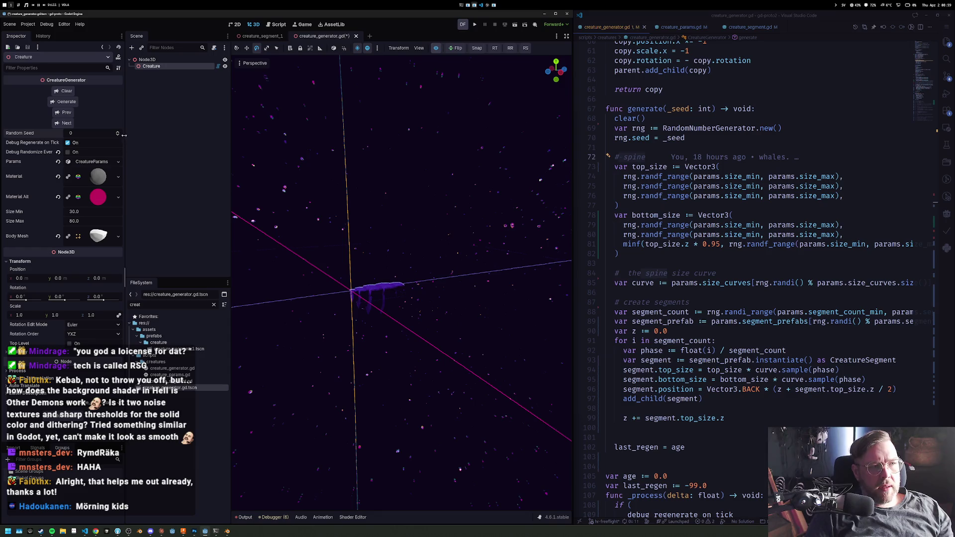
click(64, 121)
click(65, 123)
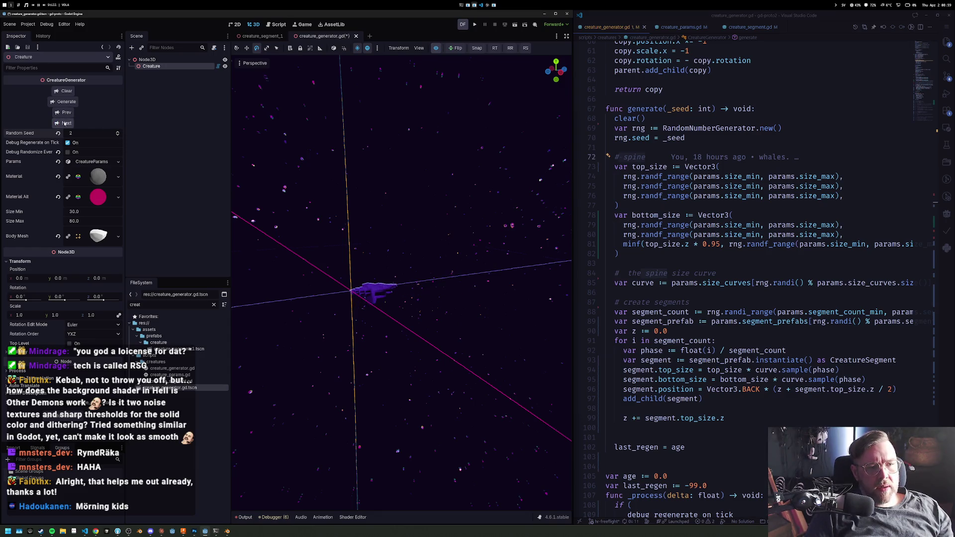
click(64, 112)
scroll(380, 153, up, 3)
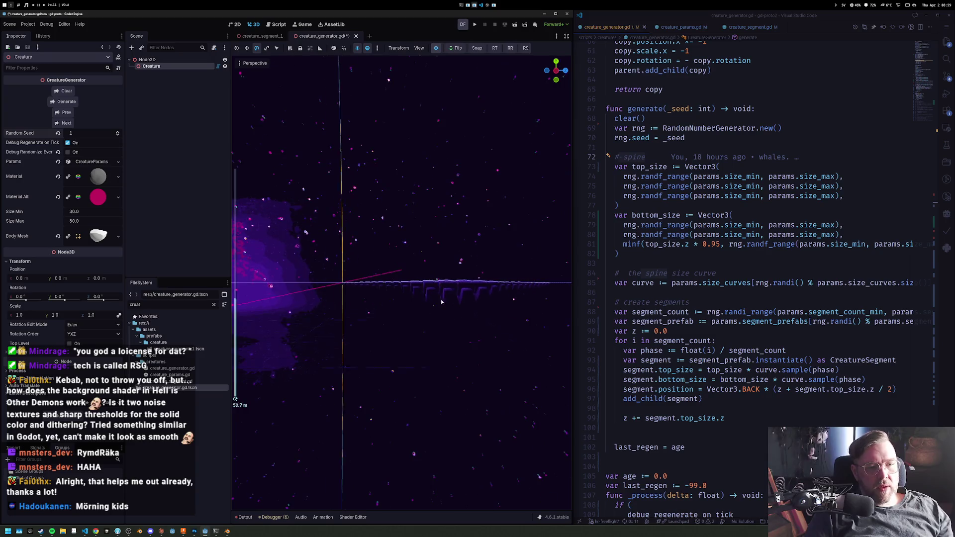
click(435, 48)
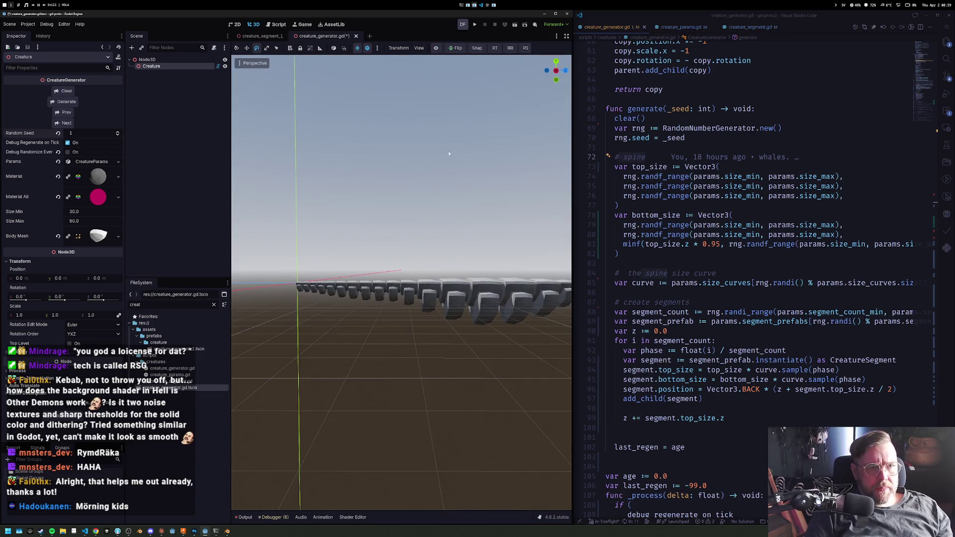
drag(418, 238, 369, 251)
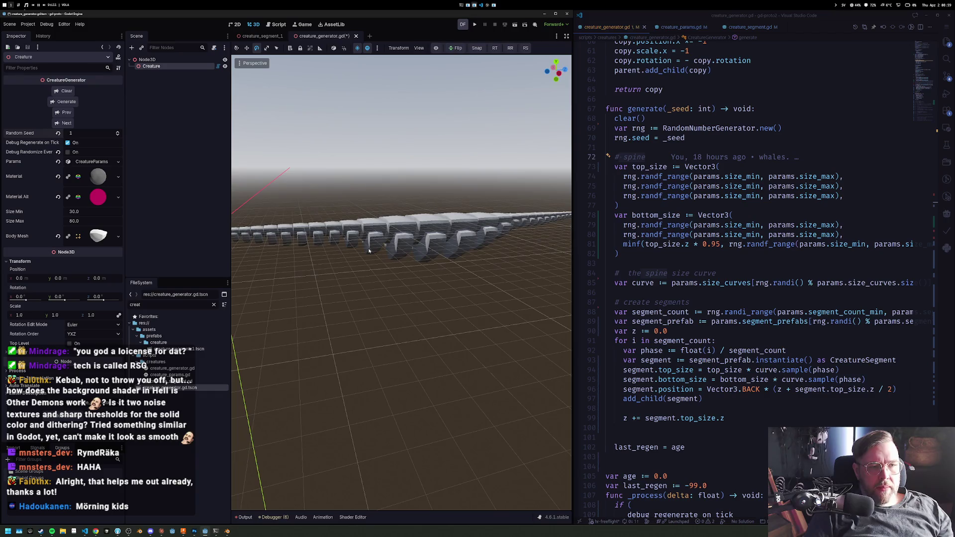
- Comment out the minf line, add 'top_size.z * 0.95,' as the bottom depth, and save the script
click(647, 257)
key(Up)
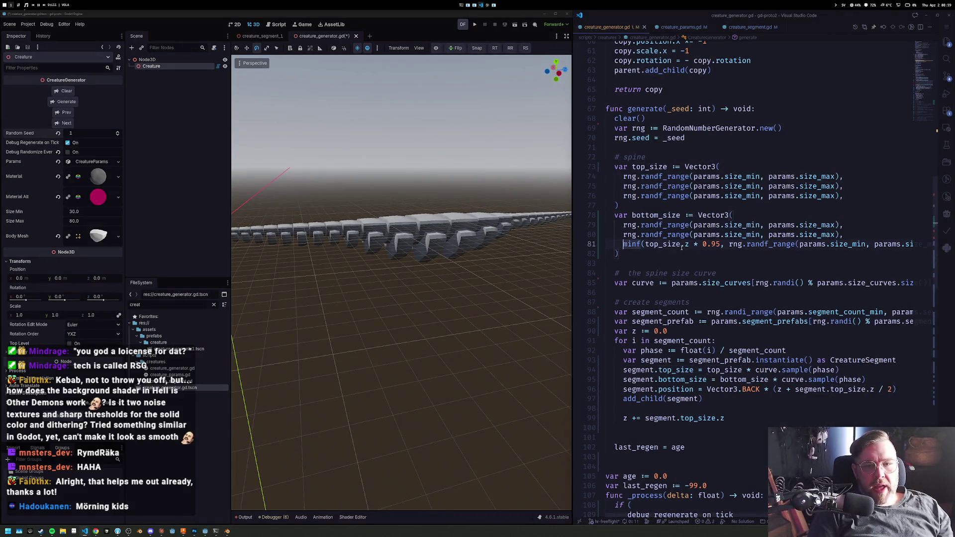
key(ctrl+slash)
key(Return)
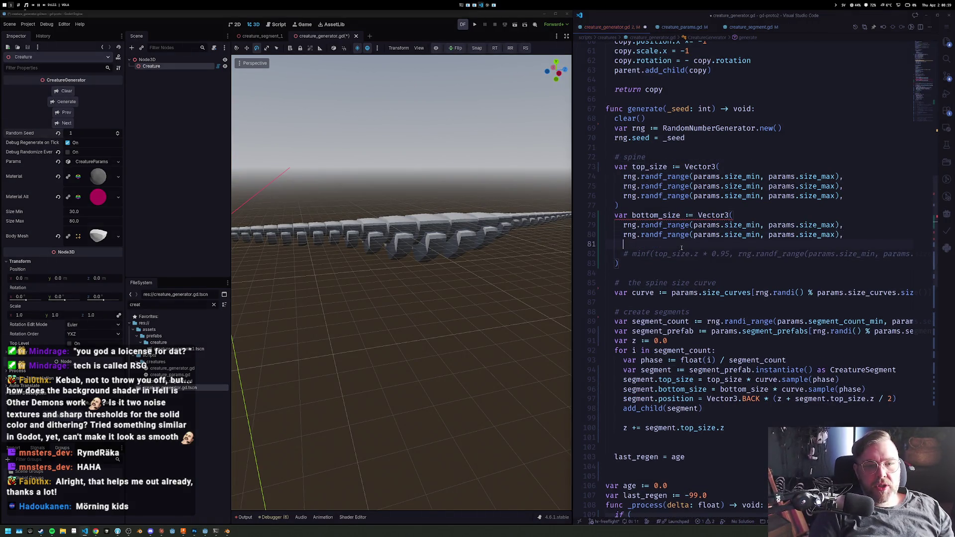
text(top_size.z)
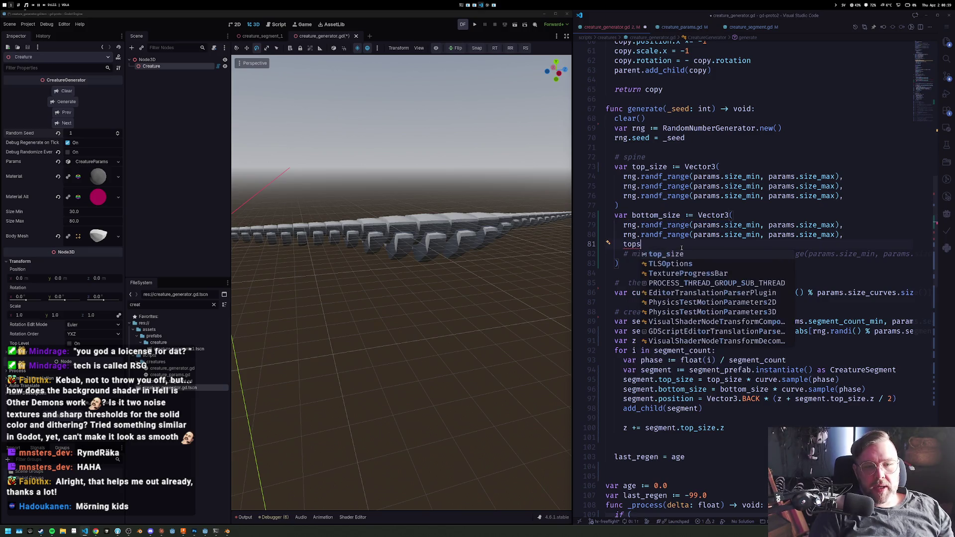
text( * 0.95,)
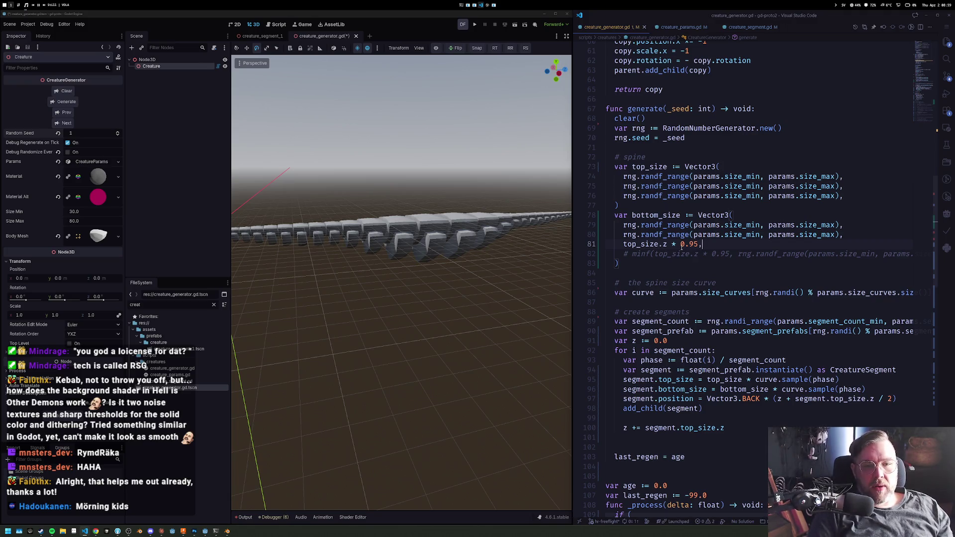
key(ctrl+s)
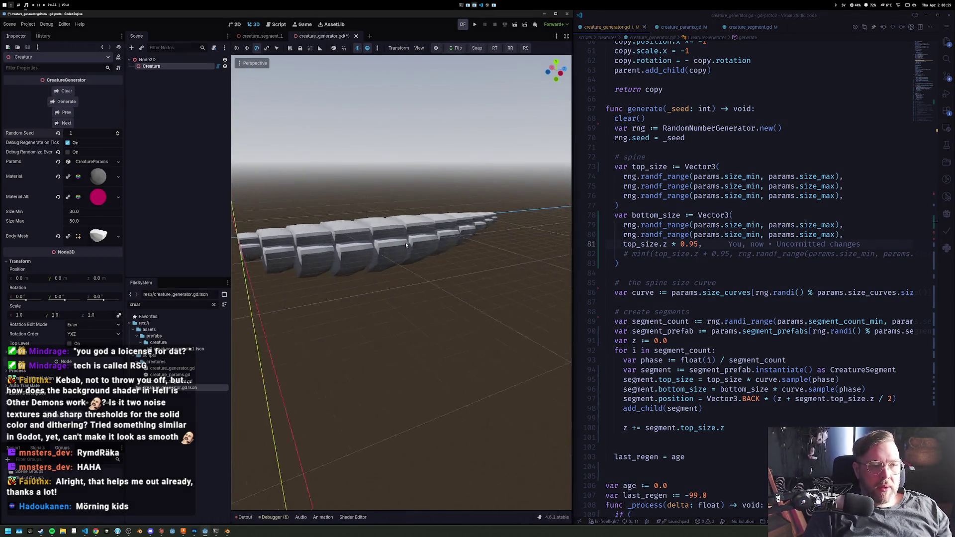
- Inspect the reshaped creature, then save the creature_generator scene and run the project
drag(438, 267, 352, 233)
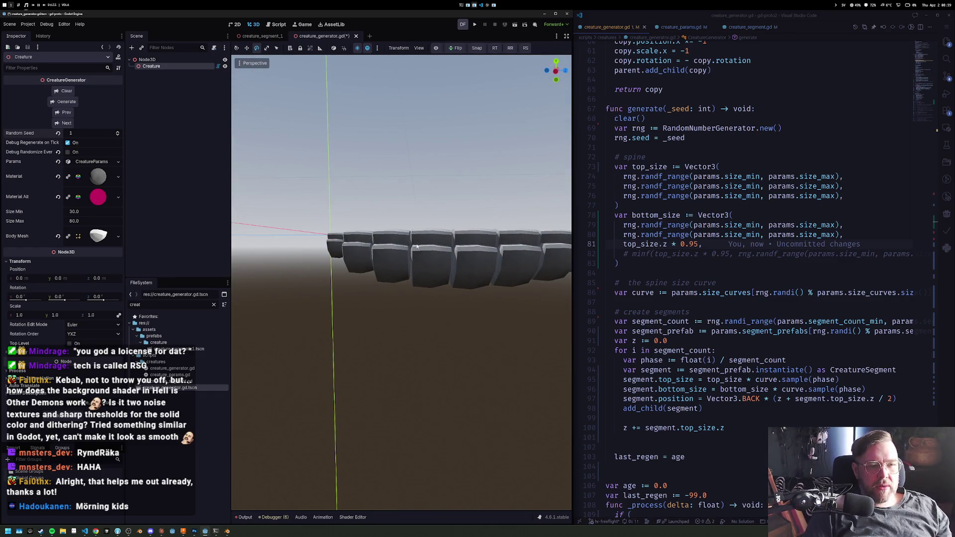
mouse_move(427, 299)
mouse_down()
mouse_move(464, 334)
mouse_move(367, 343)
mouse_move(397, 354)
mouse_move(538, 360)
mouse_move(526, 431)
mouse_move(466, 335)
mouse_move(366, 323)
mouse_move(347, 352)
mouse_up()
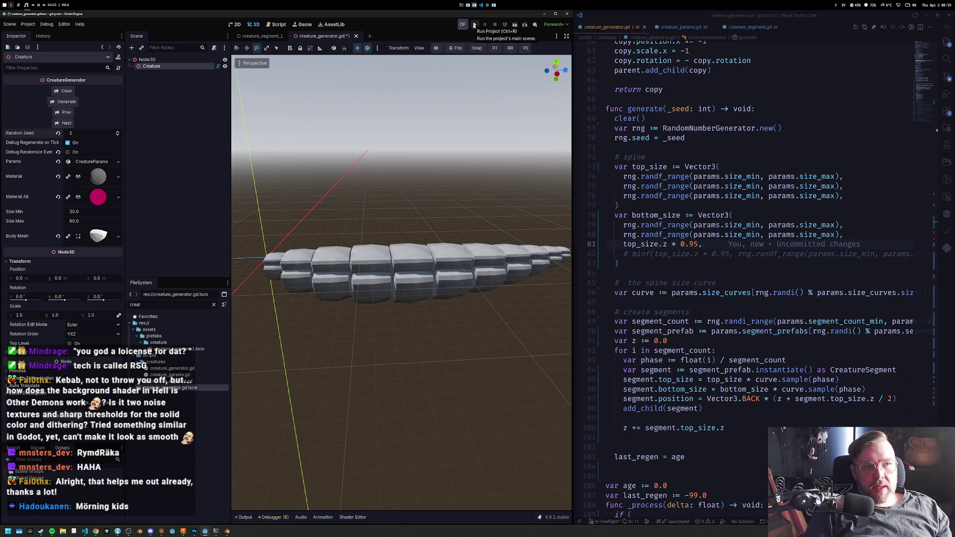
key(ctrl+s)
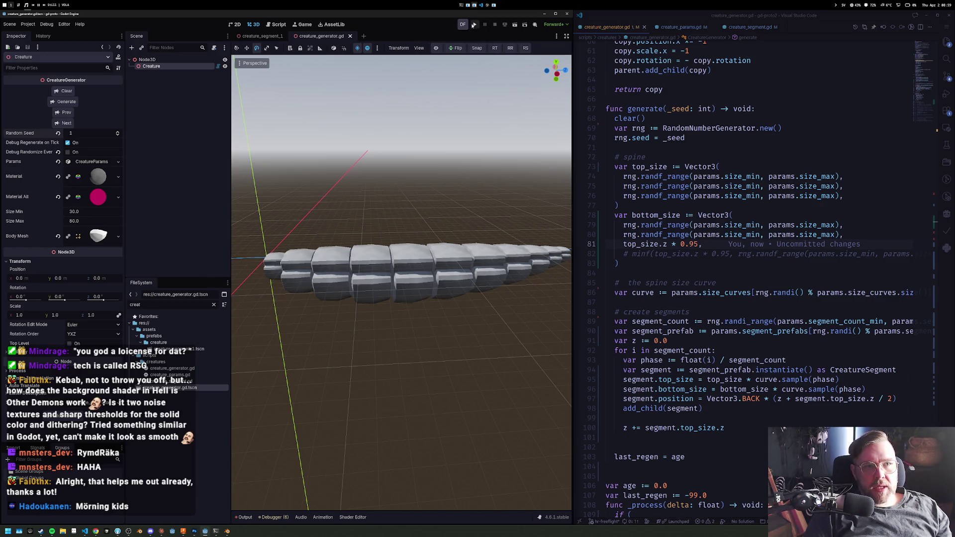
click(473, 25)
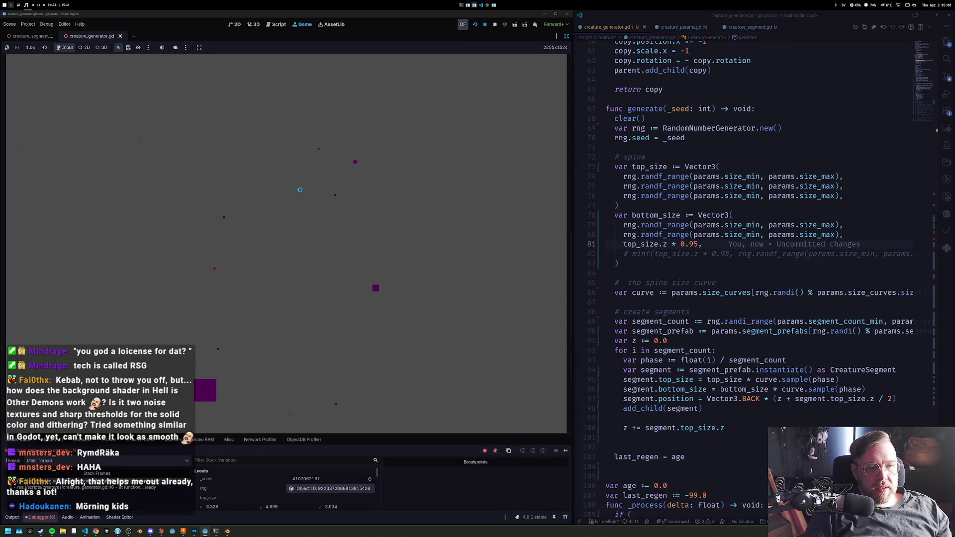
- Stop the game, go to the modulo-by-zero error in the Errors list, and switch to the main scene
click(495, 25)
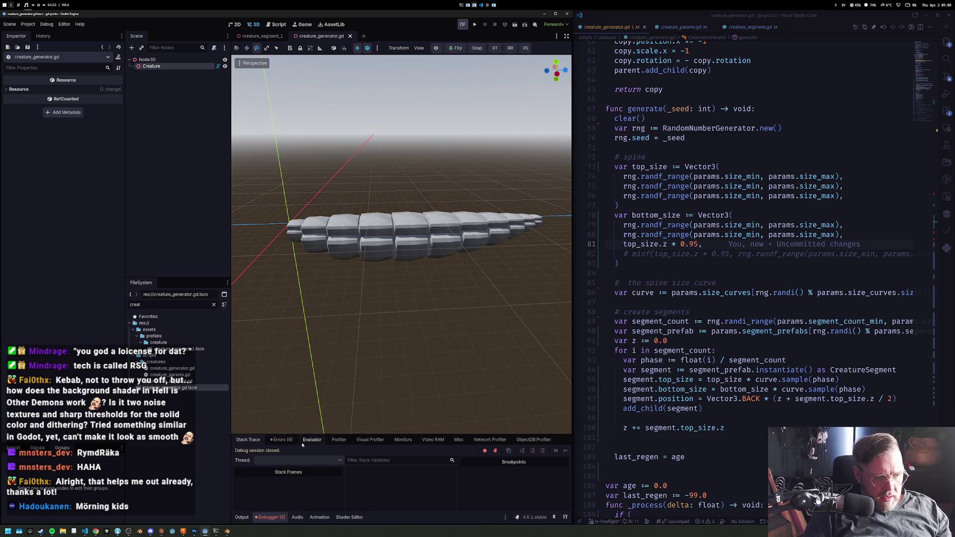
click(279, 440)
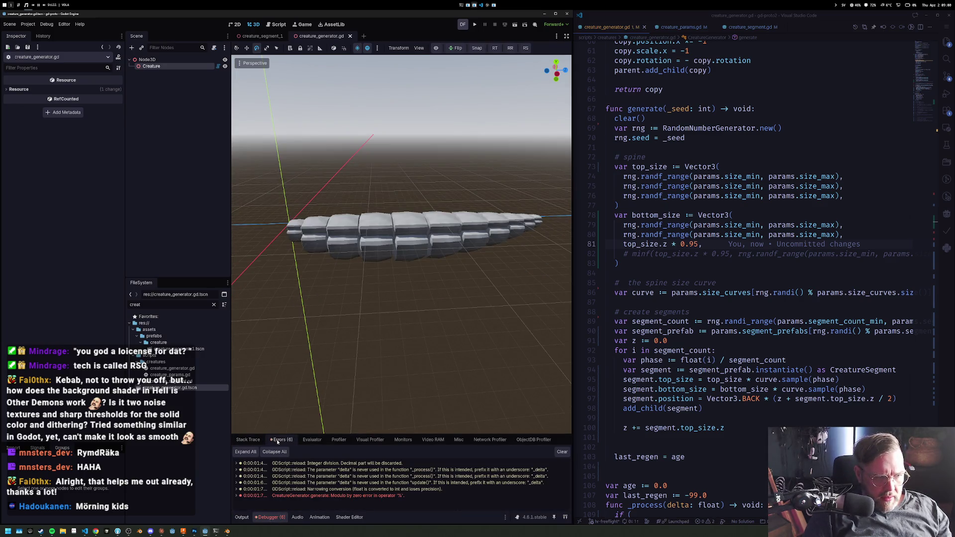
click(343, 496)
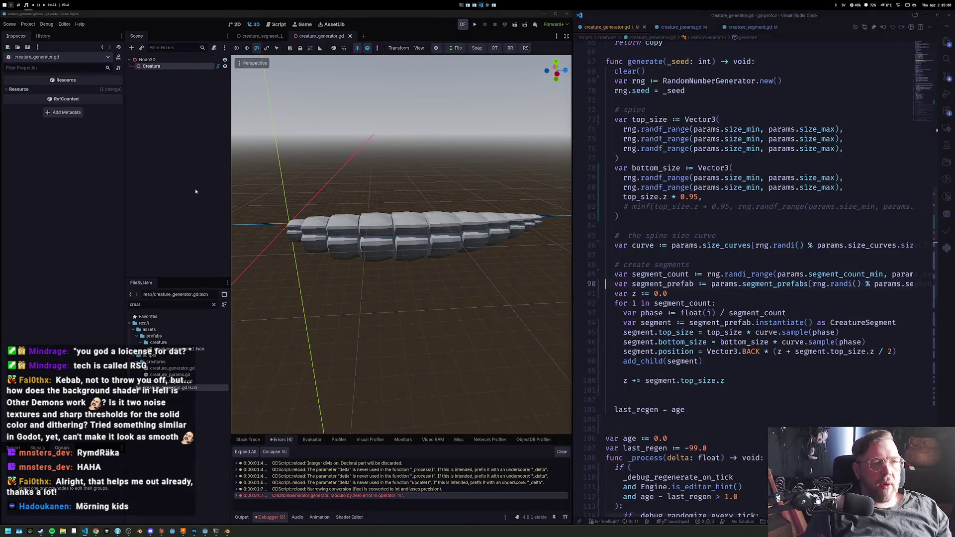
key(super+Left)
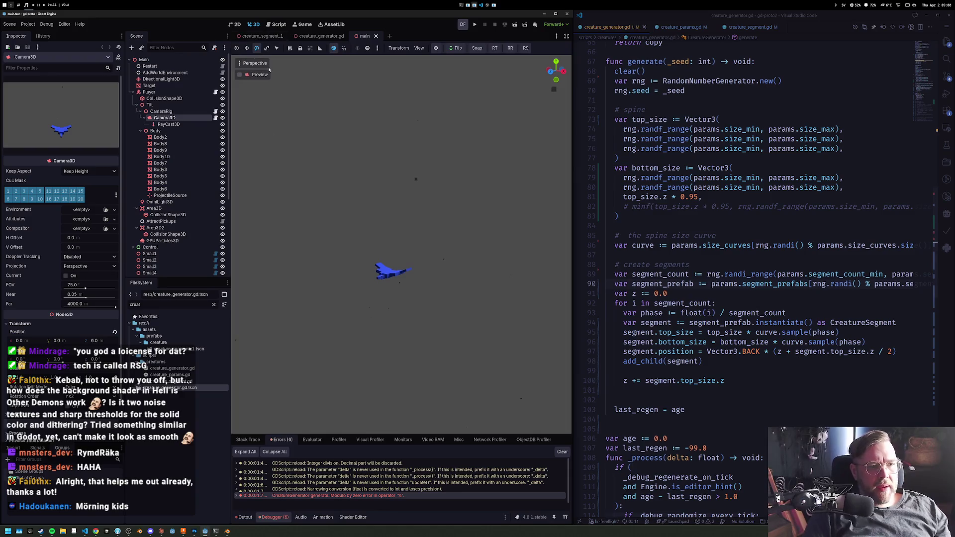
- Select all creatures from Small1 to Humongous1 and turn off both per-tick debug options
scroll(172, 232, down, 5)
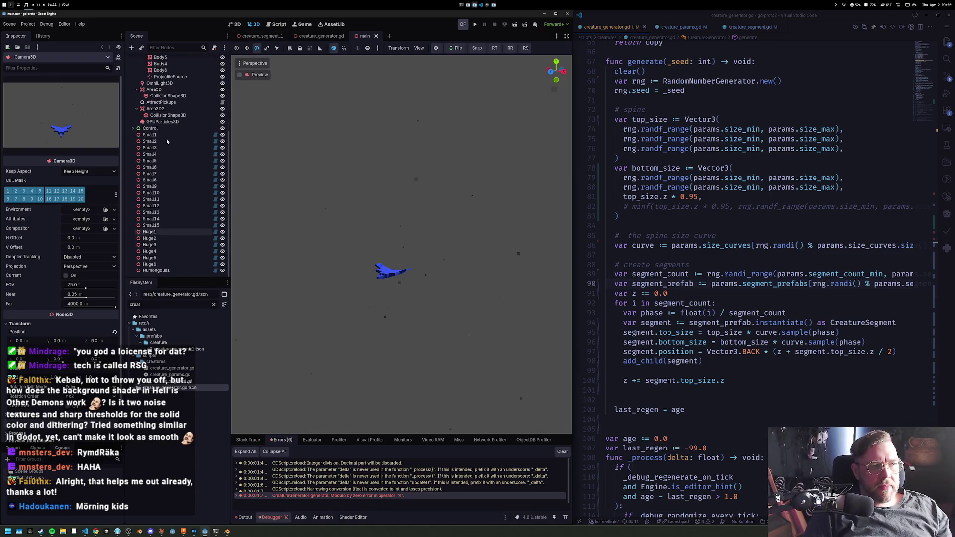
click(166, 135)
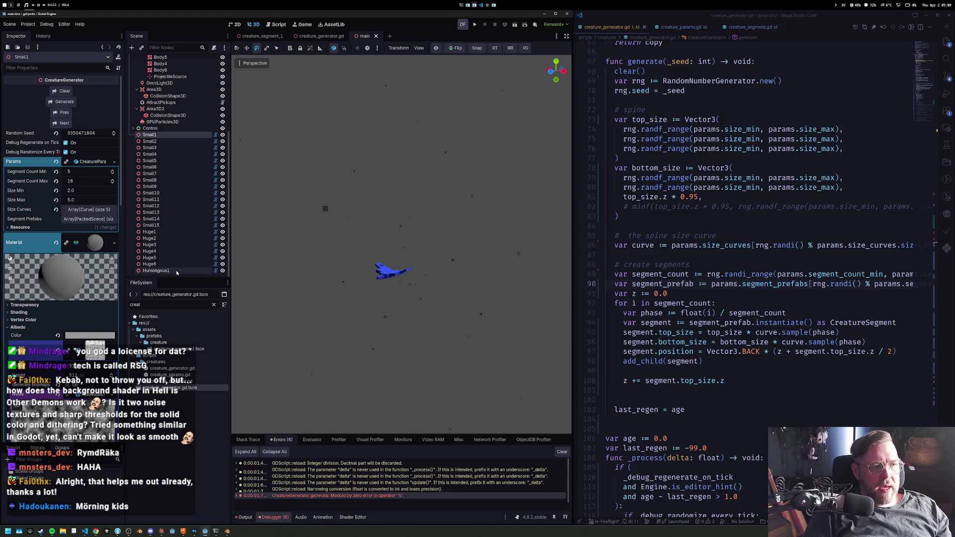
shift+click(156, 271)
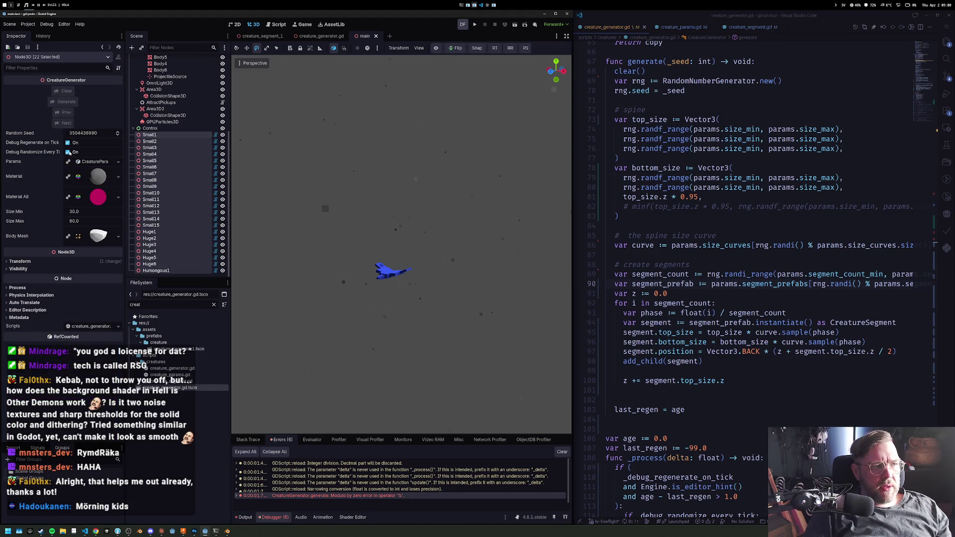
click(68, 152)
click(68, 143)
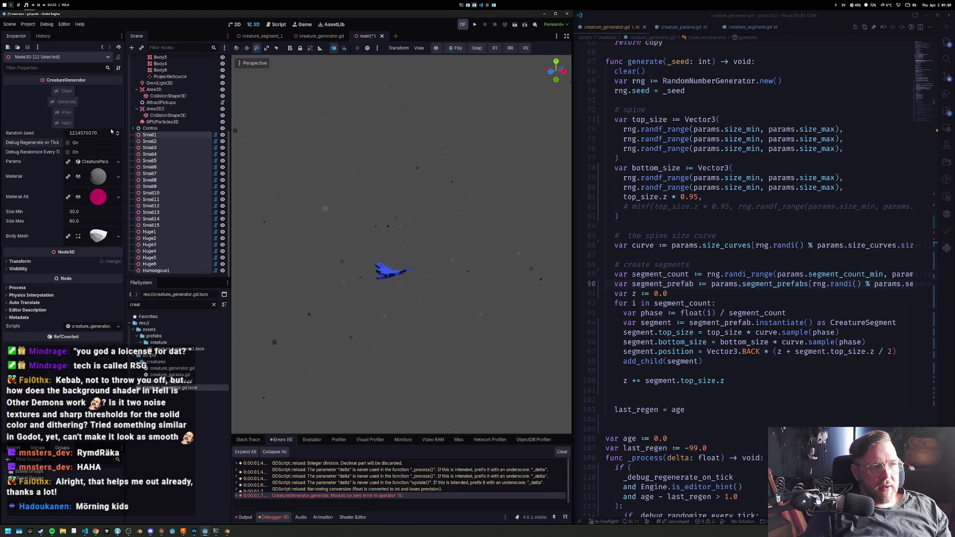
- Add creature_segment_1 to their Segment Prefabs, save the main scene, and launch the game
click(92, 163)
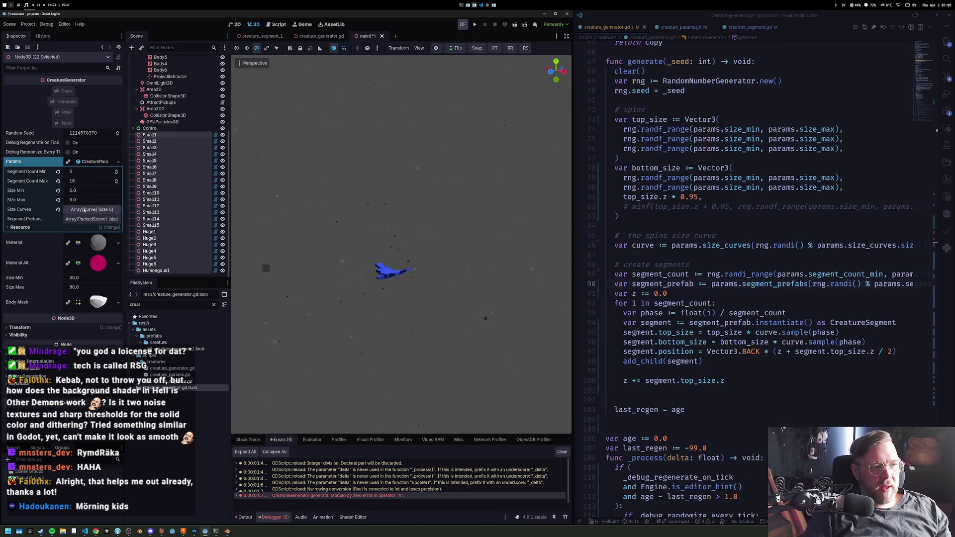
click(83, 219)
click(72, 240)
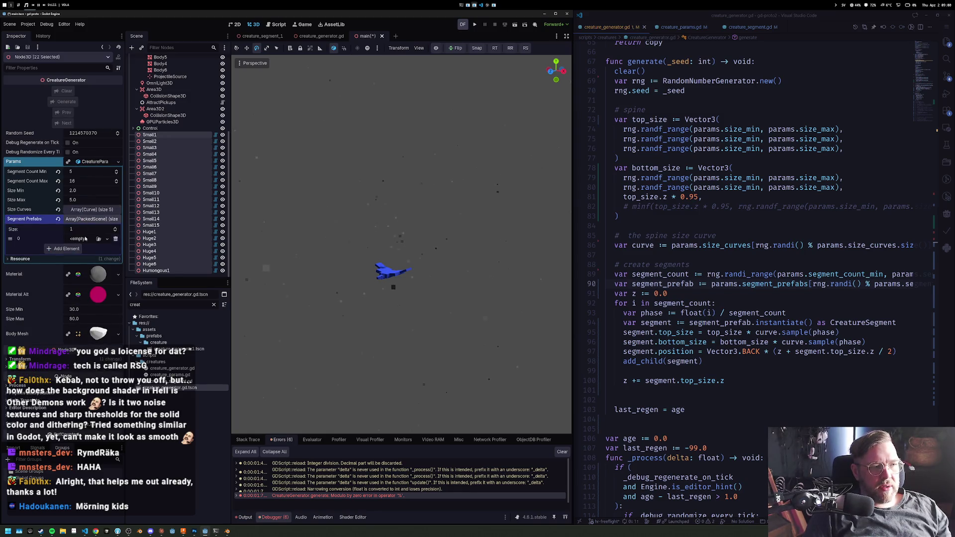
click(86, 239)
click(85, 266)
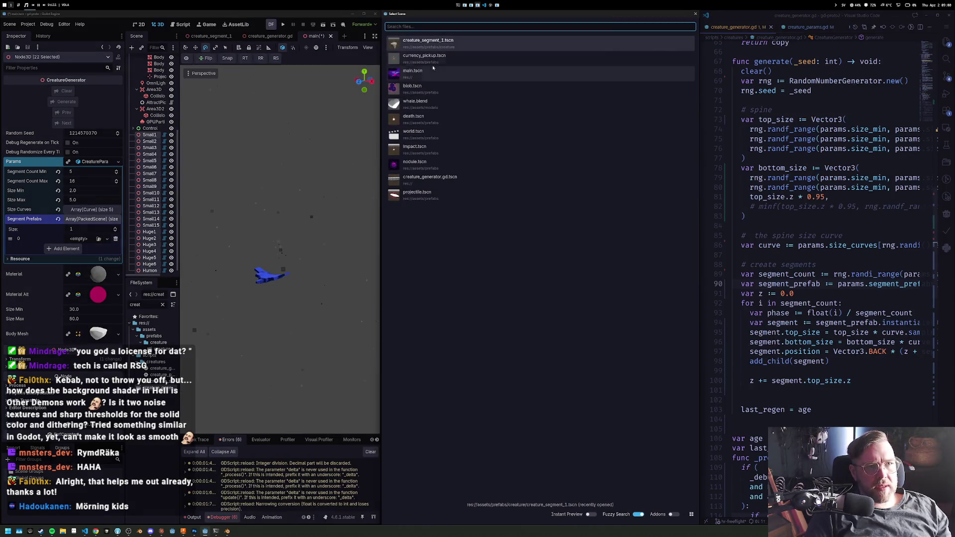
click(440, 44)
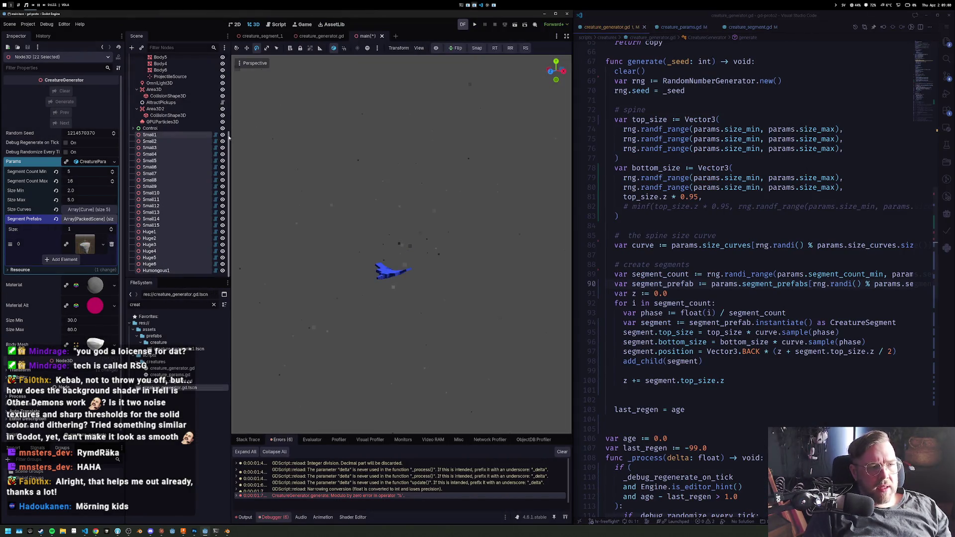
key(ctrl+s)
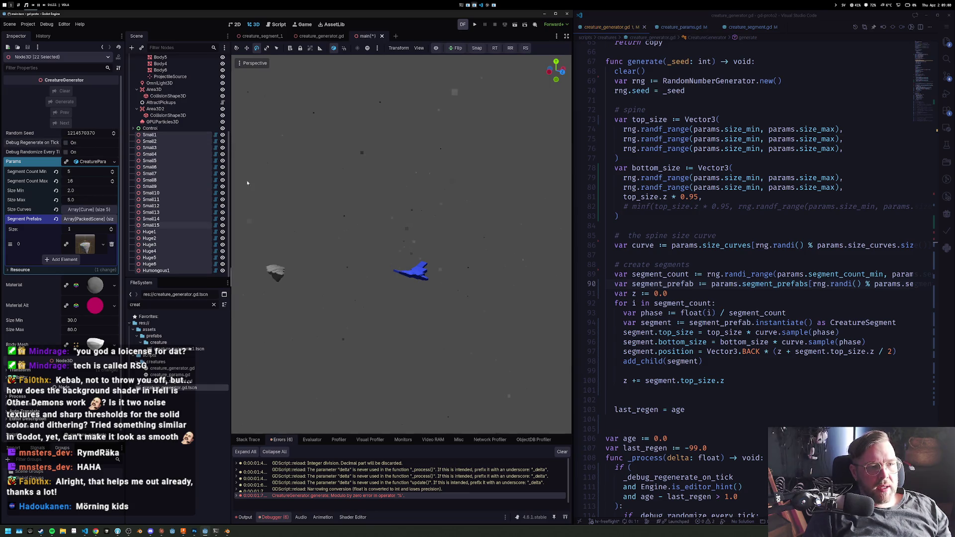
drag(248, 183, 294, 237)
key(F5)
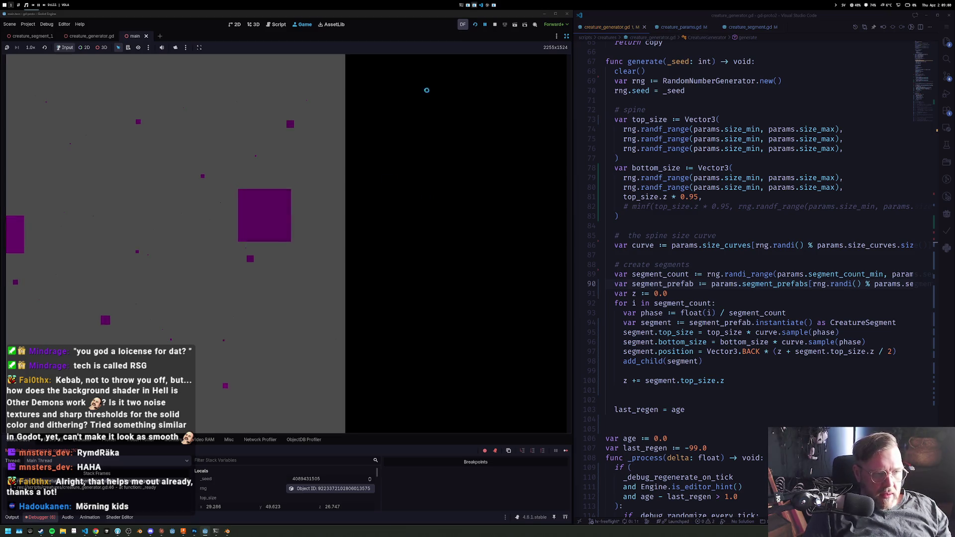
- Stop the game, give Huge1 creature_segment_1 as its segment prefab, and save the main scene
key(F8)
click(188, 177)
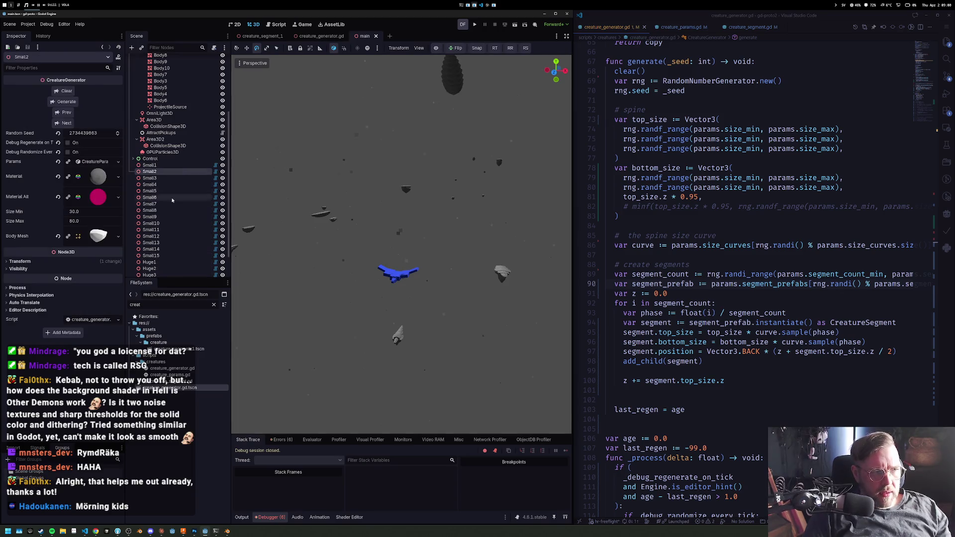
click(163, 263)
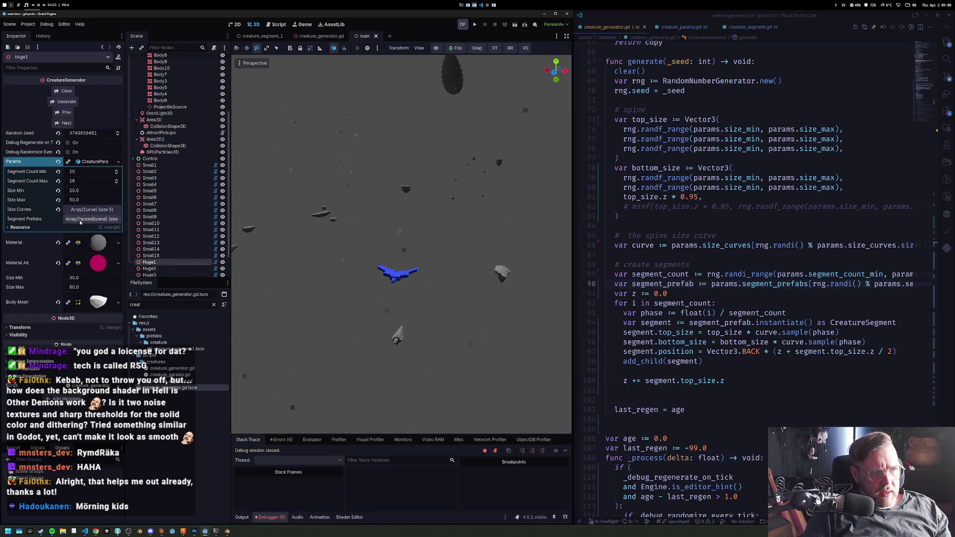
click(81, 219)
click(99, 239)
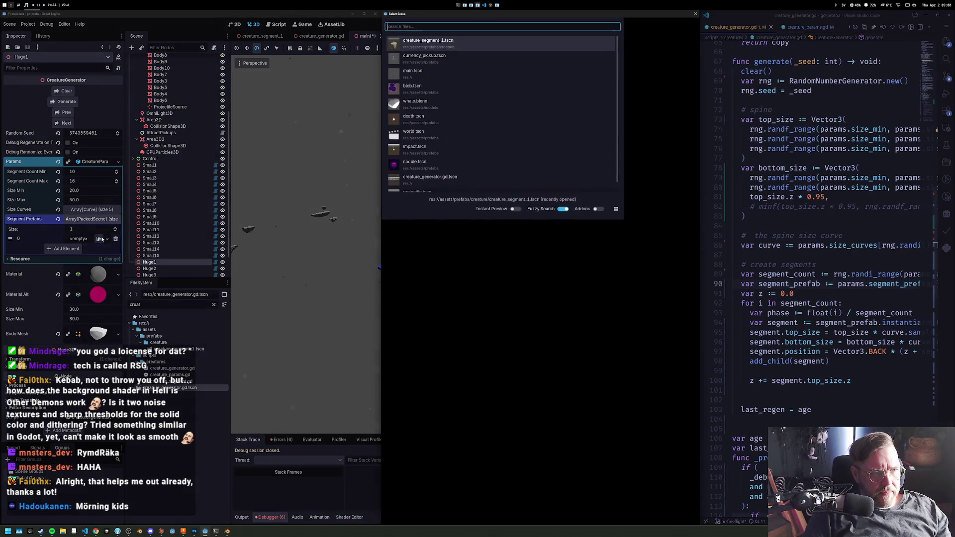
double_click(429, 42)
key(ctrl+s)
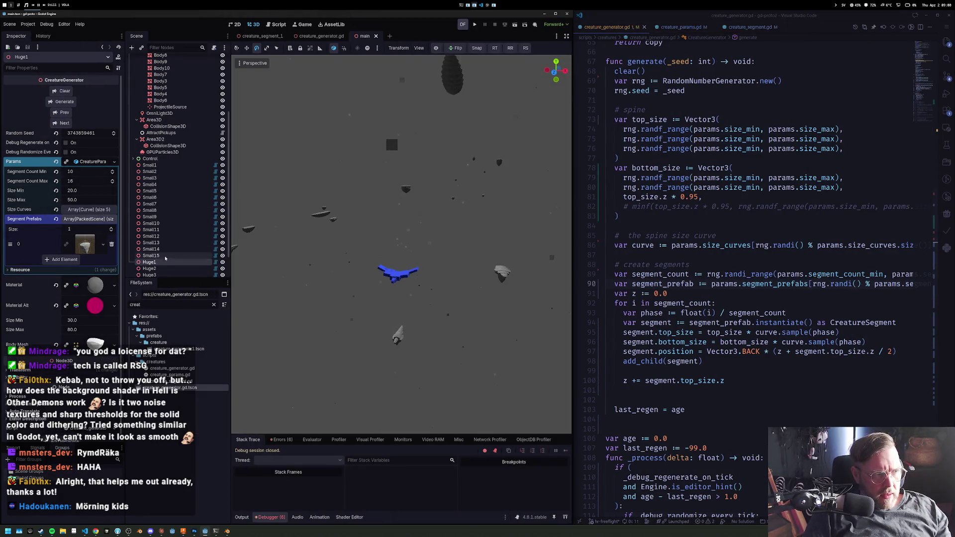
- Select Huge3 and expand its creature parameters, then run the game and stop it
key(Down)
key(Down)
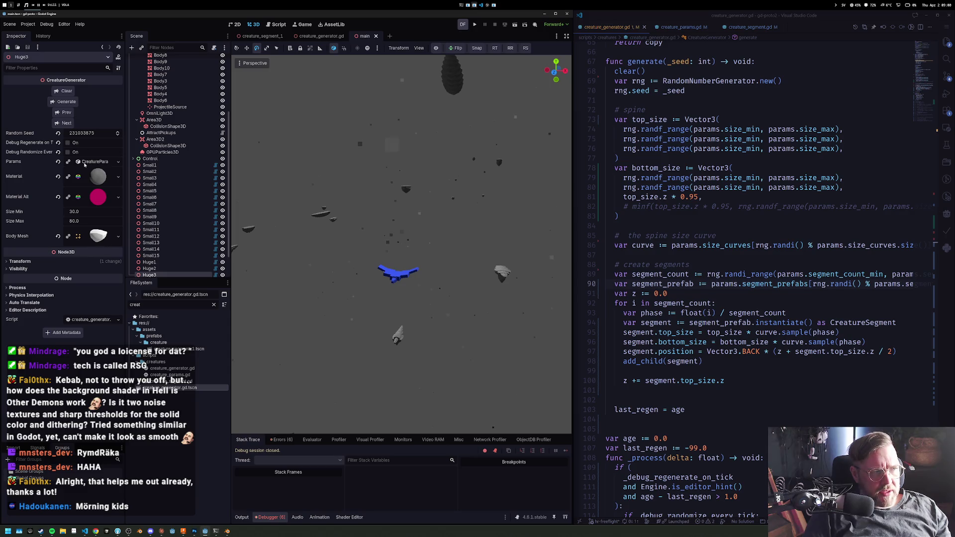
click(87, 160)
key(F5)
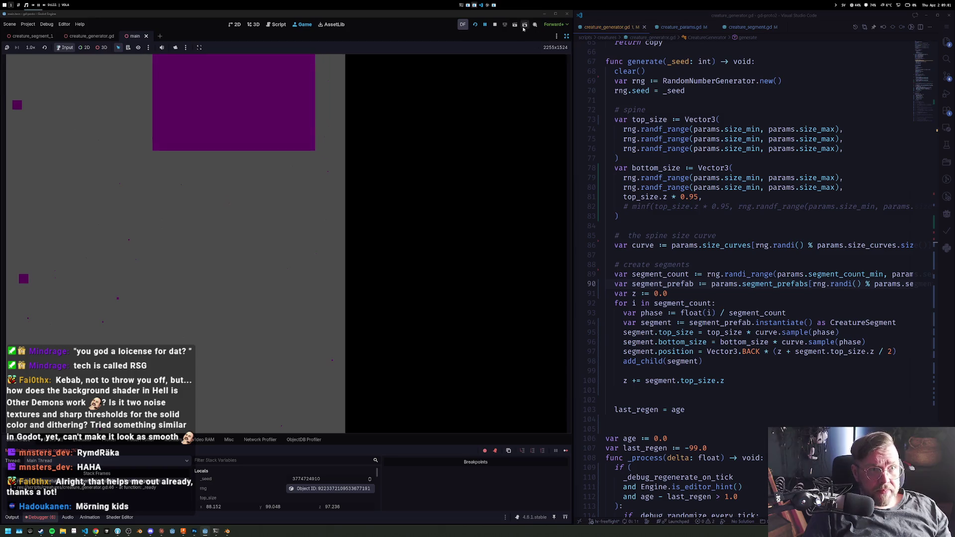
click(495, 25)
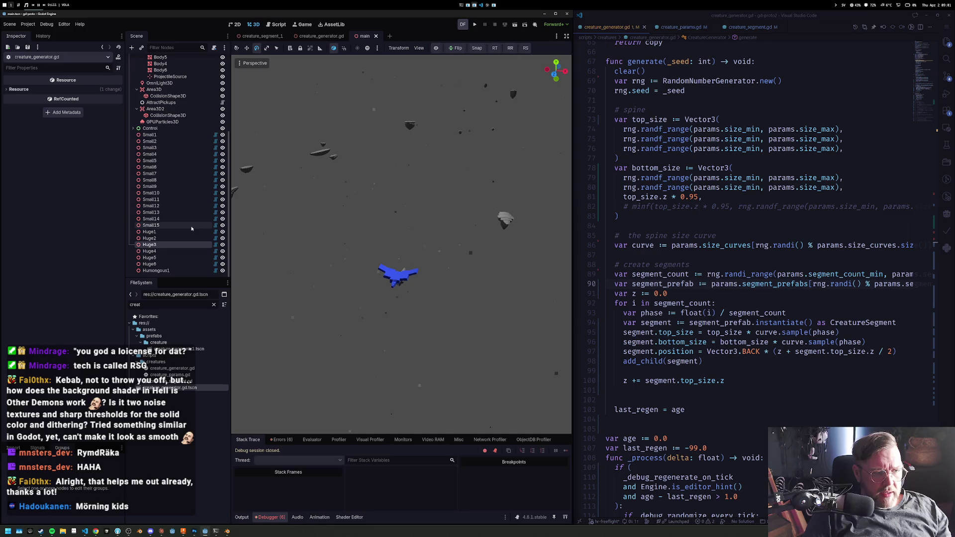
- Inspect the Small1 and Small2 creature generators' parameters
click(166, 136)
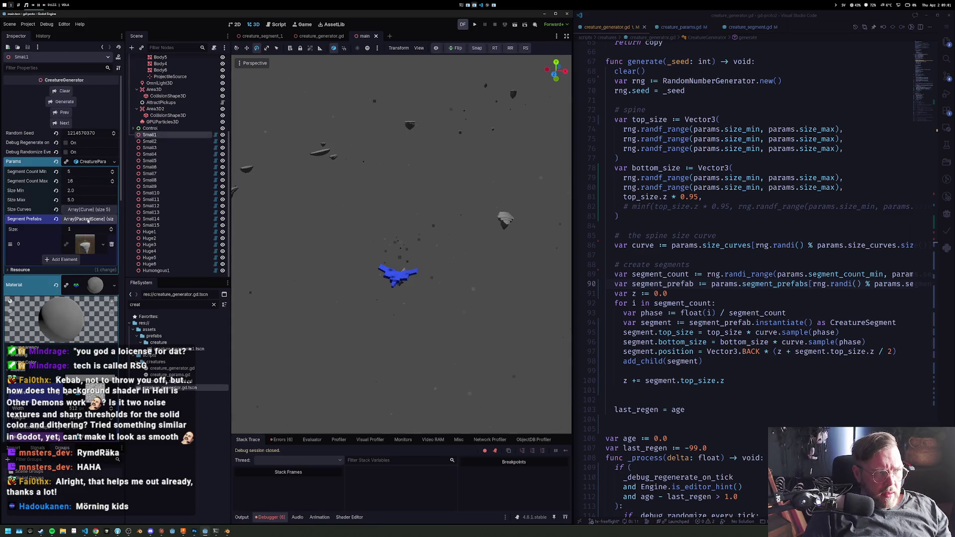
click(154, 143)
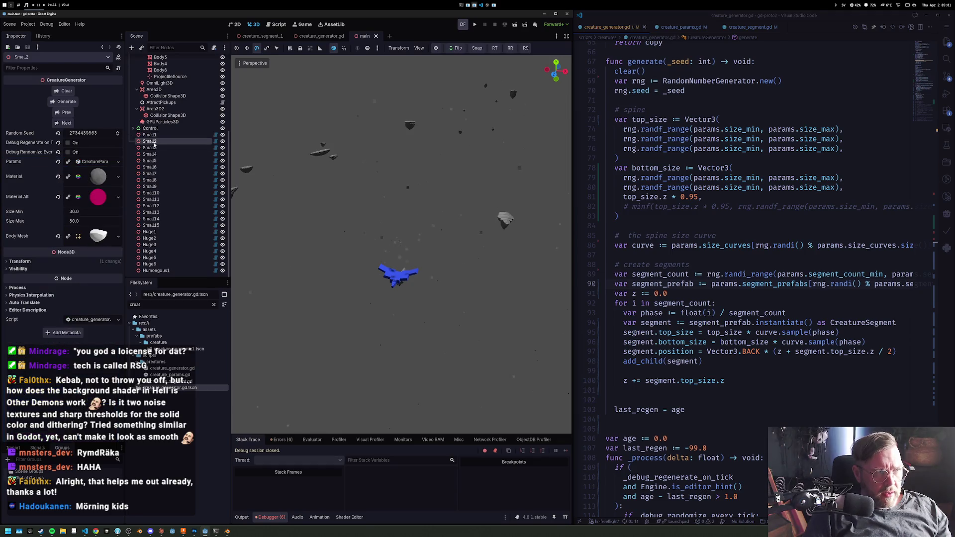
click(94, 162)
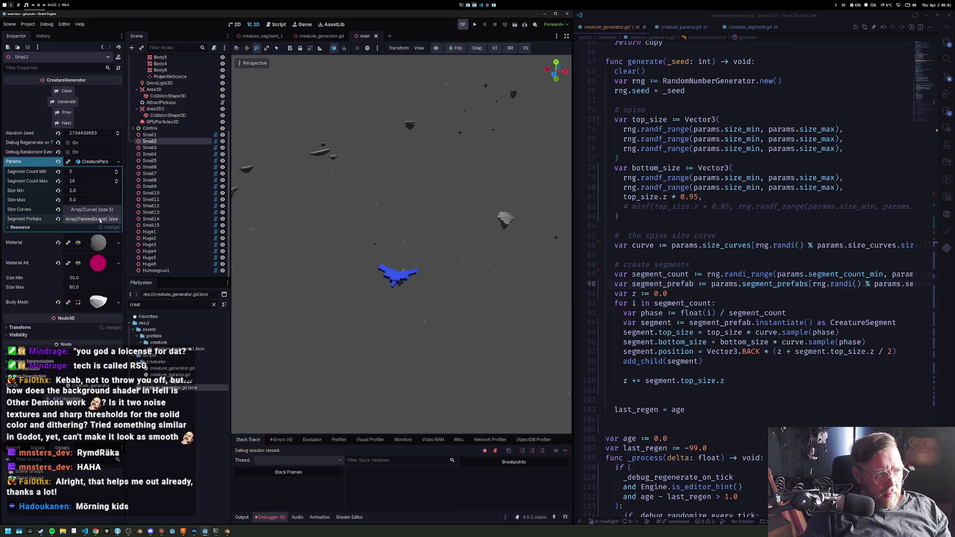
- Add creature_segment_1 as Humongous1's segment prefab, save the main scene, and run the game
click(169, 271)
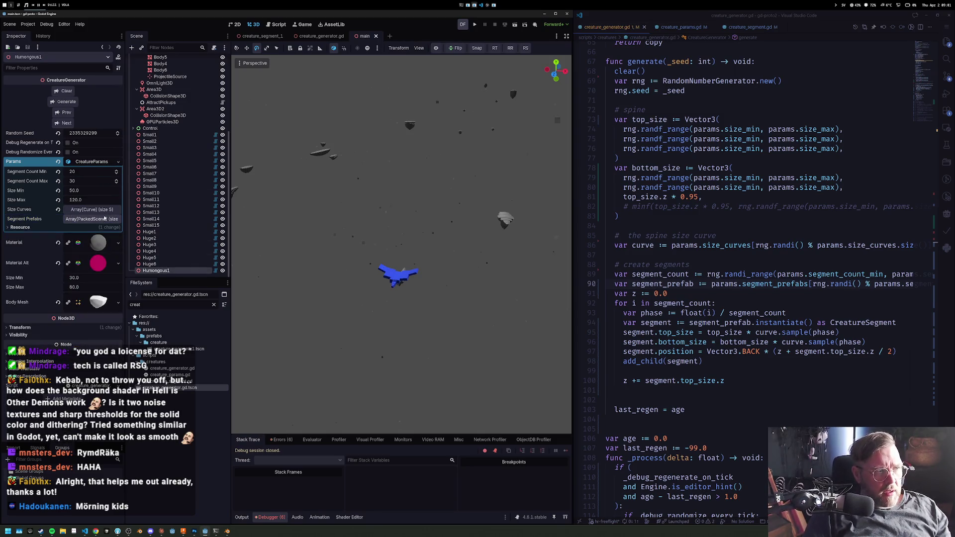
click(87, 220)
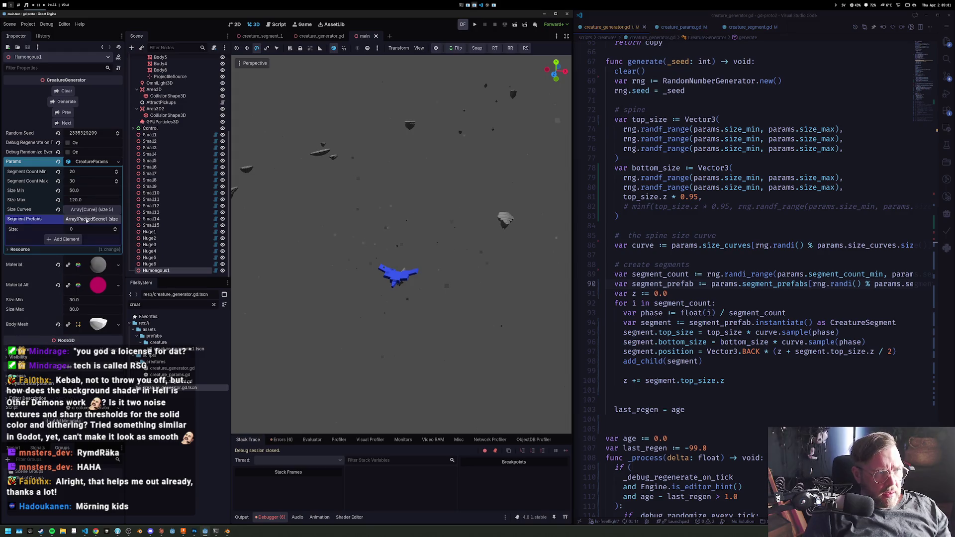
click(73, 239)
click(97, 238)
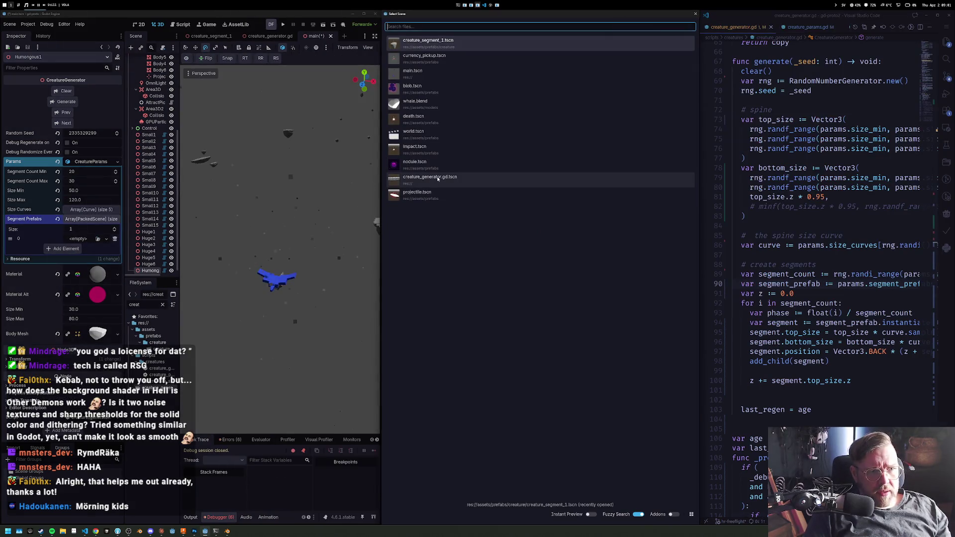
click(444, 45)
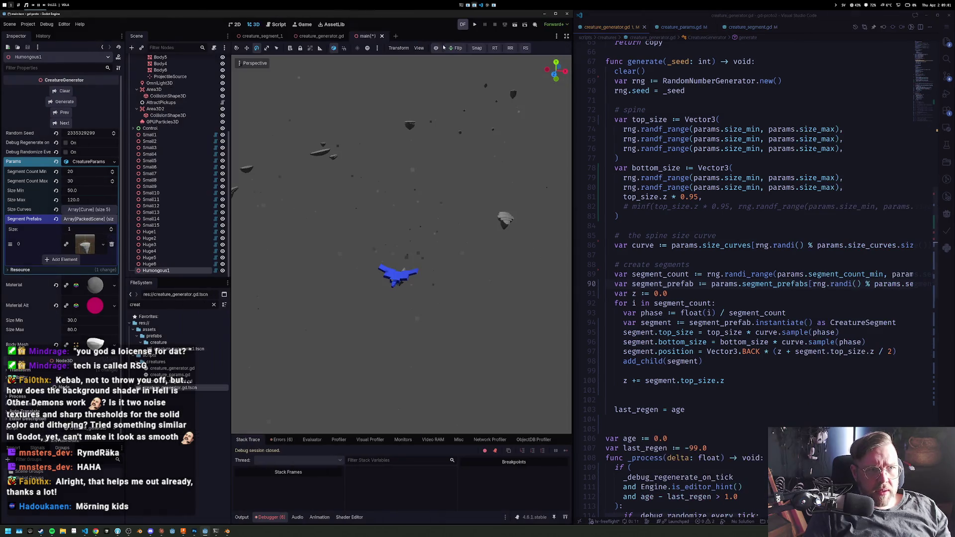
key(ctrl+s)
key(F5)
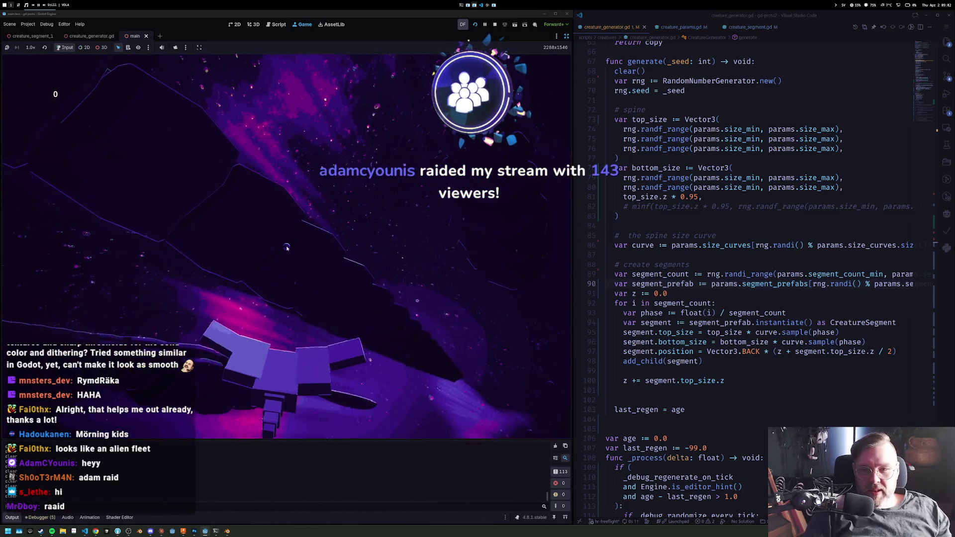
- Stop the playtest and bring up the git client beside the editors
key(F8)
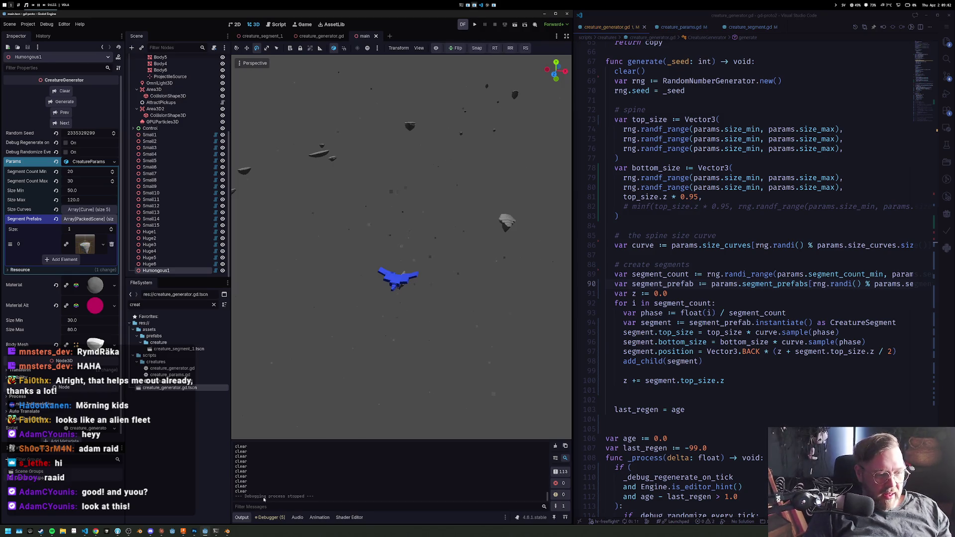
click(118, 531)
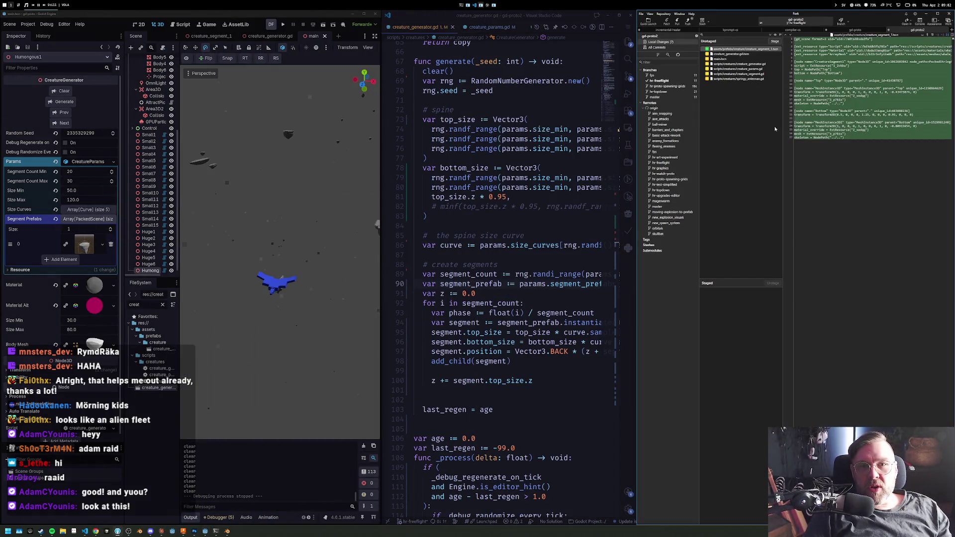
- In Fork, select all seven unstaged files, including creature_generator.gd, and choose Stash 7 Files
click(736, 64)
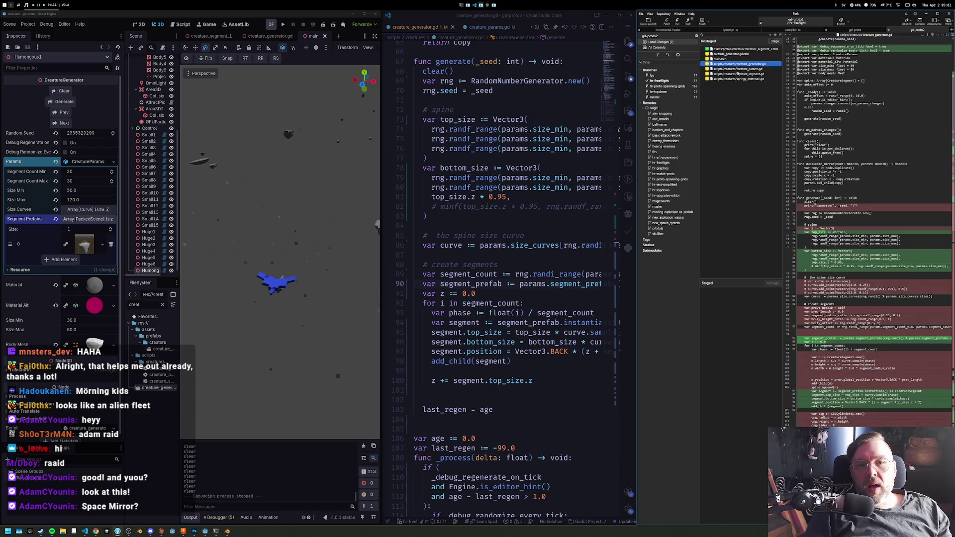
key(ctrl+a)
right_click(735, 66)
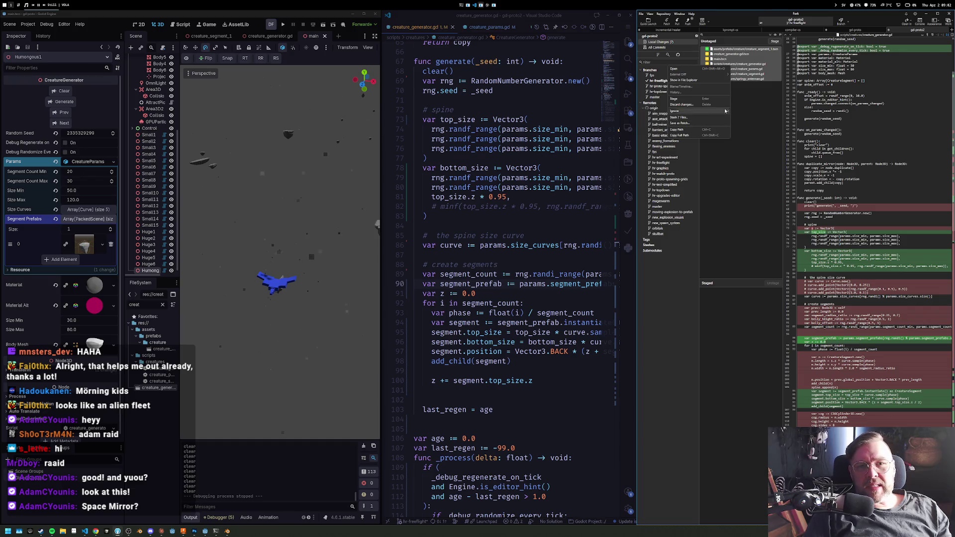
click(713, 119)
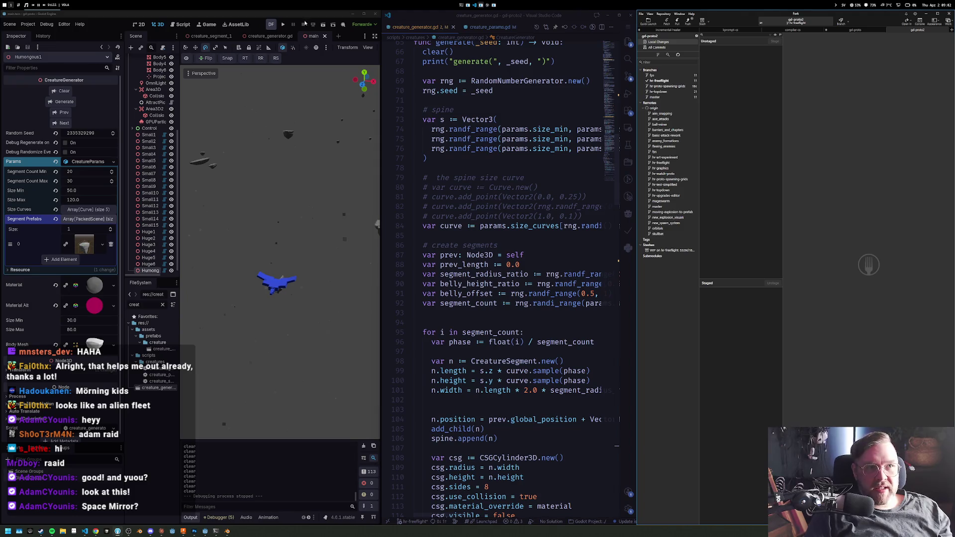
- Confirm the stash, maximize Godot in distraction-free mode, and start the game, dismissing the save prompt
click(304, 23)
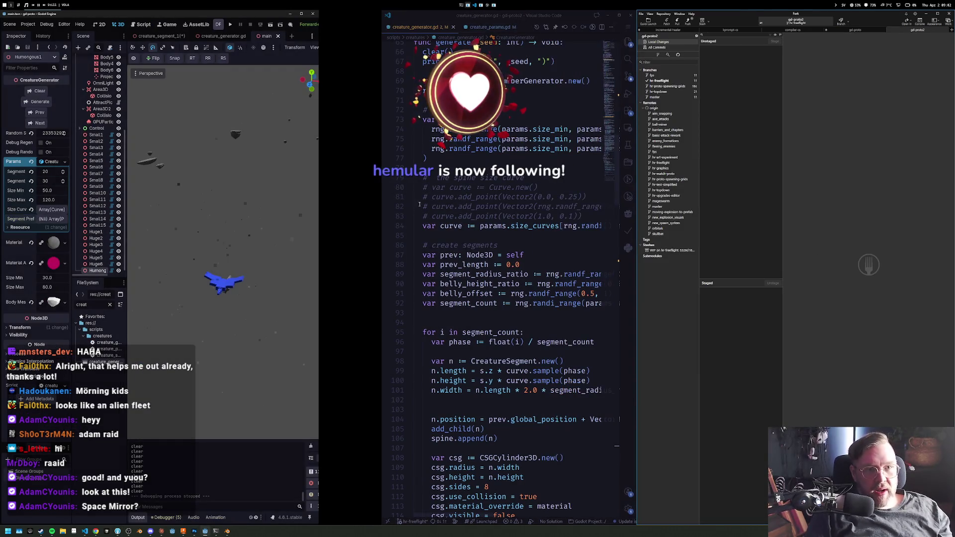
click(926, 14)
click(926, 14)
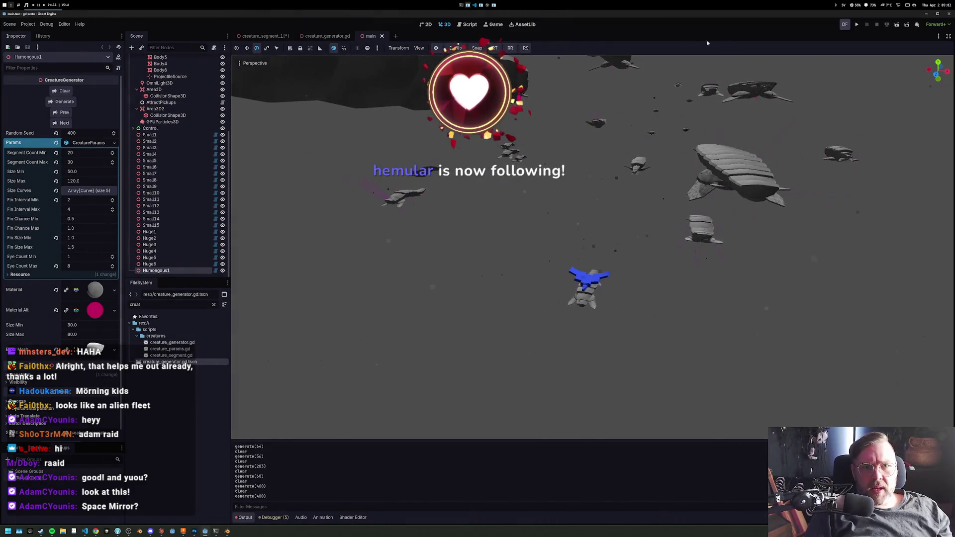
key(ctrl+shift+F11)
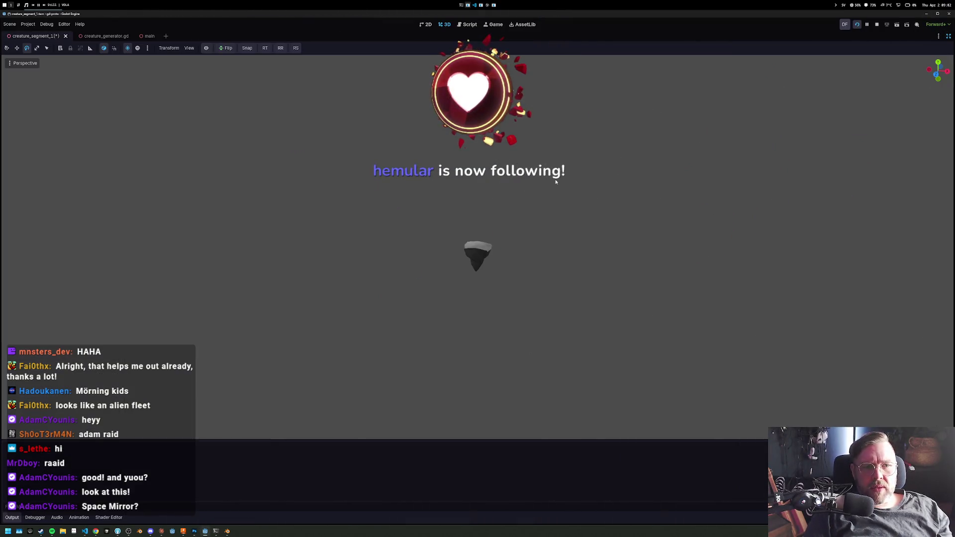
key(ctrl+s)
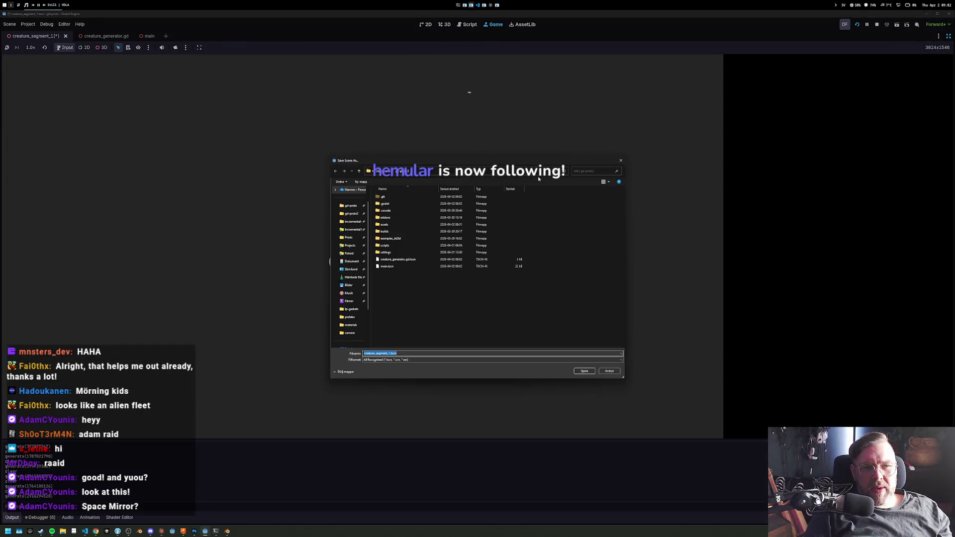
key(Escape)
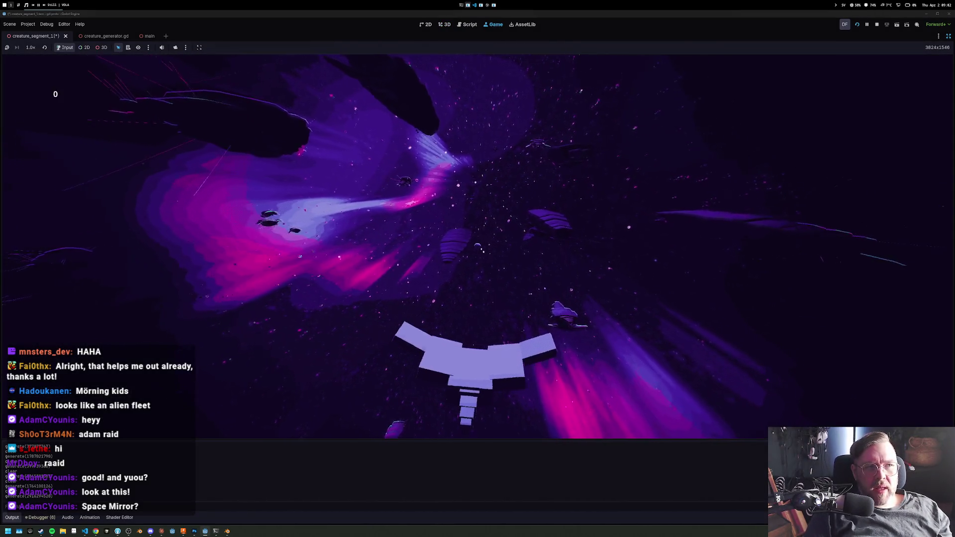
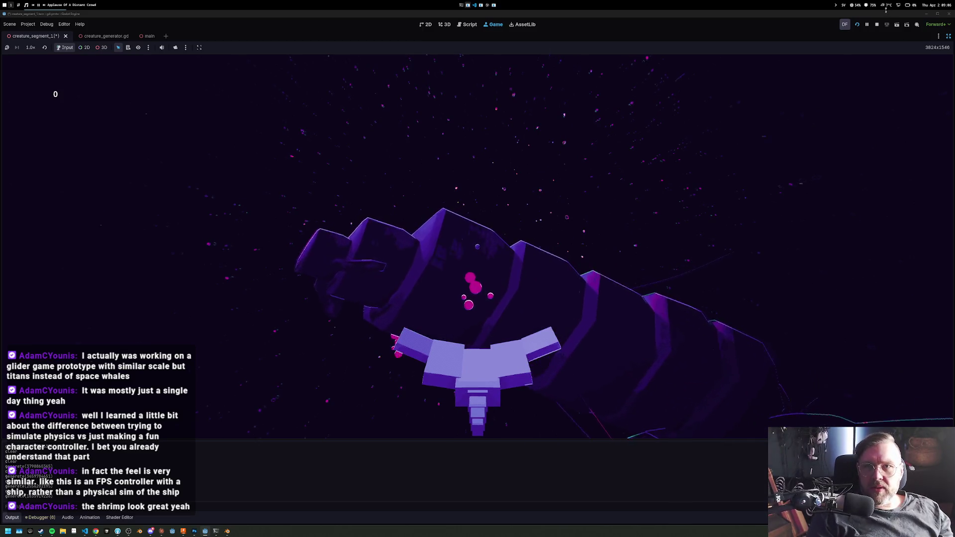
- Stop the running Godot game with F8 and bring up the Git client beside the editor
key(F8)
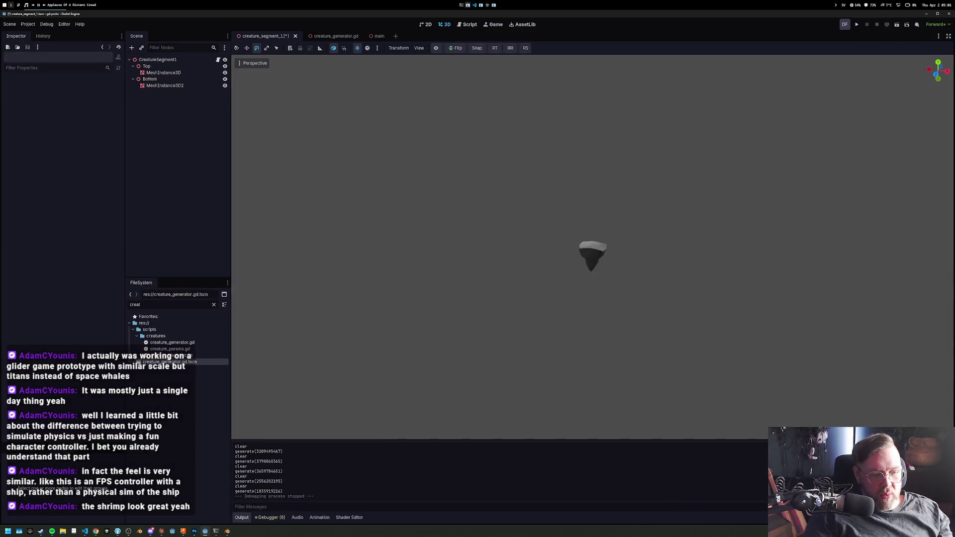
click(120, 534)
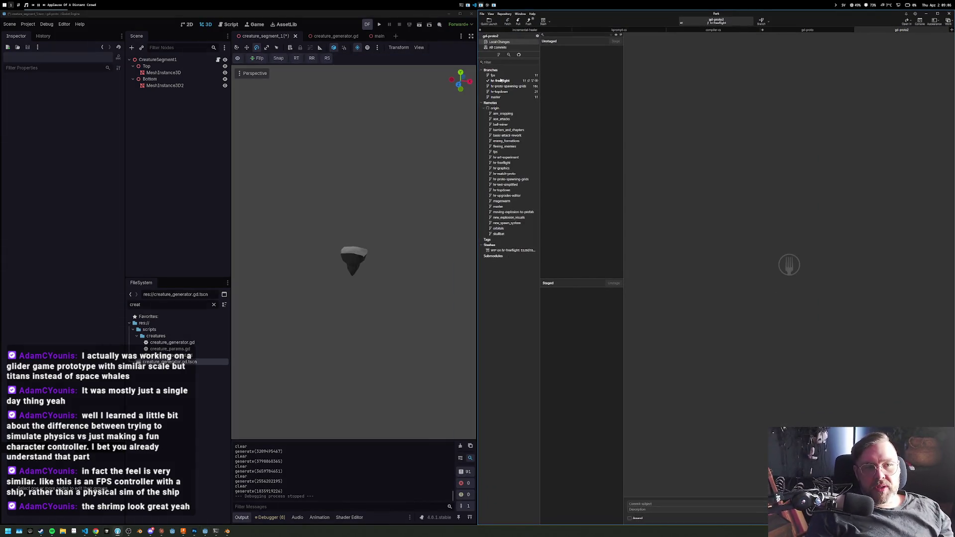
- Apply the hr-freeflight WIP stash in Fork, then reload the three changed scene files in Godot
double_click(500, 251)
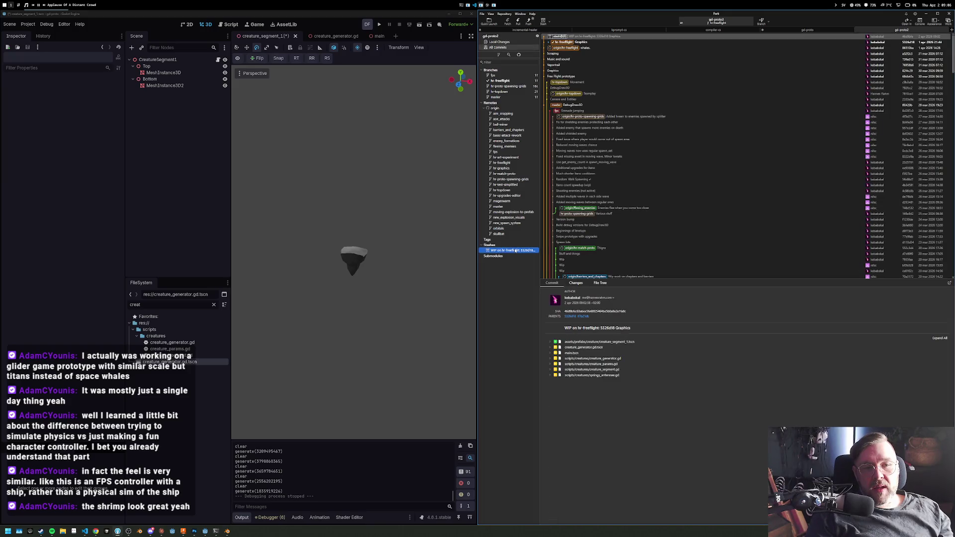
click(515, 285)
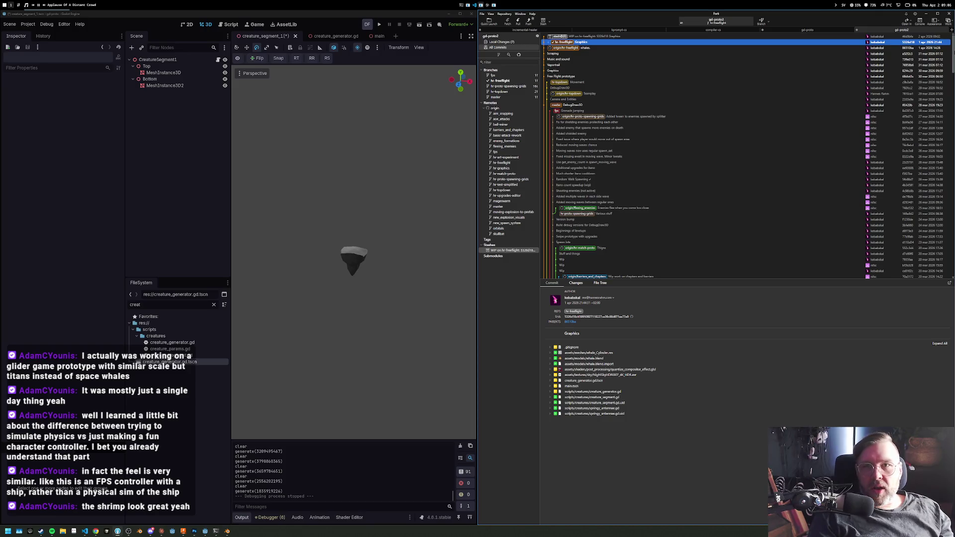
click(926, 14)
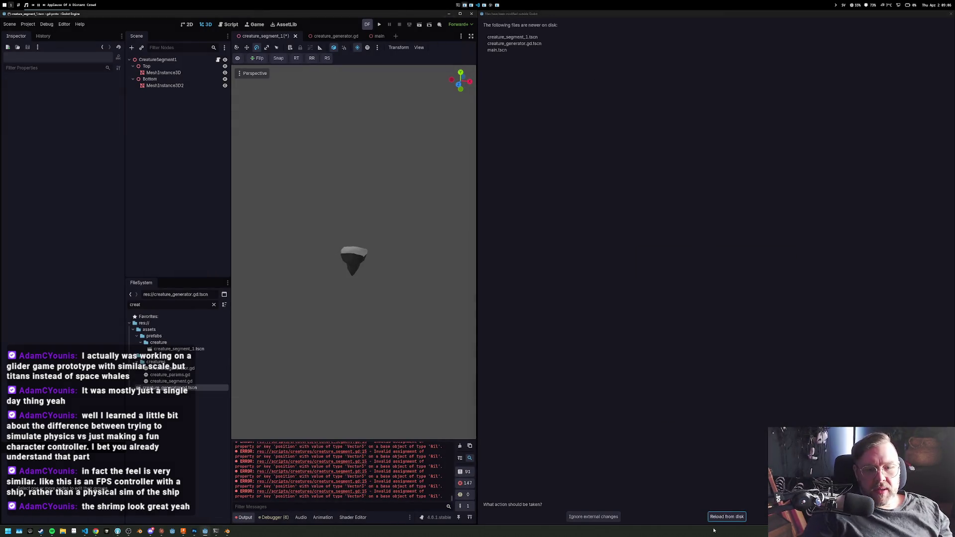
click(723, 517)
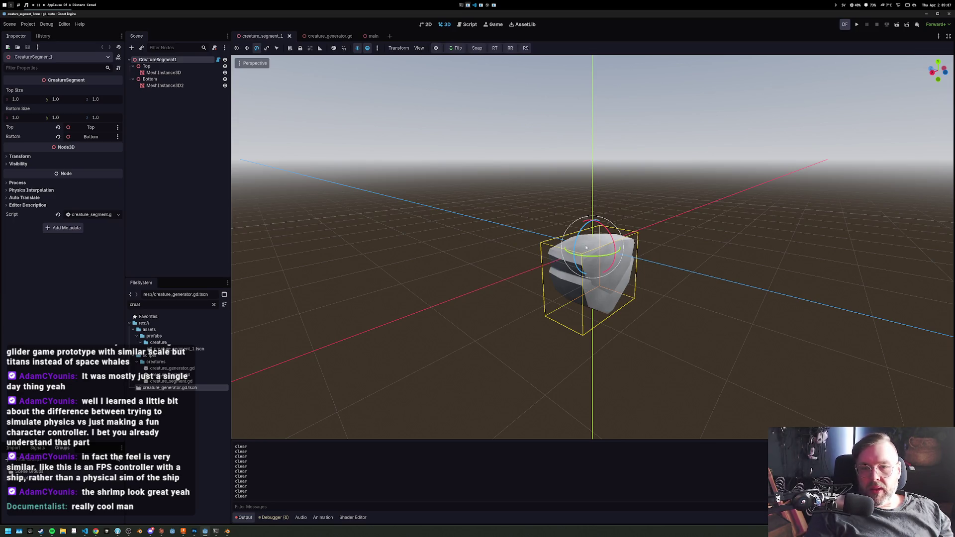
- Rename creature_generator.gd.tscn to creature_generator.tscn, then return to the creature_segment_1 scene
drag(667, 196, 736, 251)
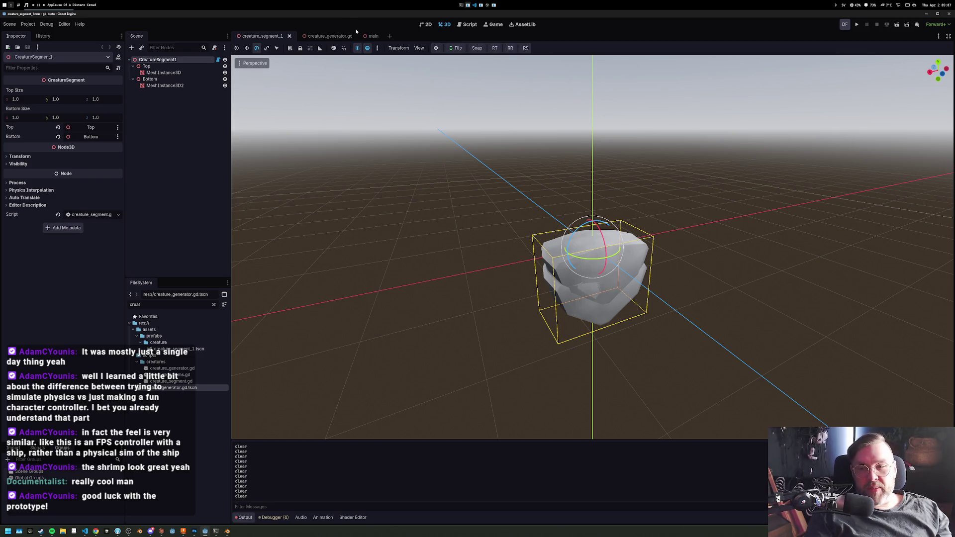
click(324, 38)
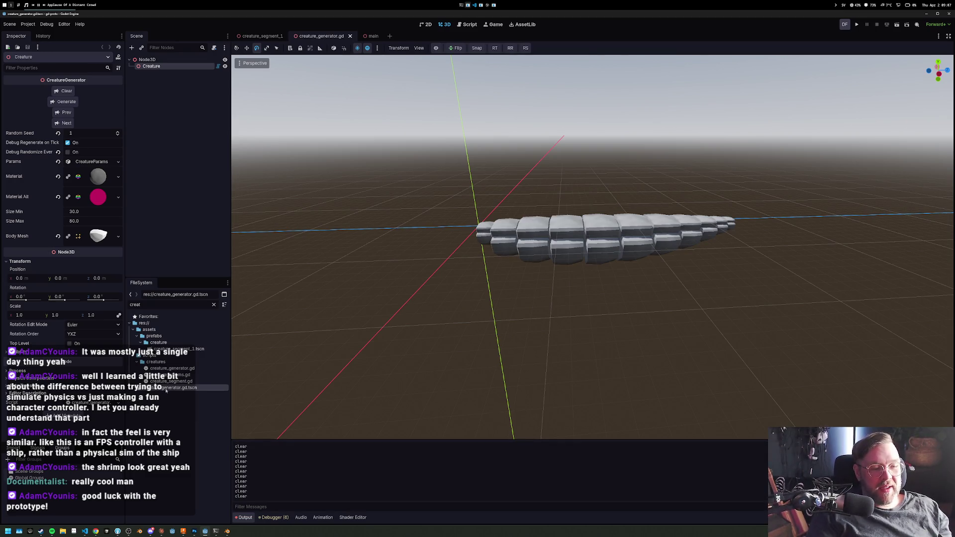
click(166, 391)
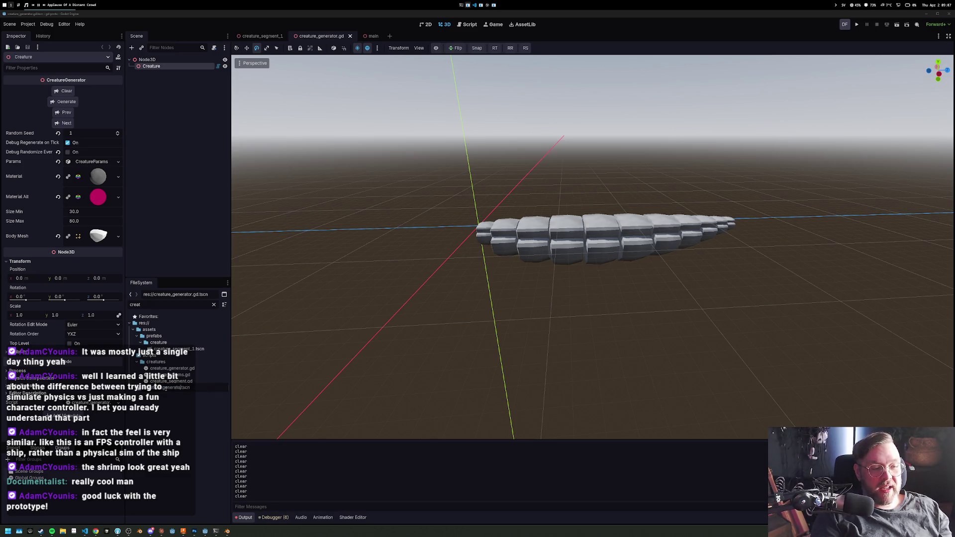
key(Return)
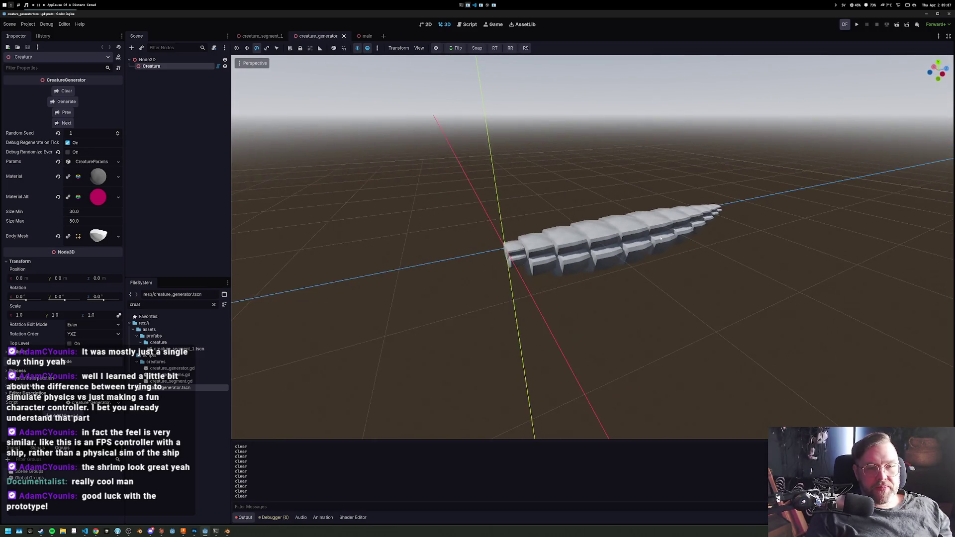
scroll(668, 244, up, 2)
drag(667, 243, 627, 244)
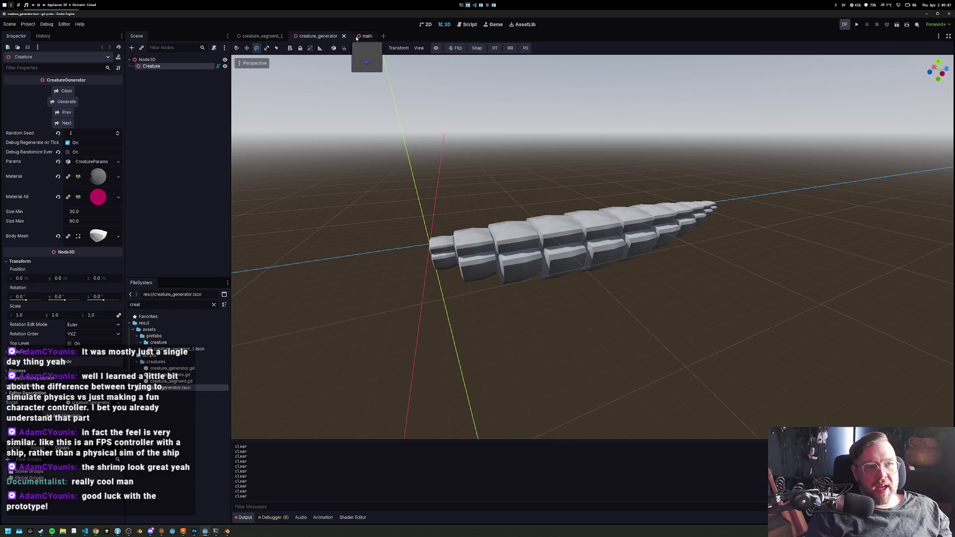
click(259, 36)
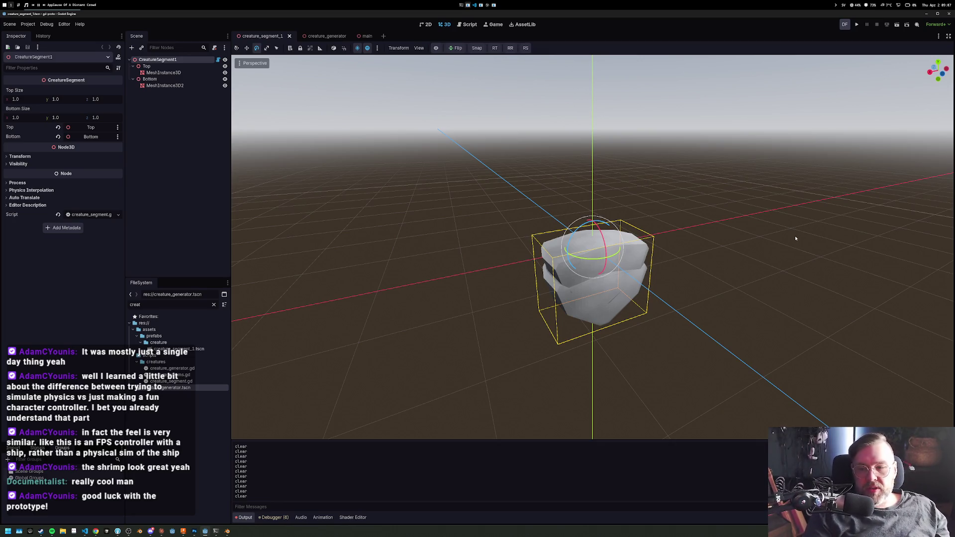
- Orbit around the creature segment from several sides, then tile VS Code with creature_generator.gd beside Godot
mouse_move(776, 278)
mouse_down()
mouse_move(511, 236)
mouse_move(684, 264)
mouse_move(621, 289)
mouse_move(714, 308)
mouse_move(674, 296)
mouse_move(893, 293)
mouse_move(283, 264)
mouse_move(924, 234)
mouse_move(726, 243)
mouse_move(744, 296)
mouse_move(760, 285)
mouse_move(687, 267)
mouse_move(716, 284)
mouse_move(735, 258)
mouse_move(734, 288)
mouse_move(725, 285)
mouse_up()
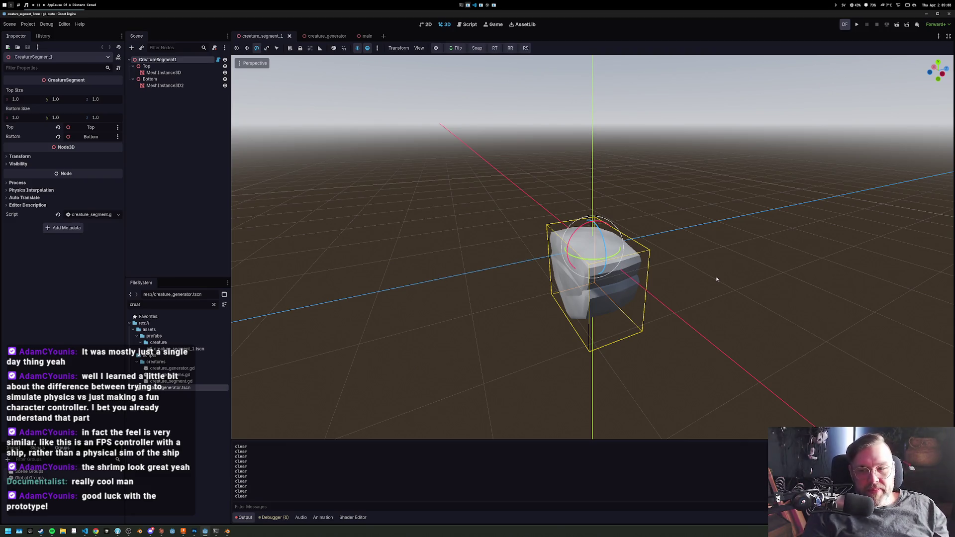
mouse_move(681, 281)
mouse_down()
mouse_move(694, 279)
mouse_move(591, 274)
mouse_up()
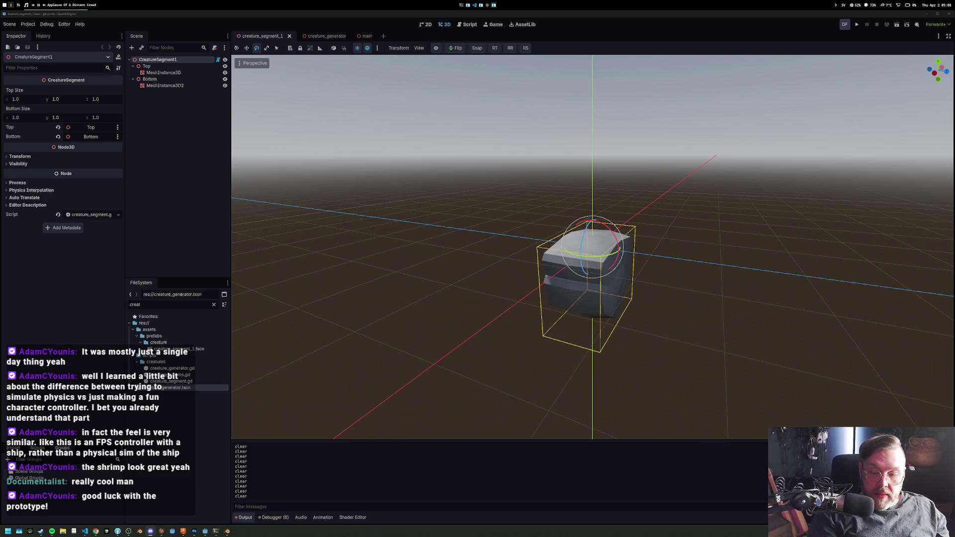
key(alt+f)
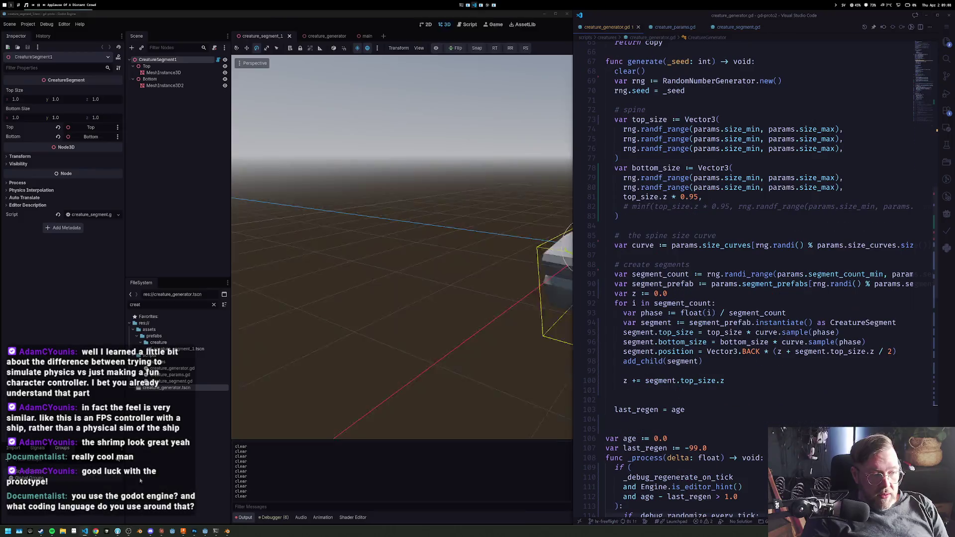
- Delete the commented-out minf line from the bottom_size calculation on line 82
click(716, 187)
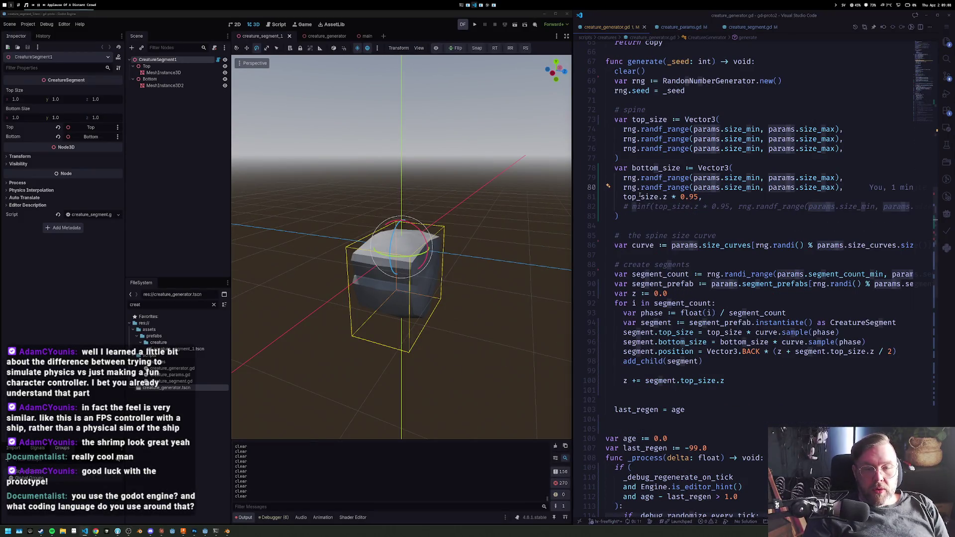
click(686, 223)
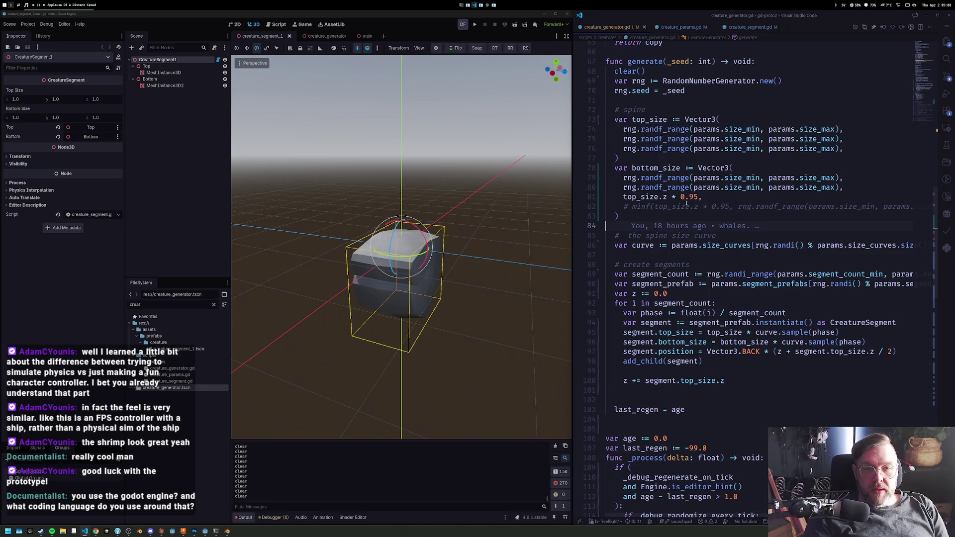
click(687, 203)
key(End)
key(shift+Up)
key(BackSpace)
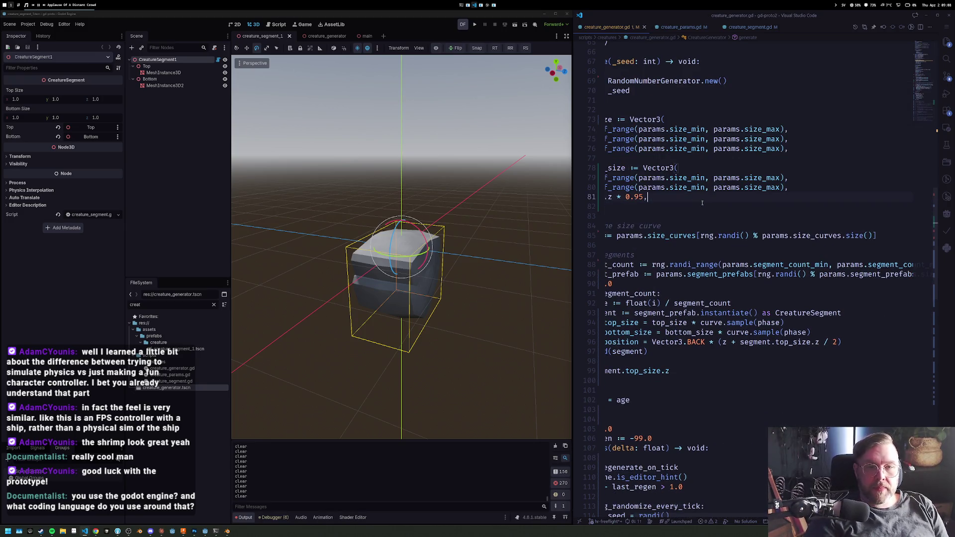
key(Home)
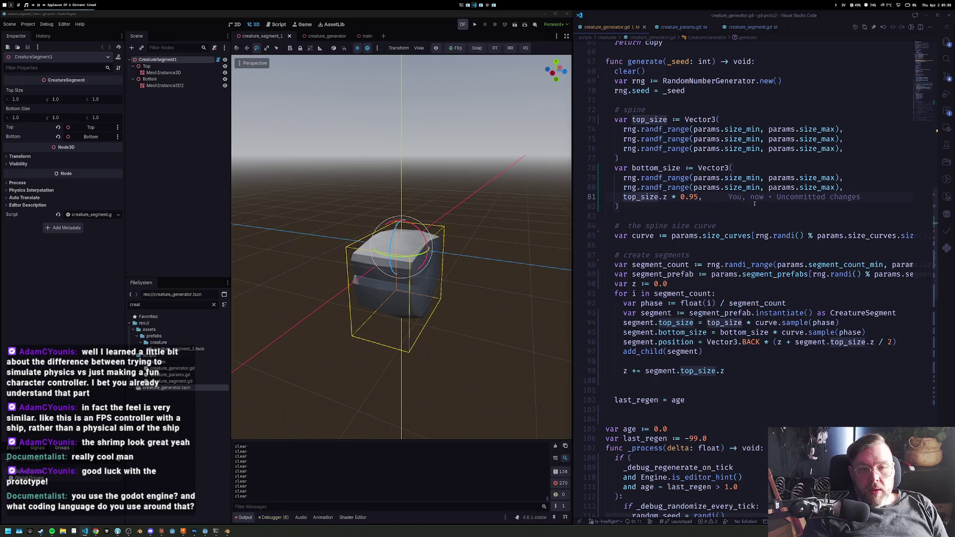
- Compare the segment and generator scenes, trying a taller top size, undoing it, and highlighting top_size uses
scroll(706, 180, up, 2)
drag(462, 204, 428, 232)
click(325, 36)
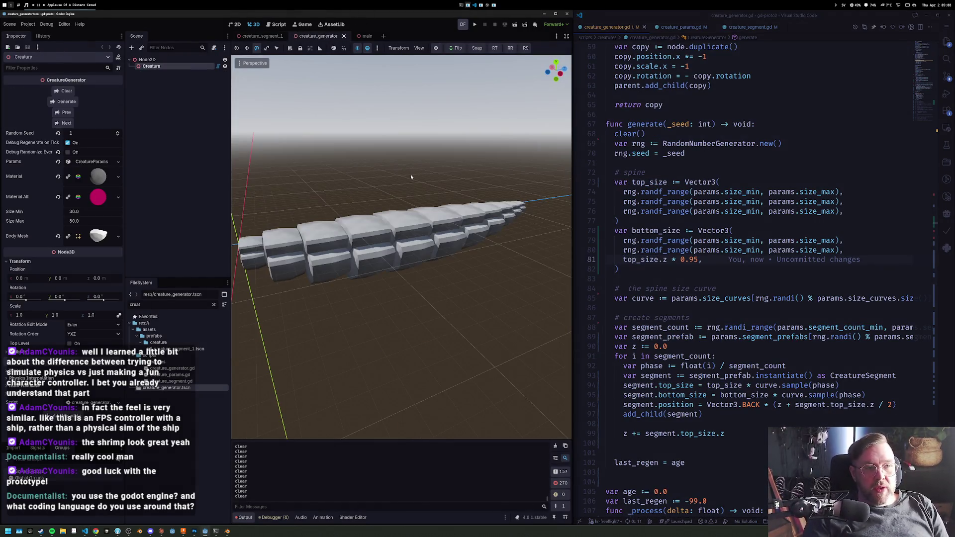
drag(383, 177, 287, 242)
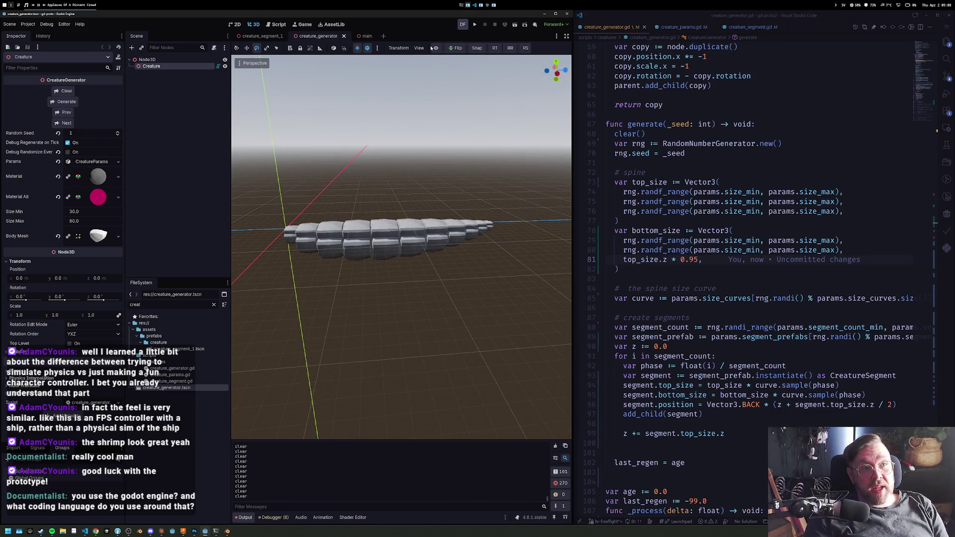
click(260, 37)
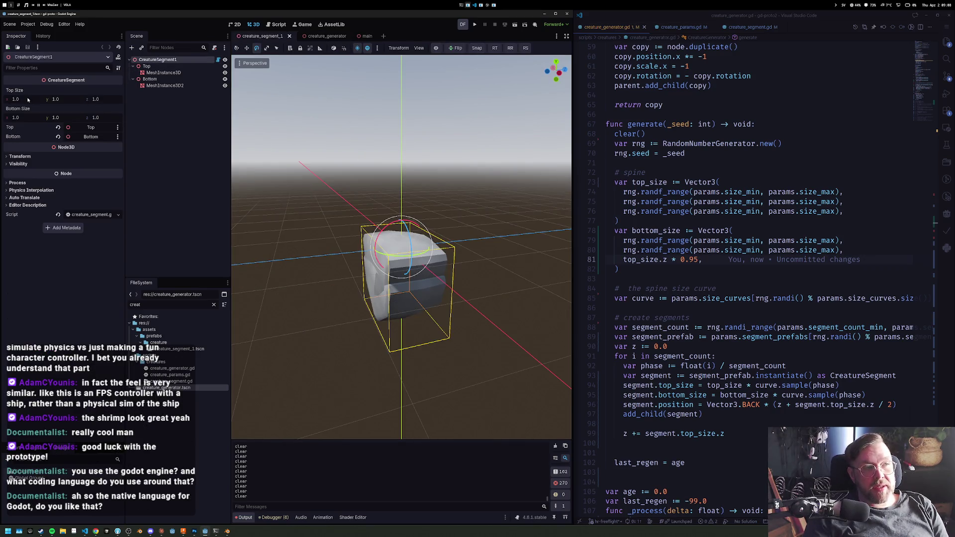
mouse_move(28, 100)
mouse_down()
mouse_move(60, 100)
mouse_move(5, 118)
mouse_up()
key(ctrl+z)
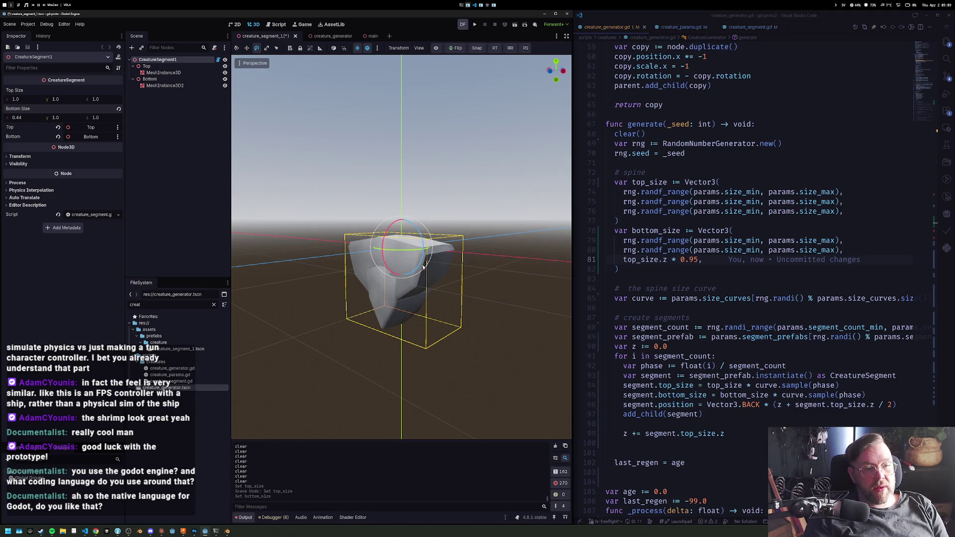
click(329, 37)
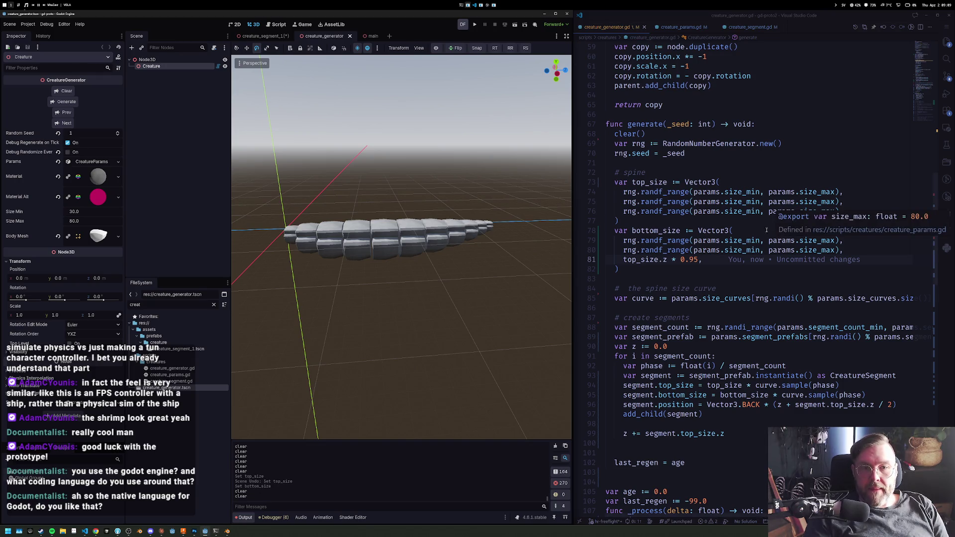
double_click(642, 182)
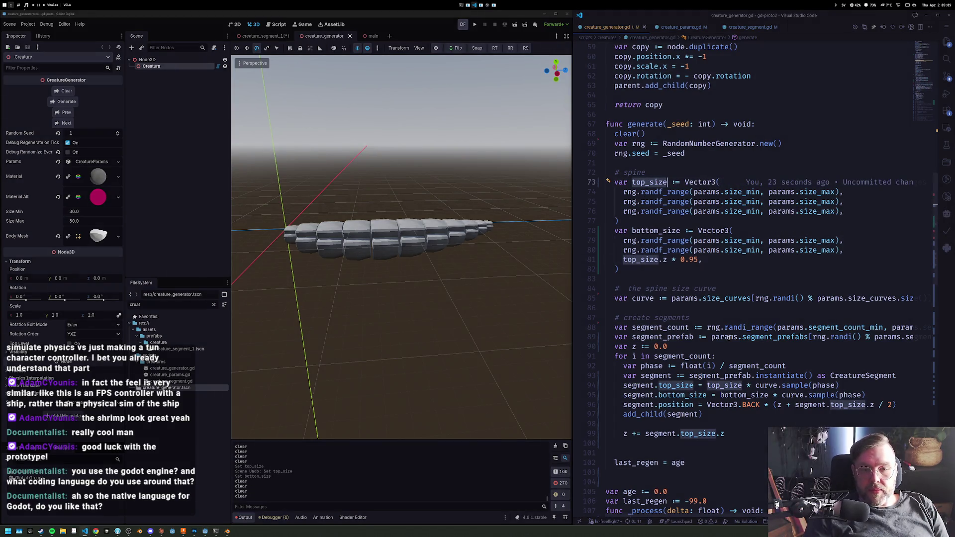
- Regenerate the creature until Random Seed reads 5 and inspect the result
click(67, 122)
click(67, 123)
click(68, 123)
click(67, 123)
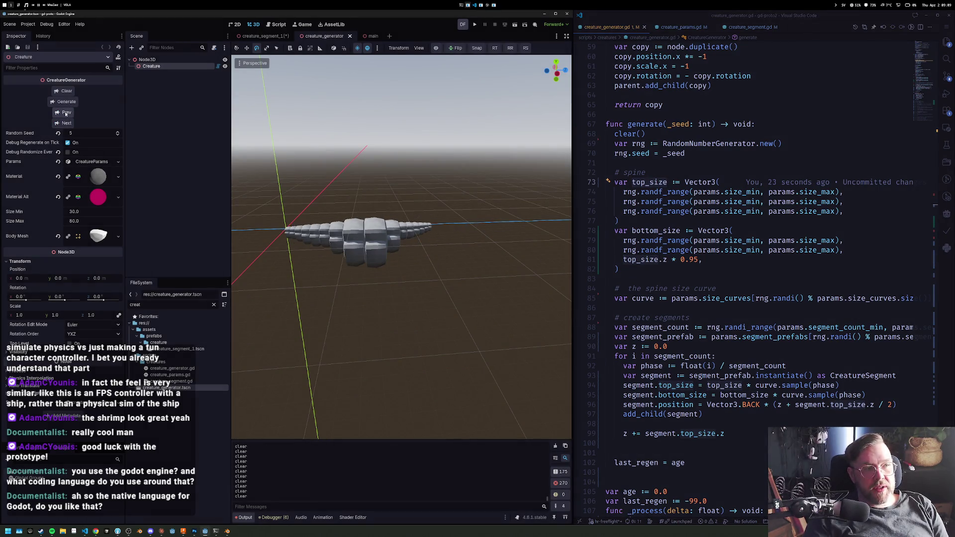
mouse_move(395, 277)
mouse_down()
mouse_move(529, 209)
mouse_move(386, 277)
mouse_move(394, 290)
mouse_up()
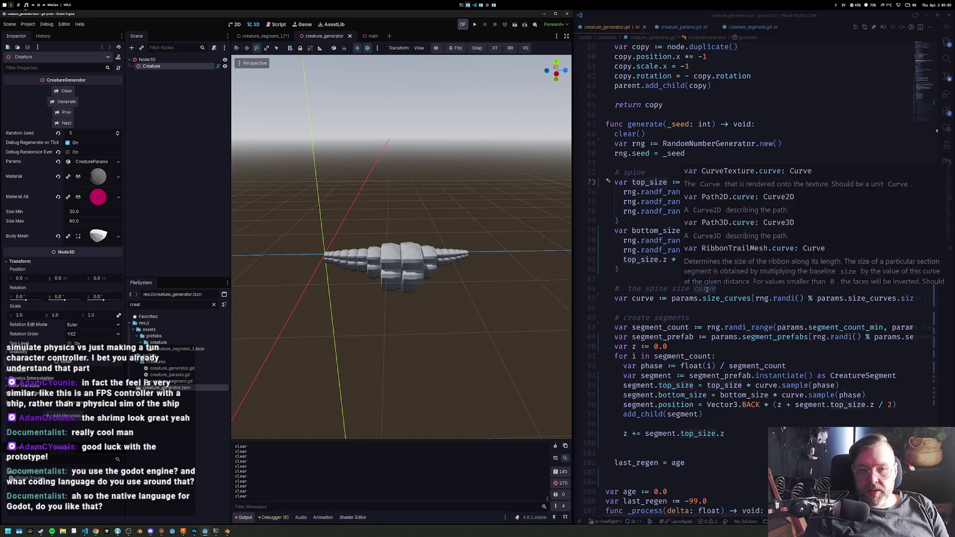
click(627, 222)
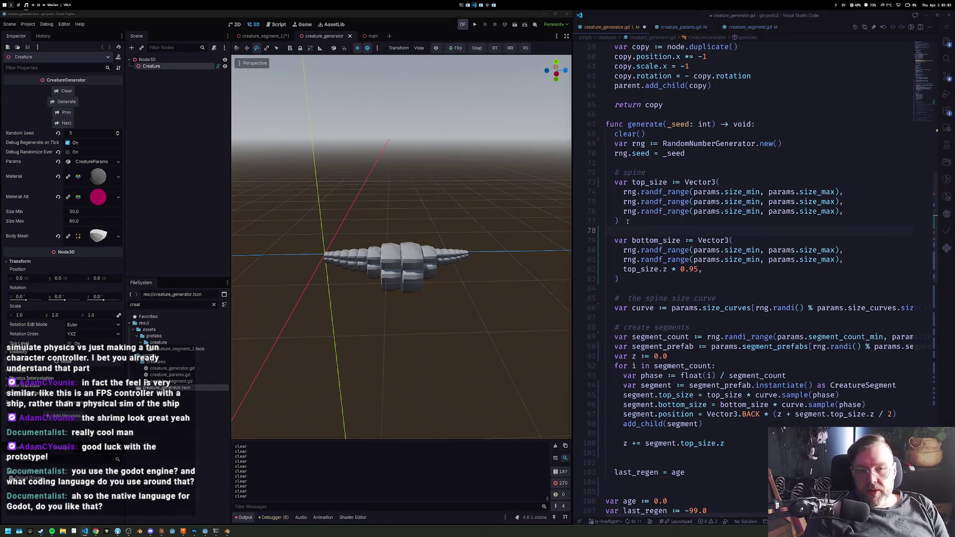
- Review the segment-spawning loop, from line 92 to the z increment and spine size curve code
scroll(645, 257, down, 4)
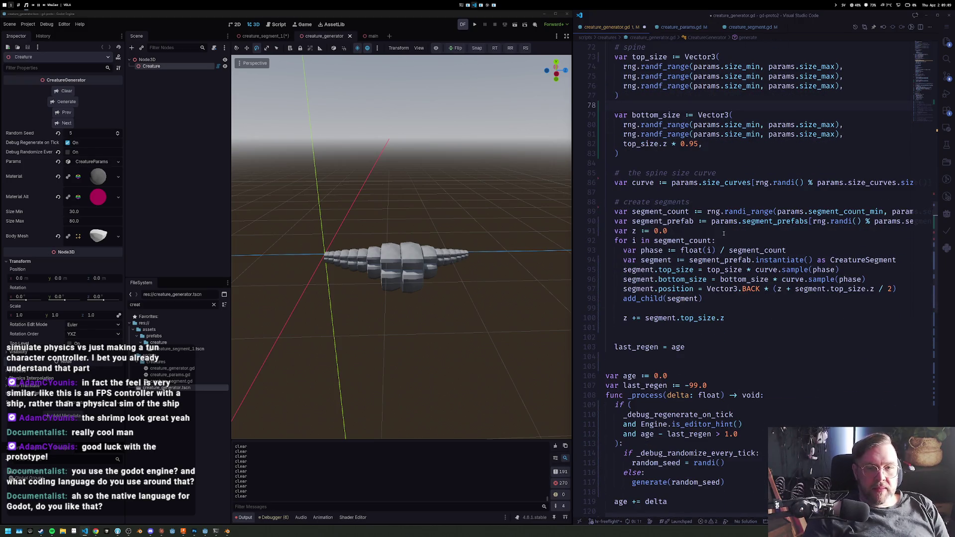
click(720, 241)
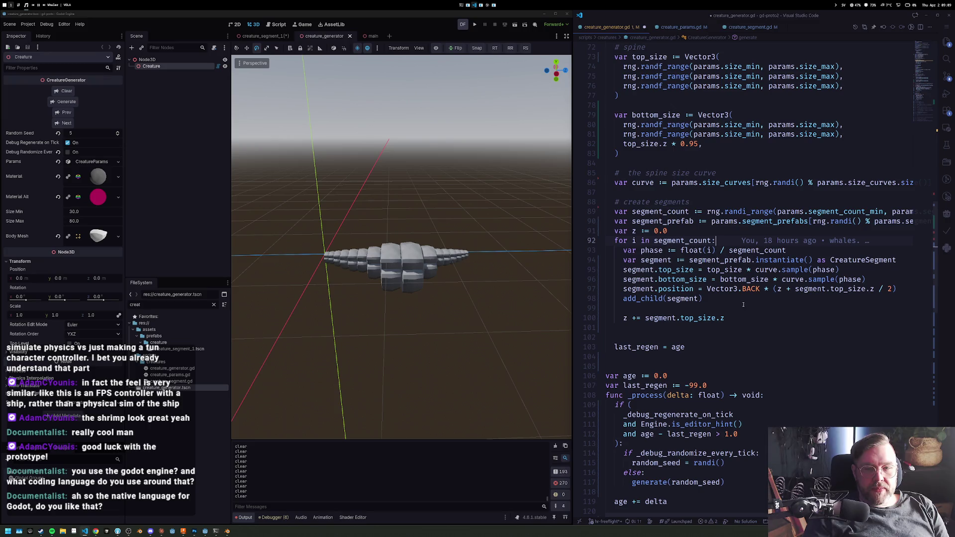
click(704, 299)
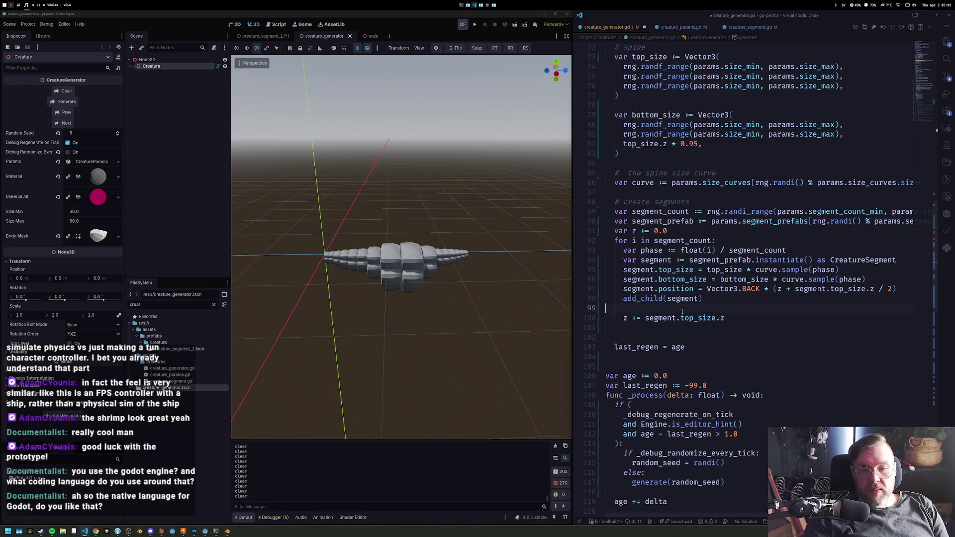
click(742, 316)
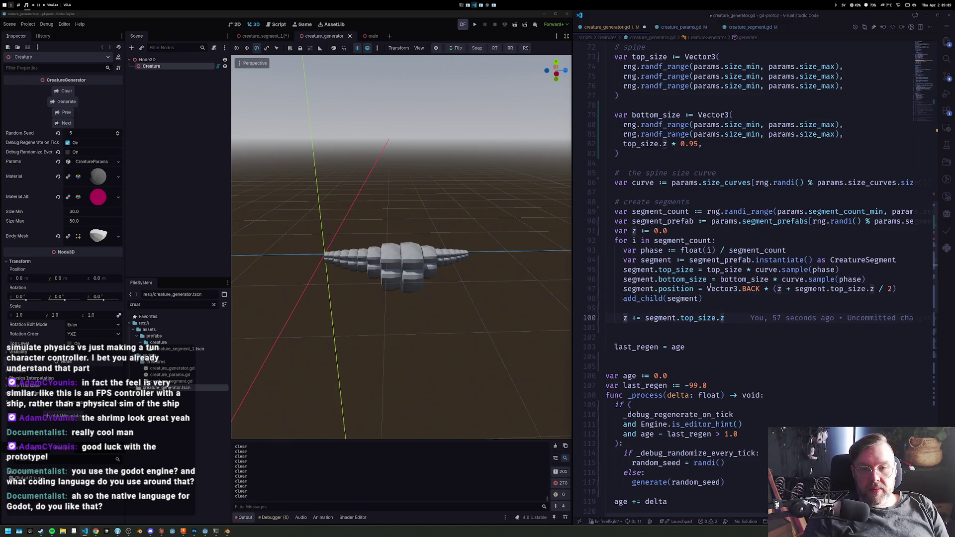
mouse_move(711, 285)
key(Up)
key(Up)
key(Up)
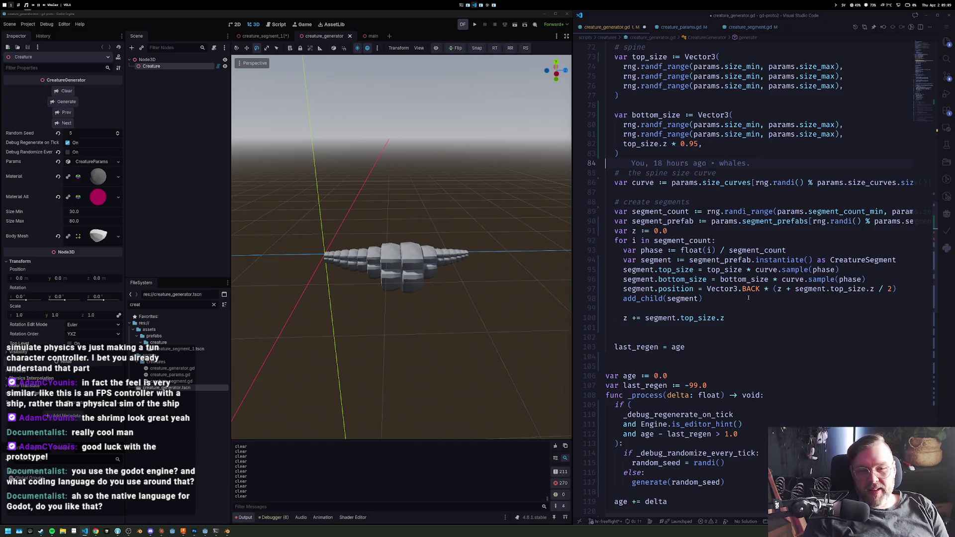
key(Down)
key(Down)
key(Down)
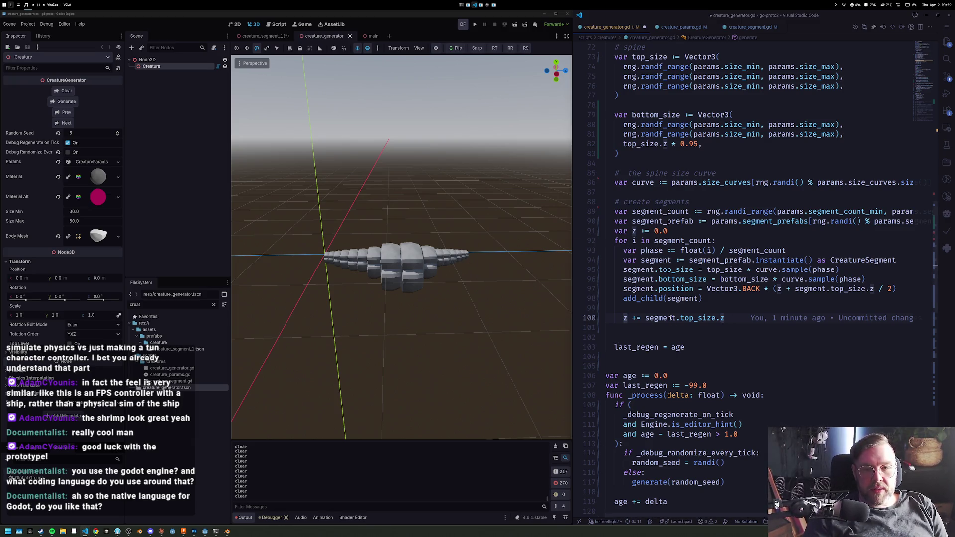
- Orbit Godot's view to see the creature from below, then switch to the empty second desktop
mouse_move(421, 247)
mouse_down()
mouse_move(358, 221)
mouse_move(510, 132)
mouse_move(350, 179)
mouse_up()
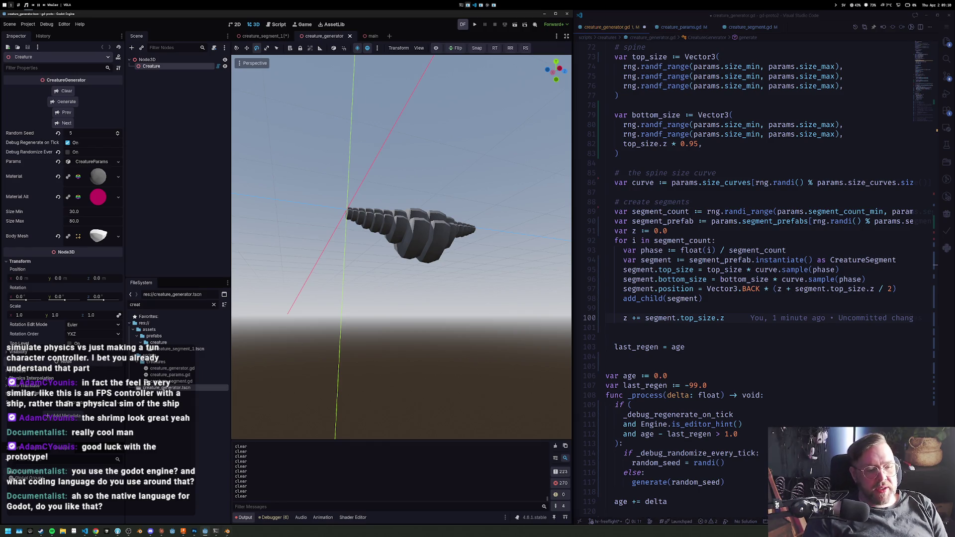
mouse_move(226, 531)
click(222, 510)
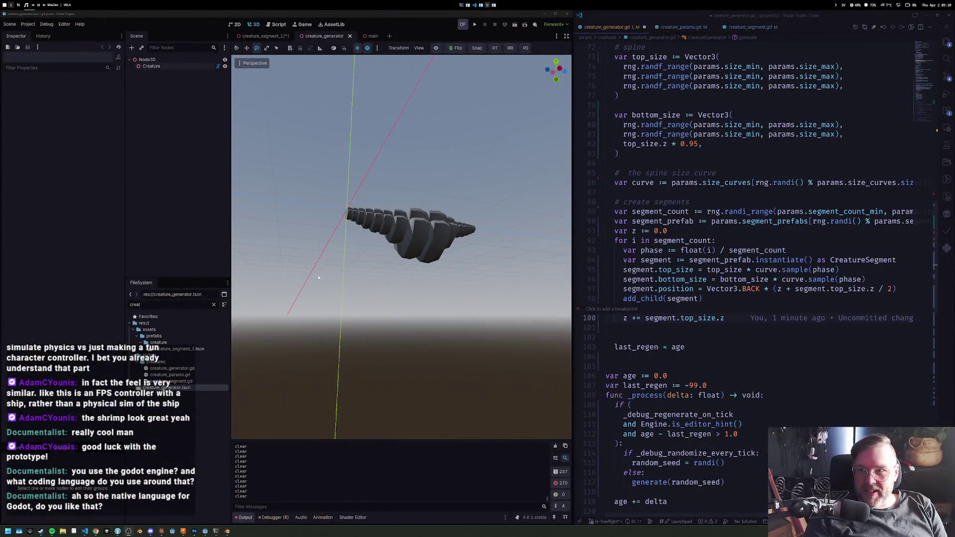
key(alt+2)
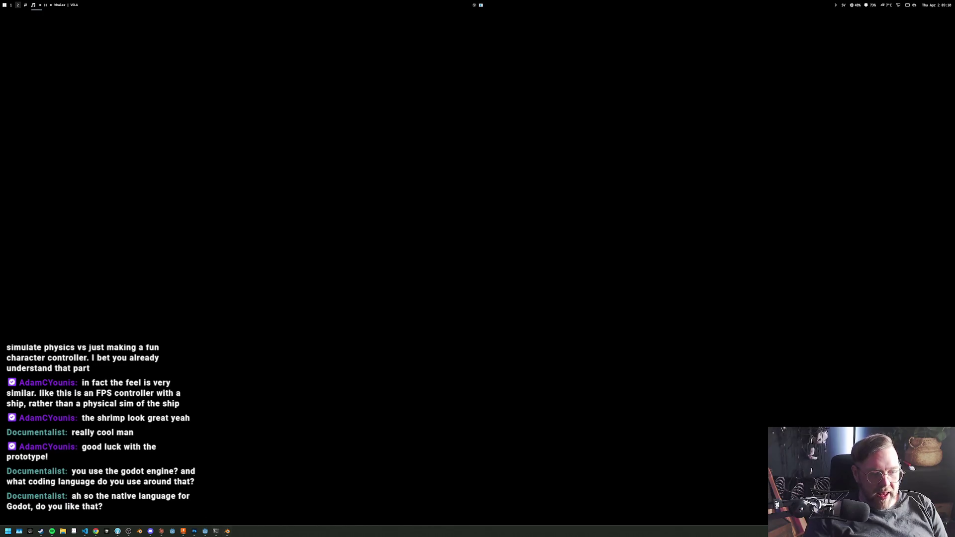
- Add a new cube via F3 'cube', shrink it and place it to the right of the hull
click(227, 531)
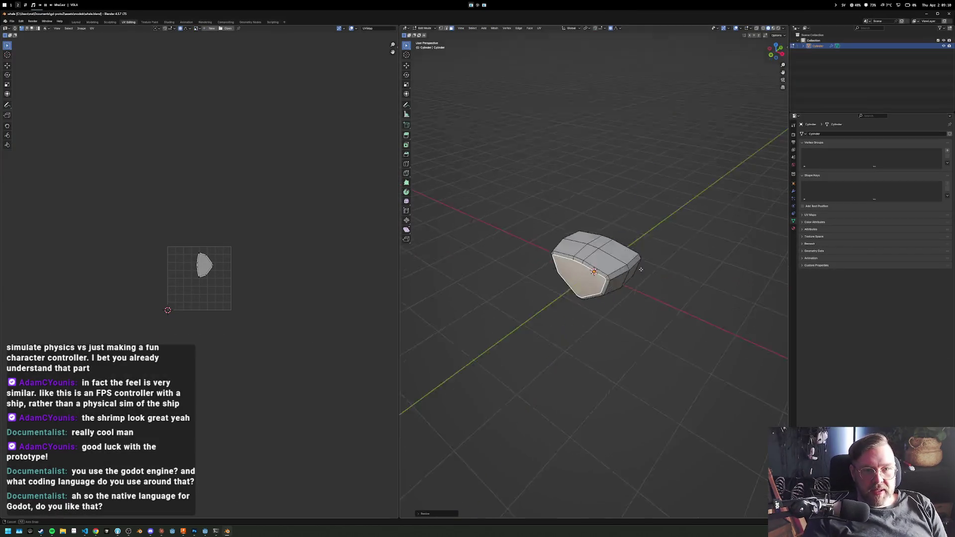
key(Tab)
mouse_move(641, 269)
mouse_down()
mouse_move(567, 310)
mouse_move(482, 300)
mouse_move(622, 306)
mouse_up()
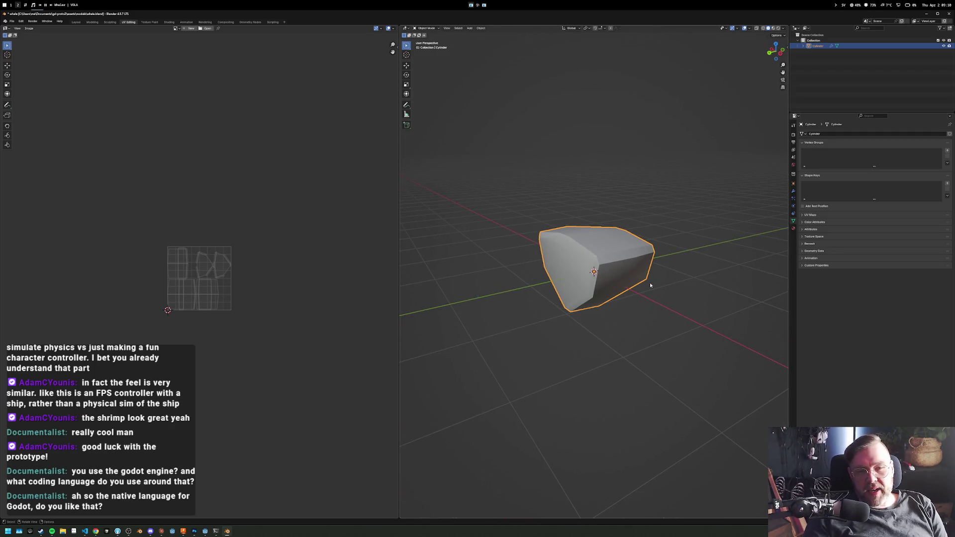
key(F3)
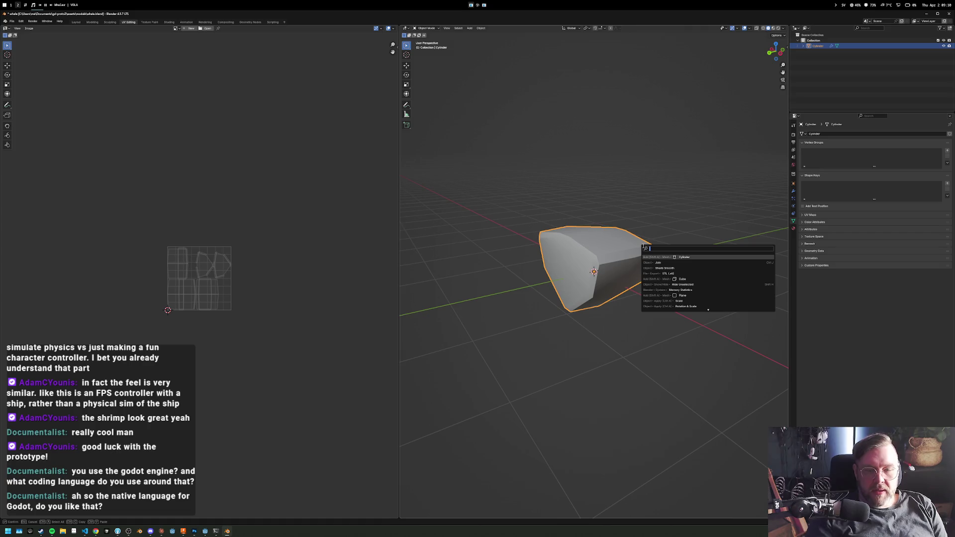
text(cube)
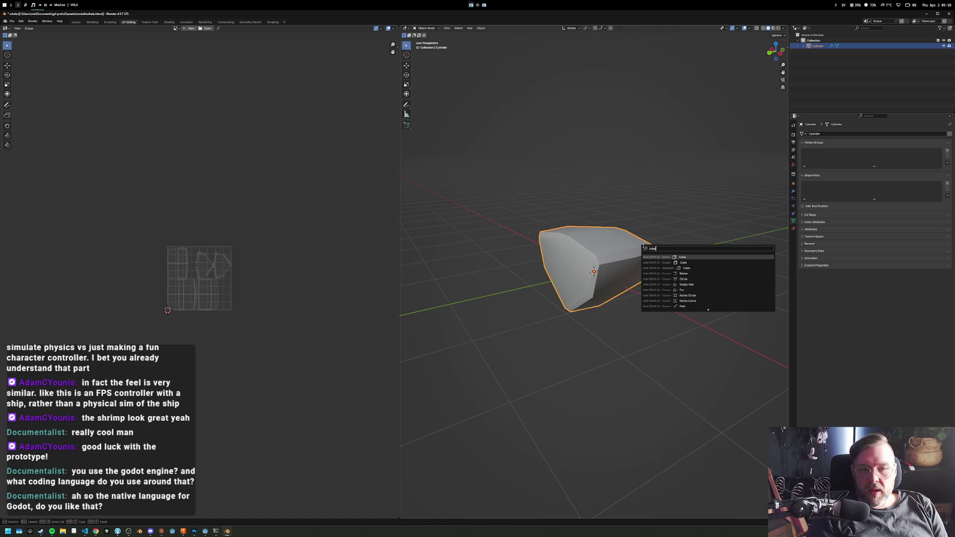
key(Return)
key(KP_1)
key(Tab)
key(s)
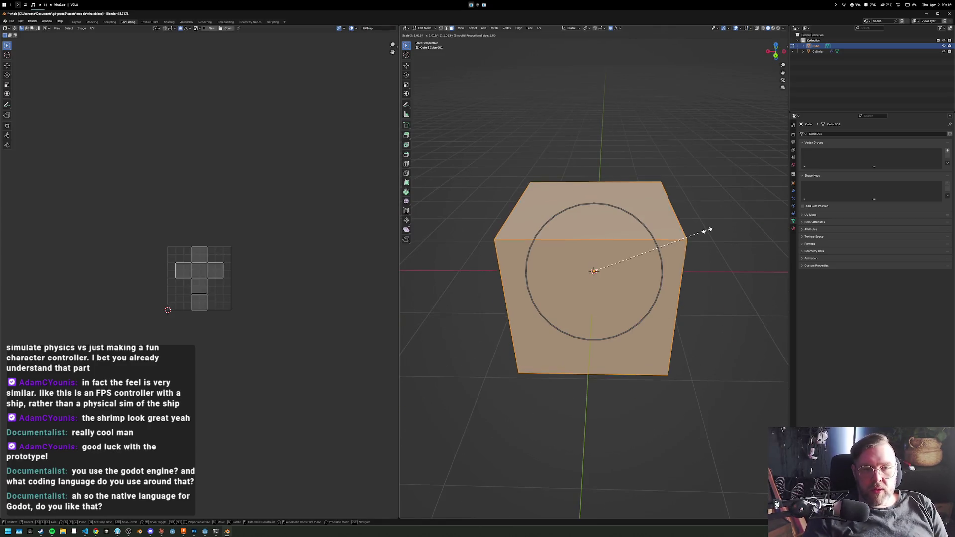
click(641, 263)
key(Tab)
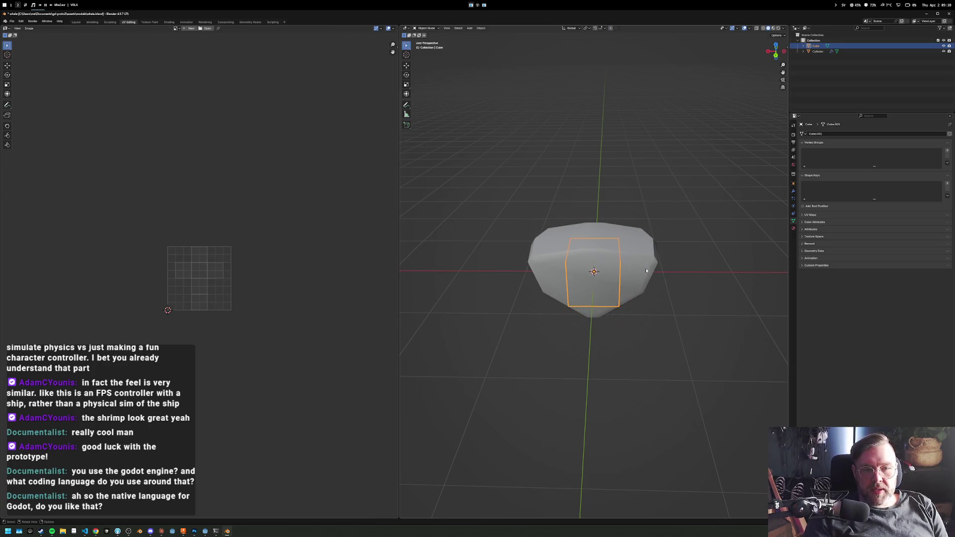
key(g)
click(720, 281)
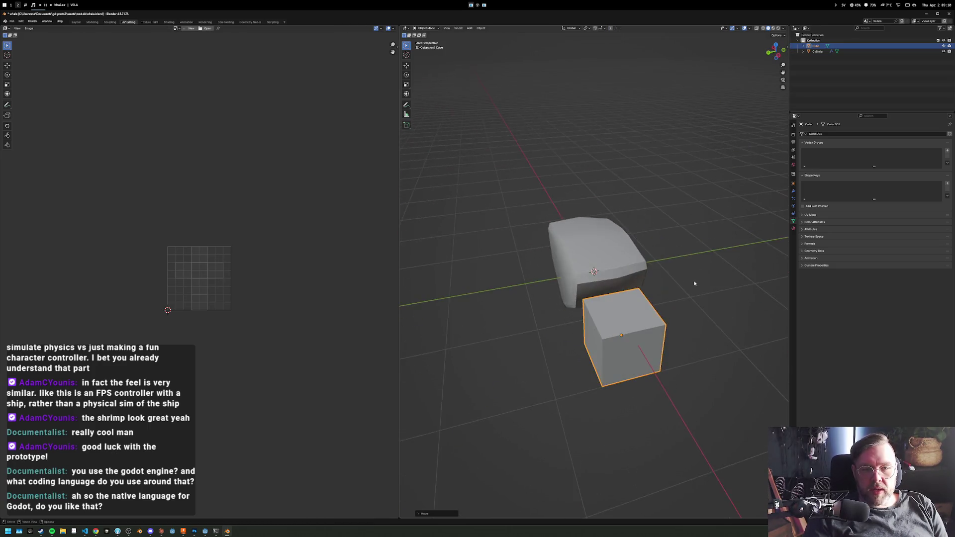
mouse_move(695, 281)
mouse_down()
mouse_move(663, 239)
mouse_move(671, 276)
mouse_move(641, 249)
mouse_up()
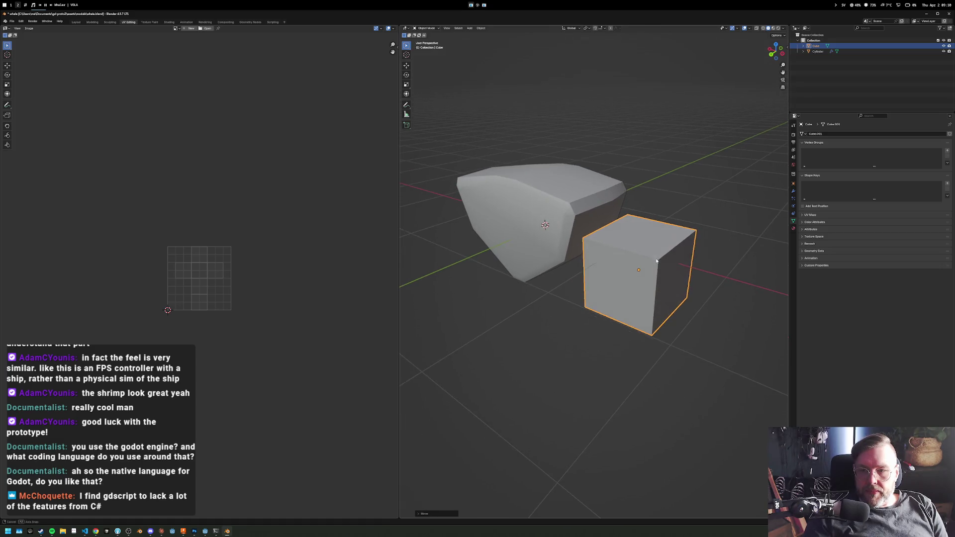
- Flatten the cube into a thin slab by scaling its selected faces along Z
key(Tab)
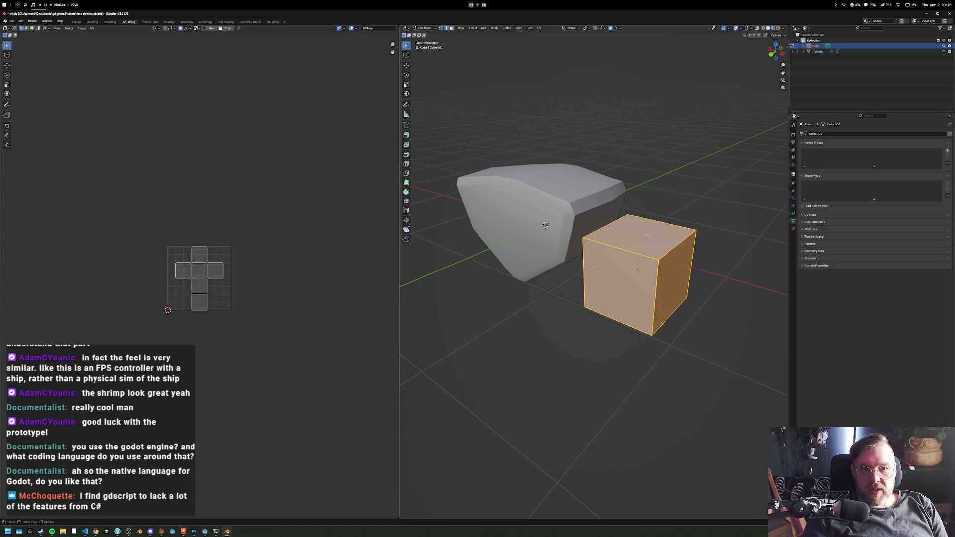
key(alt+a)
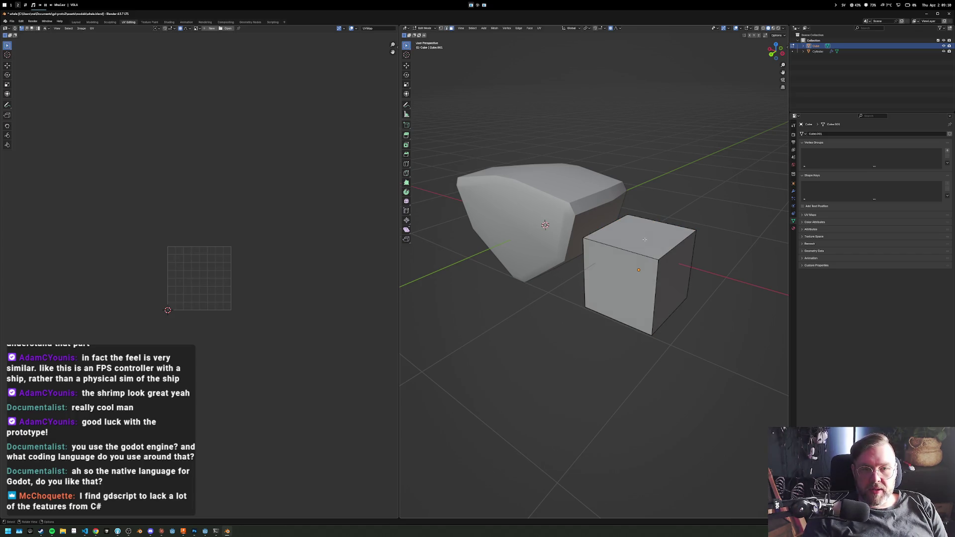
click(644, 239)
mouse_move(643, 239)
mouse_down()
mouse_move(656, 194)
mouse_move(675, 181)
mouse_move(669, 223)
mouse_up()
shift+click(641, 193)
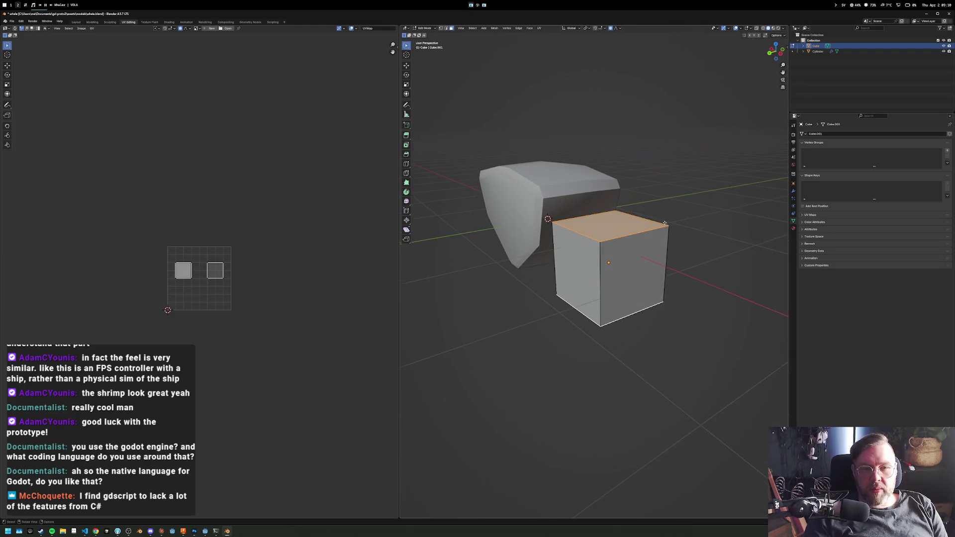
key(s)
key(z)
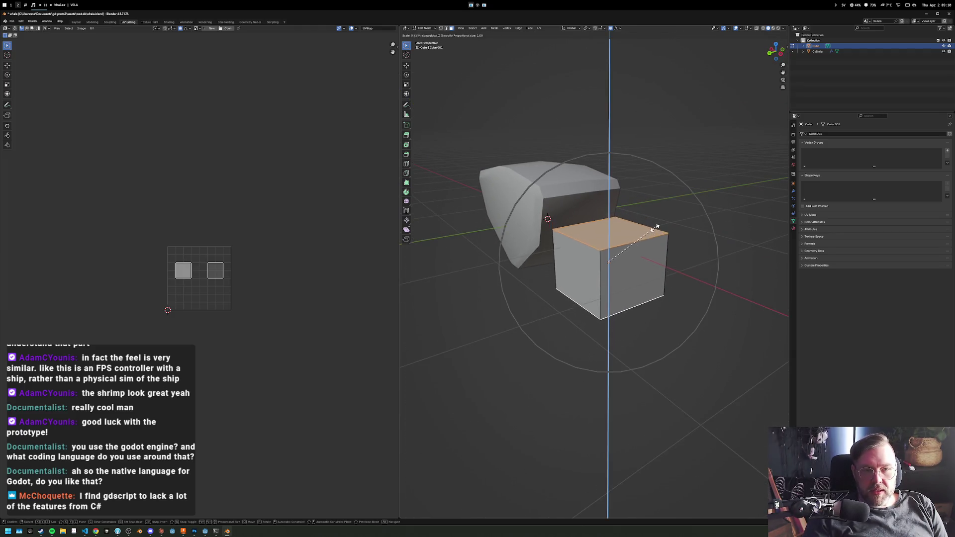
click(612, 255)
mouse_move(612, 255)
mouse_down()
mouse_move(587, 249)
mouse_move(564, 224)
mouse_up()
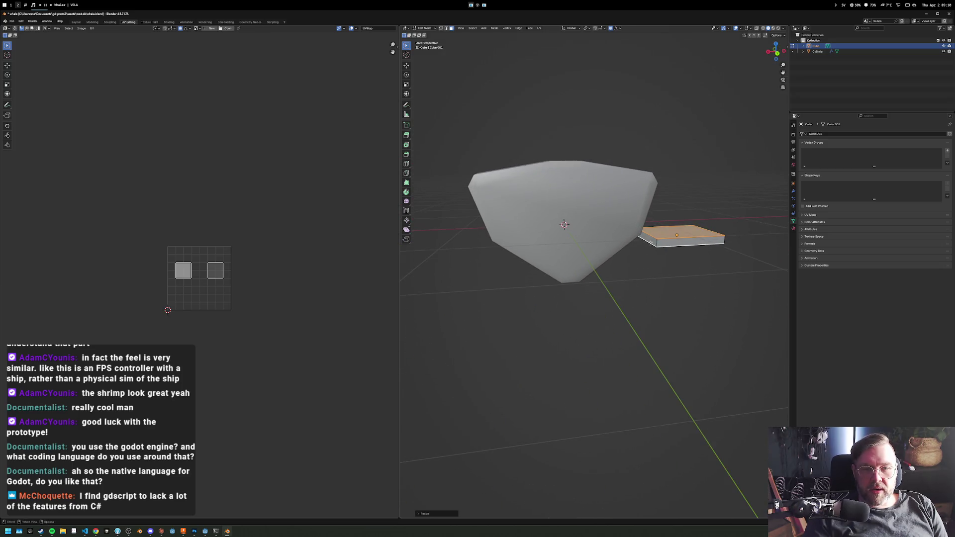
drag(649, 238, 638, 238)
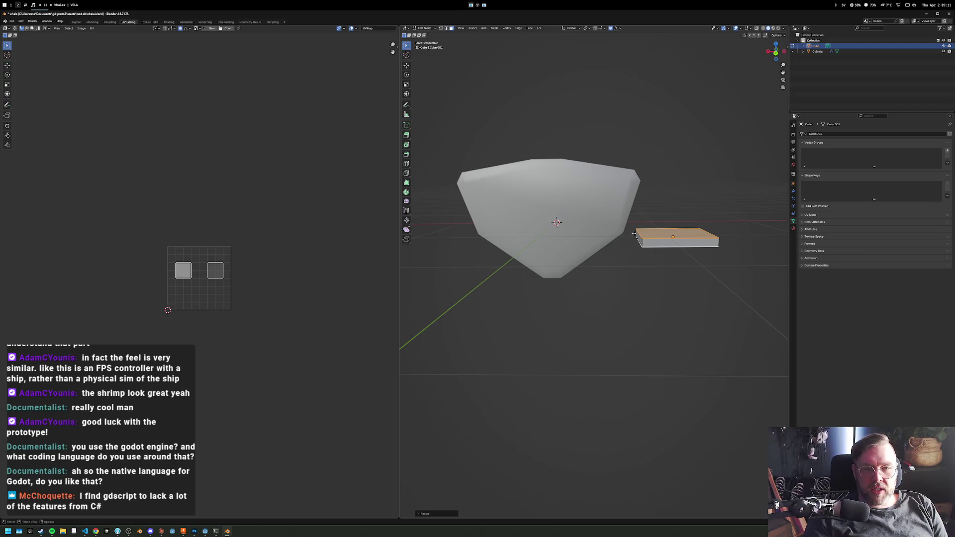
key(alt+a)
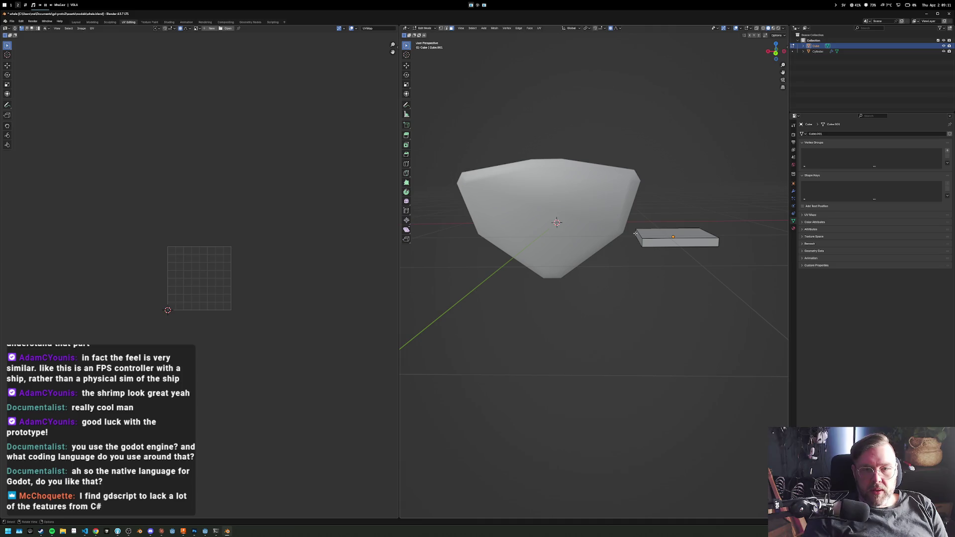
mouse_move(689, 222)
mouse_down()
mouse_move(671, 237)
mouse_move(587, 242)
mouse_move(695, 239)
mouse_up()
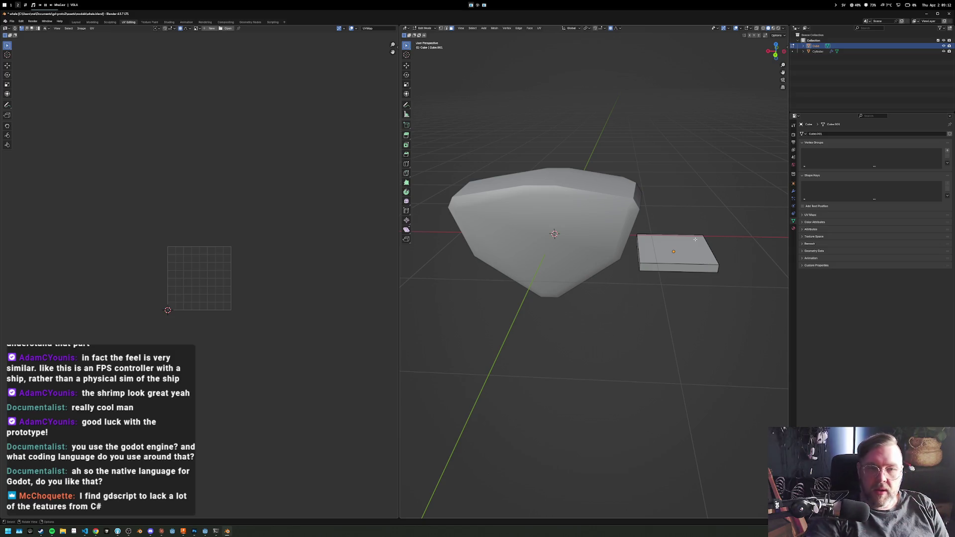
mouse_move(694, 239)
mouse_down()
mouse_move(656, 234)
mouse_move(676, 268)
mouse_move(589, 229)
mouse_up()
key(Tab)
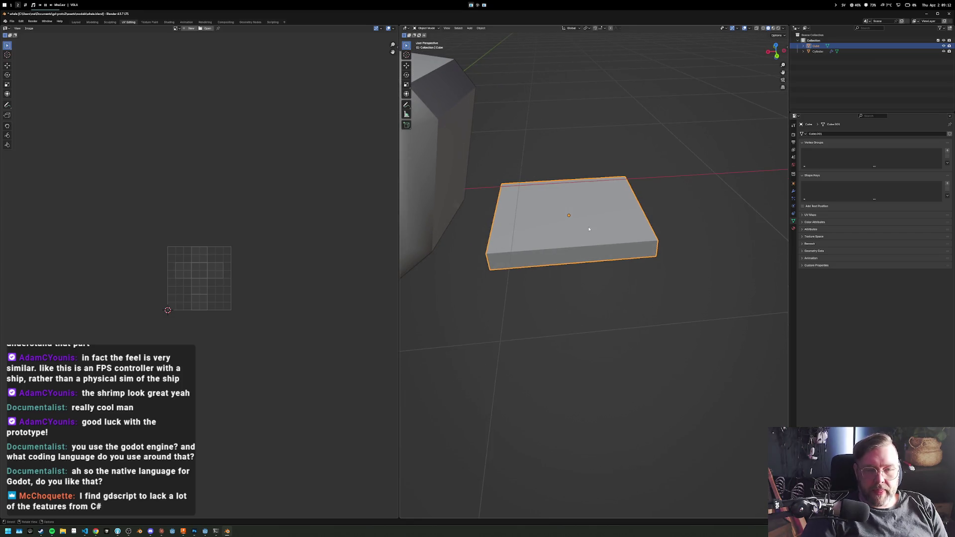
key(Tab)
key(a)
key(s)
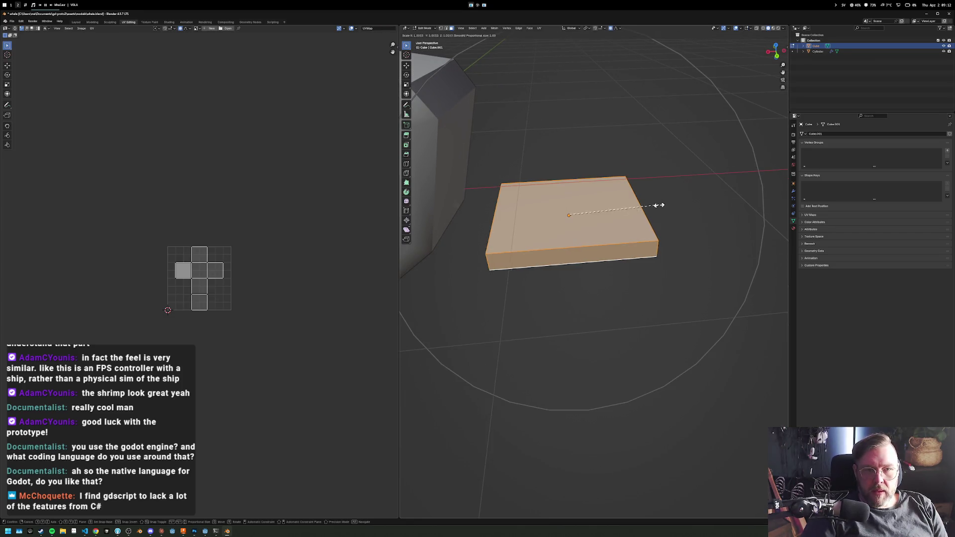
click(616, 210)
key(g)
click(646, 209)
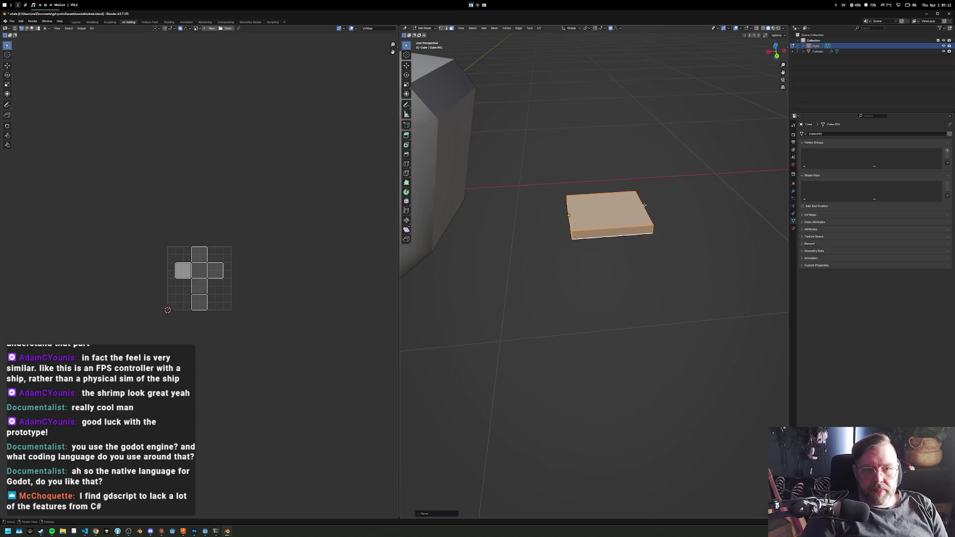
drag(647, 209, 649, 207)
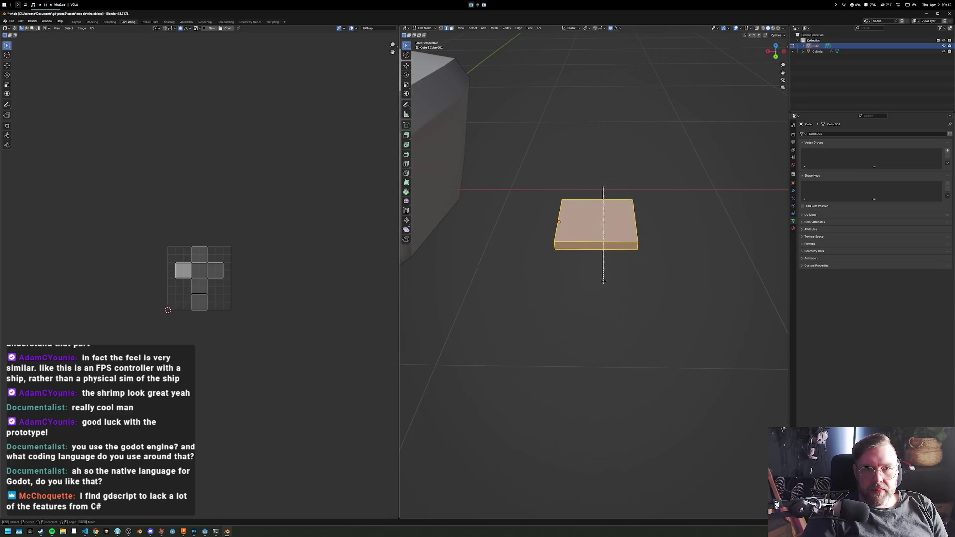
click(610, 268)
key(alt+z)
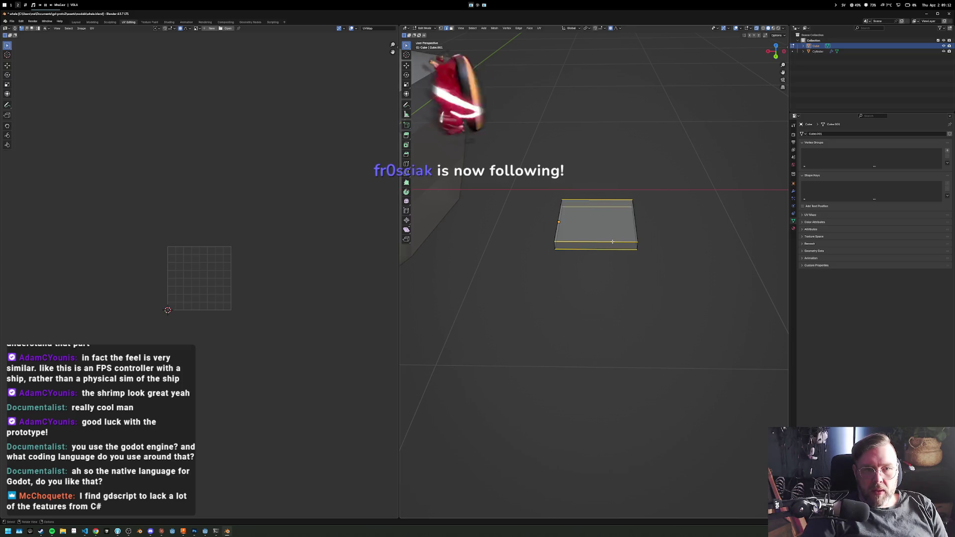
key(F3)
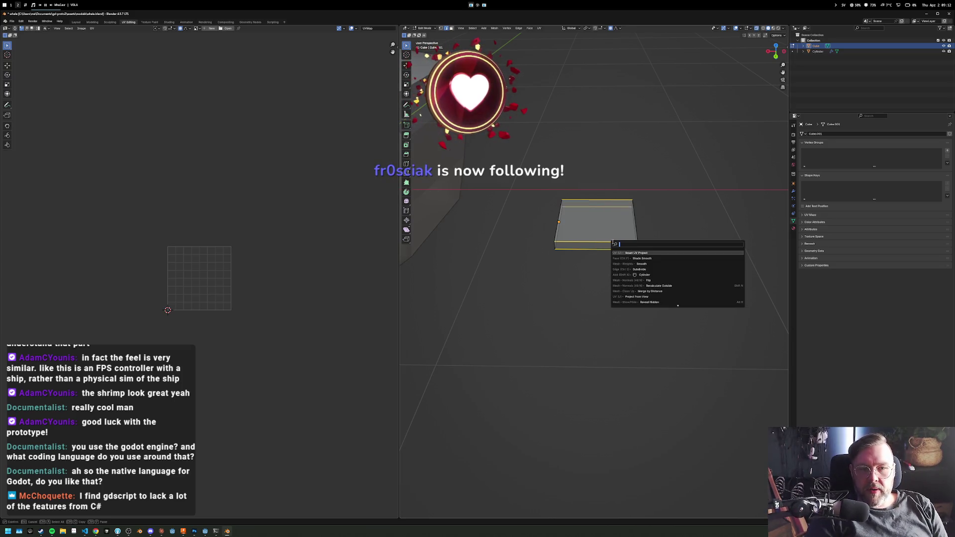
key(Escape)
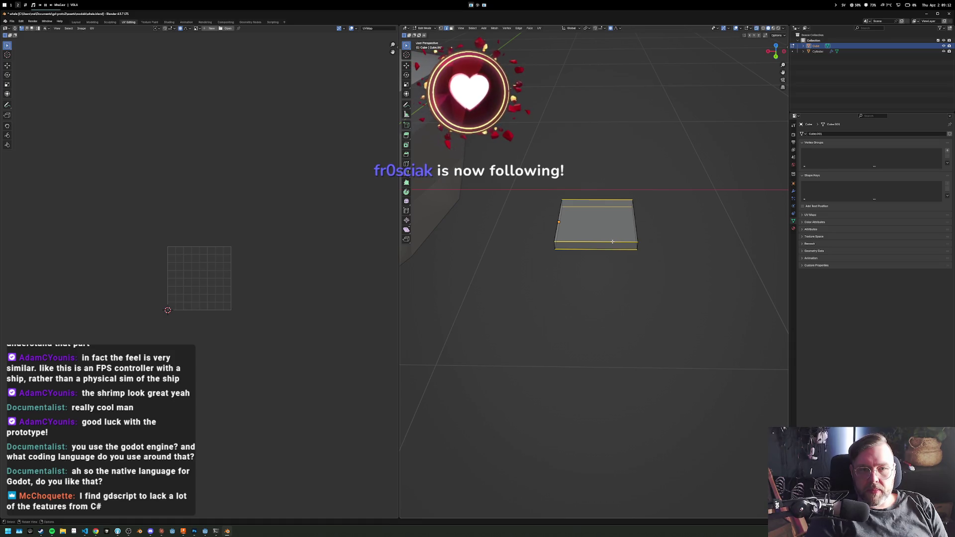
key(a)
key(F3)
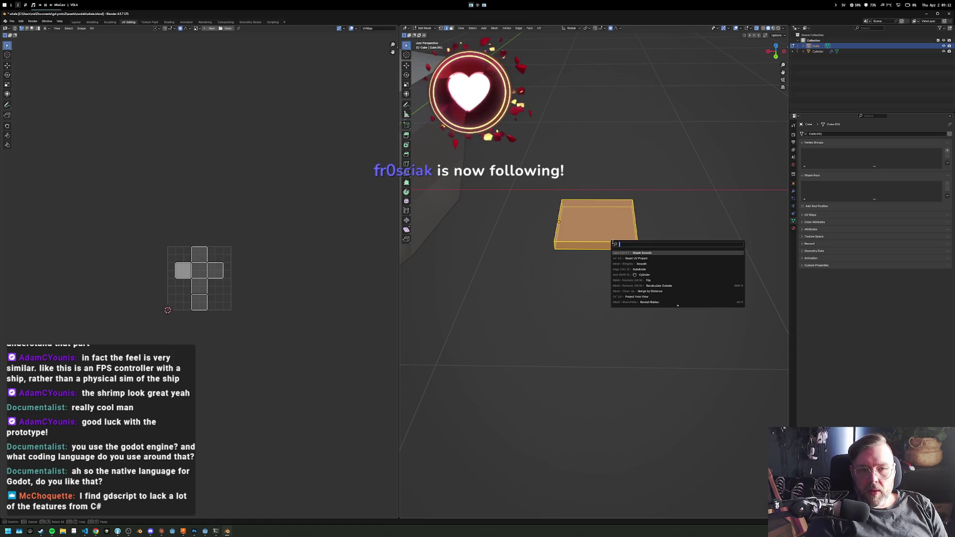
key(Escape)
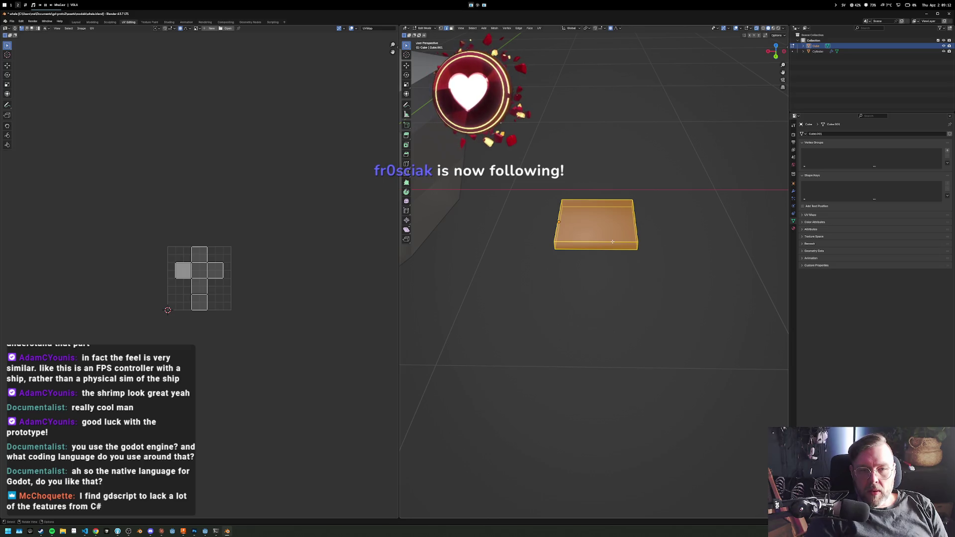
alt+click(592, 246)
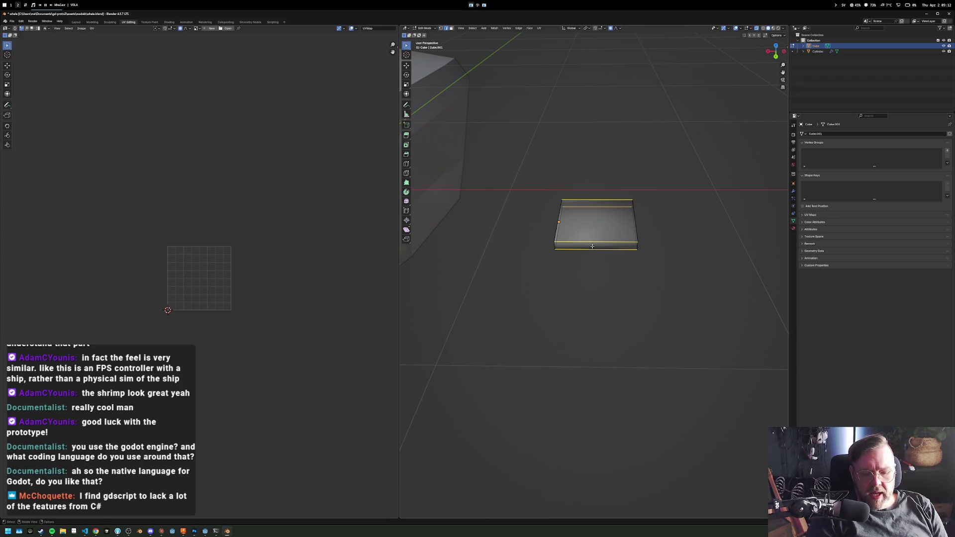
- Subdivide the box with F3 'sub', then try stretching a corner along Y and undo it
key(F3)
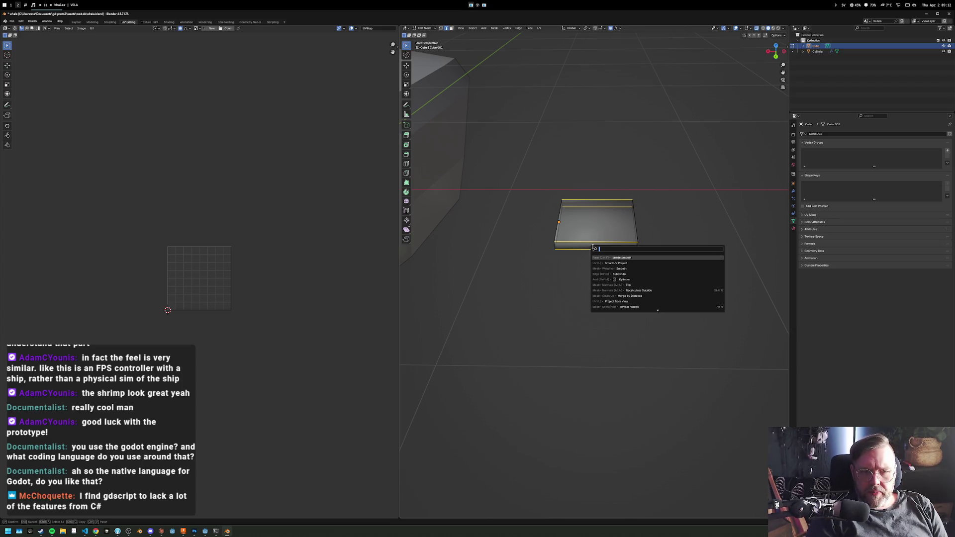
text(sub)
key(Return)
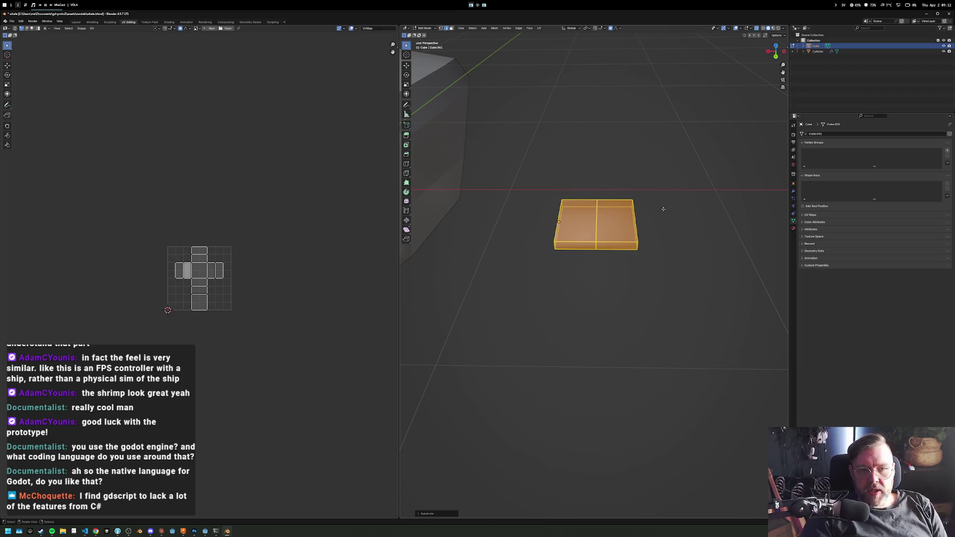
drag(662, 209, 577, 204)
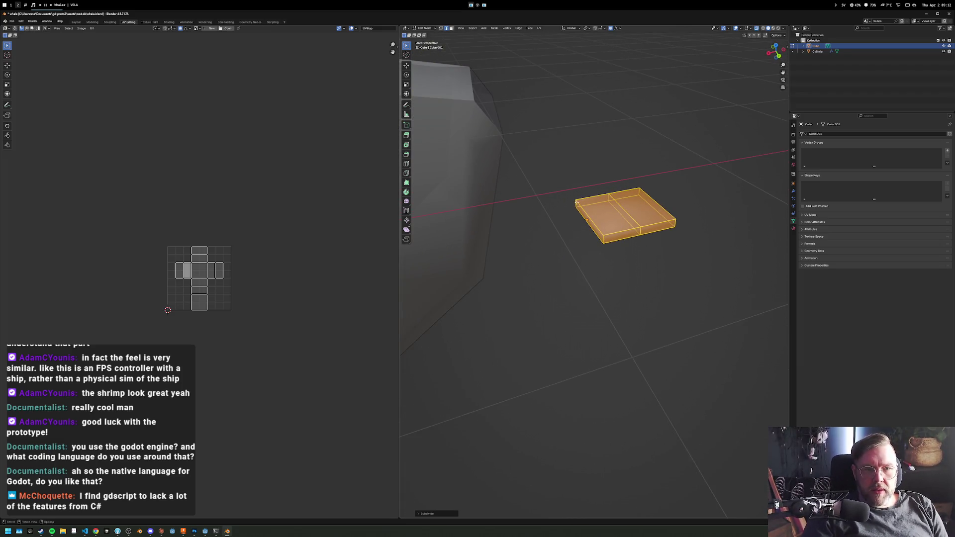
click(576, 204)
key(s)
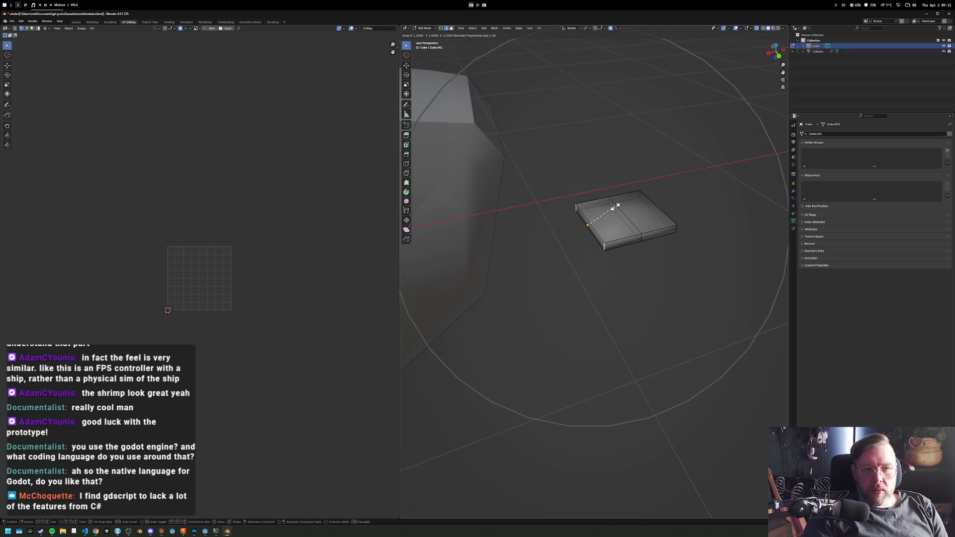
key(z)
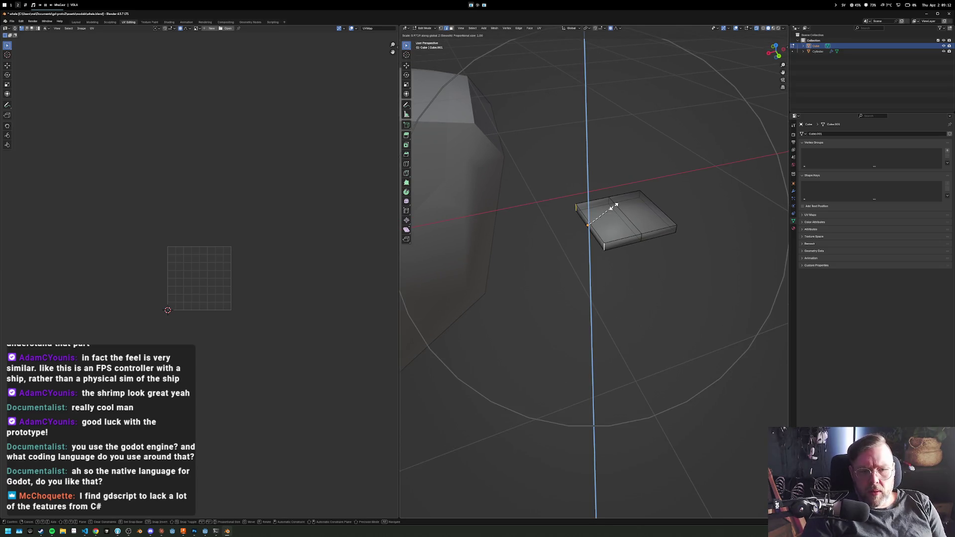
key(y)
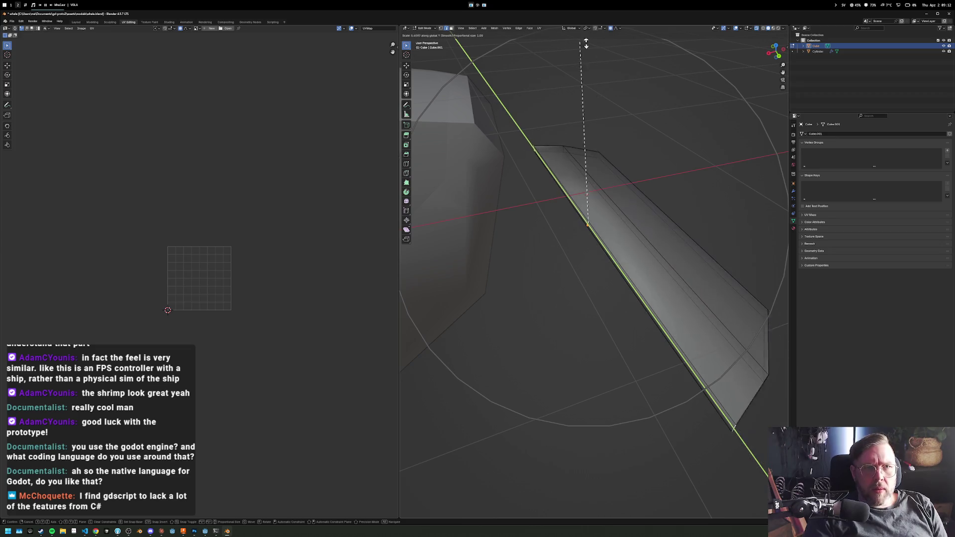
click(604, 40)
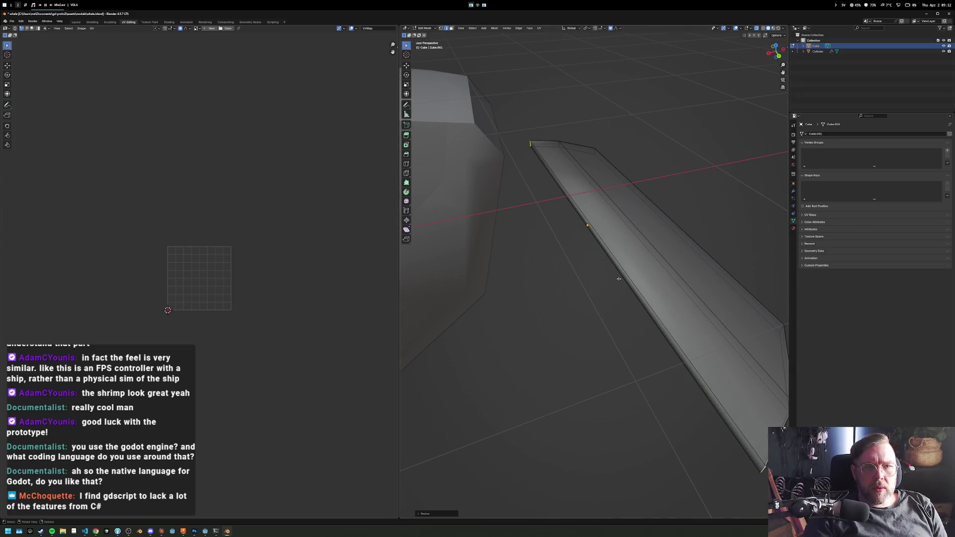
key(ctrl+z)
key(ctrl+z)
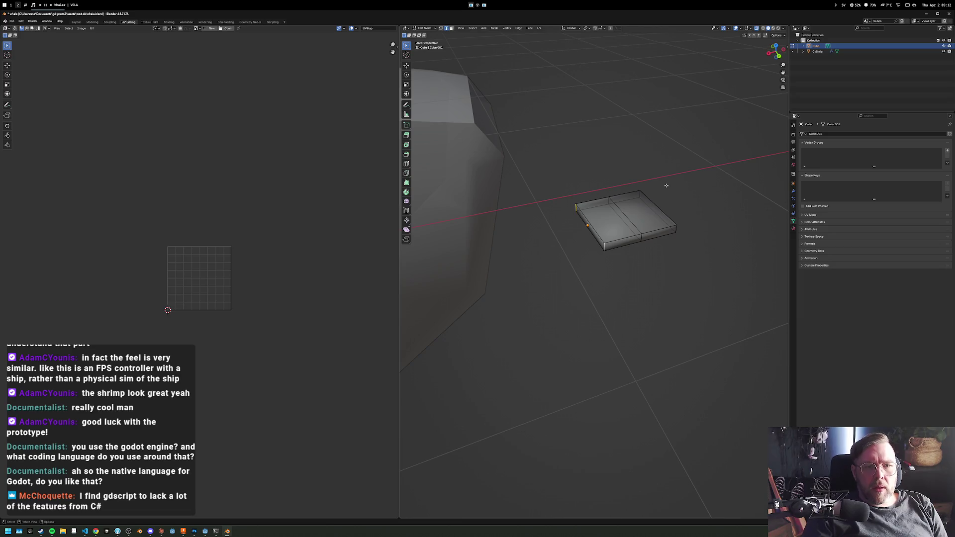
- Scale the slab along Y, then select its front face and scale it along Y
key(s)
key(y)
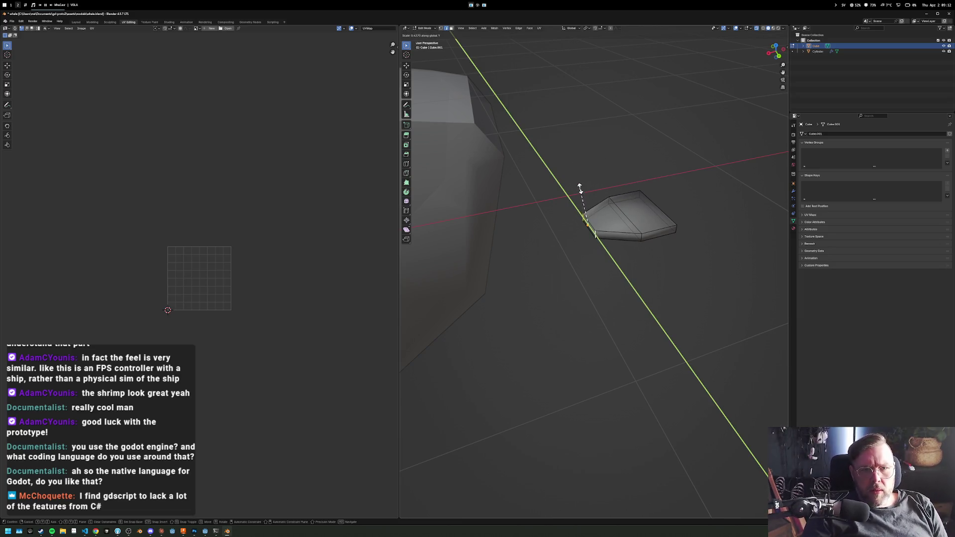
click(580, 188)
click(514, 200)
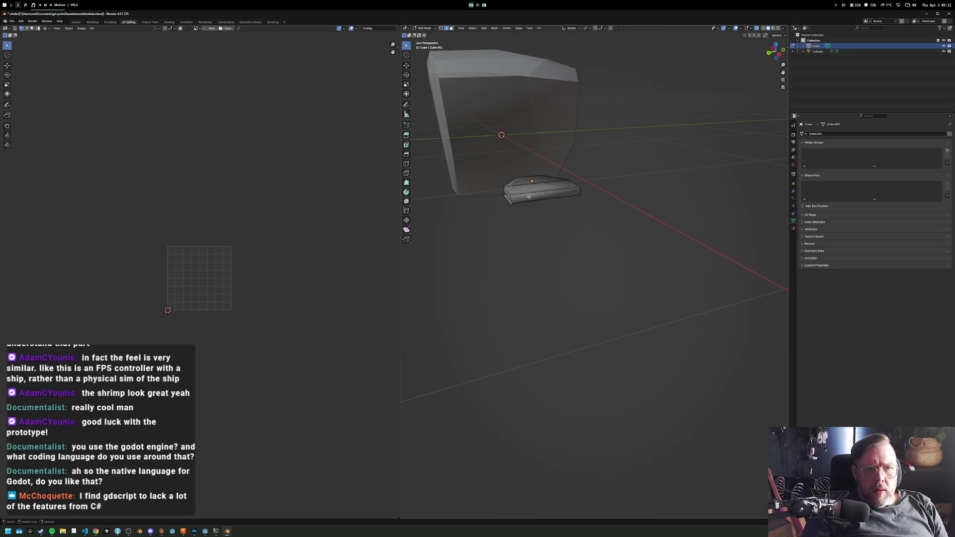
key(alt+z)
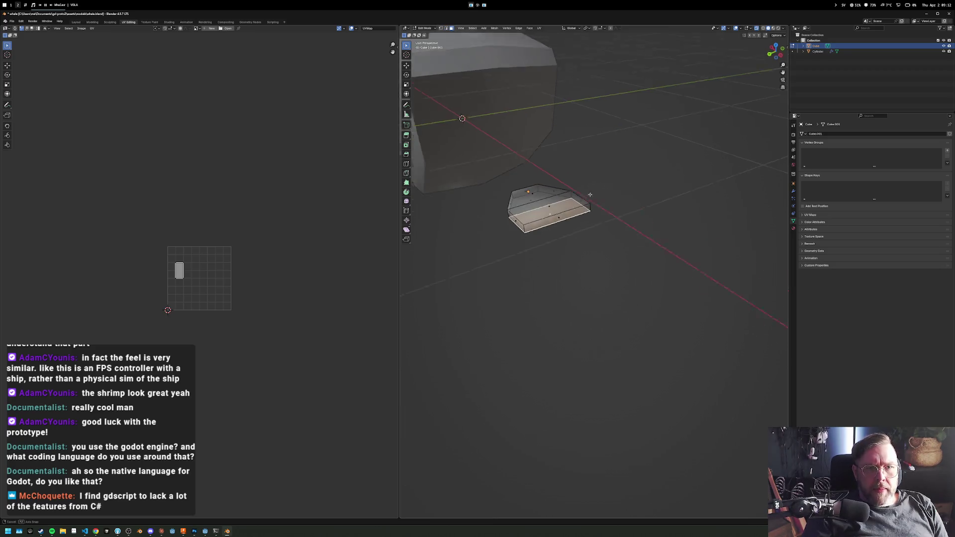
click(570, 223)
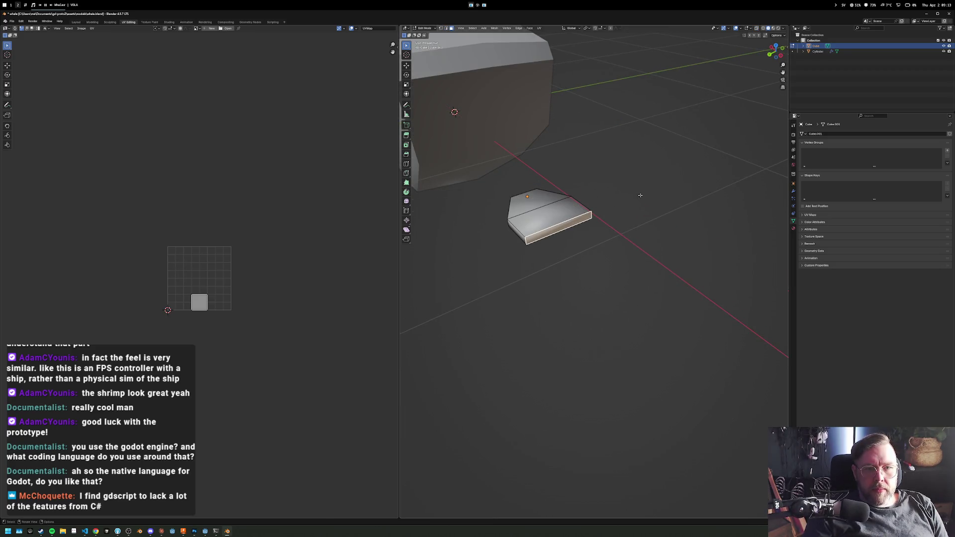
key(s)
key(y)
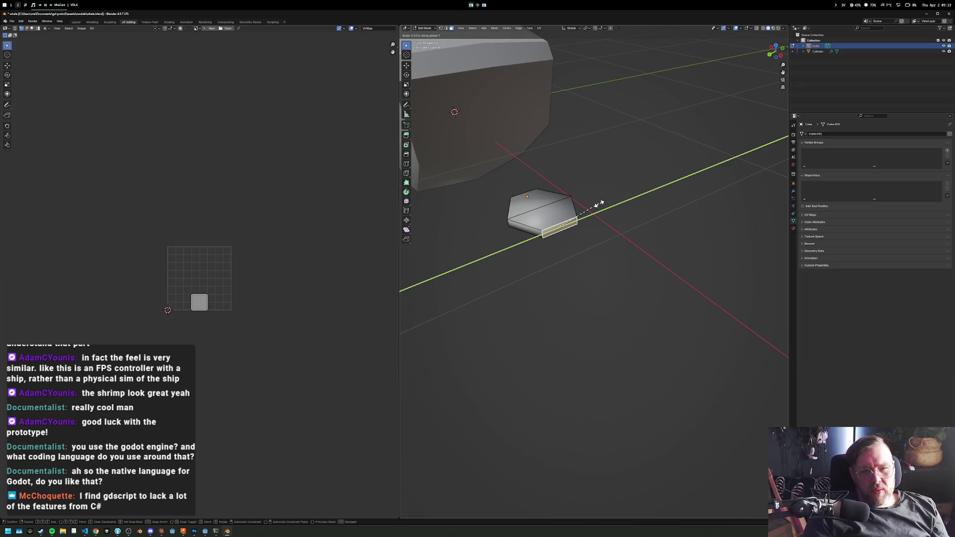
- Finish narrowing the front face, then lengthen and bevel the vertical front edge
click(600, 203)
key(g)
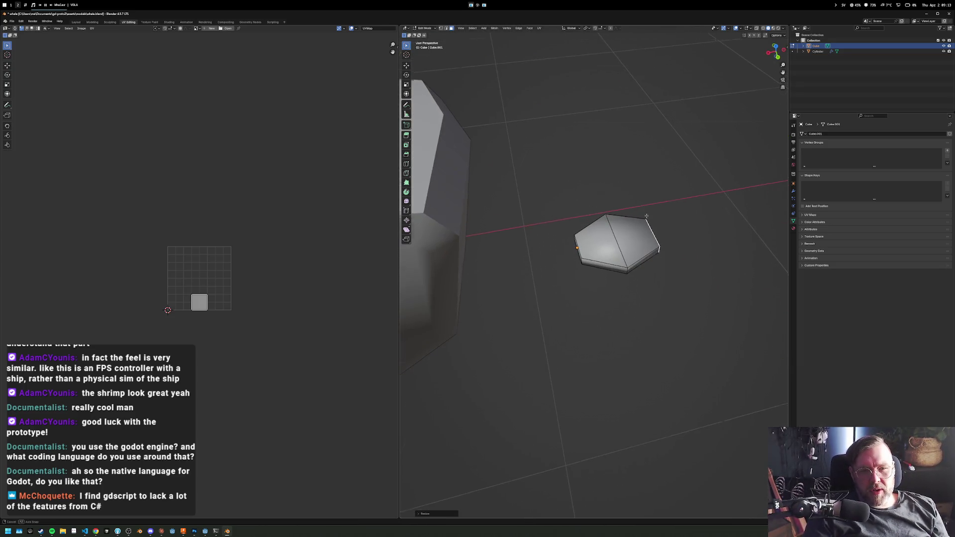
right_click(659, 196)
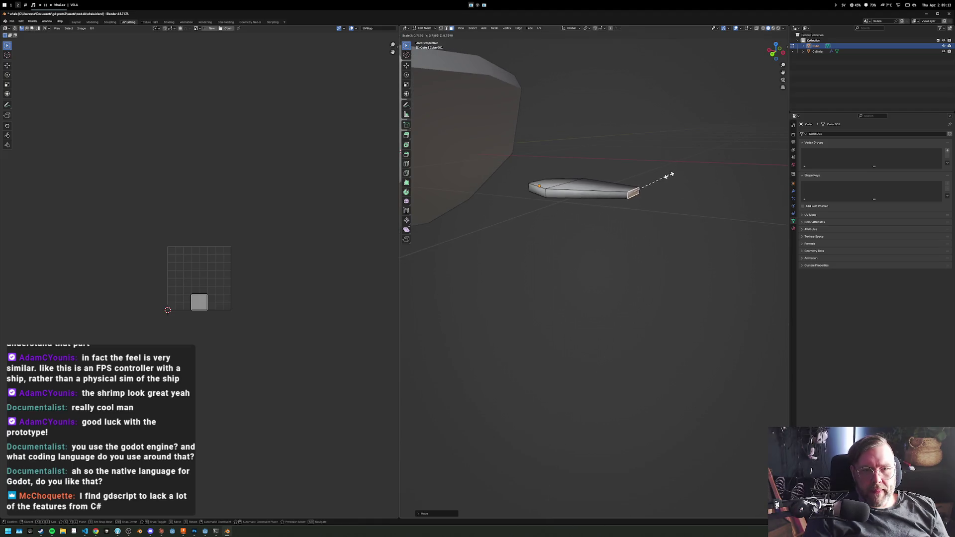
drag(655, 173, 607, 189)
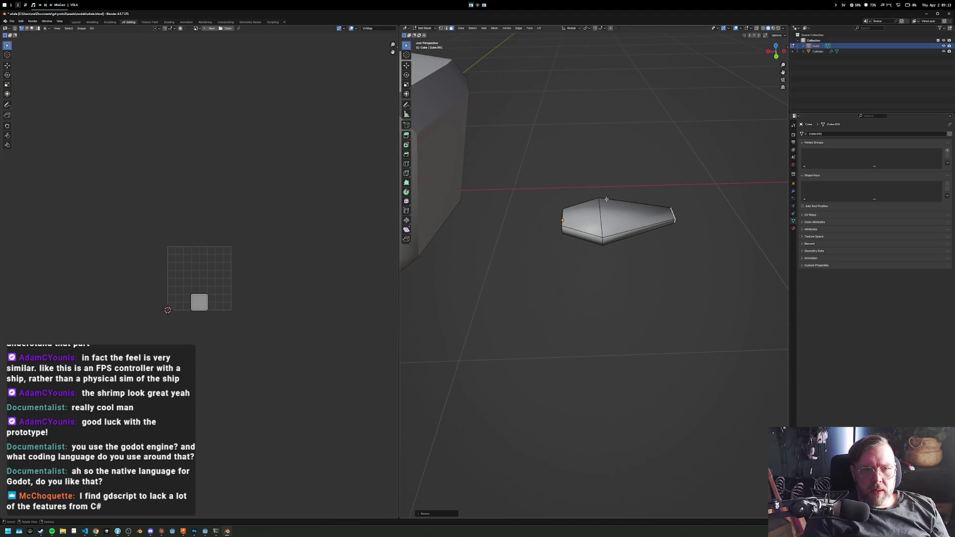
key(2)
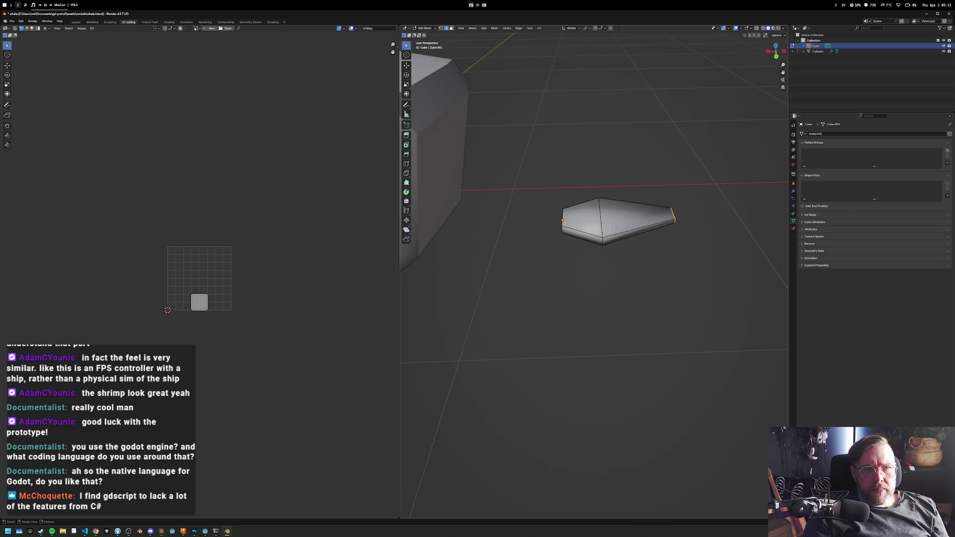
click(601, 214)
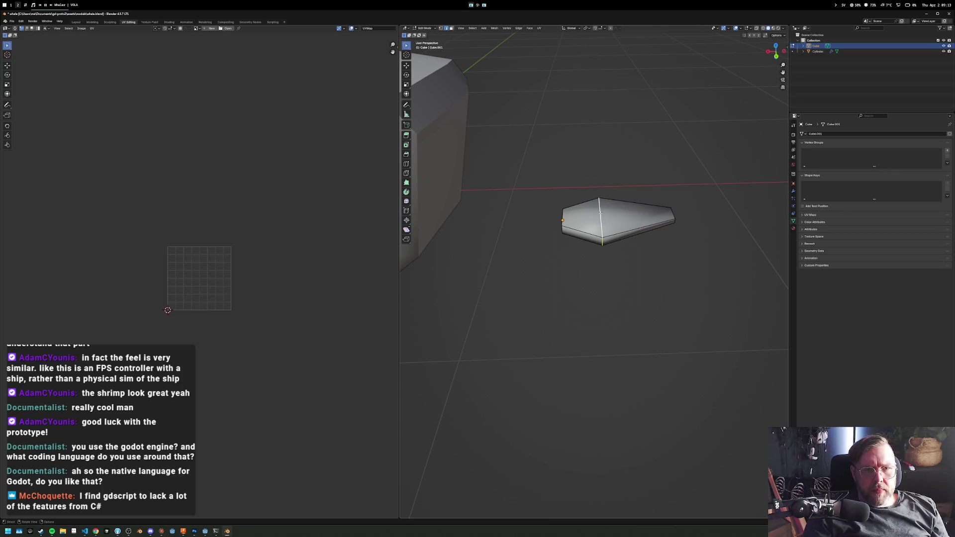
key(s)
click(629, 199)
key(ctrl+b)
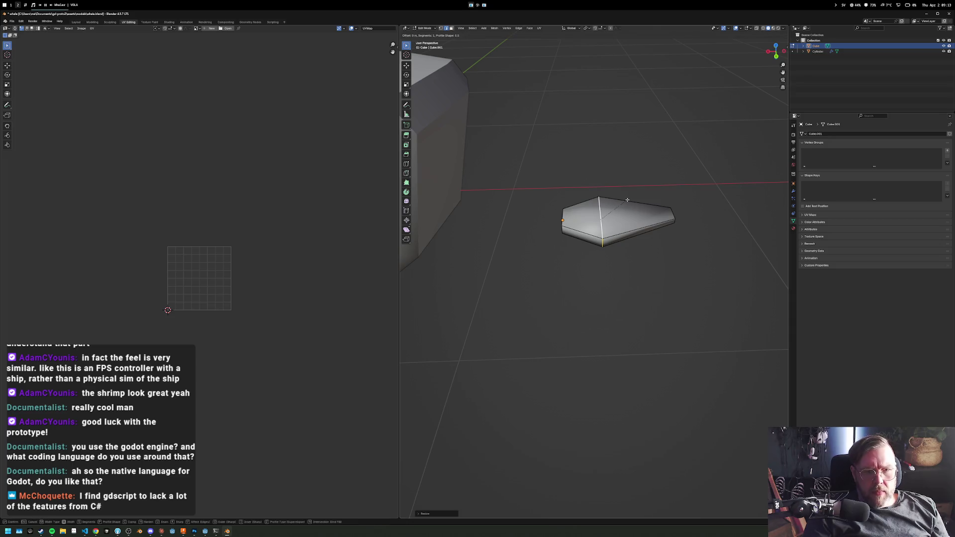
click(632, 198)
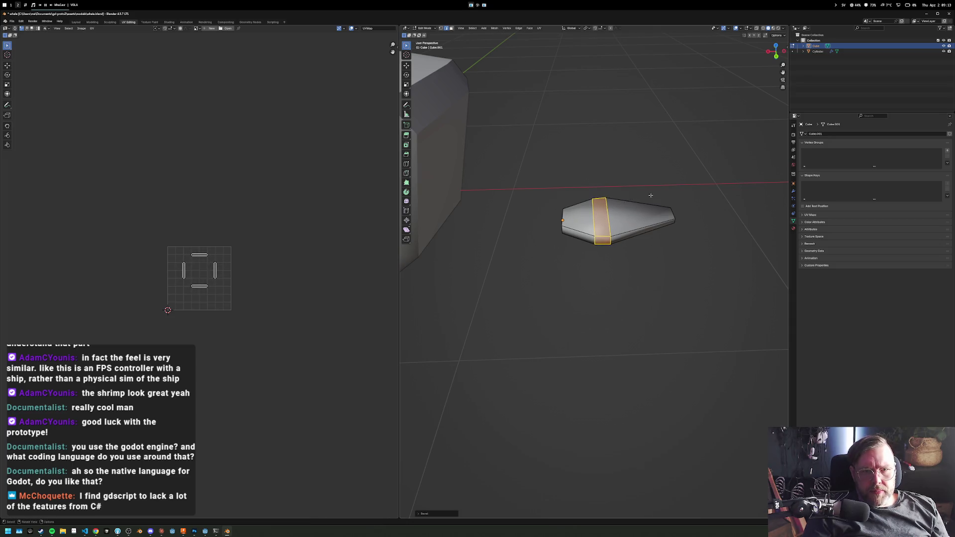
- Flatten the bevelled side face and end face together along Z
mouse_move(609, 192)
mouse_down()
mouse_move(552, 192)
mouse_move(532, 135)
mouse_up()
scroll(534, 181, up, 3)
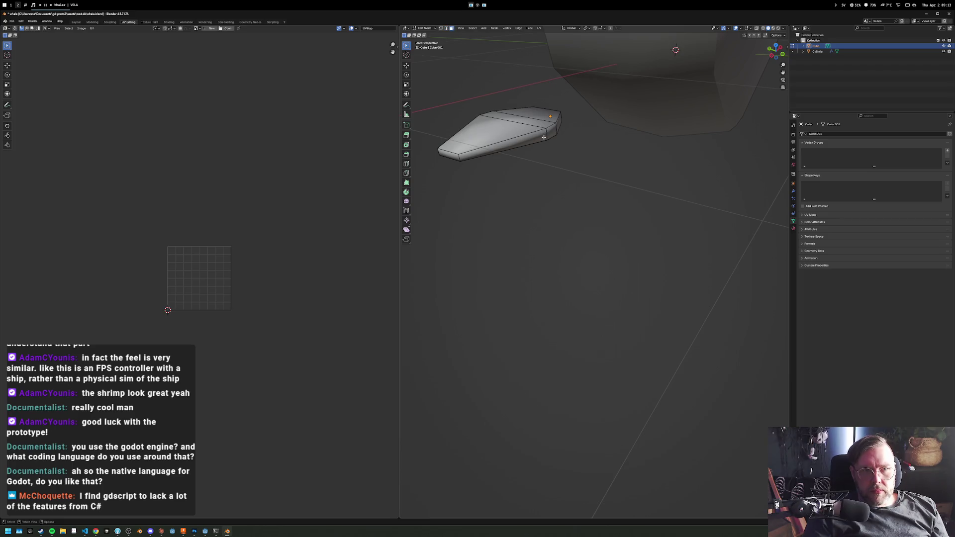
click(544, 136)
shift+click(557, 124)
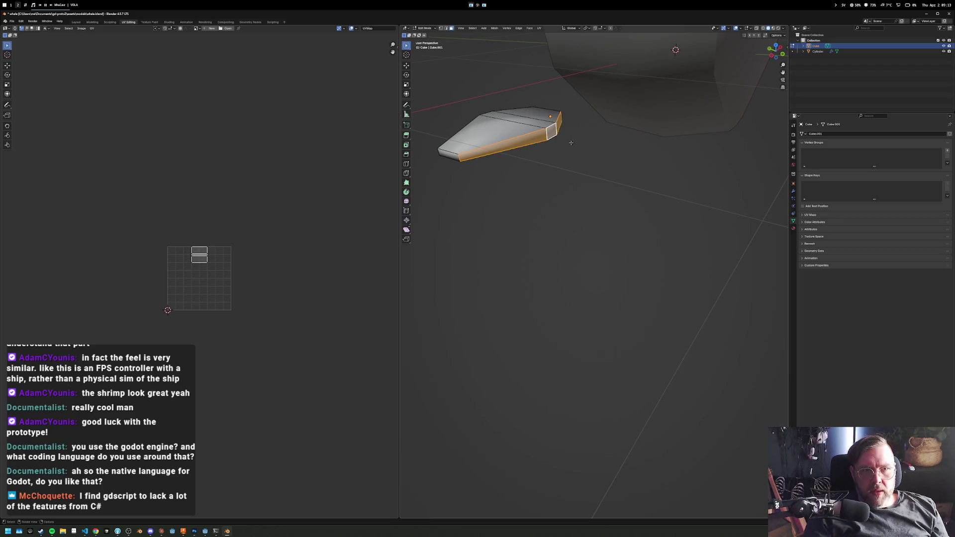
mouse_move(560, 122)
mouse_down()
mouse_move(552, 134)
mouse_move(588, 141)
mouse_move(508, 158)
mouse_up()
key(s)
key(z)
click(572, 134)
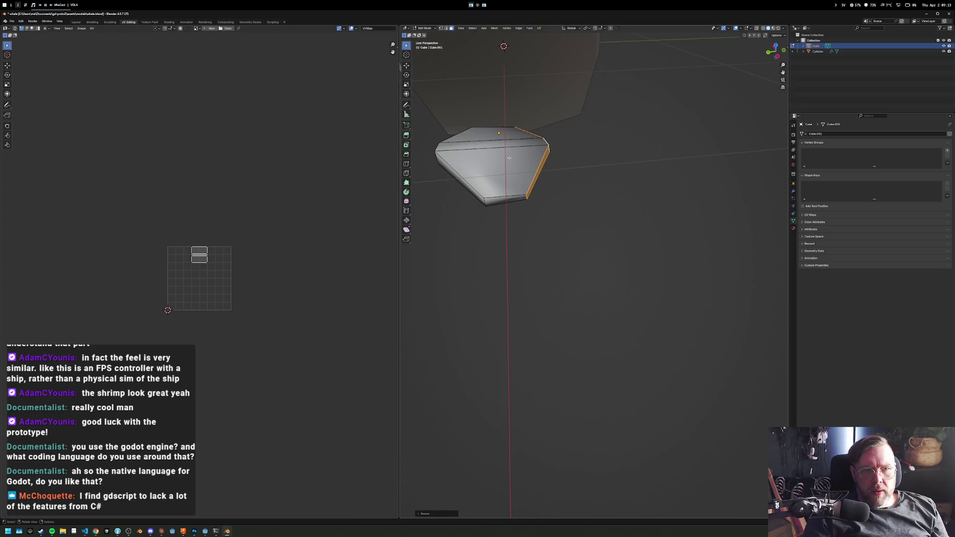
- Box-select the edge rings through the whole see-through fin and subdivide them
click(494, 128)
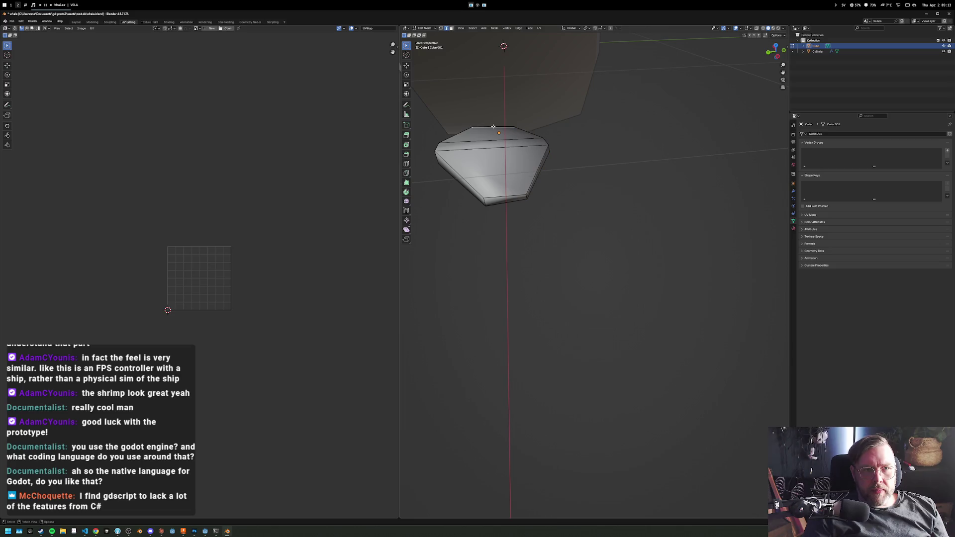
drag(493, 113, 508, 221)
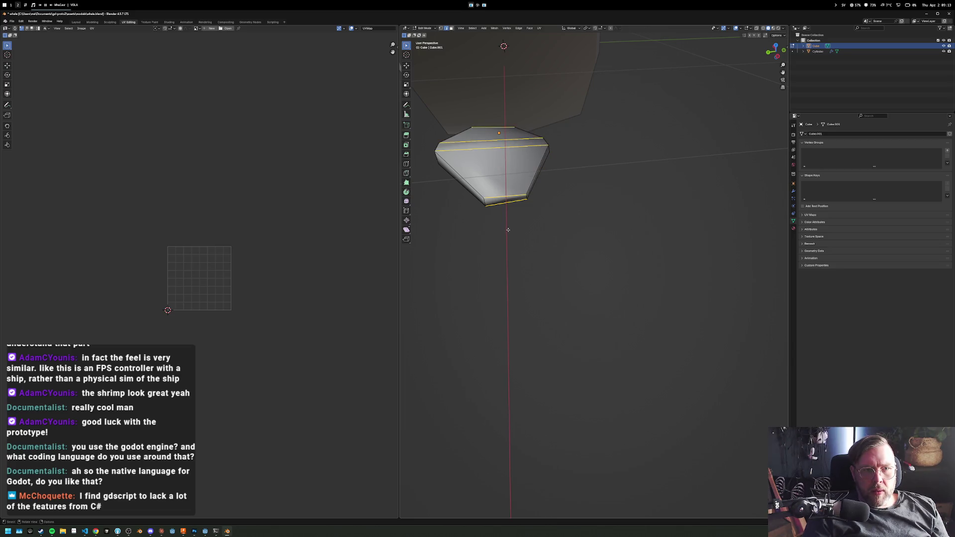
key(alt+z)
drag(493, 114, 508, 222)
right_click(503, 222)
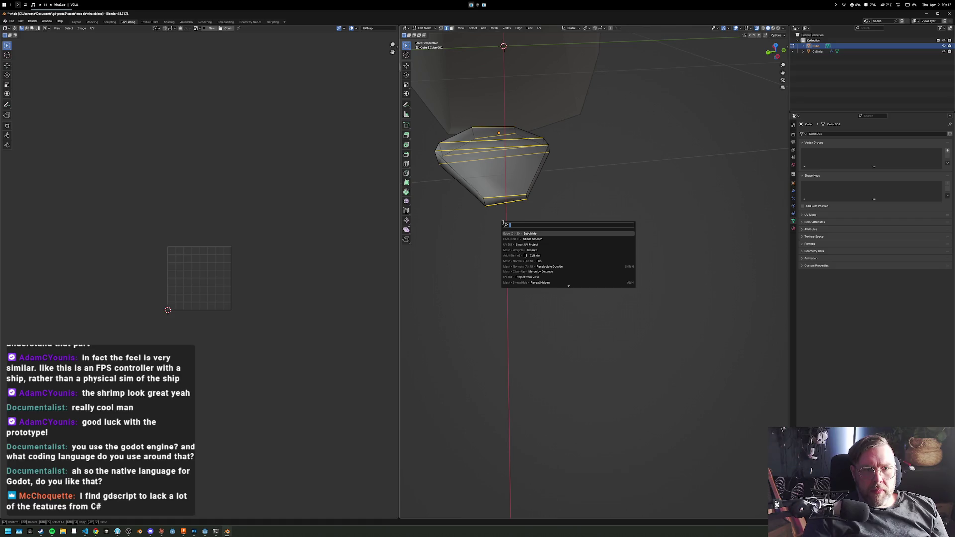
click(502, 222)
key(alt+a)
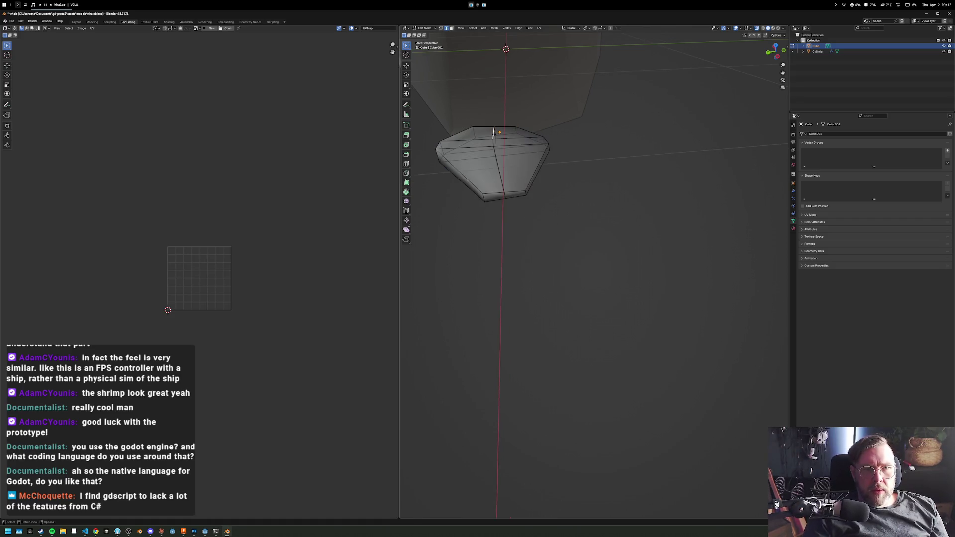
- Enlarge the fin's vertical middle edge loop and shift it sideways
alt+click(493, 143)
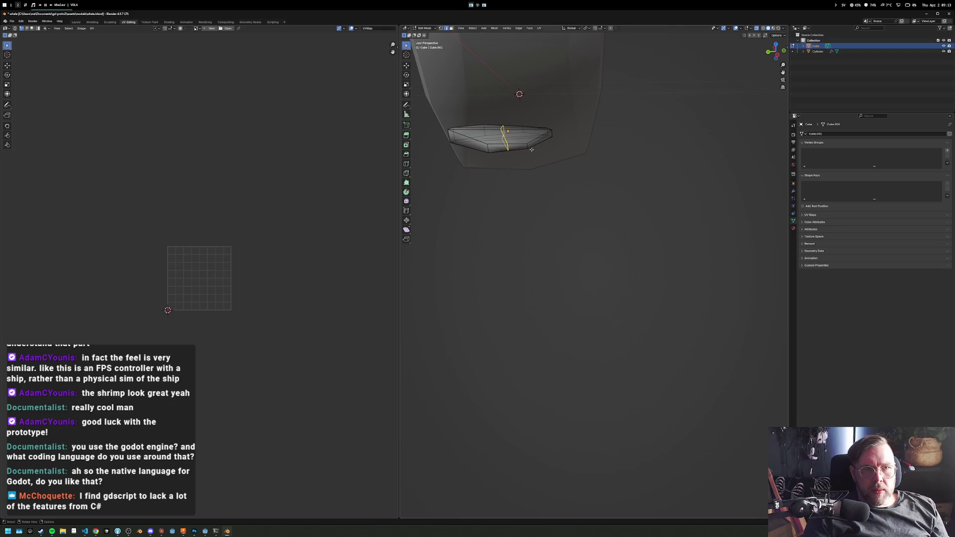
key(s)
click(539, 121)
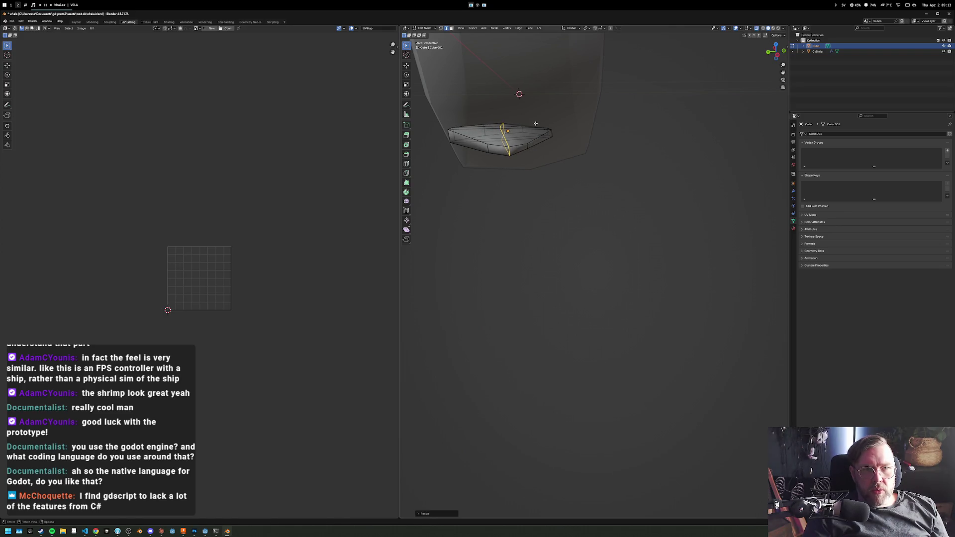
key(g)
click(527, 121)
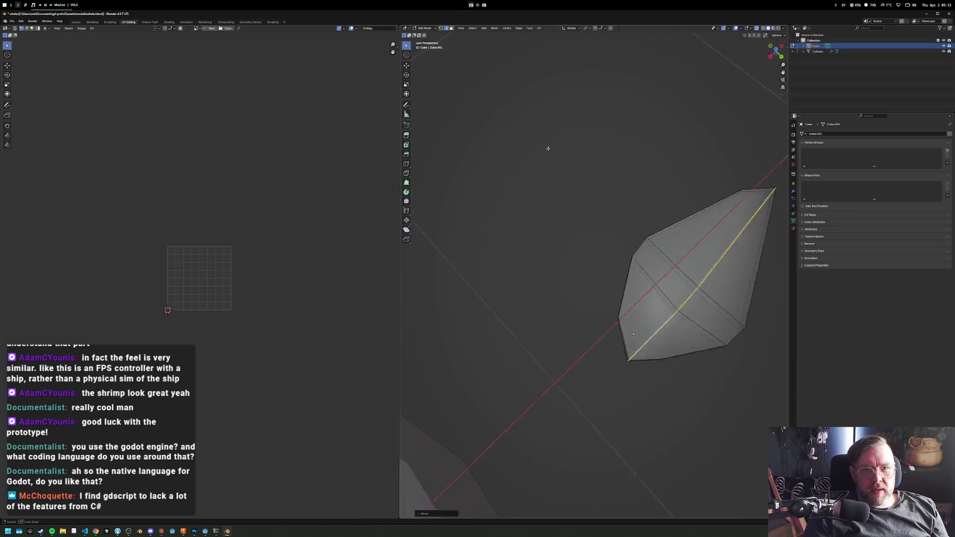
- Move the lower-left, upper-right and upper-left outline vertices to taper the fin to points
drag(556, 158, 555, 166)
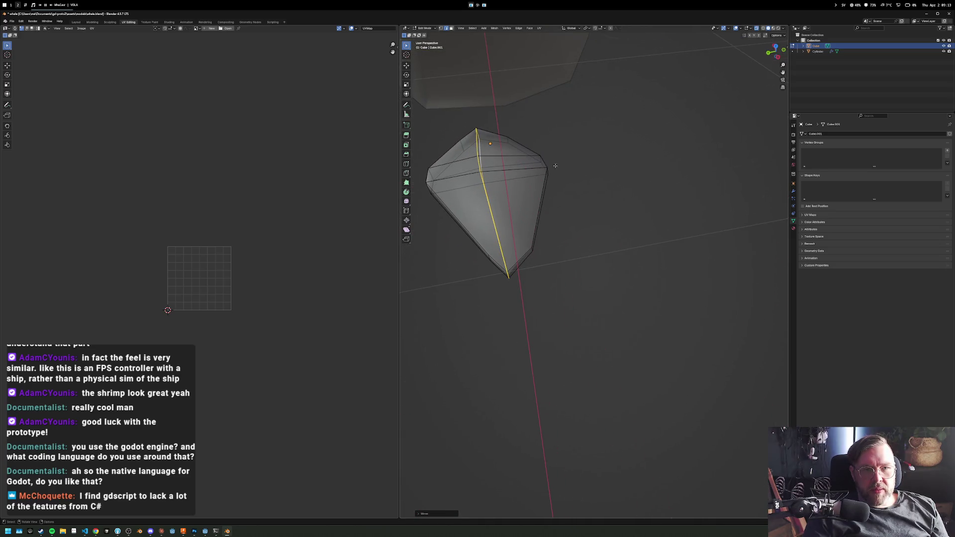
click(492, 241)
mouse_move(492, 241)
mouse_down()
mouse_move(502, 257)
mouse_move(530, 257)
mouse_up()
key(g)
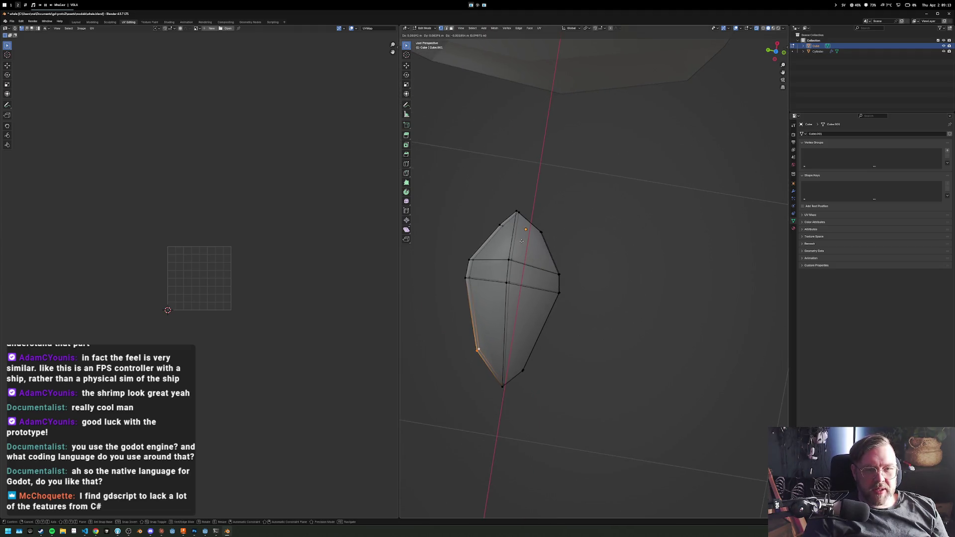
click(521, 241)
click(546, 231)
key(g)
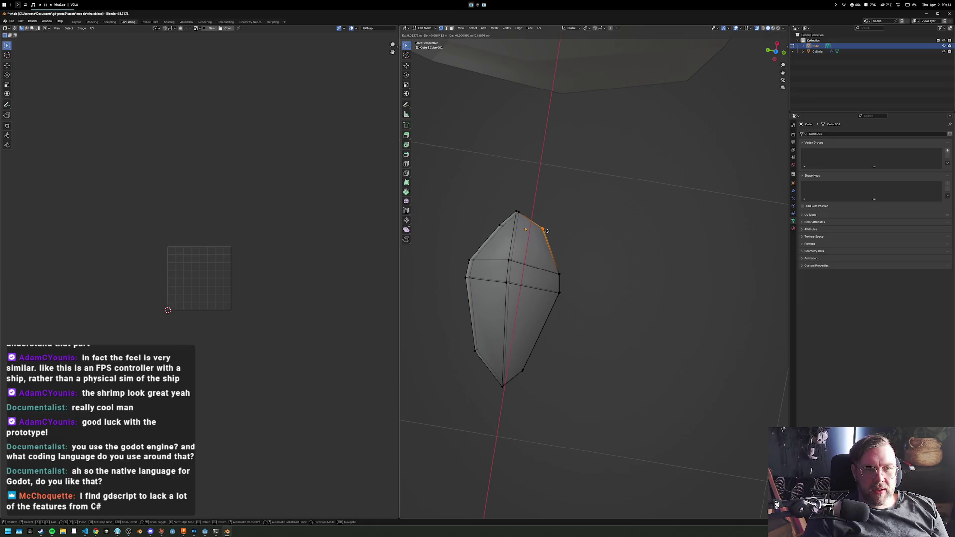
click(546, 226)
click(505, 217)
key(g)
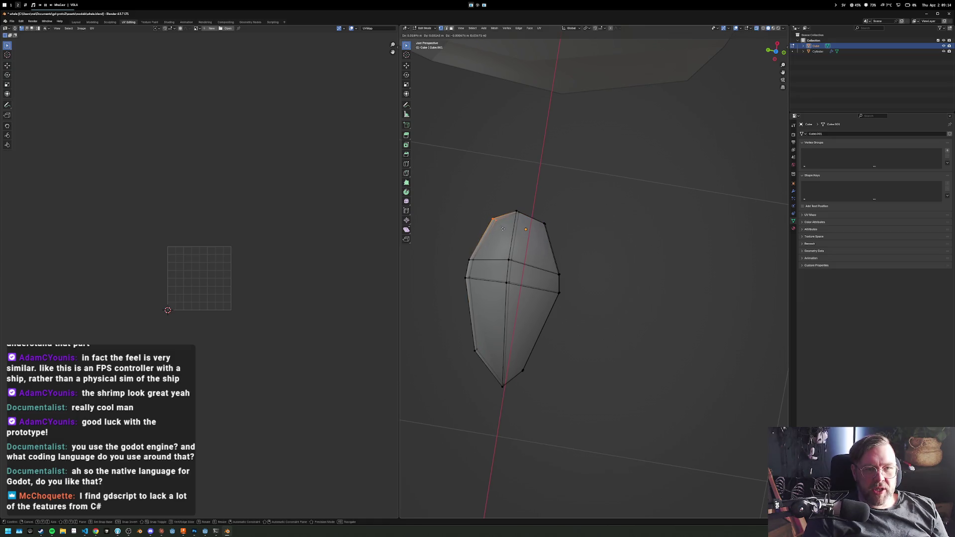
click(502, 229)
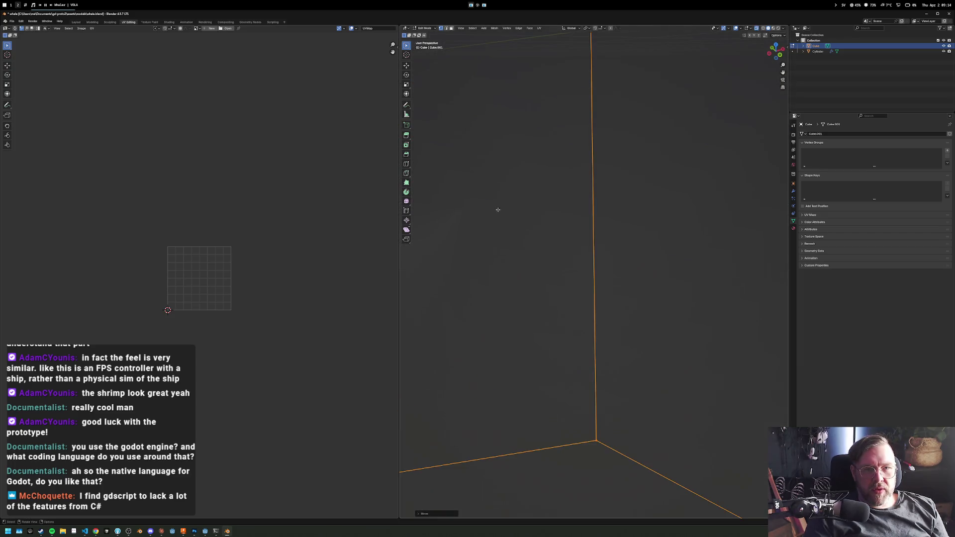
scroll(498, 209, down, 10)
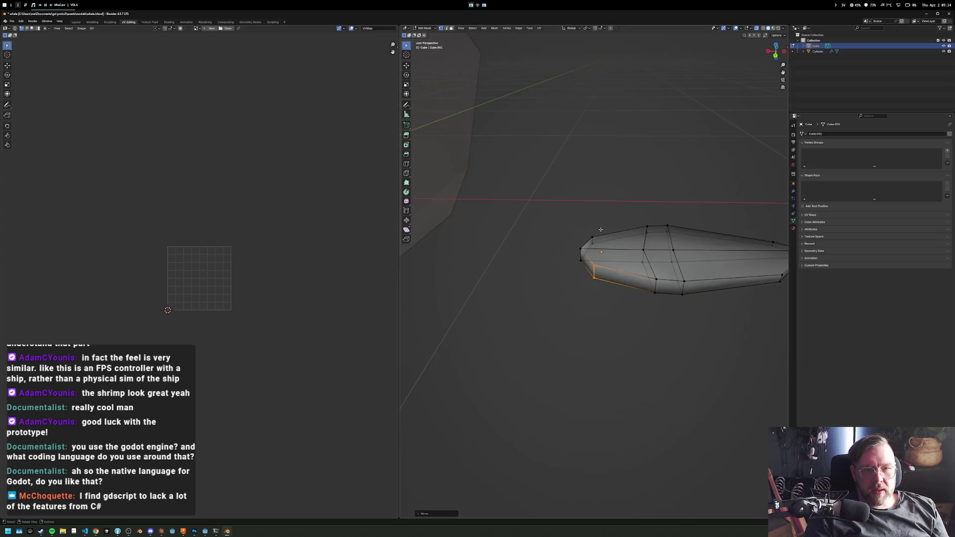
- Select the five border edges of the fin's top face and subdivide them
mouse_move(601, 229)
mouse_down()
mouse_move(557, 255)
mouse_move(558, 236)
mouse_up()
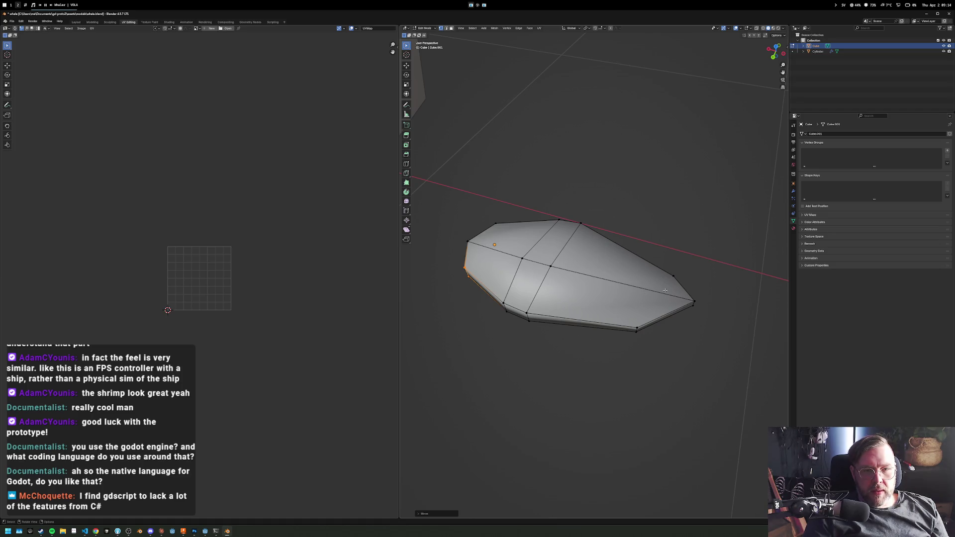
mouse_move(665, 290)
mouse_down()
mouse_move(583, 247)
mouse_move(582, 206)
mouse_move(554, 272)
mouse_up()
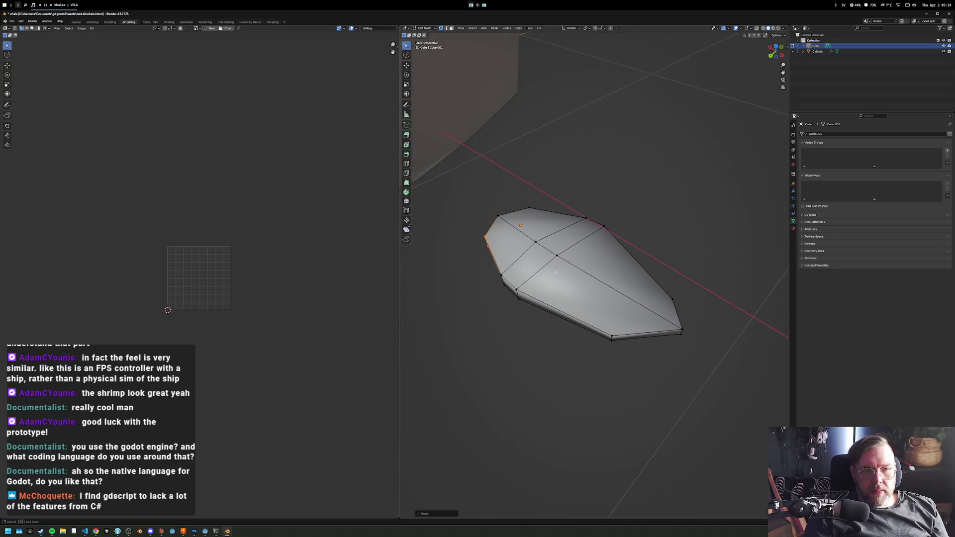
key(2)
click(519, 249)
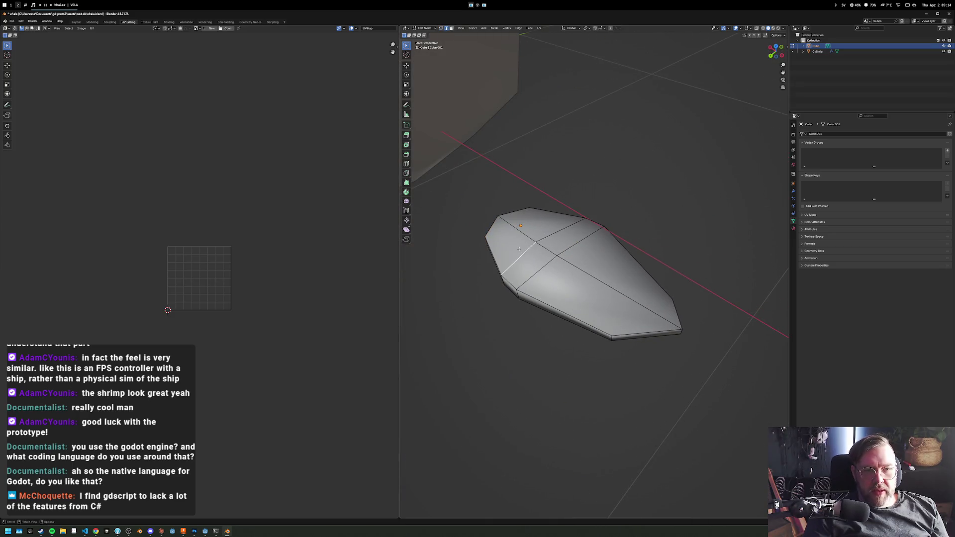
shift+click(508, 224)
shift+click(579, 239)
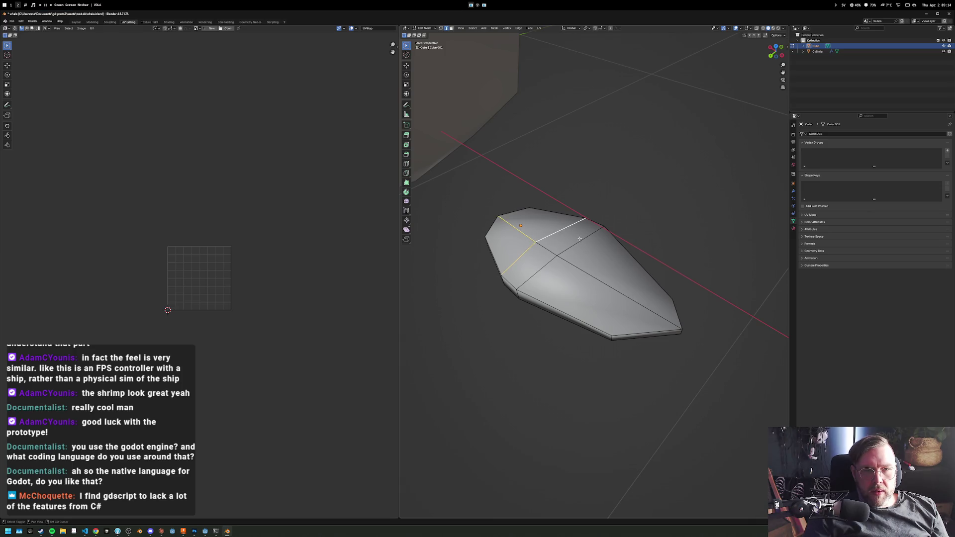
shift+click(632, 302)
shift+click(544, 268)
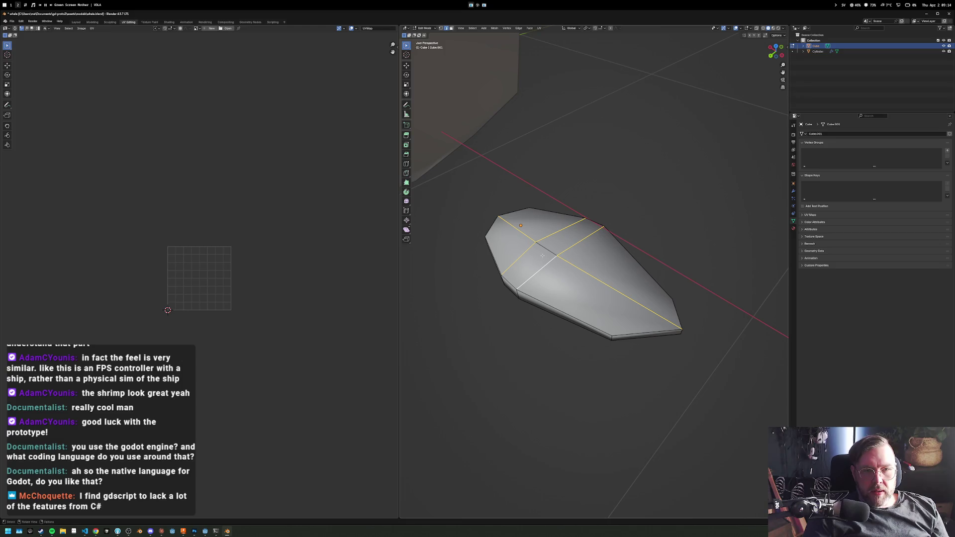
key(F3)
click(570, 267)
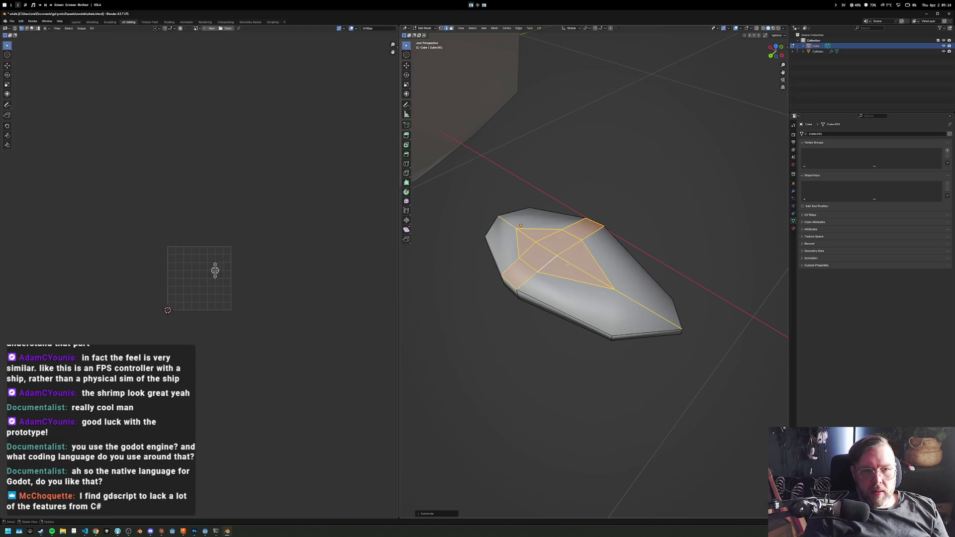
- Subdivide one long inner edge, then run Bridge Edge Loops with the bottom vertex added
click(572, 281)
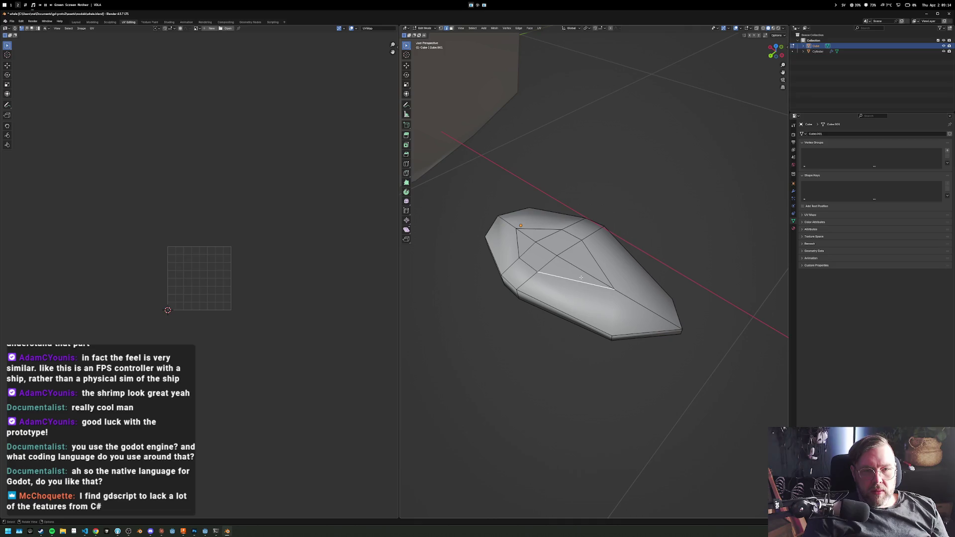
key(F3)
click(610, 289)
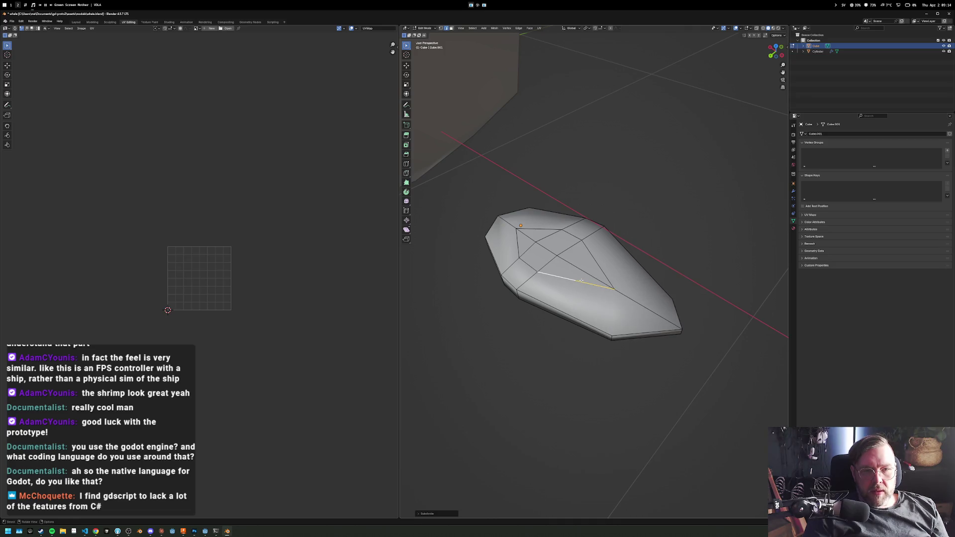
key(1)
shift+click(612, 336)
key(F3)
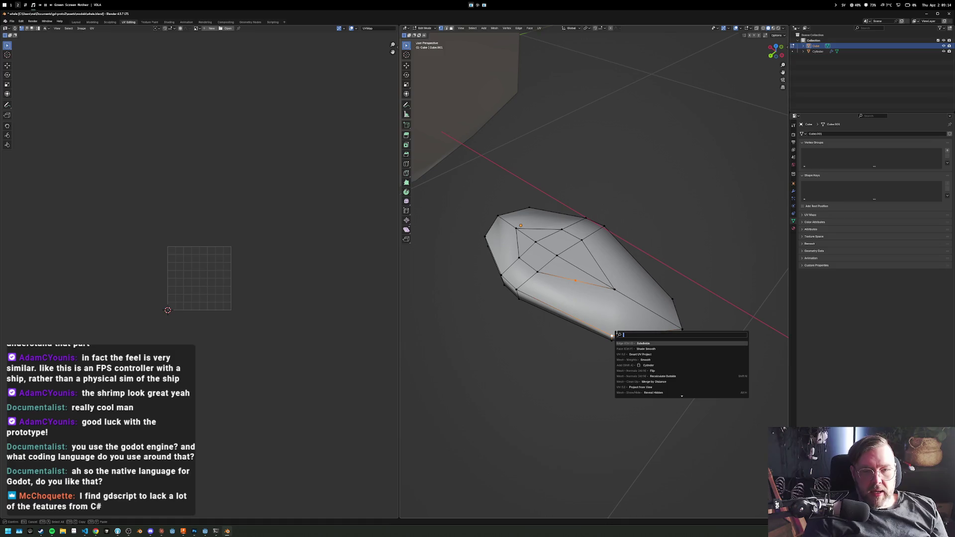
text(e)
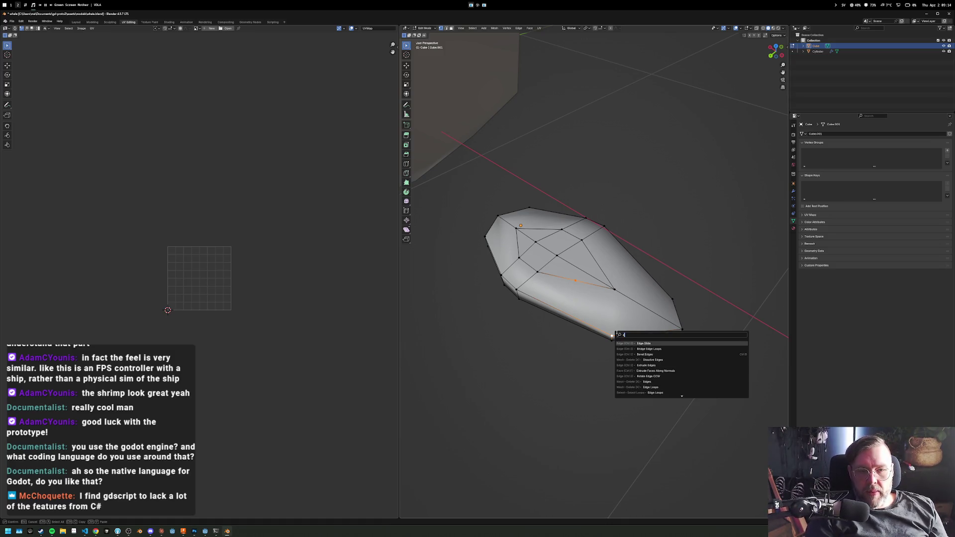
text(dg)
key(Down)
key(Down)
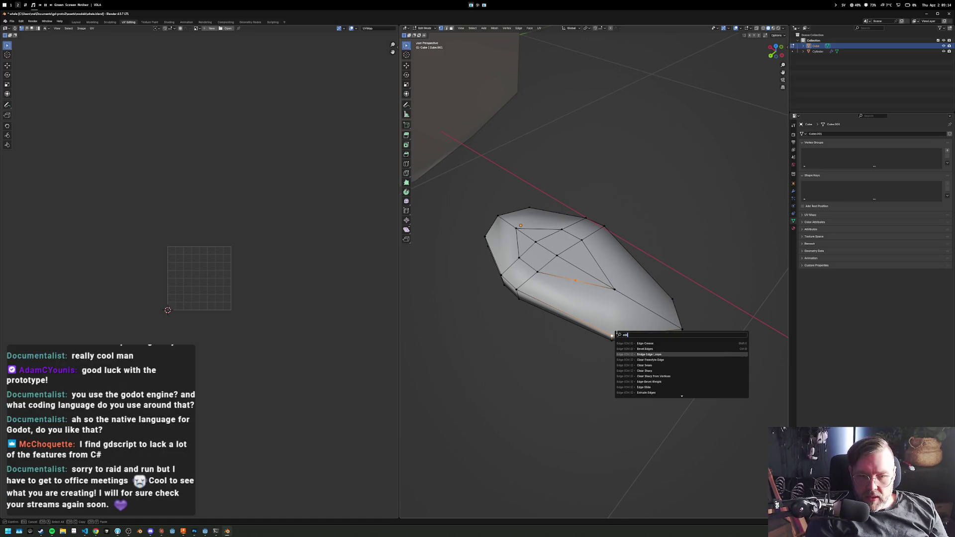
key(Return)
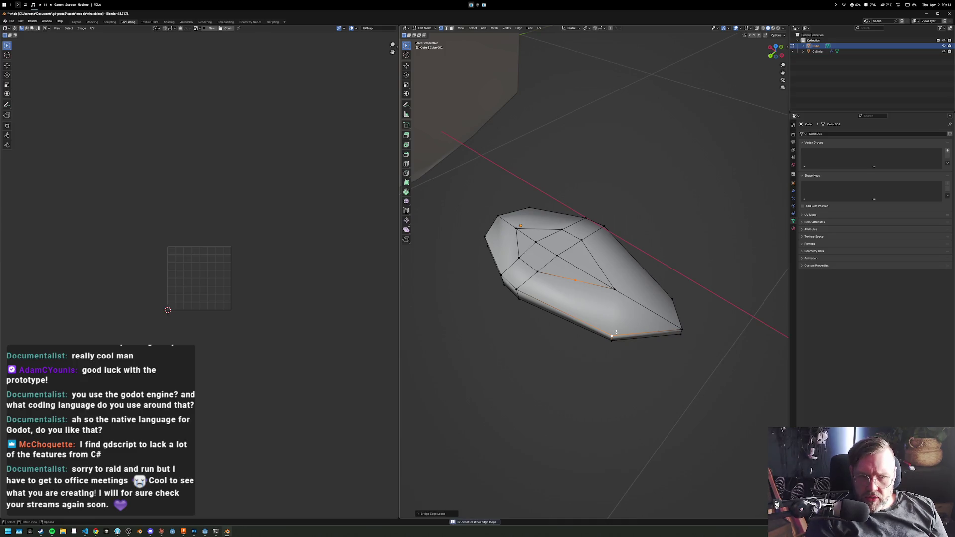
- Cancel a further operator search and select the fin's lower side in face mode
key(F3)
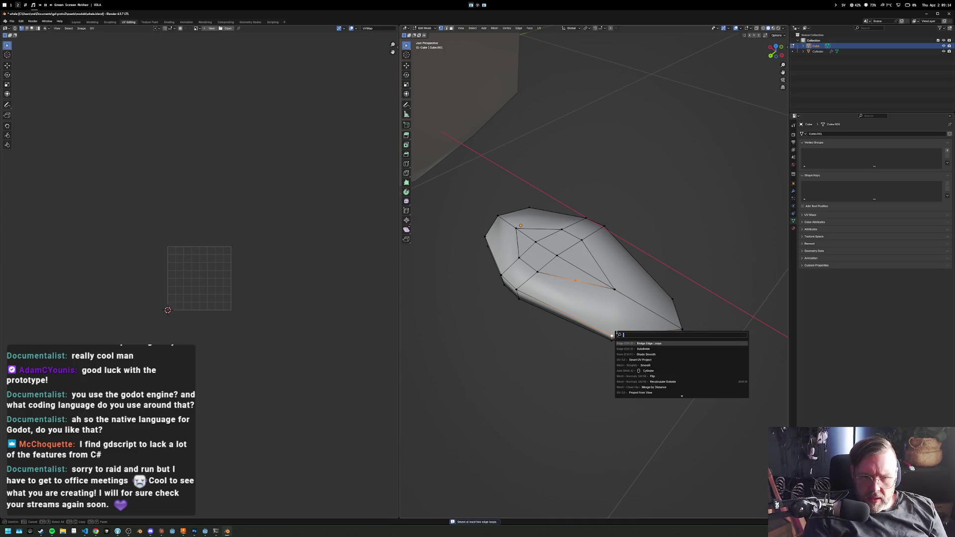
text(edge)
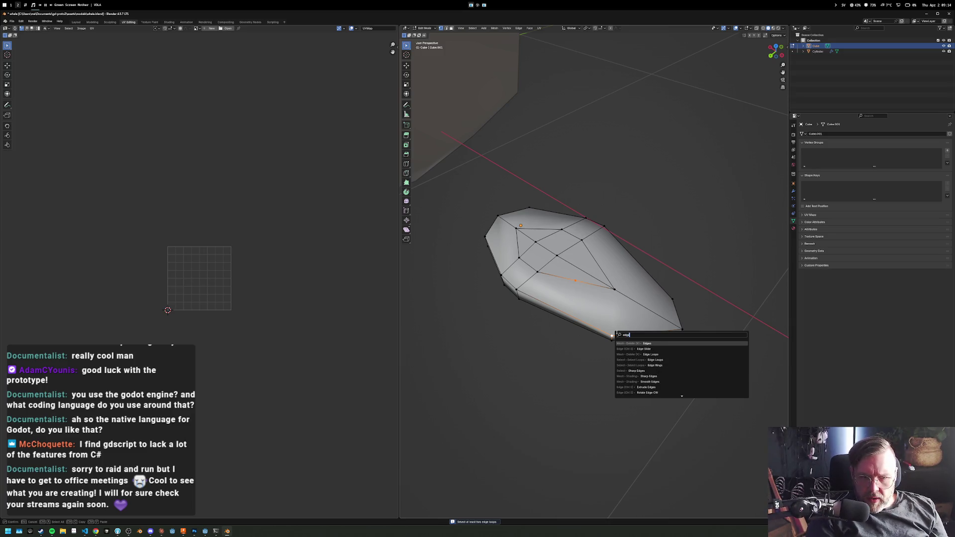
key(Escape)
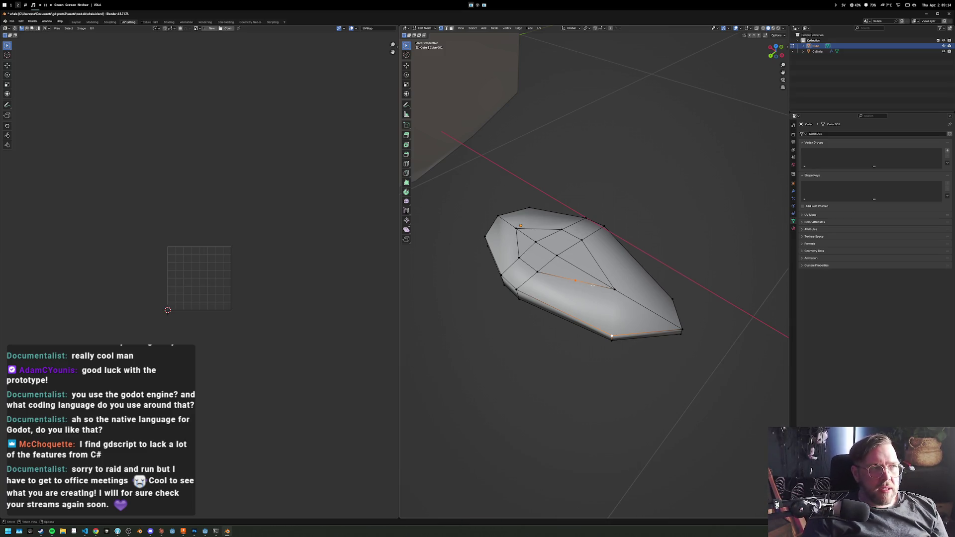
key(3)
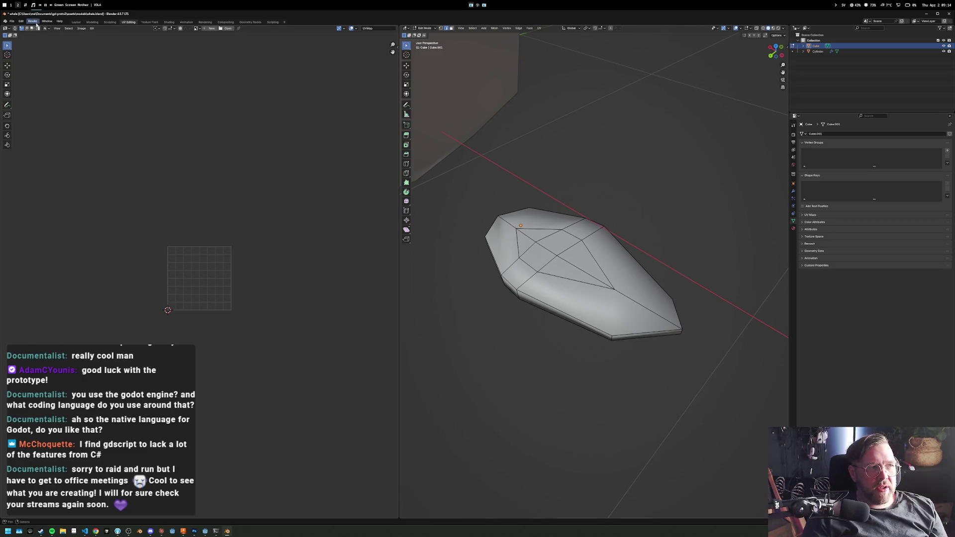
click(605, 305)
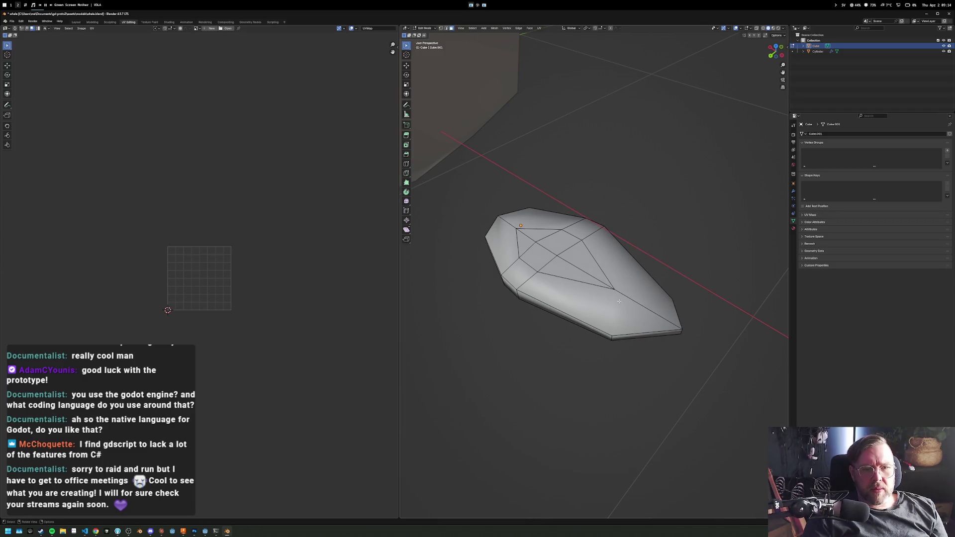
- Select the fin's lower face, back out of deleting it, and turn the fin upright
click(595, 301)
key(x)
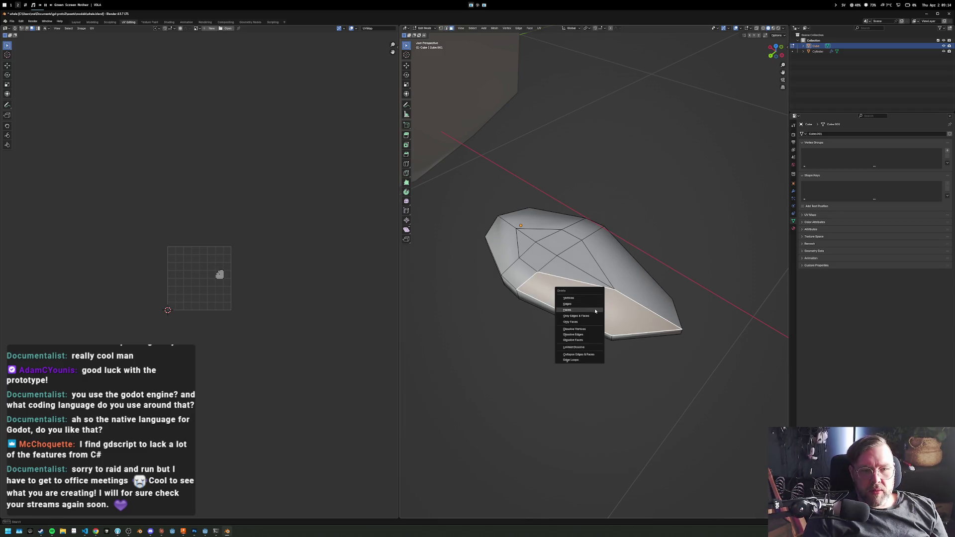
key(Escape)
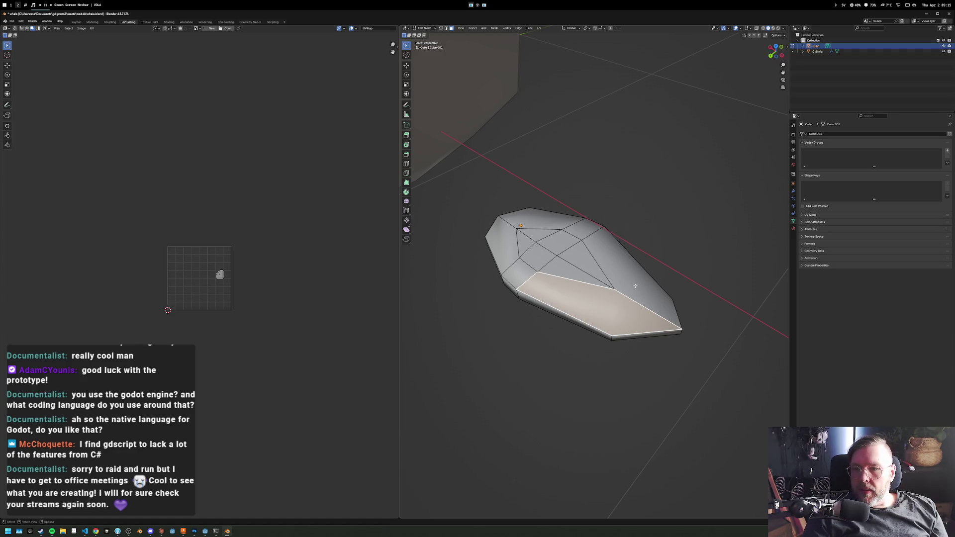
key(Tab)
drag(653, 302, 616, 273)
key(Tab)
- Select a top vertex and the fin's lower-left face, then activate the Knife tool
key(1)
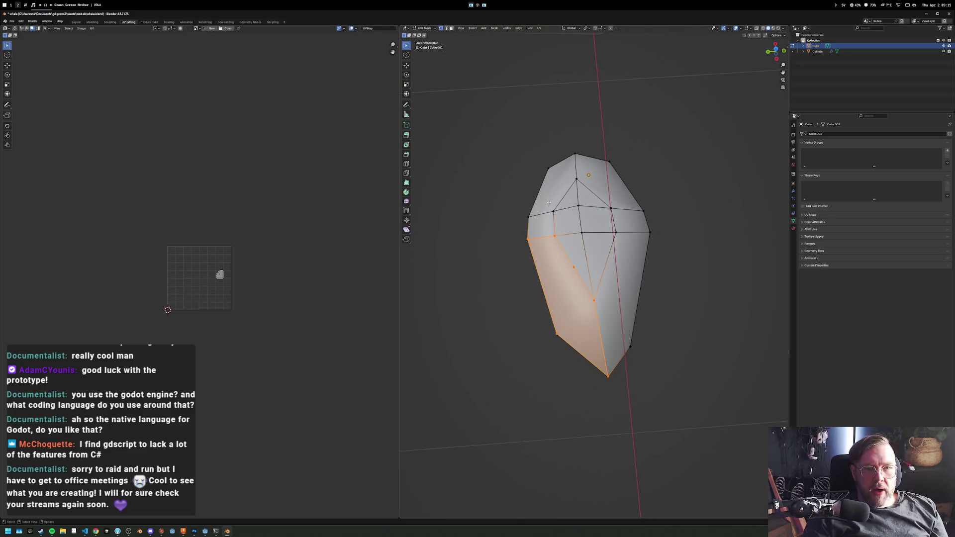
click(575, 271)
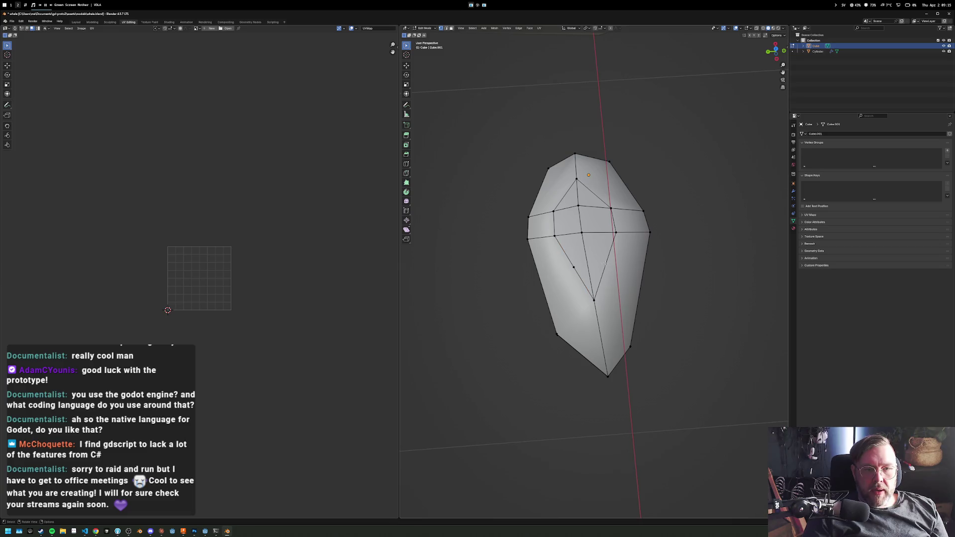
key(3)
click(567, 298)
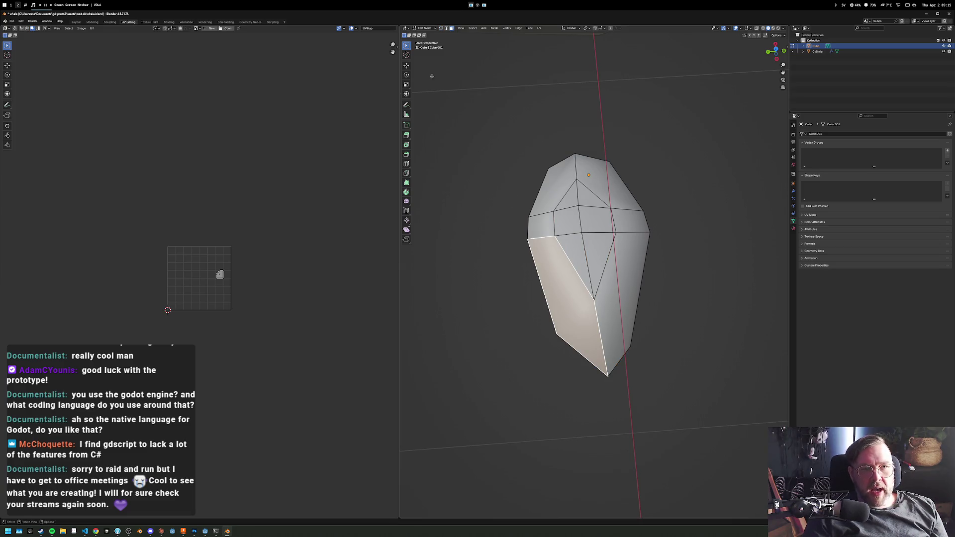
click(406, 173)
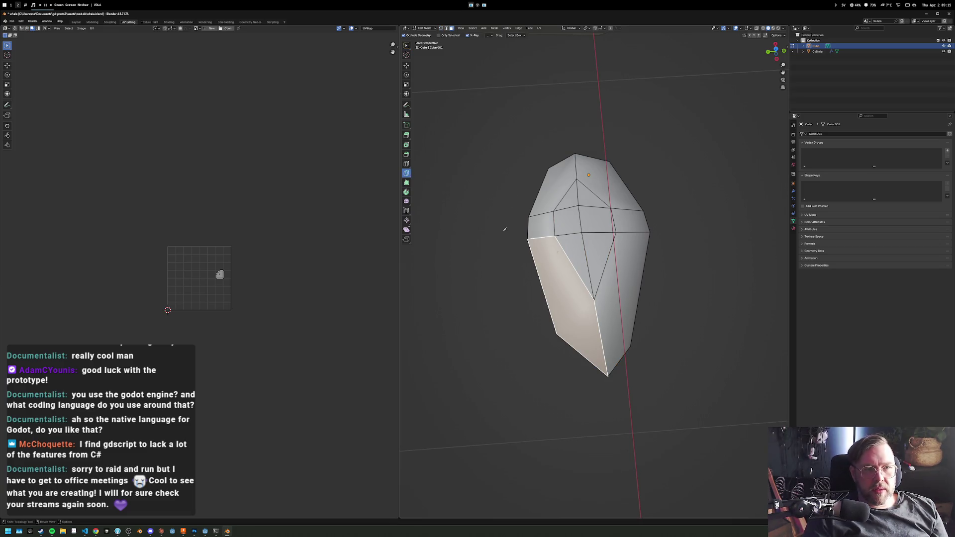
- Knife-cut two edges from upper vertices down through the fin's lower faces
click(573, 268)
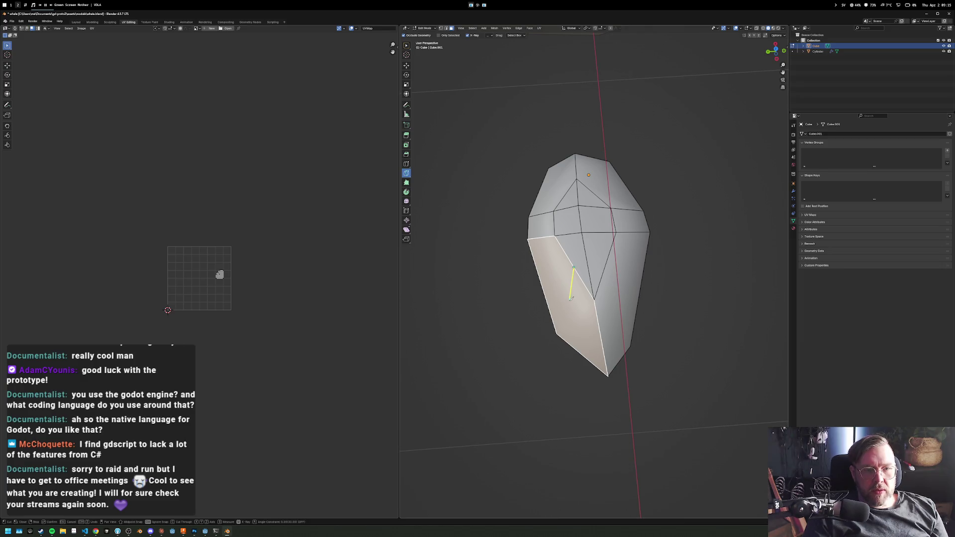
click(557, 332)
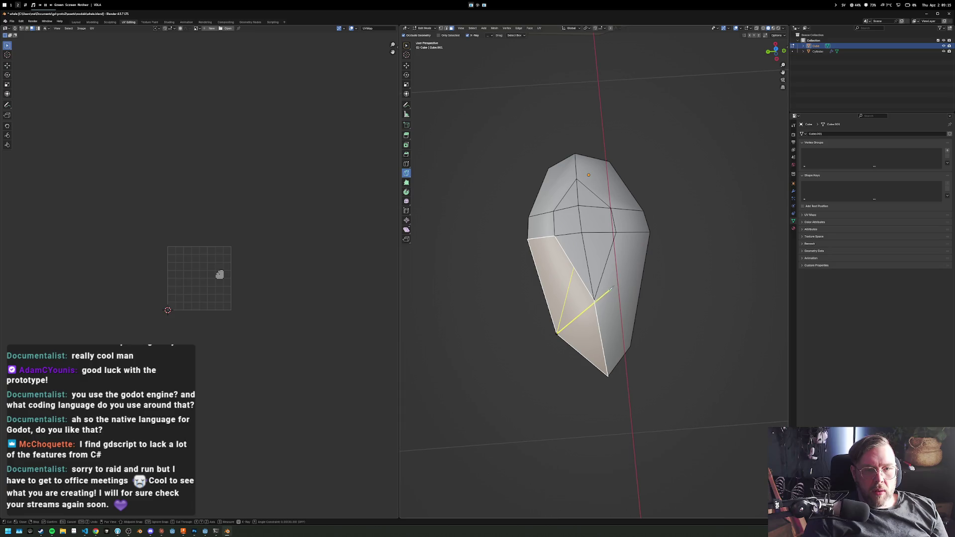
key(Return)
click(606, 268)
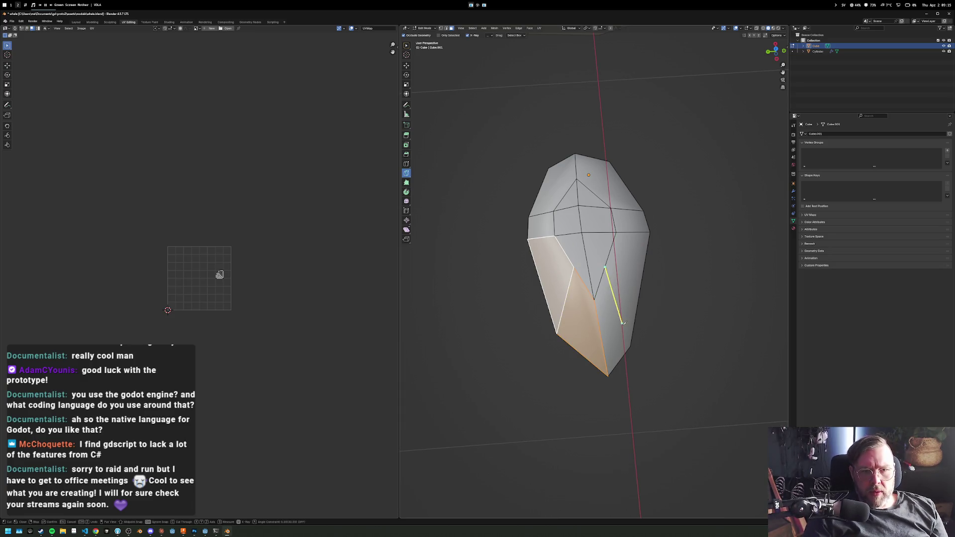
click(631, 344)
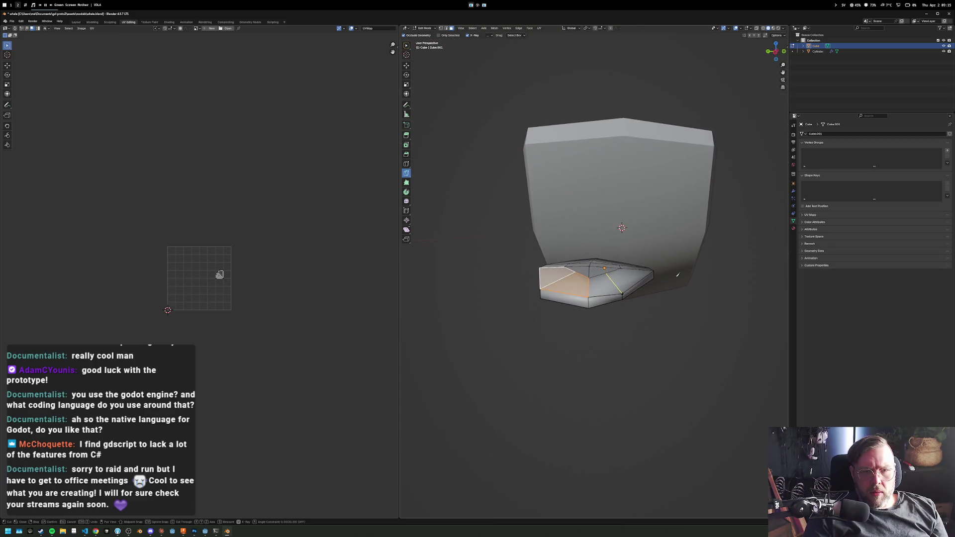
scroll(666, 293, up, 5)
mouse_move(655, 312)
mouse_down()
mouse_move(583, 278)
mouse_move(636, 270)
mouse_up()
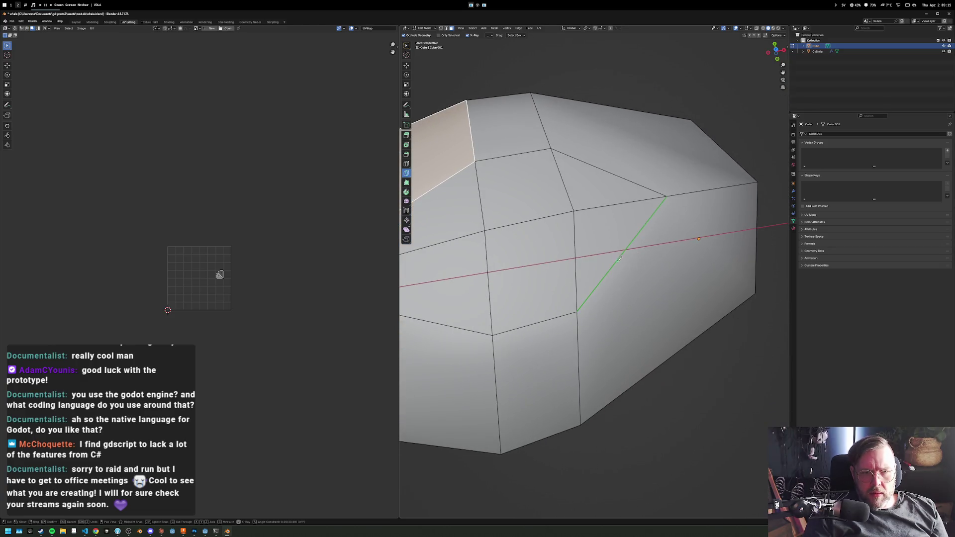
- Knife-cut two more edges, one out to the outer edge, one up to the top vertex
click(618, 259)
click(755, 291)
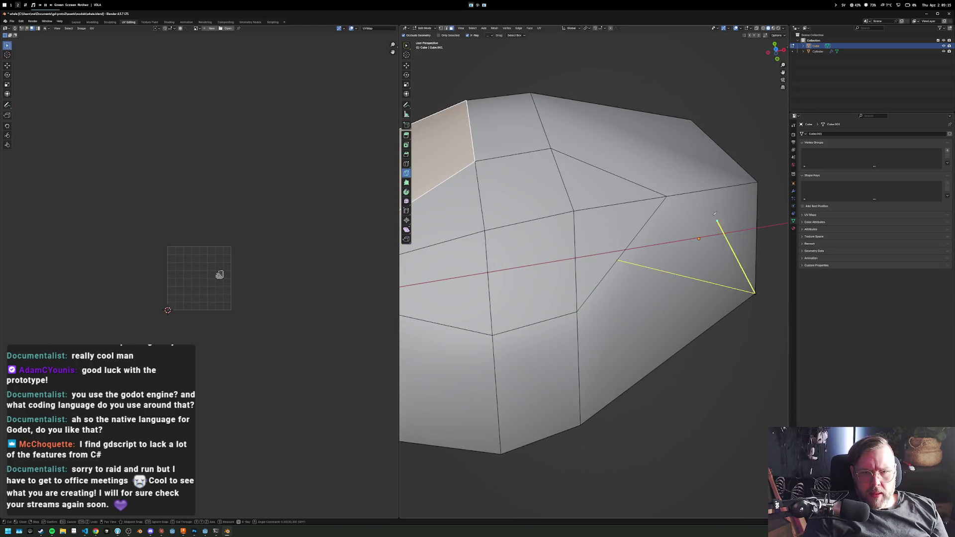
key(Return)
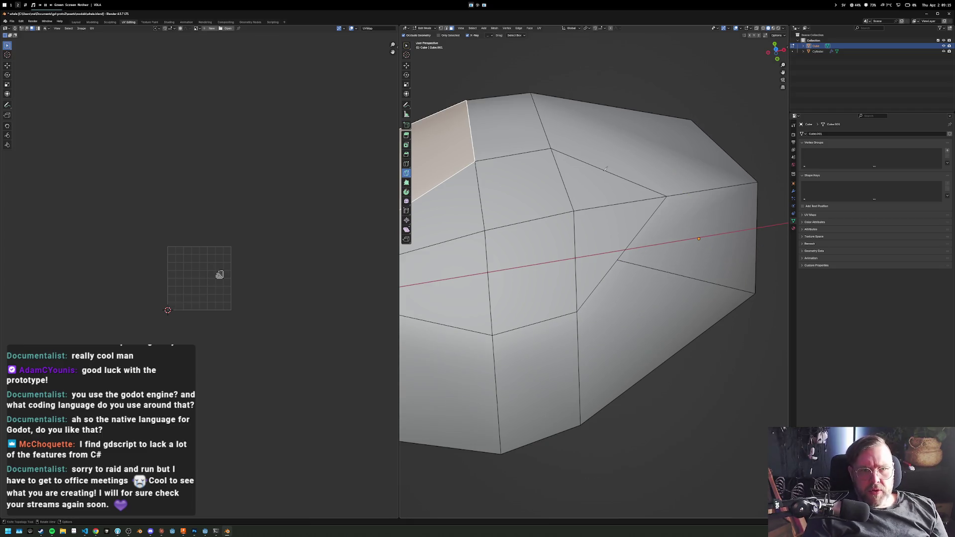
click(606, 169)
click(691, 120)
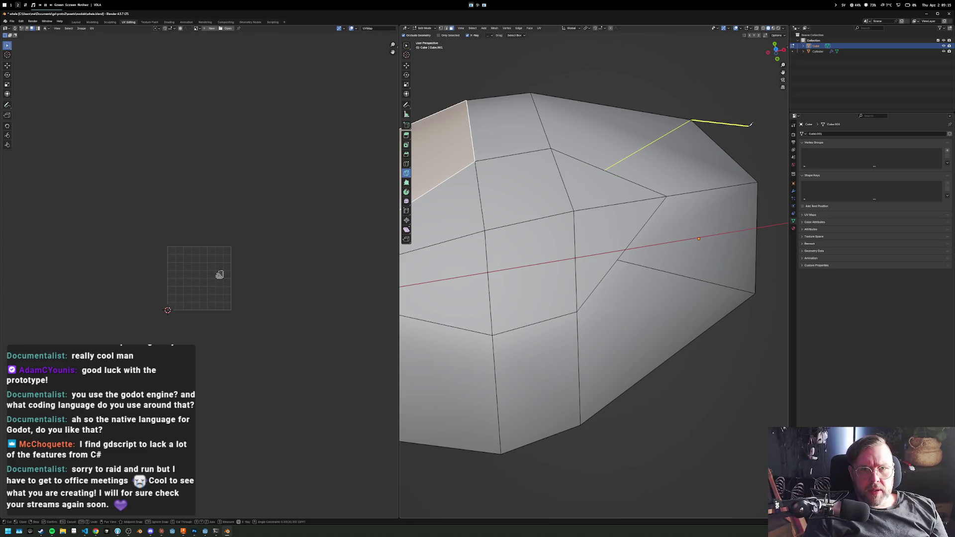
key(Return)
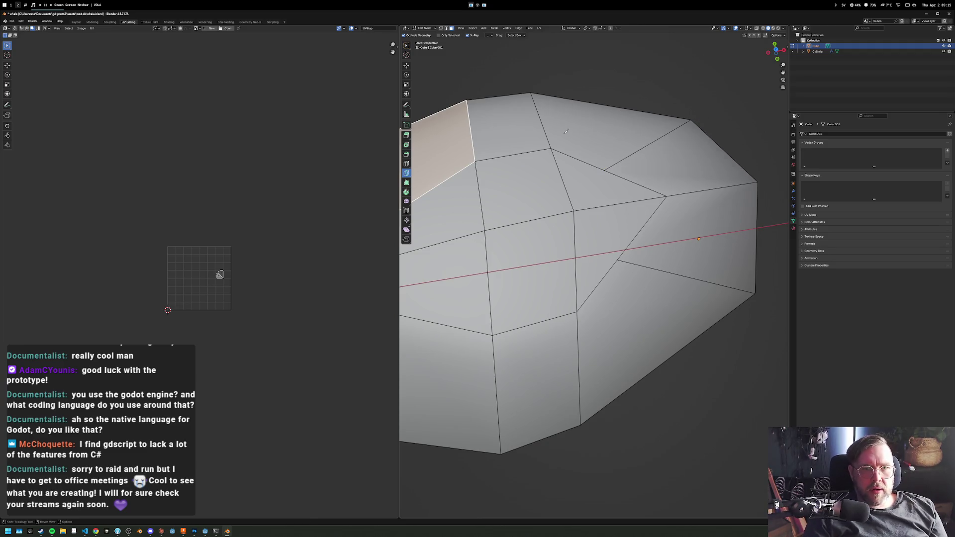
- Switch to vertex selection with the Move tool and pick the first left-end vertex
scroll(565, 131, down, 5)
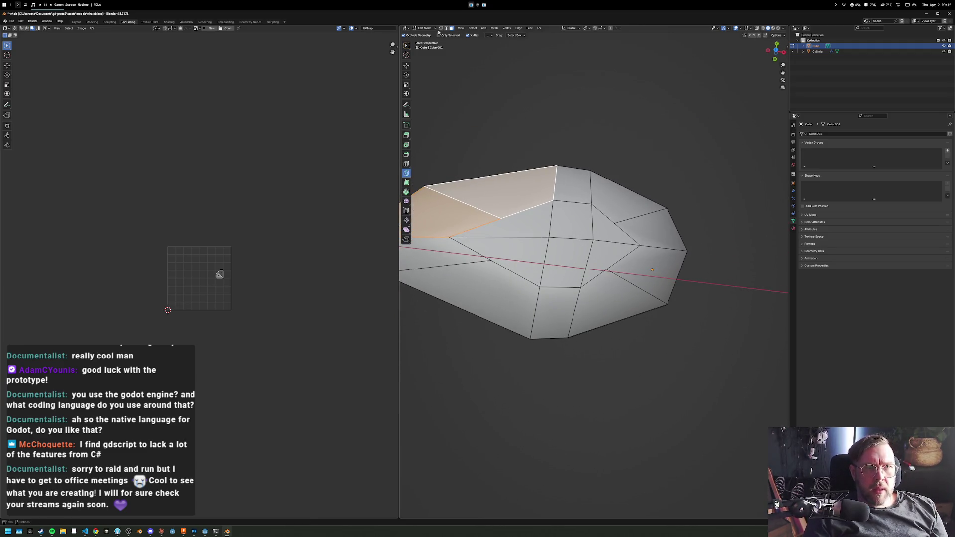
click(440, 28)
key(k)
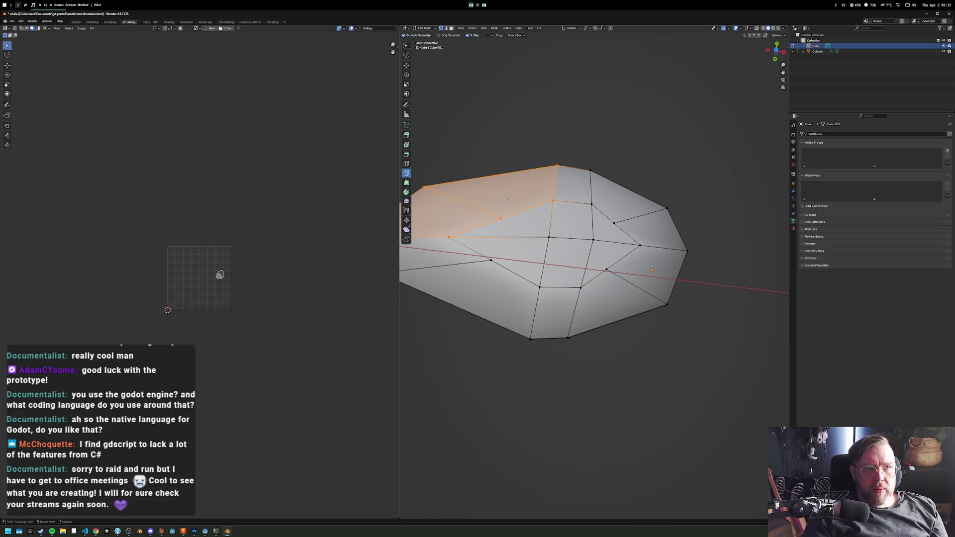
key(shift+space)
key(g)
click(500, 218)
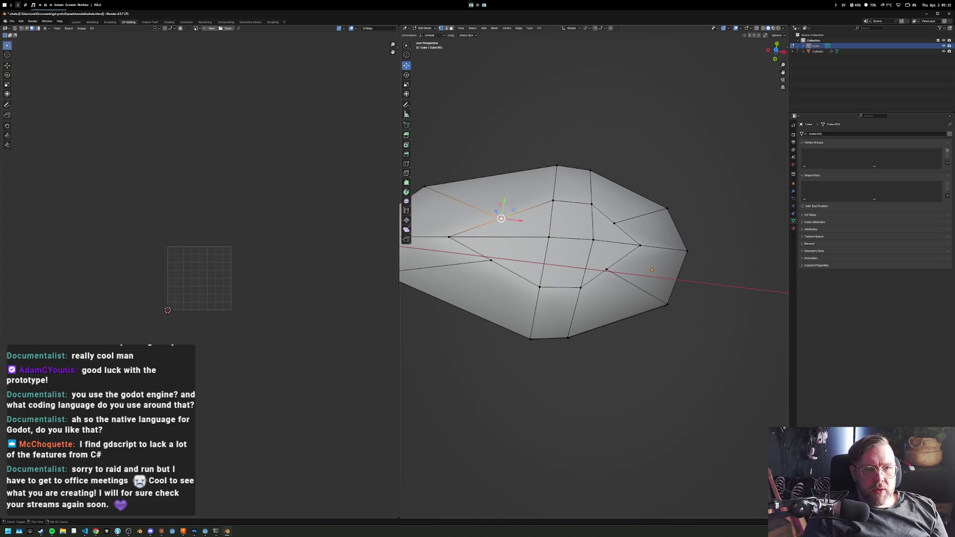
- Pull the two left-end vertices further left and the two right-side vertices further right along X
shift+click(491, 260)
key(g)
key(x)
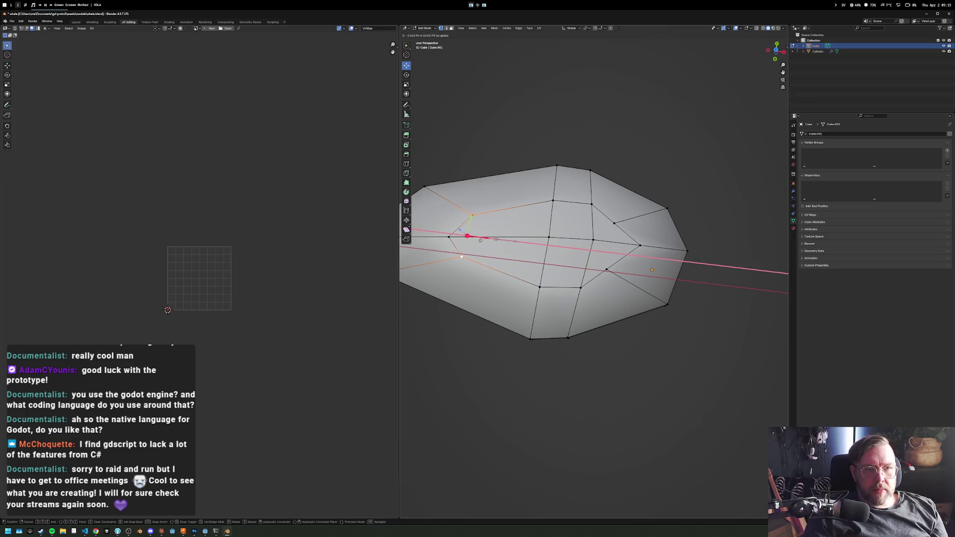
click(477, 241)
click(611, 230)
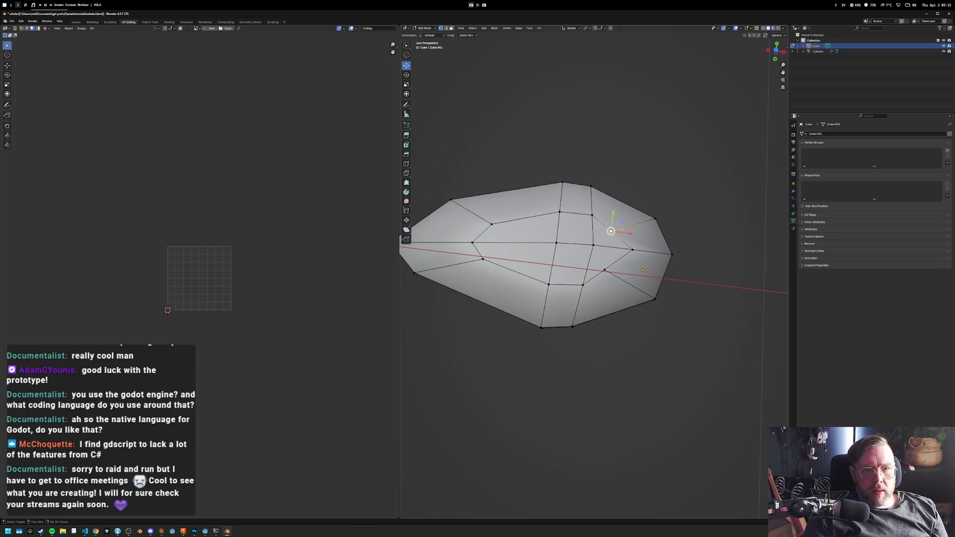
shift+click(604, 270)
key(g)
key(x)
click(646, 253)
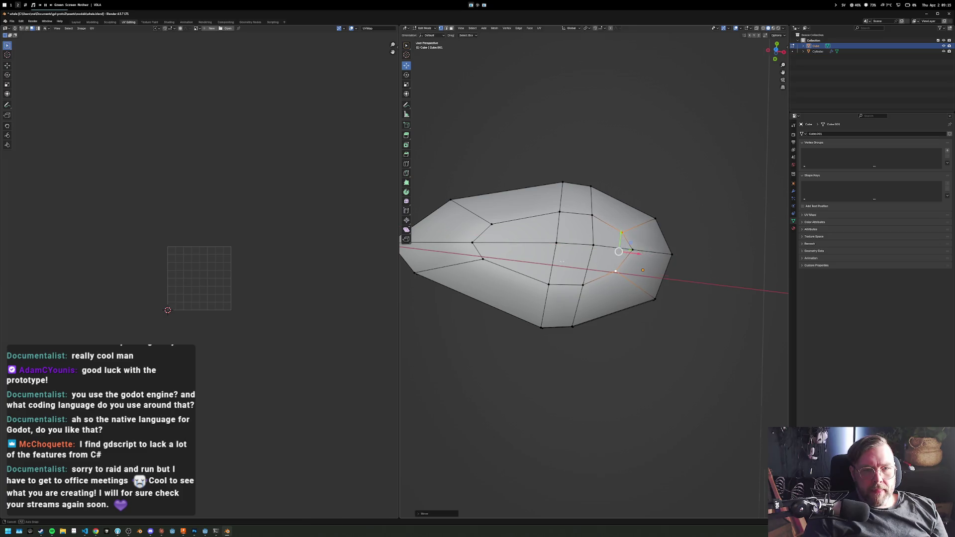
- Subdivide the six central edges into a diamond pattern, then clear the selection
scroll(622, 253, up, 3)
drag(575, 172, 548, 233)
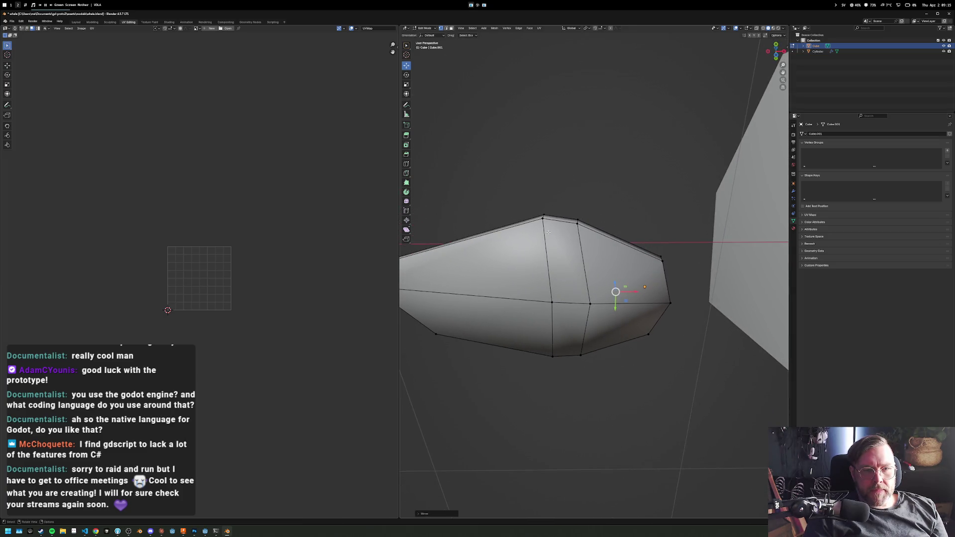
drag(564, 266, 572, 234)
key(2)
click(537, 277)
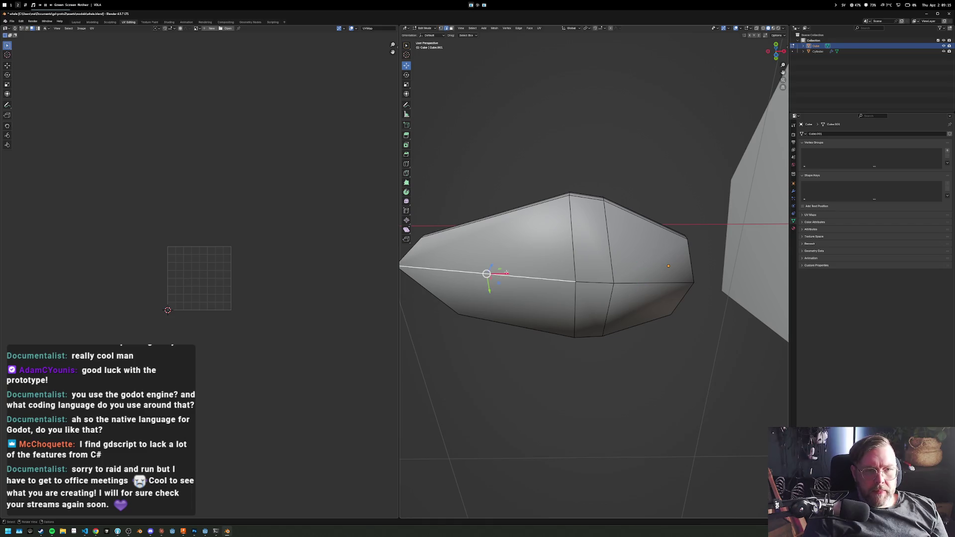
shift+click(574, 229)
shift+click(608, 239)
shift+click(646, 283)
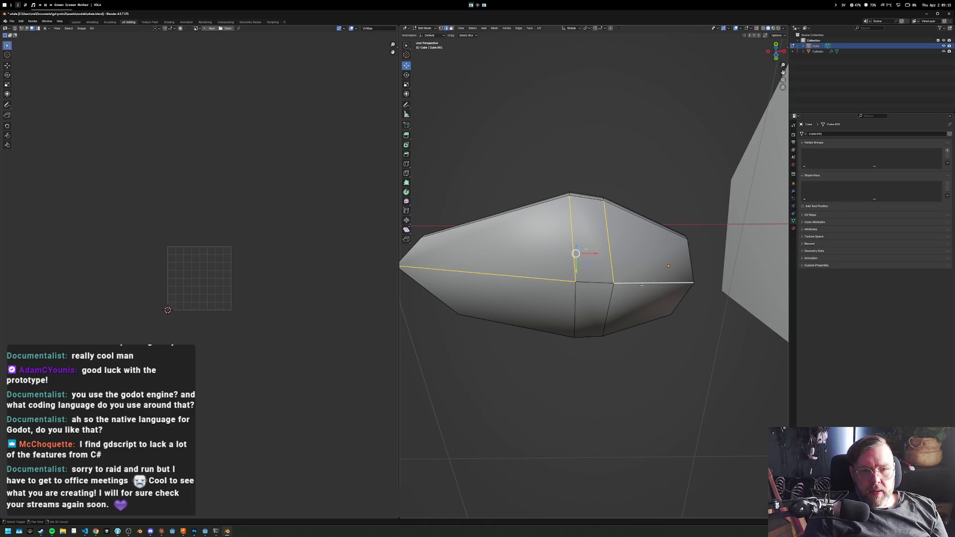
shift+click(597, 302)
shift+click(576, 302)
key(F3)
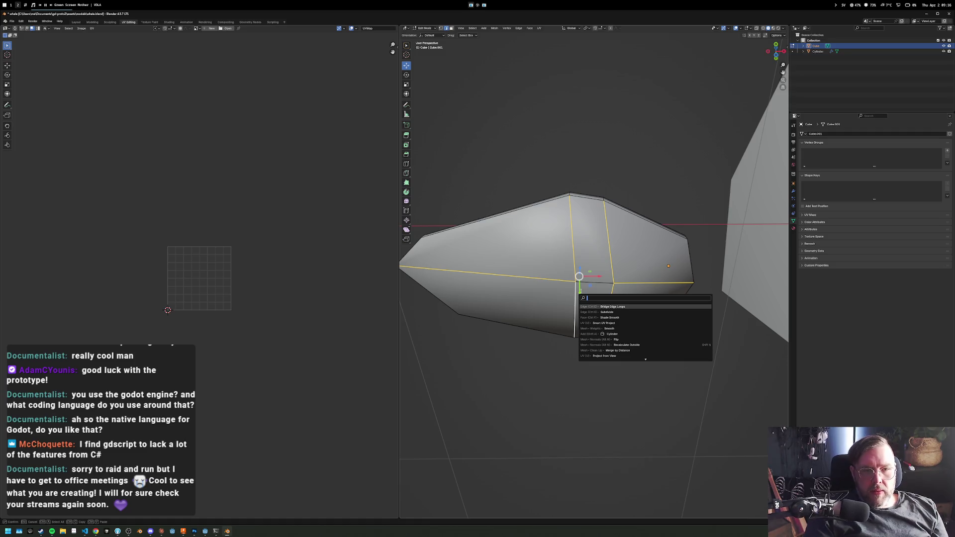
key(Down)
key(Return)
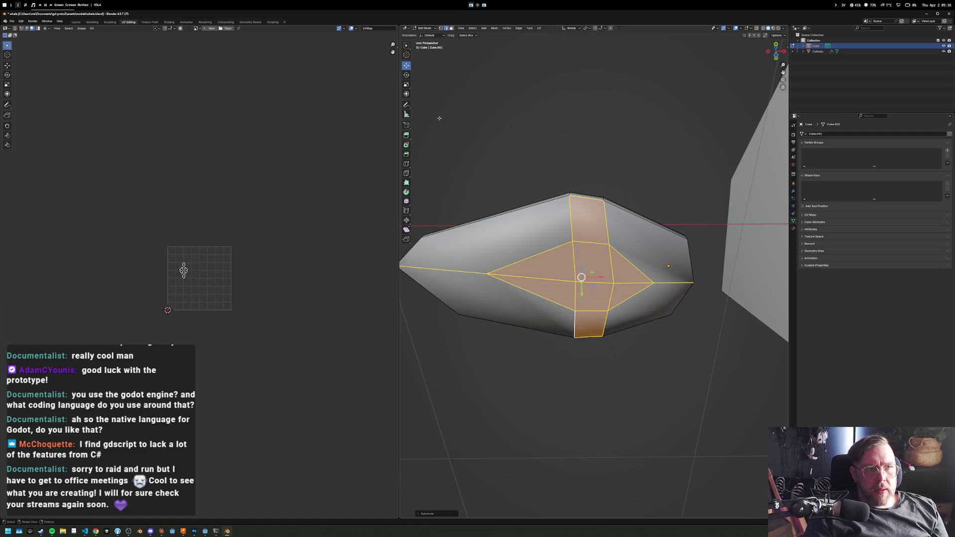
click(493, 104)
- Switch back to the Knife tool
click(406, 173)
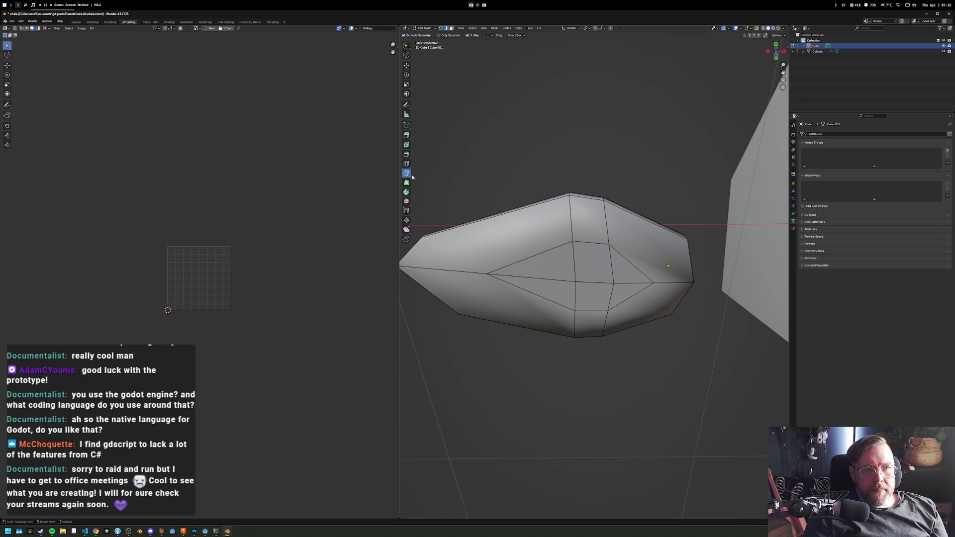
- Knife-cut four edges from the diamond's upper-left, lower-left, upper-right and lower-right corners to the rim
click(421, 237)
key(Return)
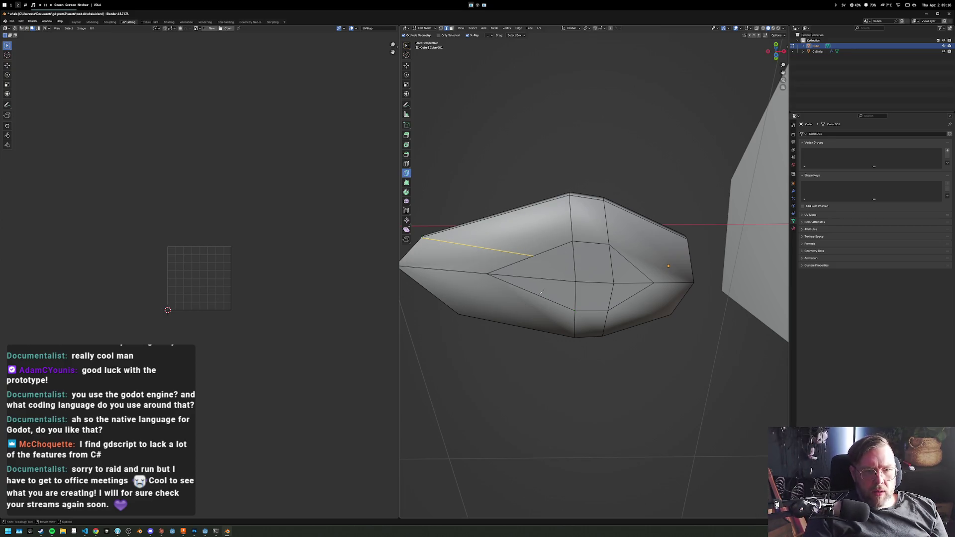
click(539, 295)
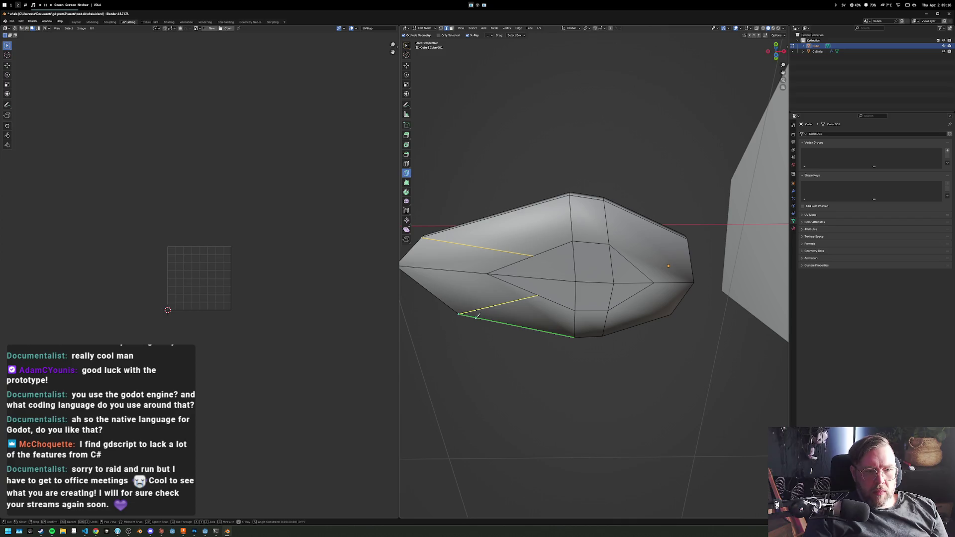
key(Return)
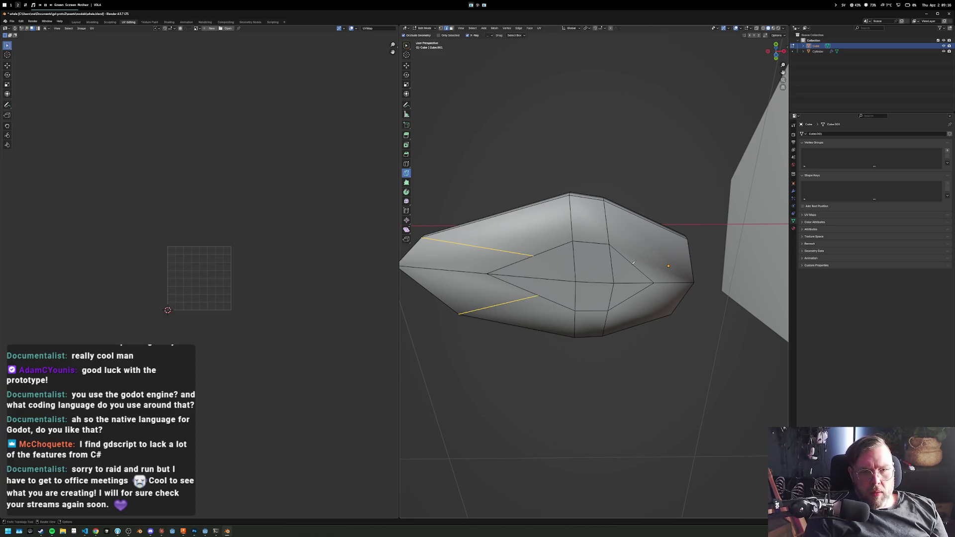
click(633, 262)
click(689, 239)
key(Return)
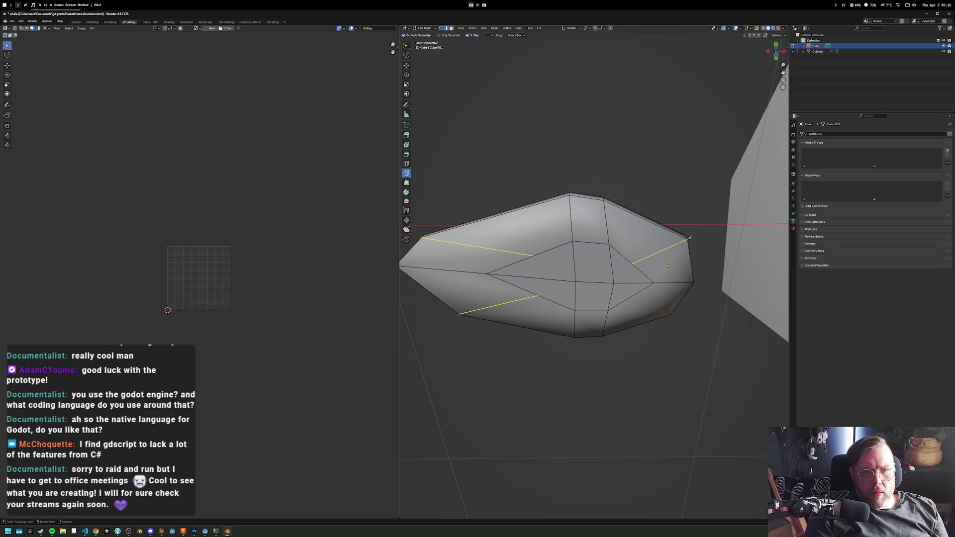
click(632, 296)
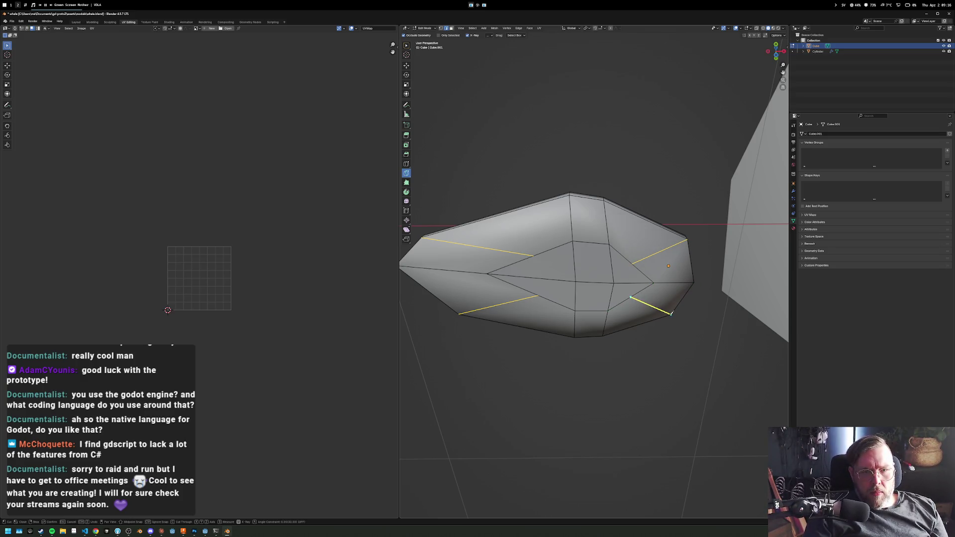
click(671, 313)
key(Return)
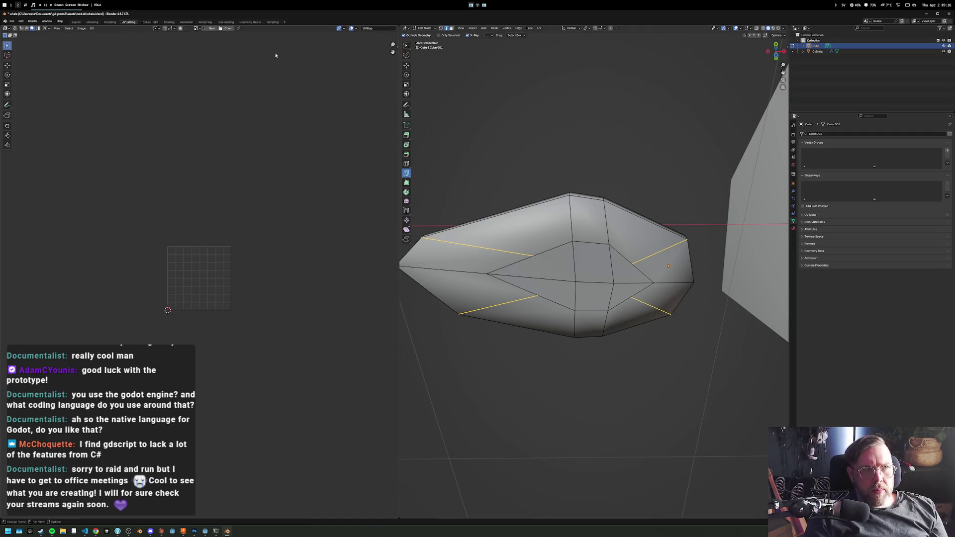
key(Return)
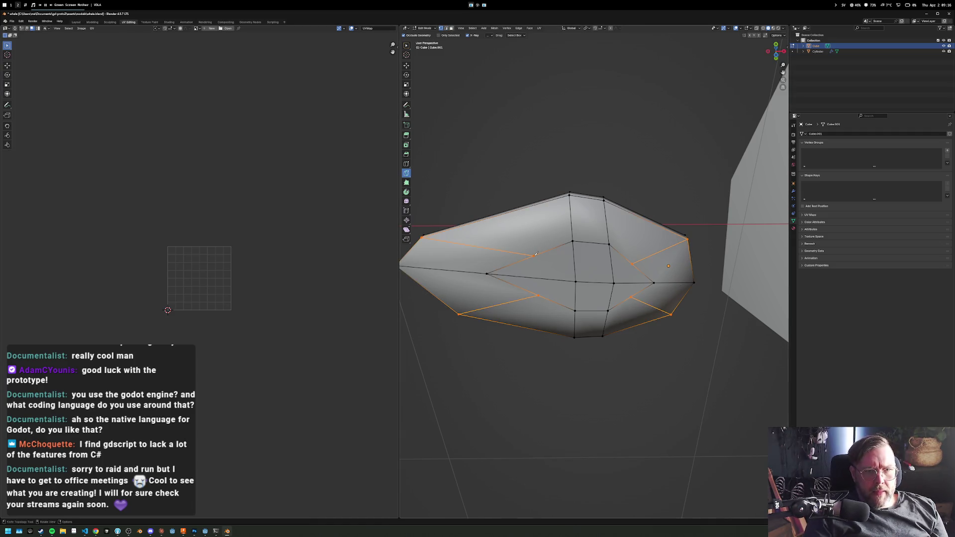
- Slide the diamond's left corner and middle vertices further left along X
click(406, 66)
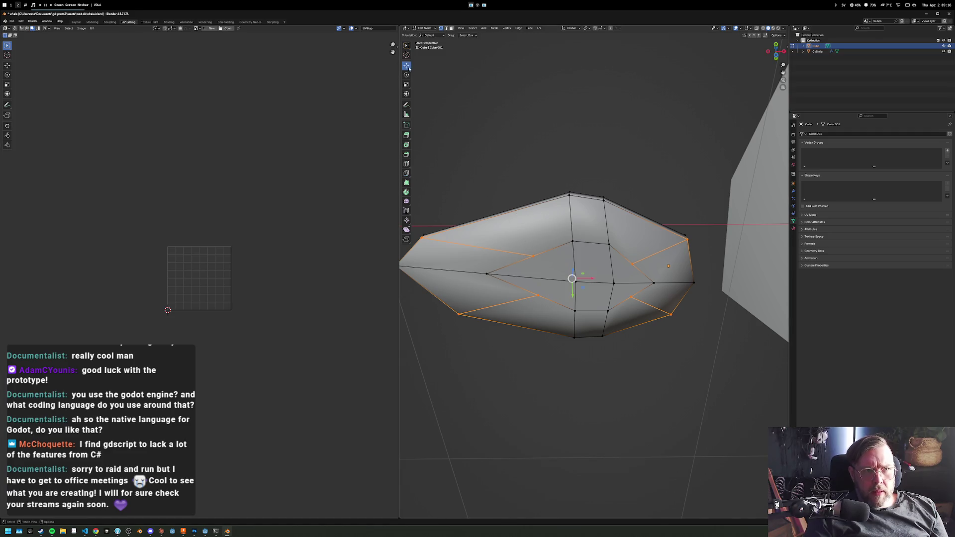
click(535, 256)
shift+click(537, 296)
key(g)
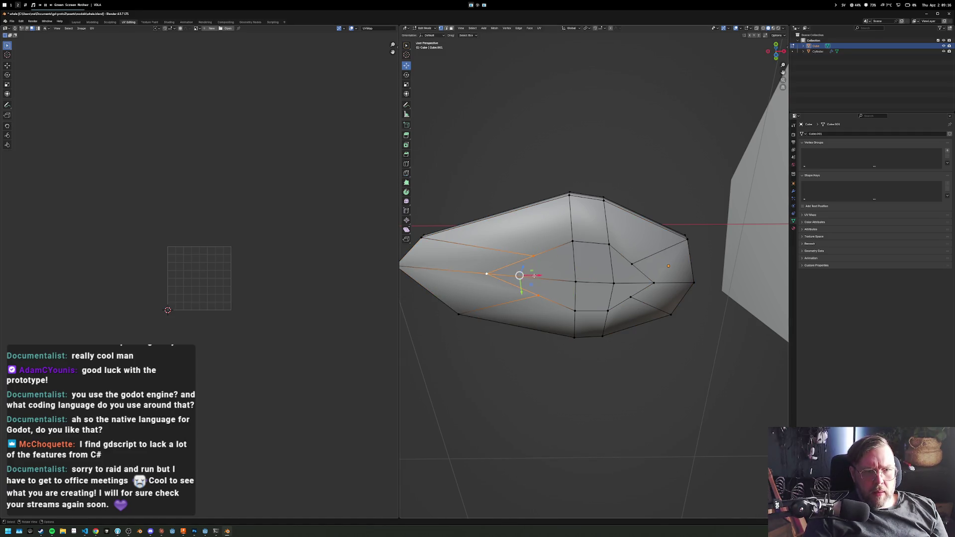
key(x)
click(496, 256)
shift+click(505, 296)
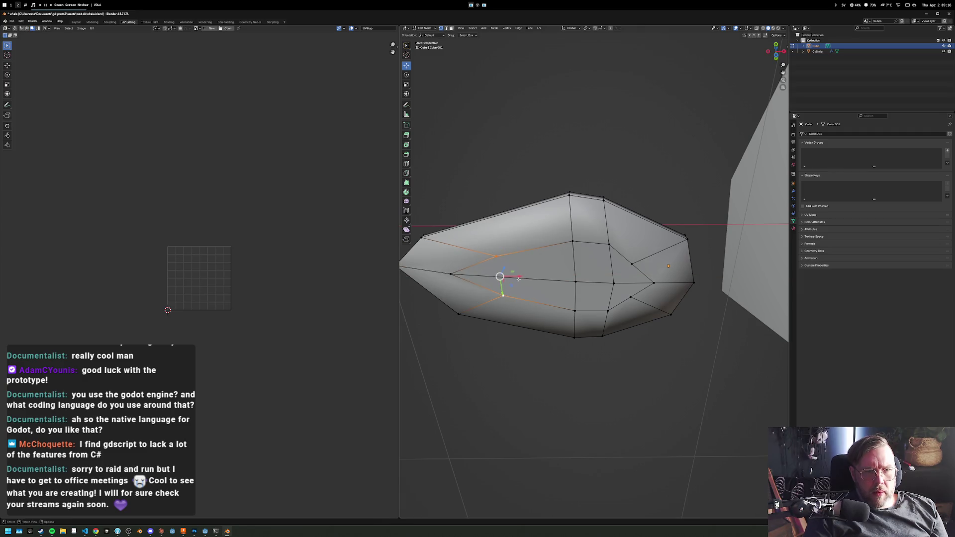
key(g)
key(x)
click(483, 294)
- Move a right-side vertex down and right, then scale the central edge loops outward
click(632, 264)
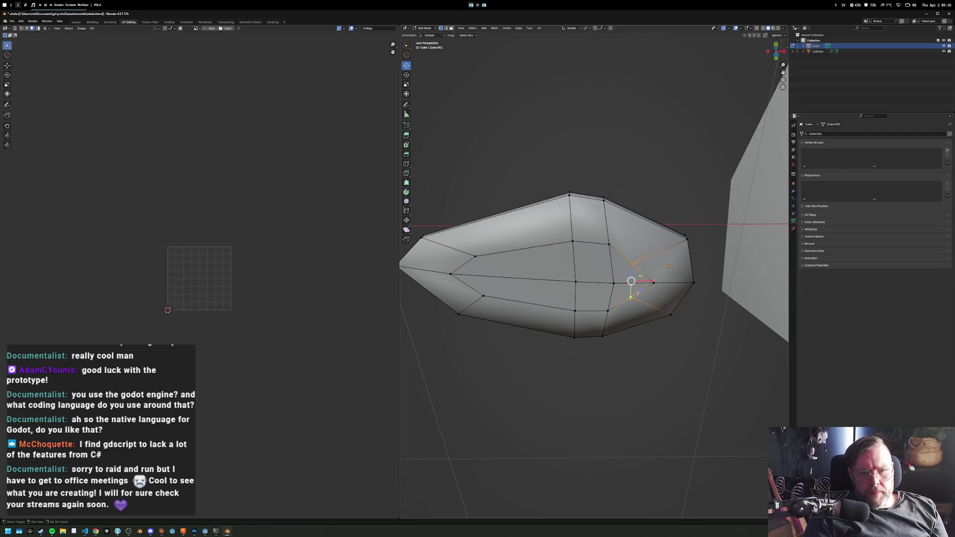
key(g)
click(638, 282)
drag(637, 282, 623, 274)
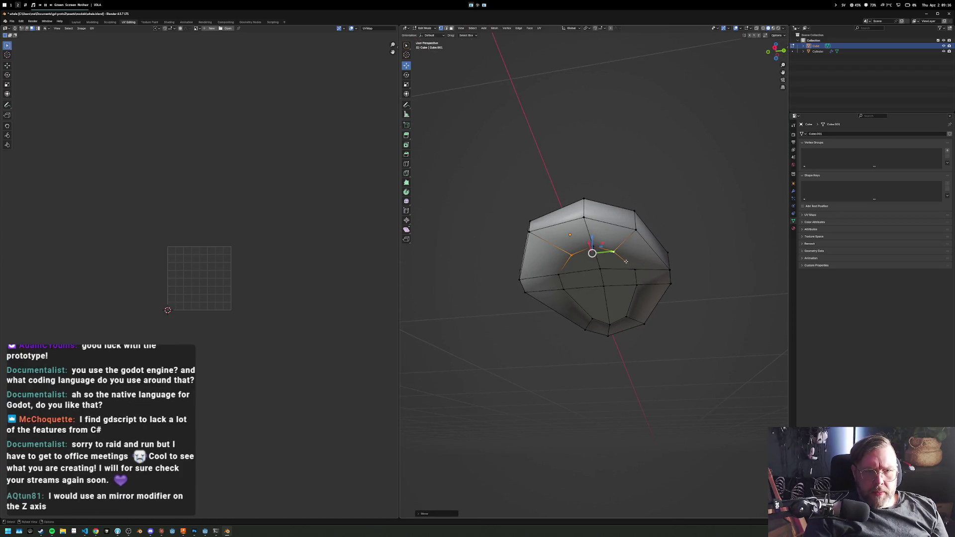
shift+click(634, 279)
shift+click(577, 250)
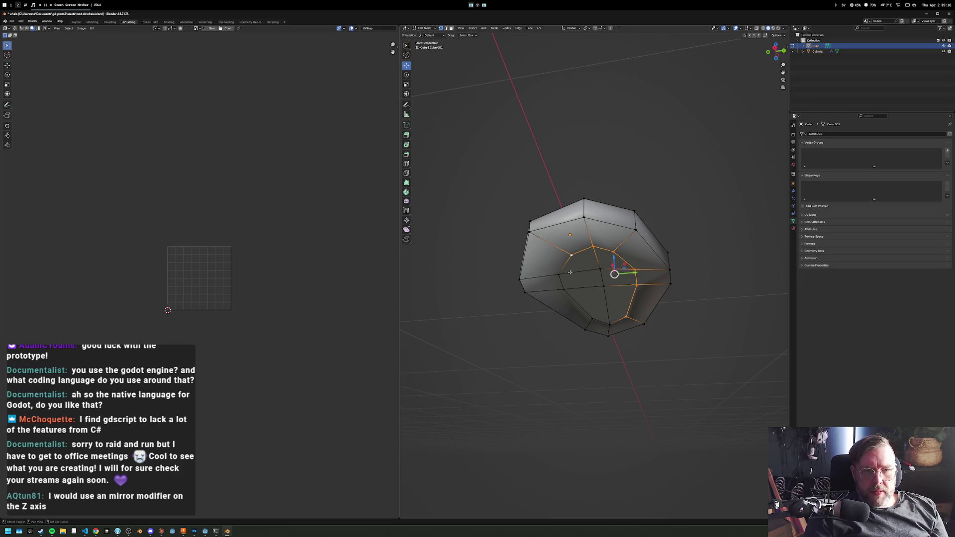
ctrl+alt+shift+click(566, 264)
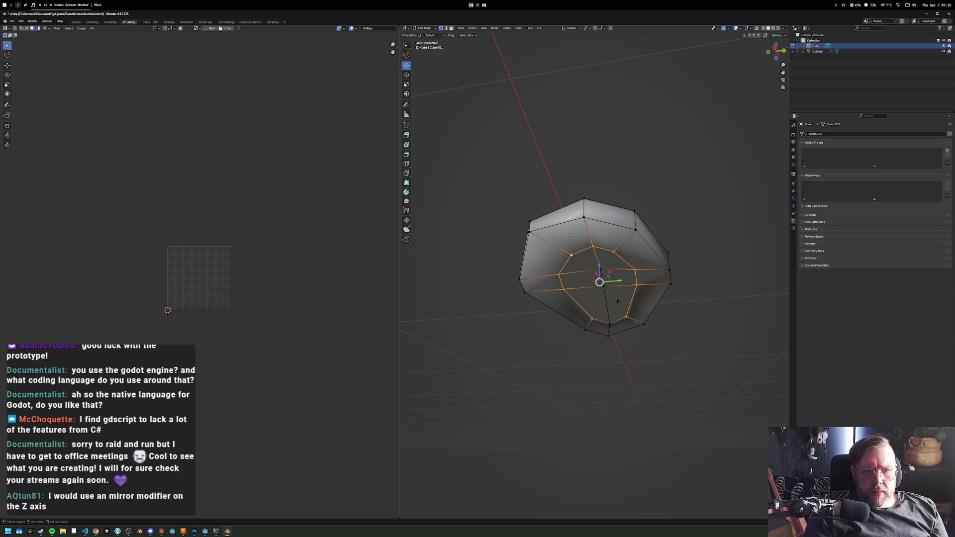
key(s)
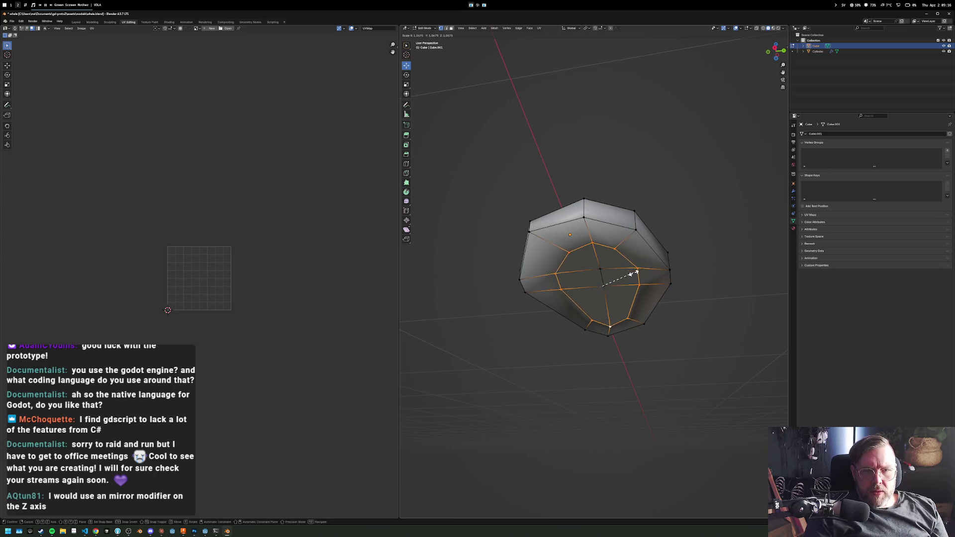
click(642, 271)
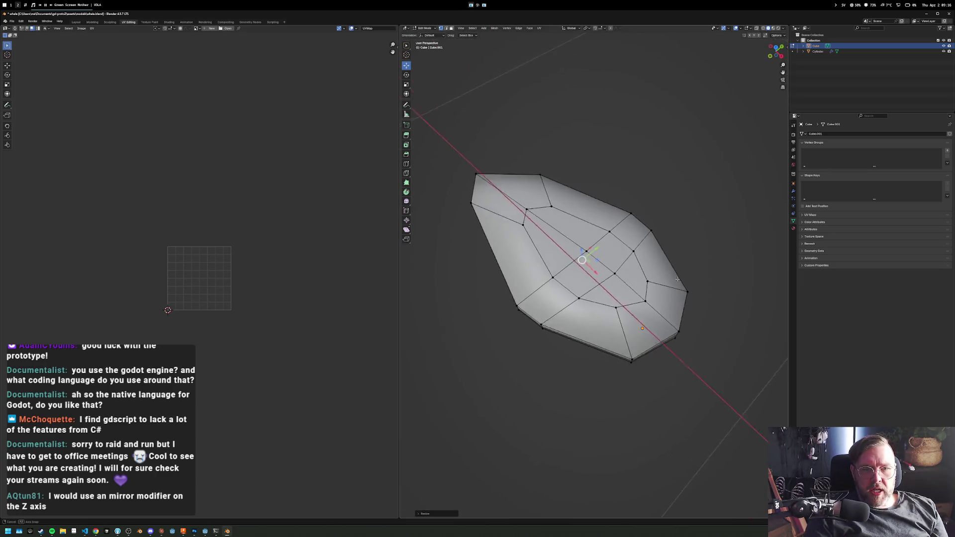
- Select four vertices near the fin's tip and frame them in view
drag(678, 279, 690, 251)
mouse_move(557, 303)
mouse_down()
mouse_move(569, 261)
mouse_move(567, 289)
mouse_up()
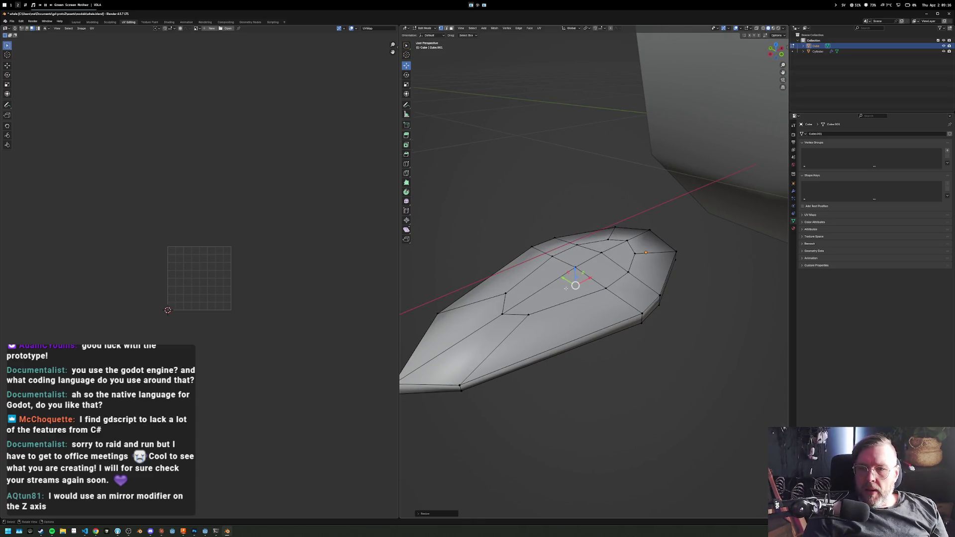
drag(575, 285, 607, 297)
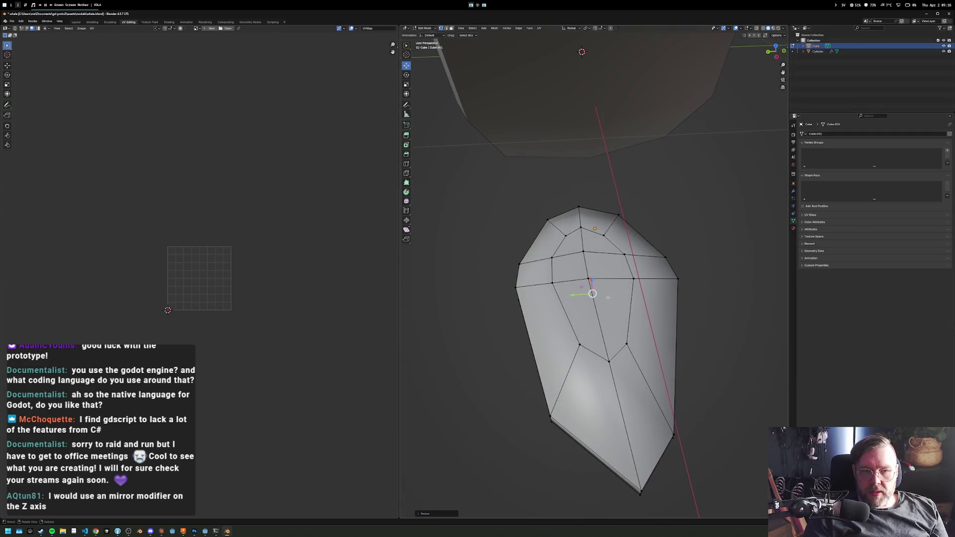
click(552, 257)
shift+click(565, 235)
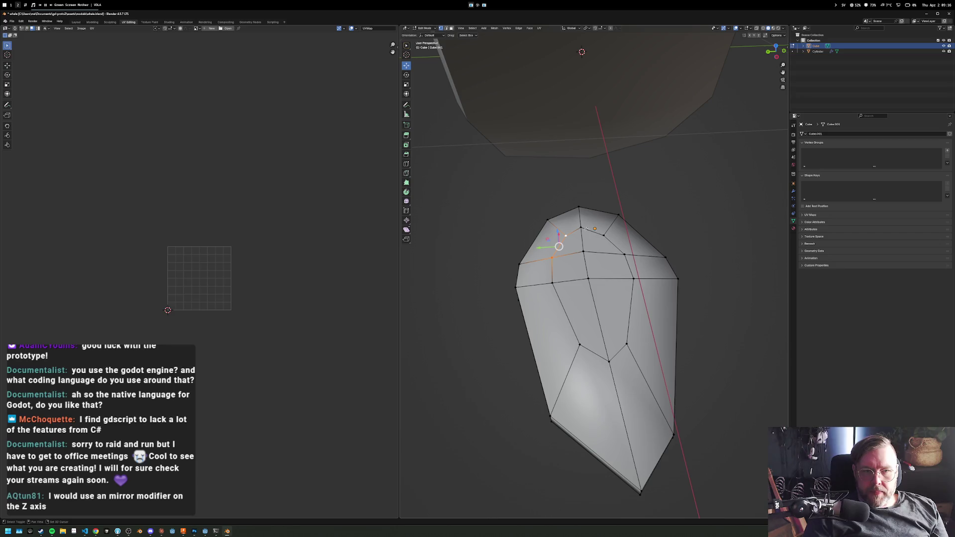
shift+click(623, 281)
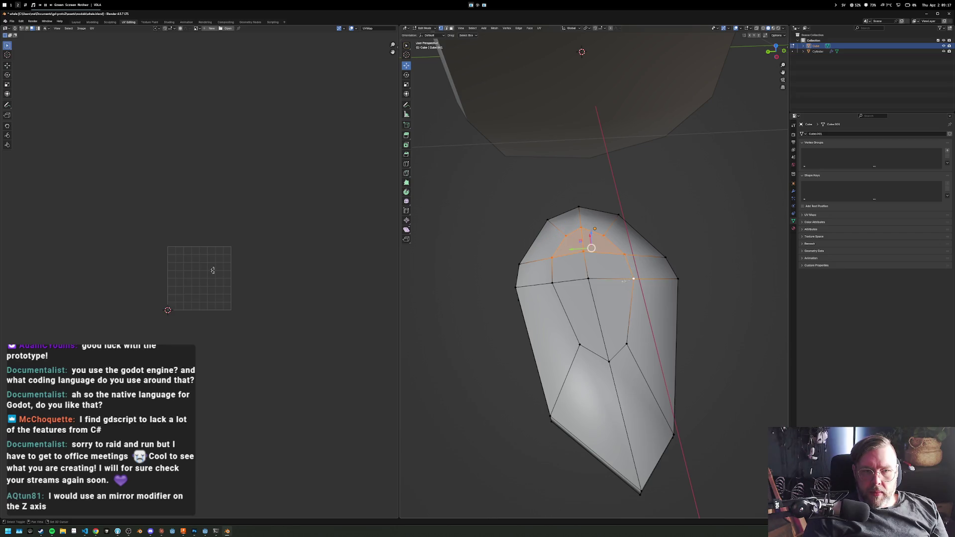
shift+click(582, 344)
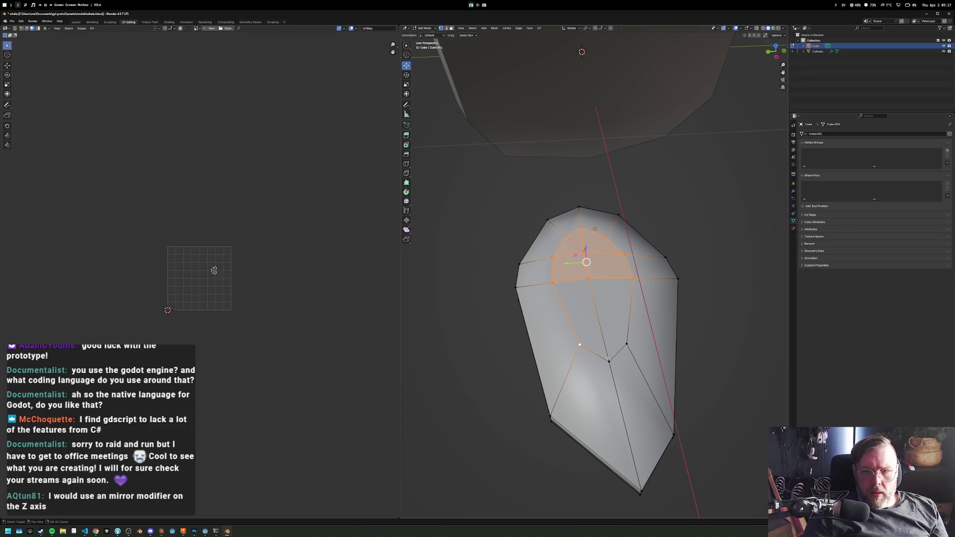
key(KP_Decimal)
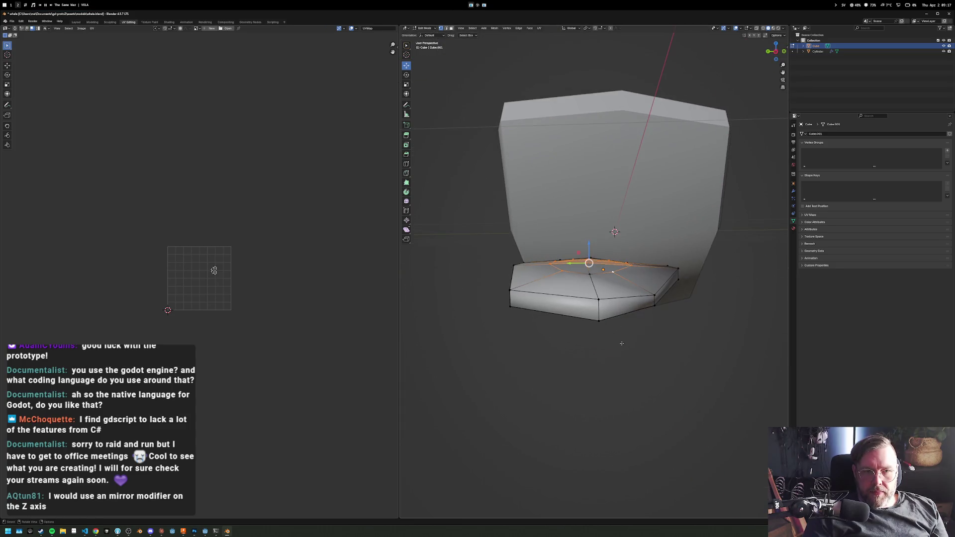
- Raise the selected tip vertices slightly, then nudge them into their final position
key(g)
click(615, 334)
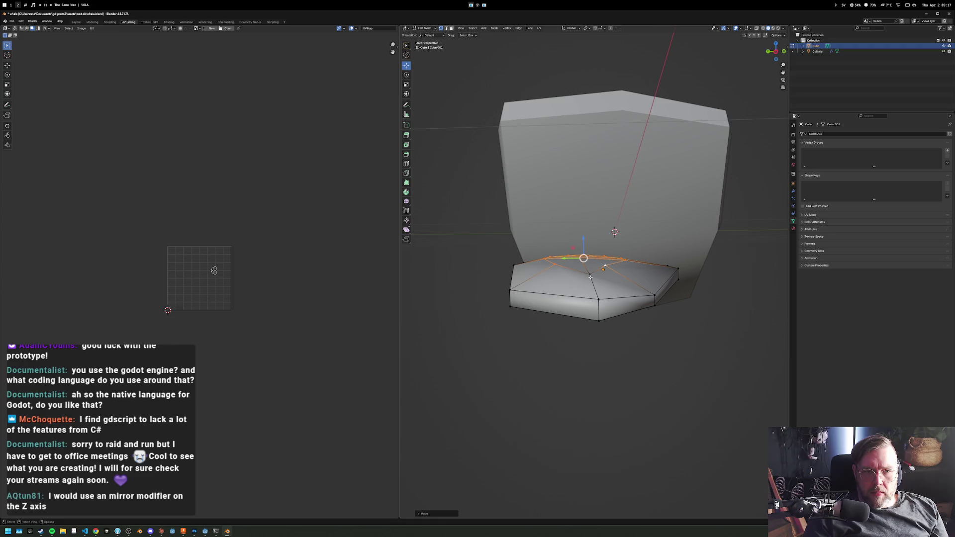
mouse_move(590, 277)
mouse_down()
mouse_move(566, 290)
mouse_move(635, 273)
mouse_move(647, 289)
mouse_move(631, 270)
mouse_up()
key(g)
click(657, 294)
mouse_move(557, 283)
mouse_down()
mouse_move(546, 280)
mouse_move(663, 296)
mouse_move(547, 279)
mouse_move(591, 300)
mouse_move(670, 293)
mouse_move(576, 256)
mouse_move(637, 279)
mouse_move(654, 309)
mouse_move(741, 292)
mouse_move(655, 300)
mouse_move(519, 262)
mouse_up()
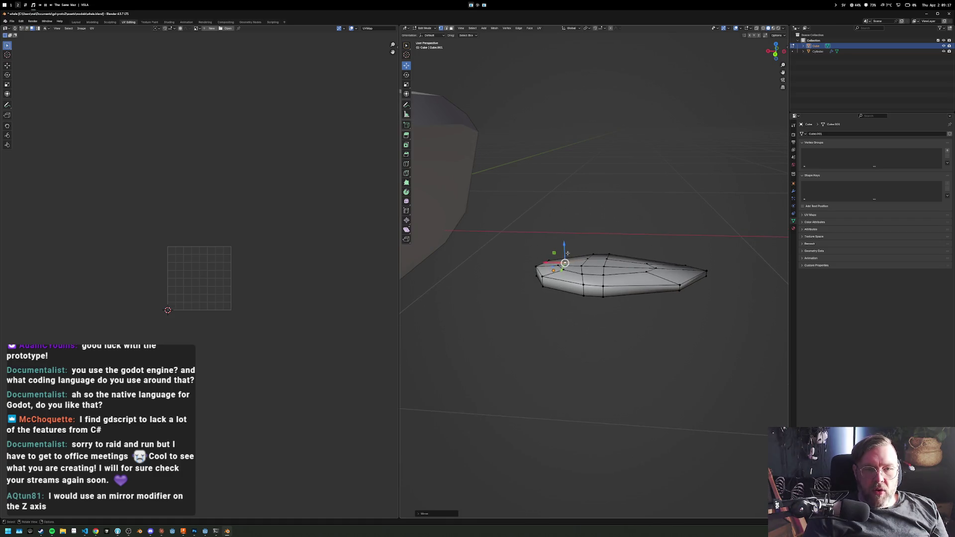
- Add an ico sphere to the mesh through the F3 command search
mouse_move(567, 254)
mouse_down()
mouse_move(571, 230)
mouse_move(558, 264)
mouse_up()
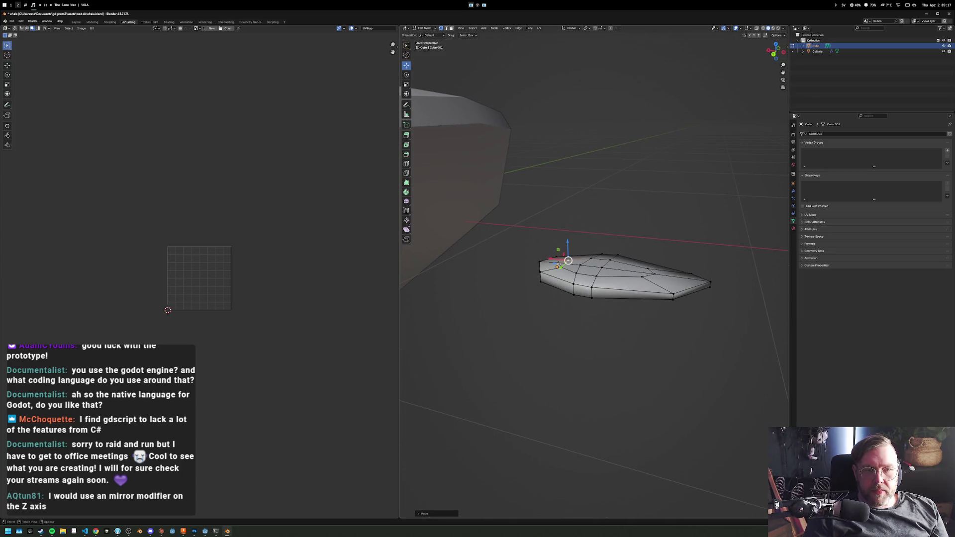
key(F3)
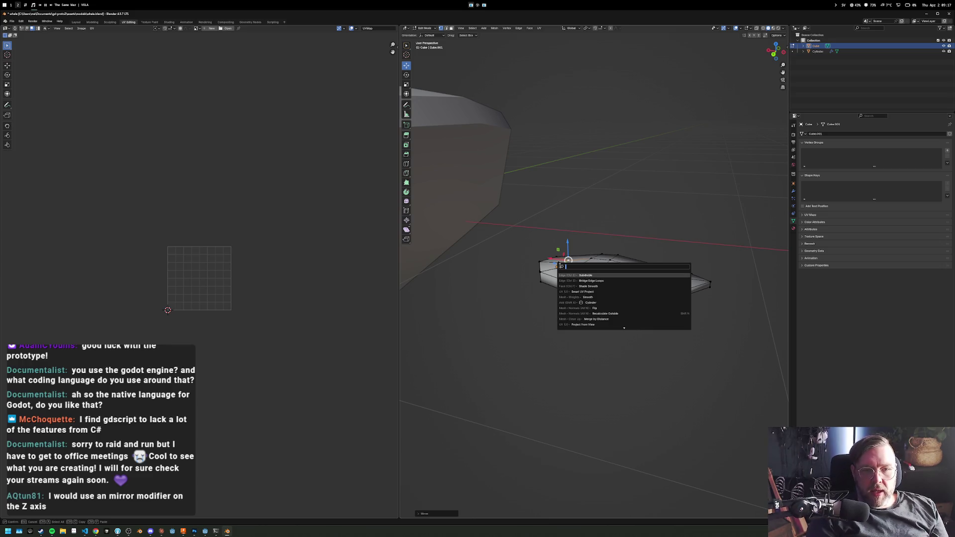
text(sphe)
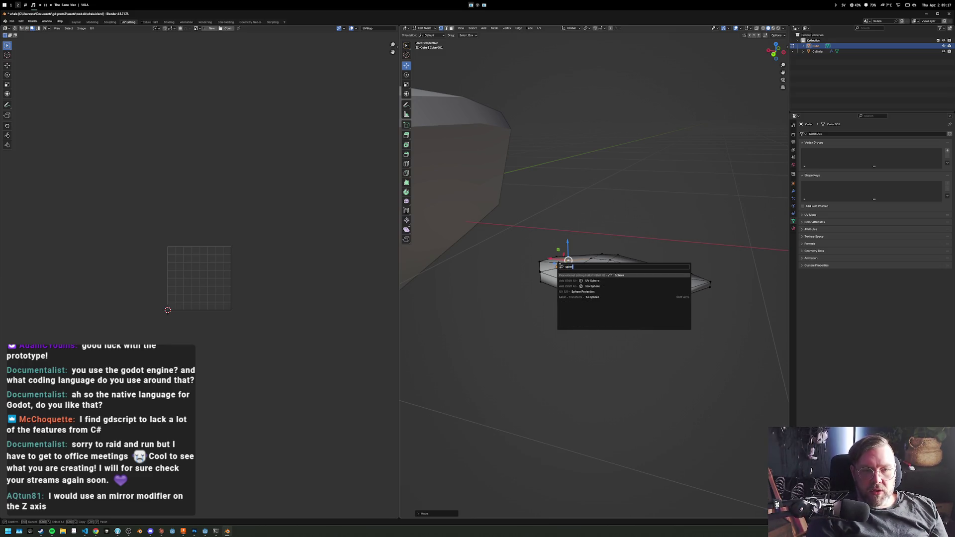
key(BackSpace)
key(BackSpace)
key(BackSpace)
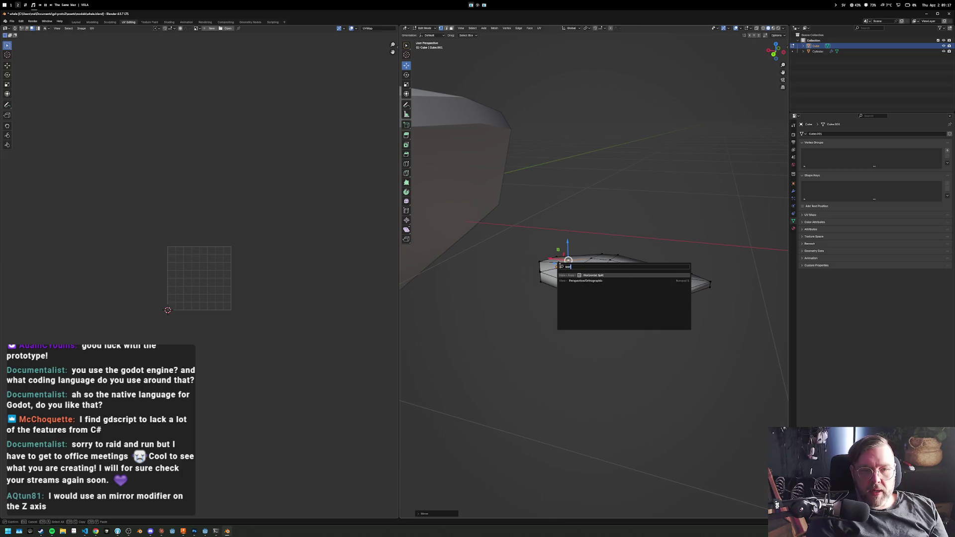
text(iso)
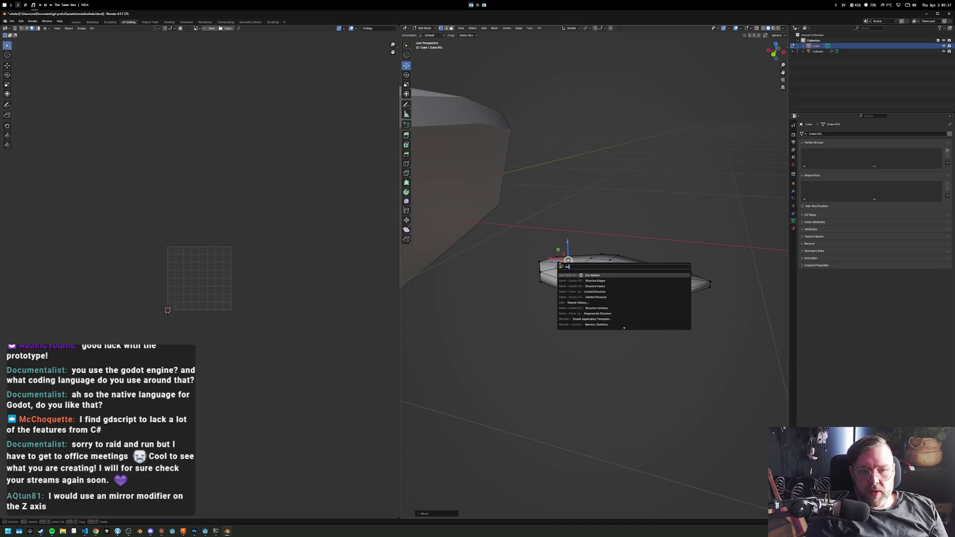
key(Return)
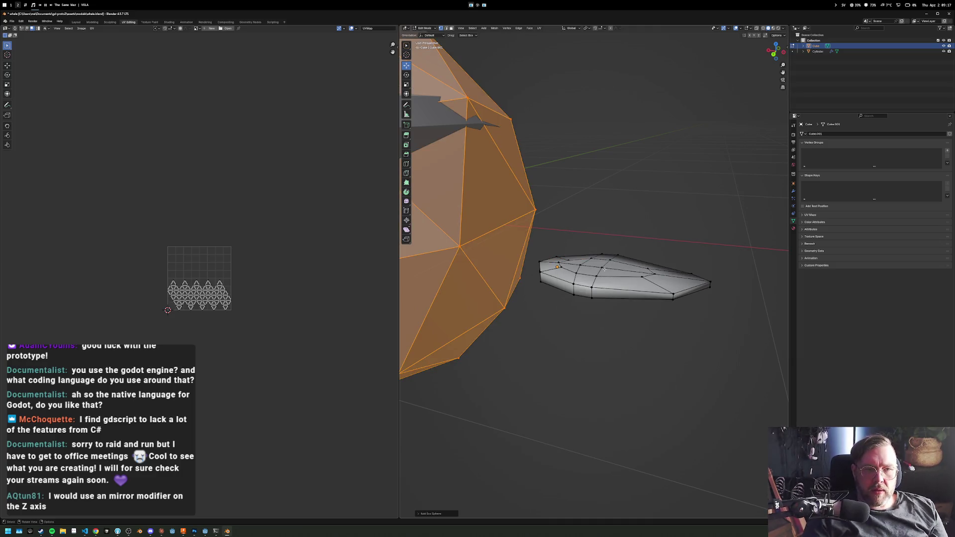
- Shrink the ico sphere and place it beside the fin
scroll(638, 225, down, 3)
key(s)
click(539, 253)
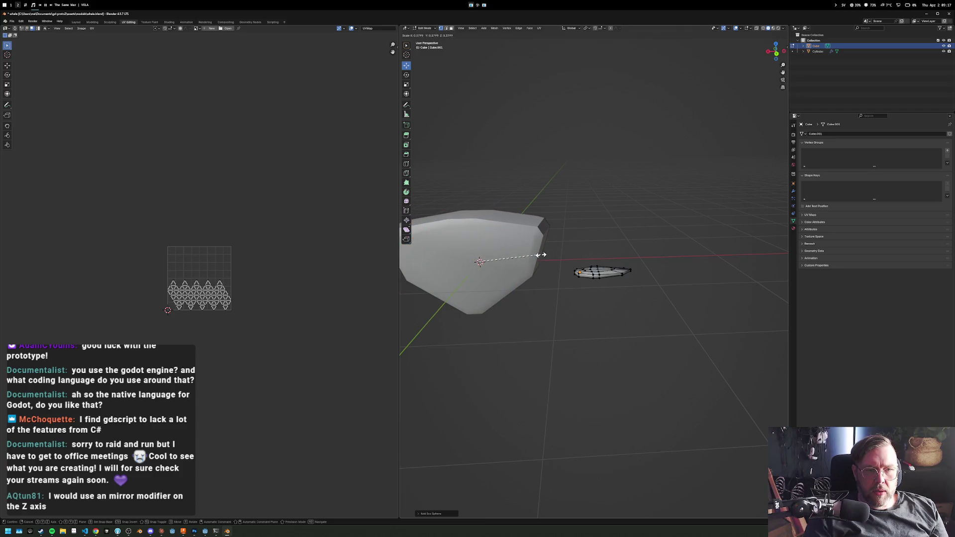
key(g)
click(632, 248)
key(s)
click(597, 256)
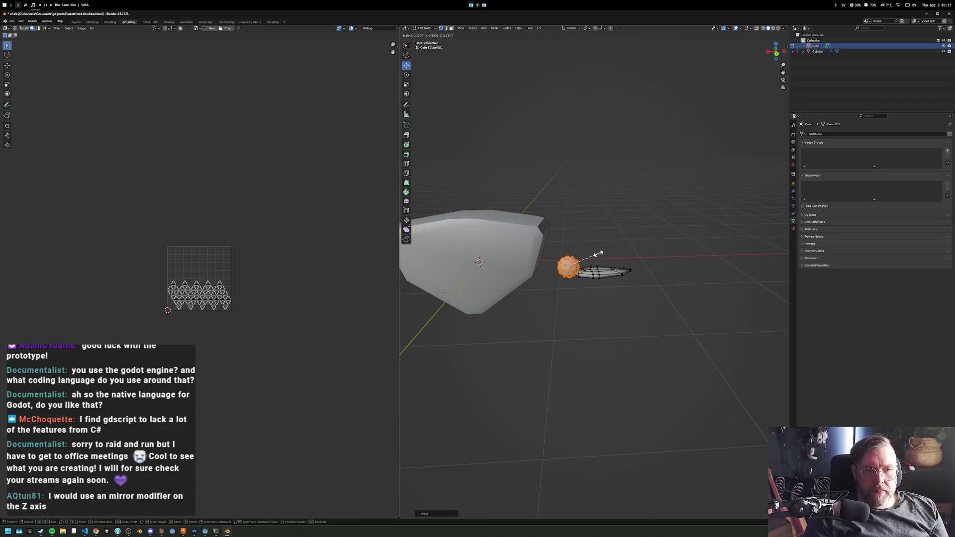
- Flatten the sphere along Z and set it against the fin body
scroll(623, 274, up, 5)
key(s)
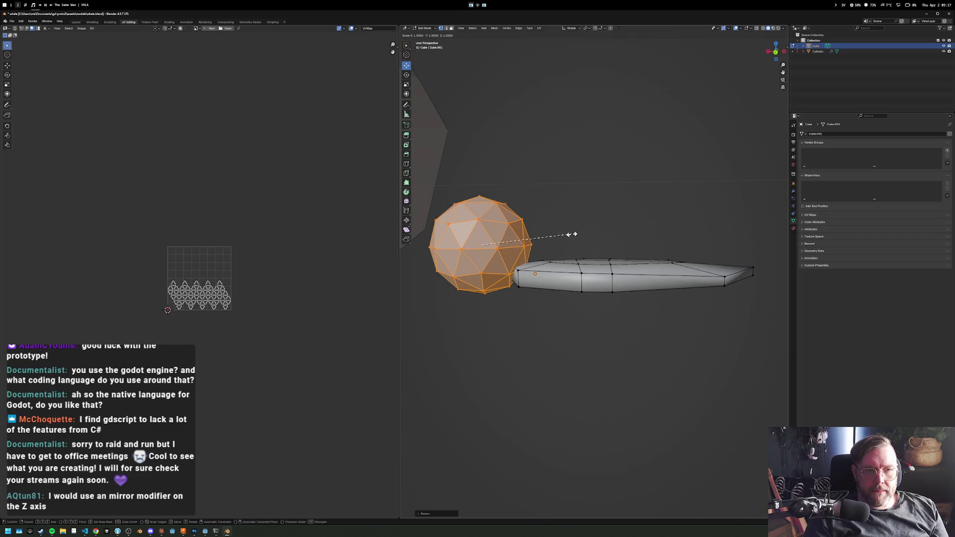
key(z)
click(529, 231)
key(g)
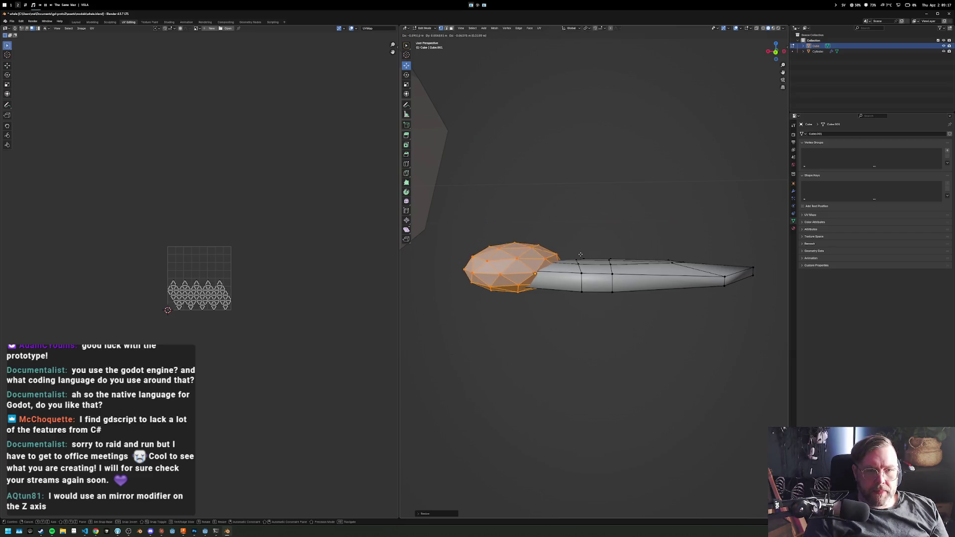
click(571, 244)
drag(607, 241, 612, 275)
mouse_move(580, 248)
mouse_down()
mouse_move(633, 222)
mouse_move(606, 243)
mouse_up()
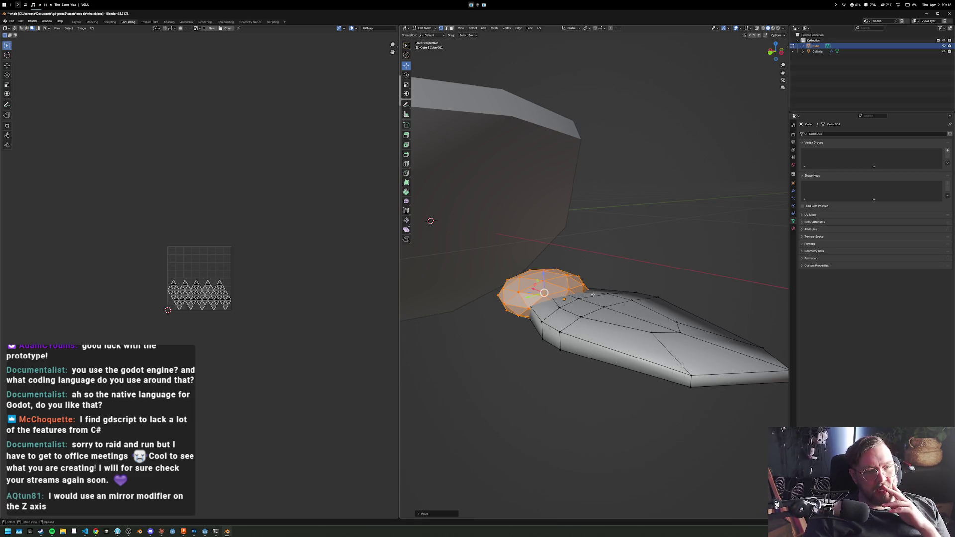
- Delete the selected sphere vertices and return to Object Mode
key(s)
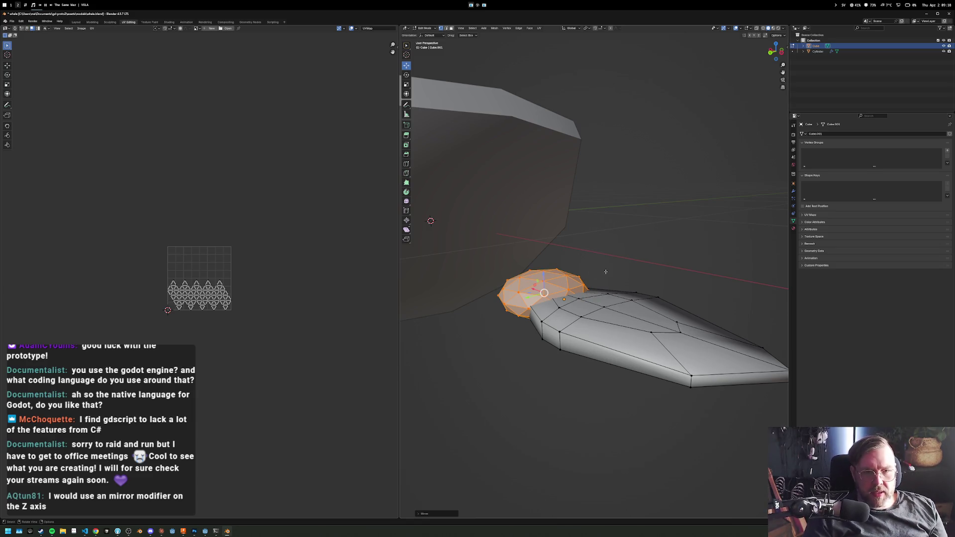
key(x)
key(Escape)
key(x)
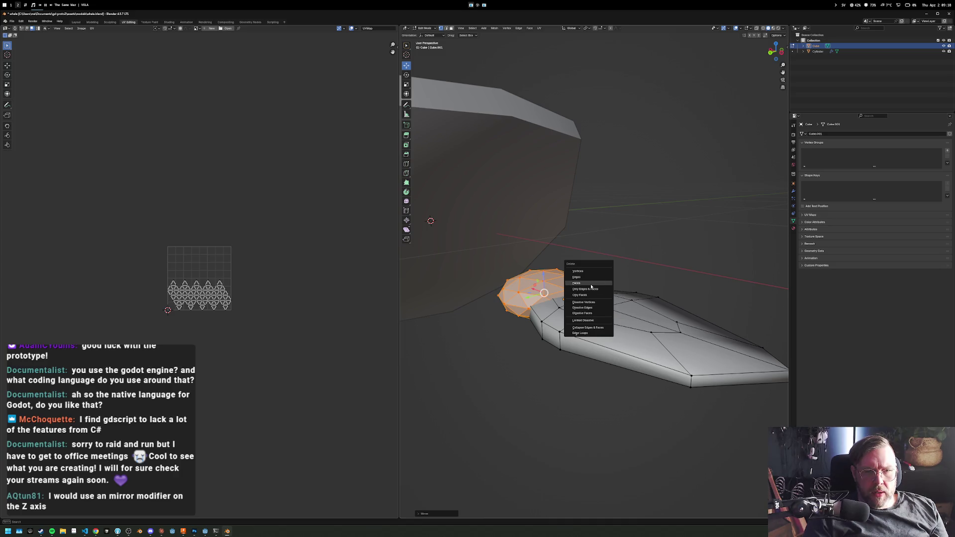
key(x)
click(590, 285)
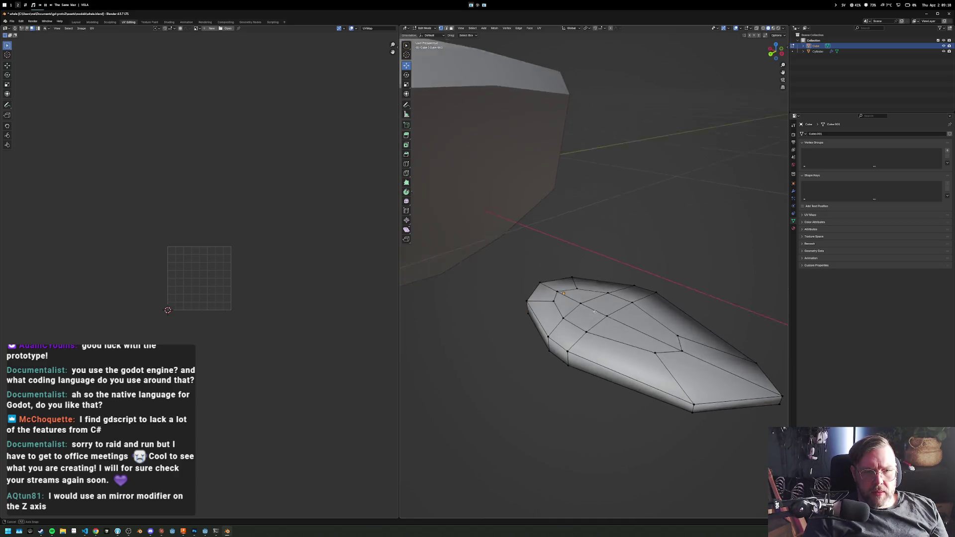
key(Tab)
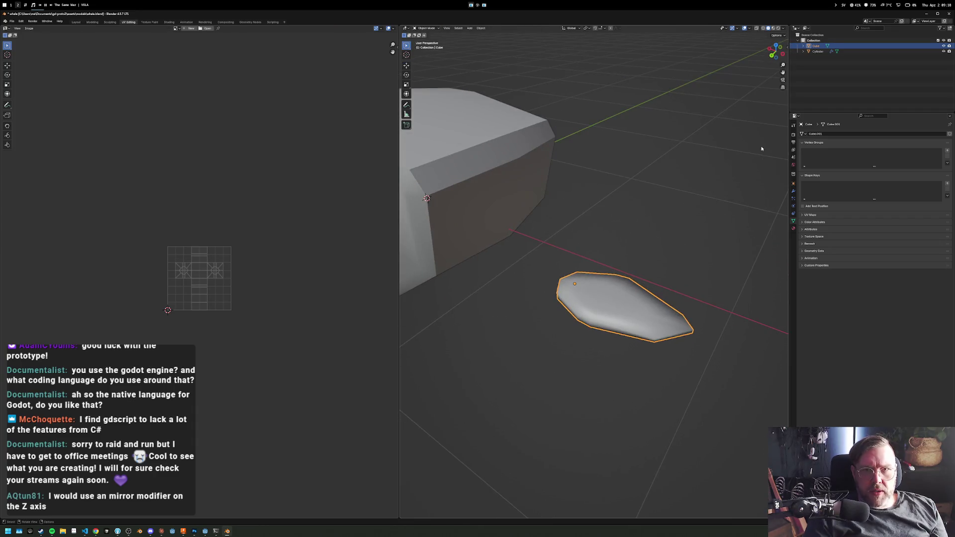
- Rename the Cube object and its mesh data to Fin
double_click(816, 46)
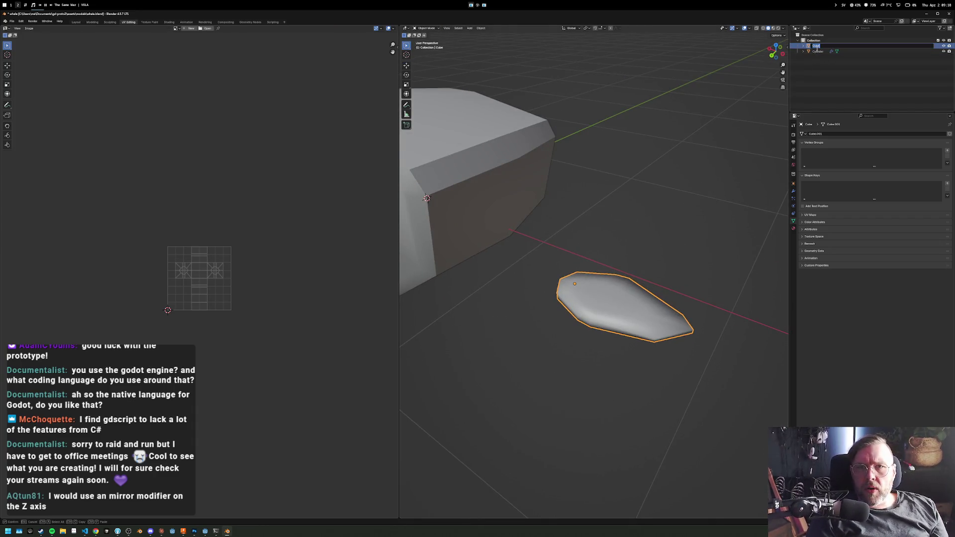
key(Return)
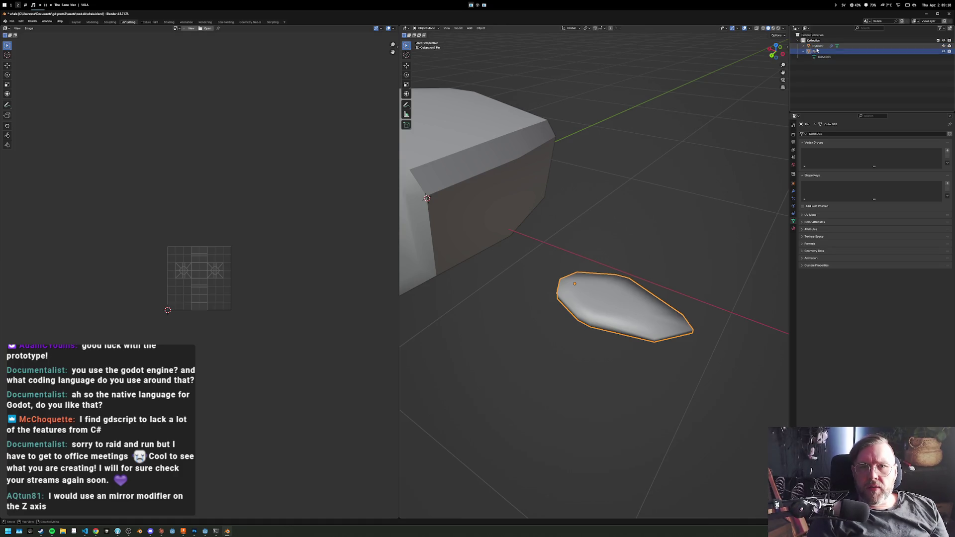
key(F2)
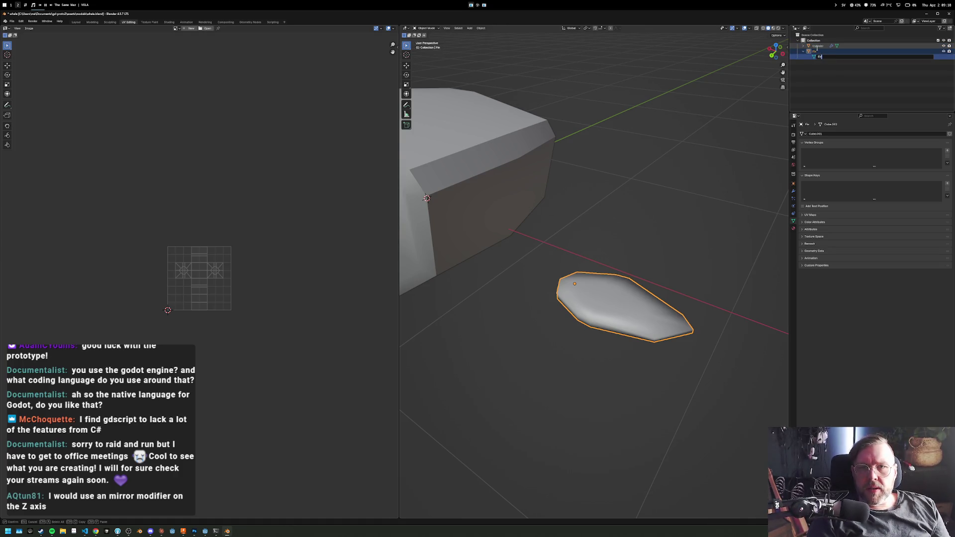
key(Return)
- Enlarge all of the fin's geometry and shift it into a new position
key(Home)
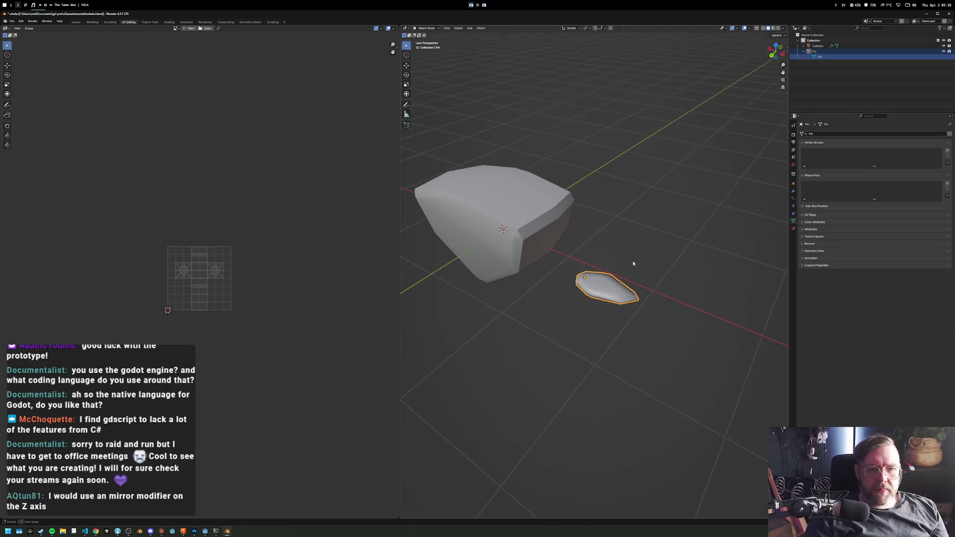
mouse_move(633, 263)
mouse_down()
mouse_move(666, 216)
mouse_move(581, 243)
mouse_move(648, 249)
mouse_up()
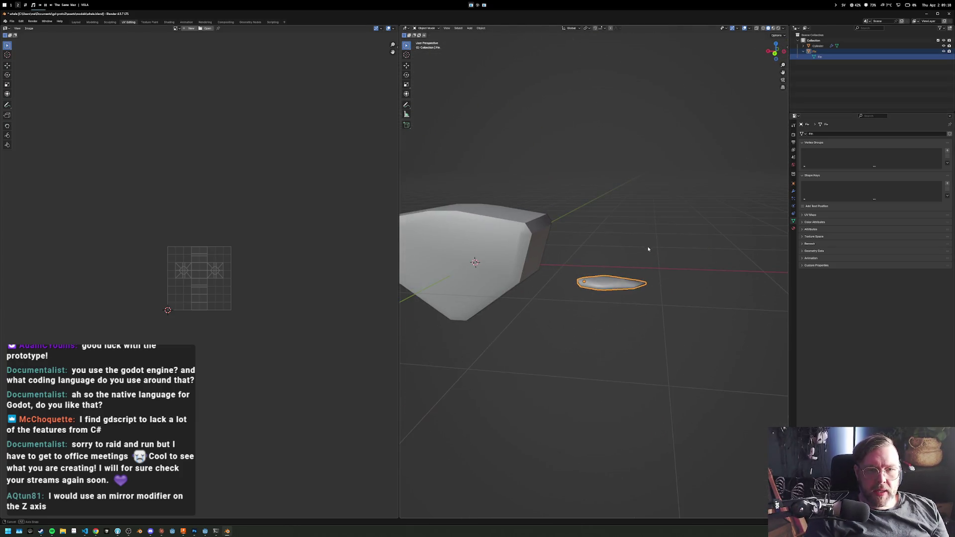
key(Tab)
key(a)
key(s)
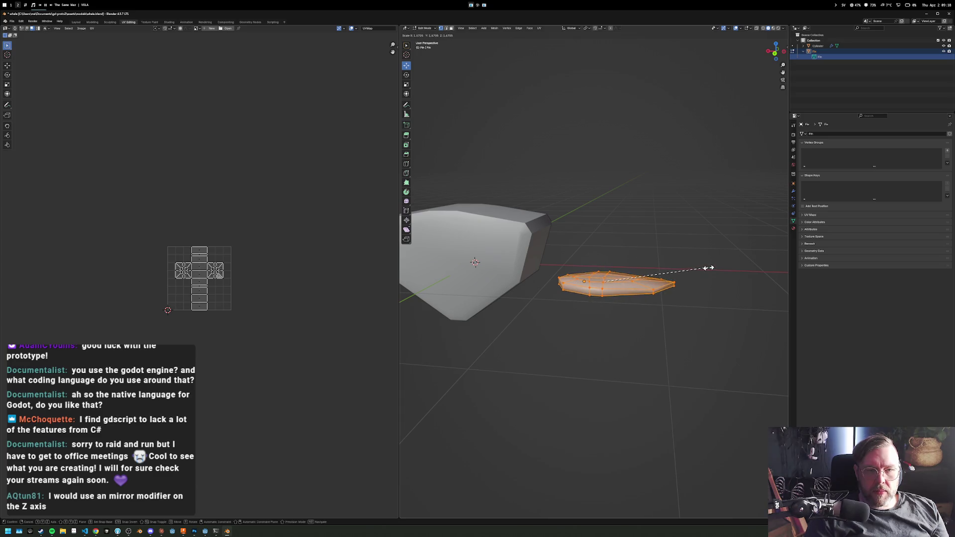
click(715, 265)
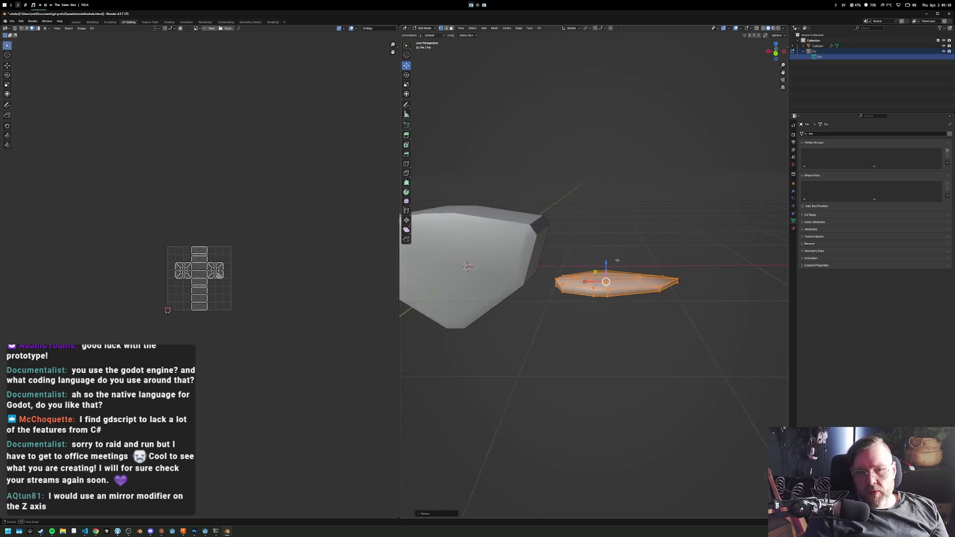
key(g)
click(639, 260)
- Save whale.blend
mouse_move(638, 260)
mouse_down()
mouse_move(608, 273)
mouse_move(652, 236)
mouse_move(648, 224)
mouse_move(670, 236)
mouse_up()
key(ctrl+s)
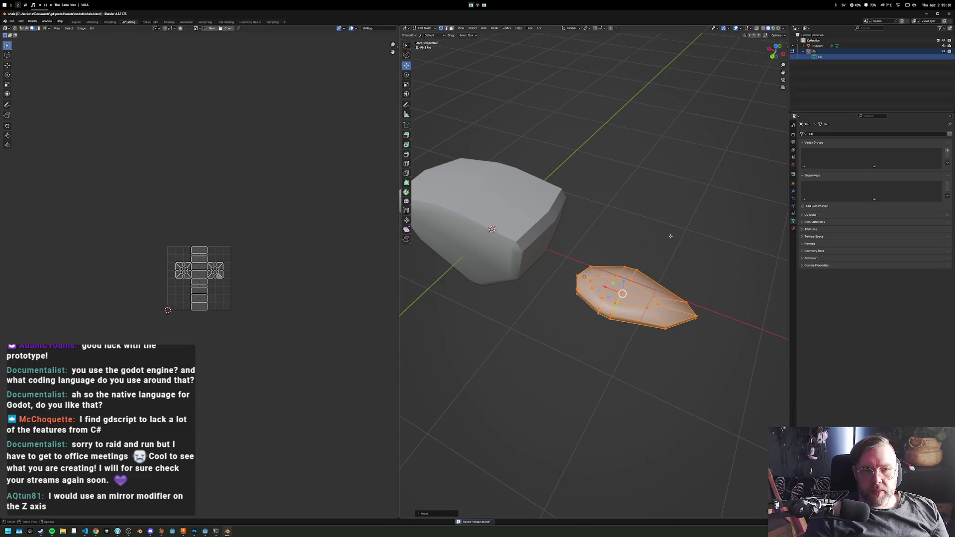
key(alt+1)
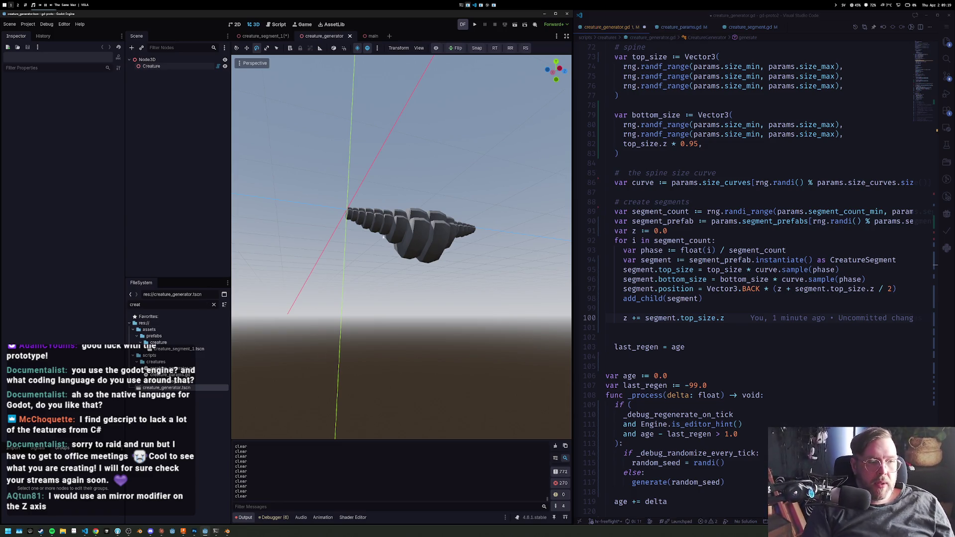
- Open the creature_segment_1 scene, then whale.blend's import settings from the assets folder
click(156, 66)
click(265, 37)
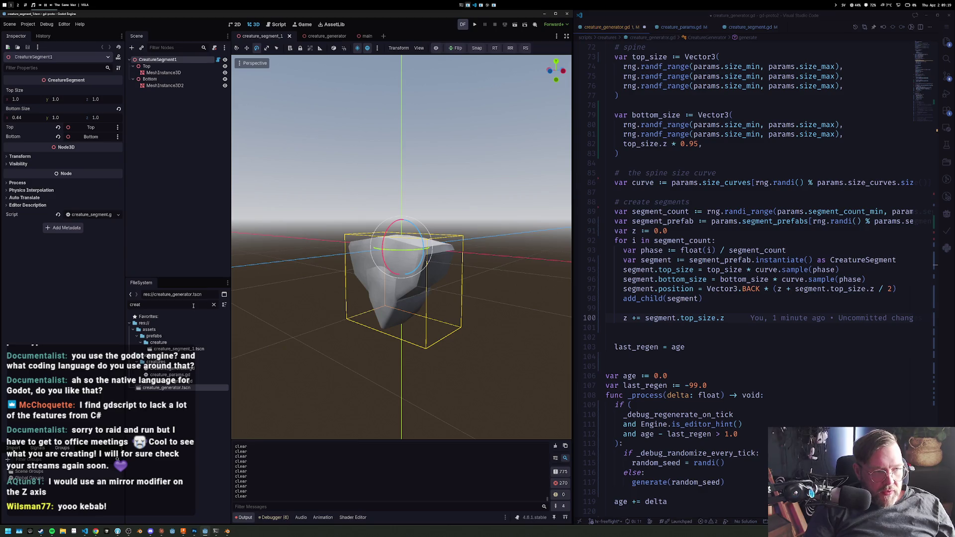
key(BackSpace)
key(BackSpace)
key(BackSpace)
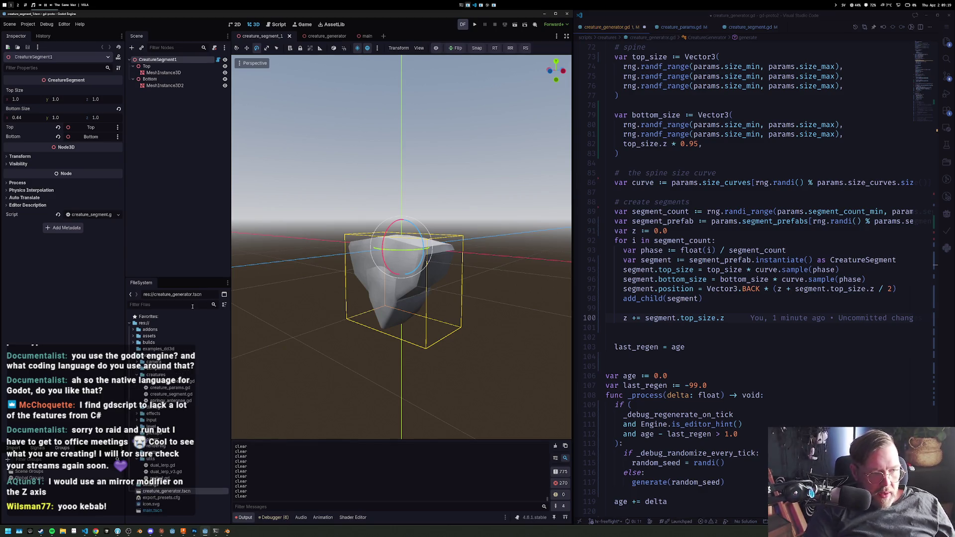
click(133, 336)
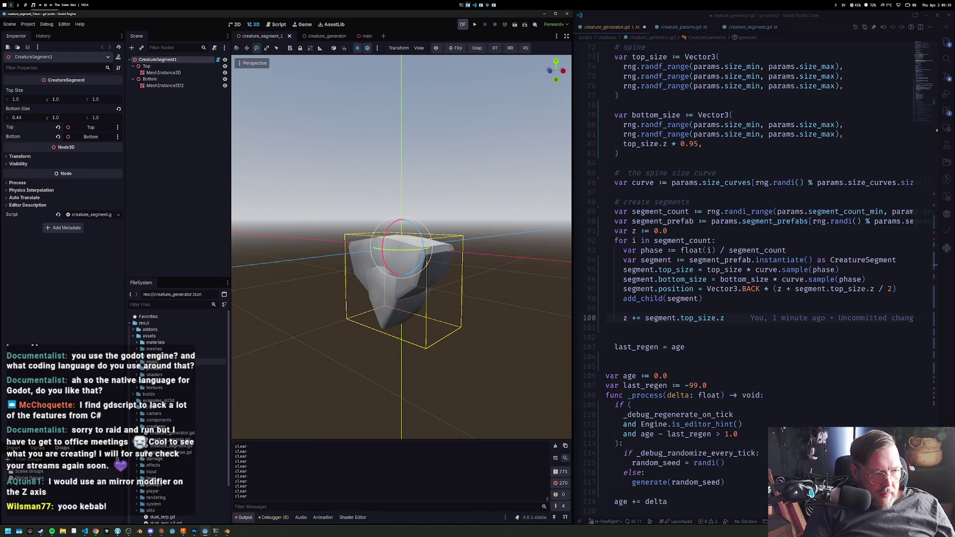
click(137, 355)
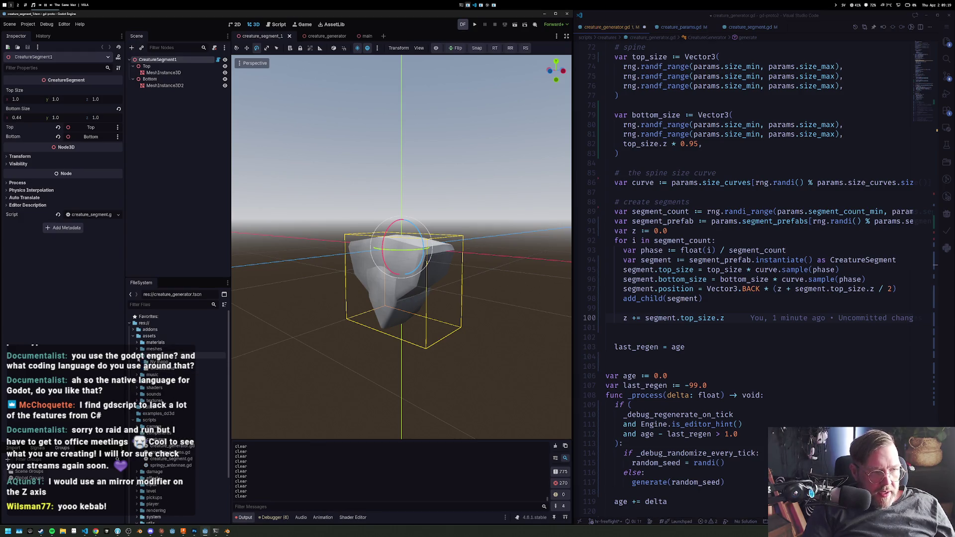
double_click(164, 368)
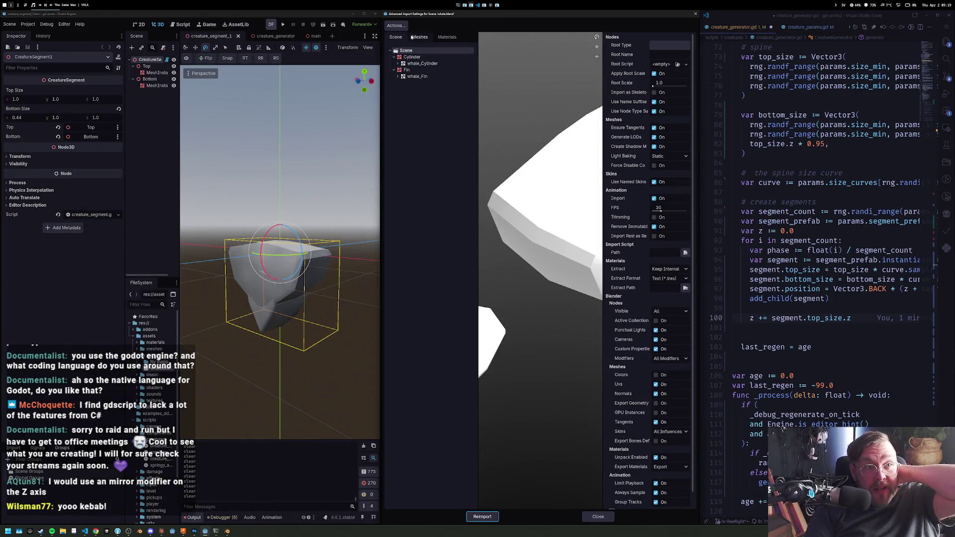
- Save the whale_Fin mesh to res://assets/models/whale_Fin.res and reimport whale.blend
click(396, 25)
click(563, 213)
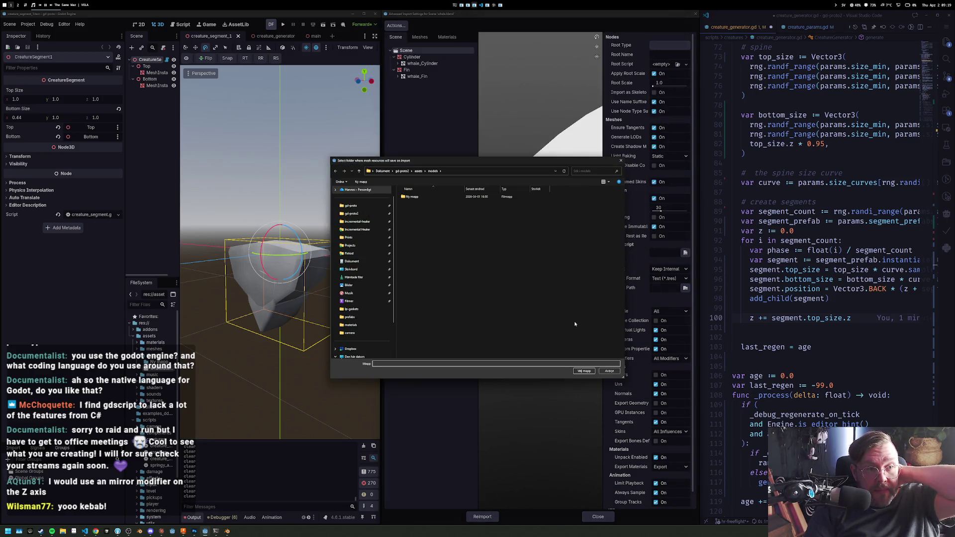
click(581, 371)
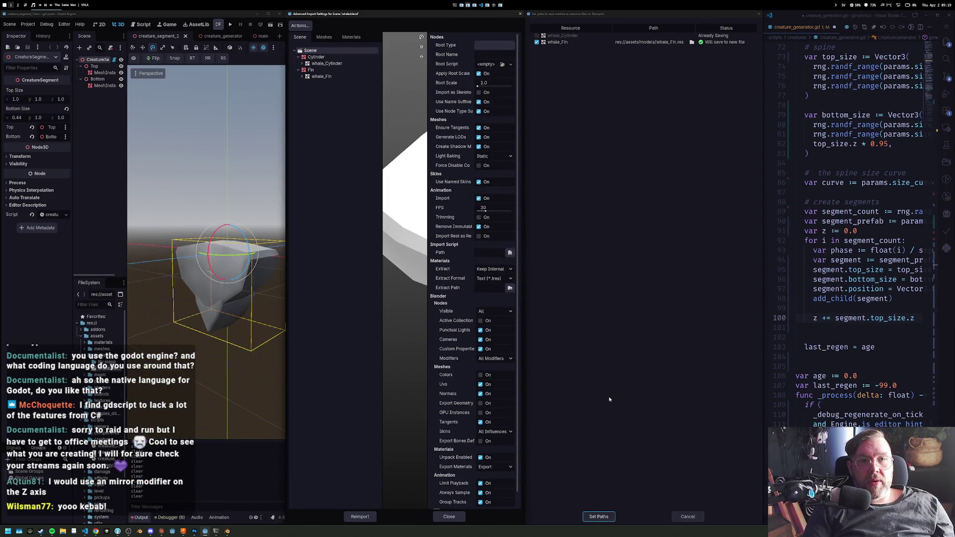
click(598, 515)
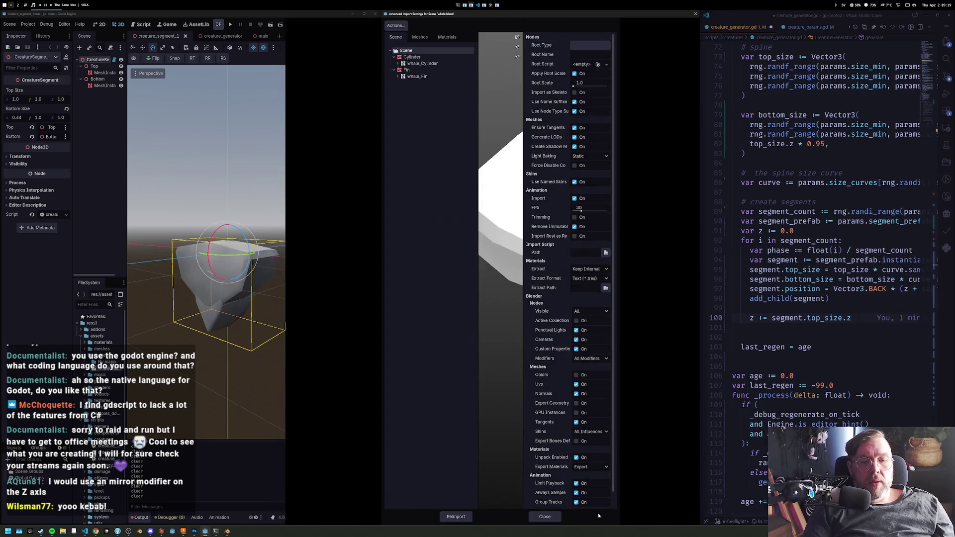
click(491, 517)
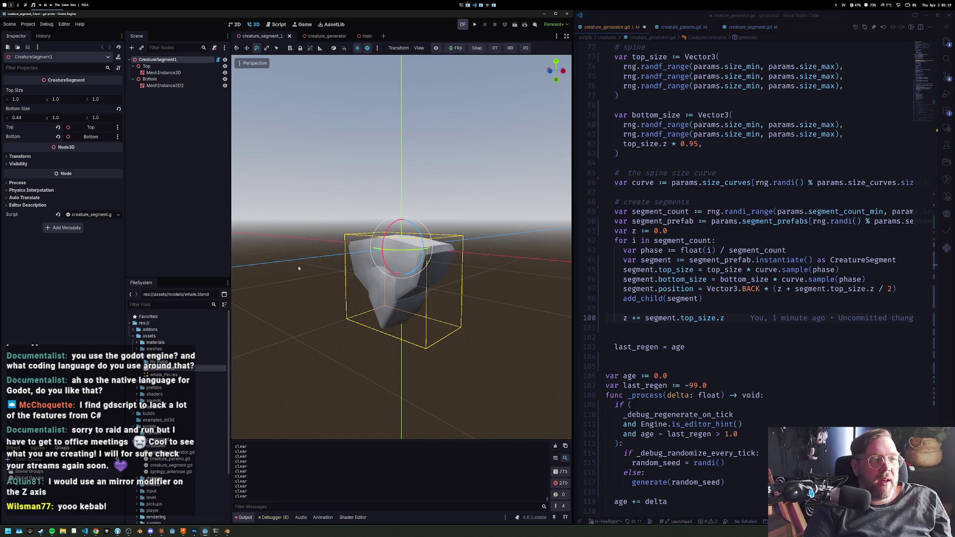
- Add a MeshInstance3D child to CreatureSegment1 and quick-load whale_Fin.res as its mesh
right_click(173, 63)
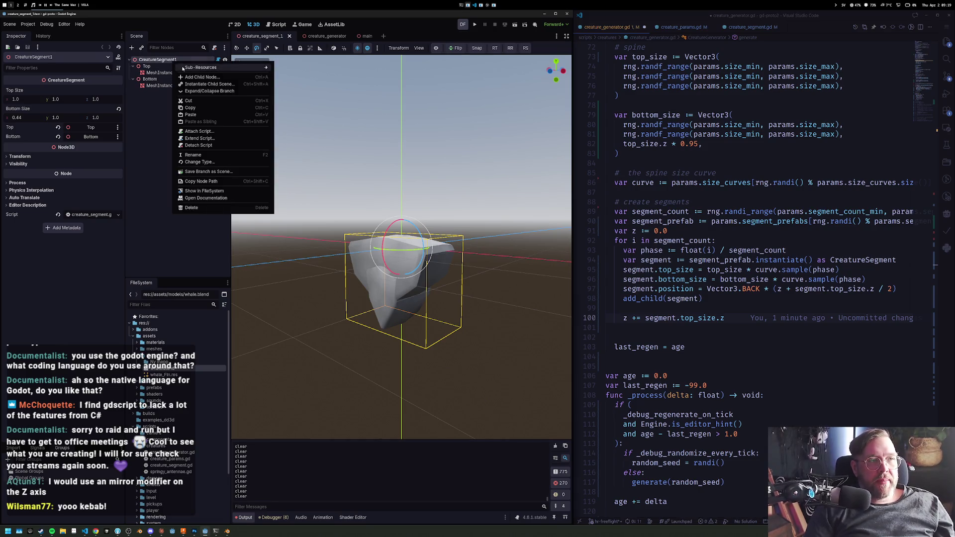
click(184, 76)
text(meshin)
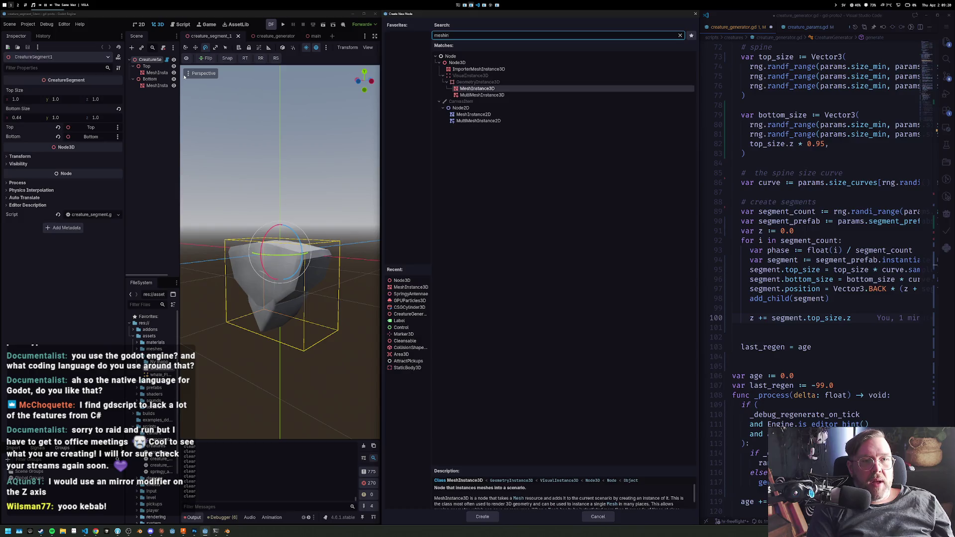
key(Return)
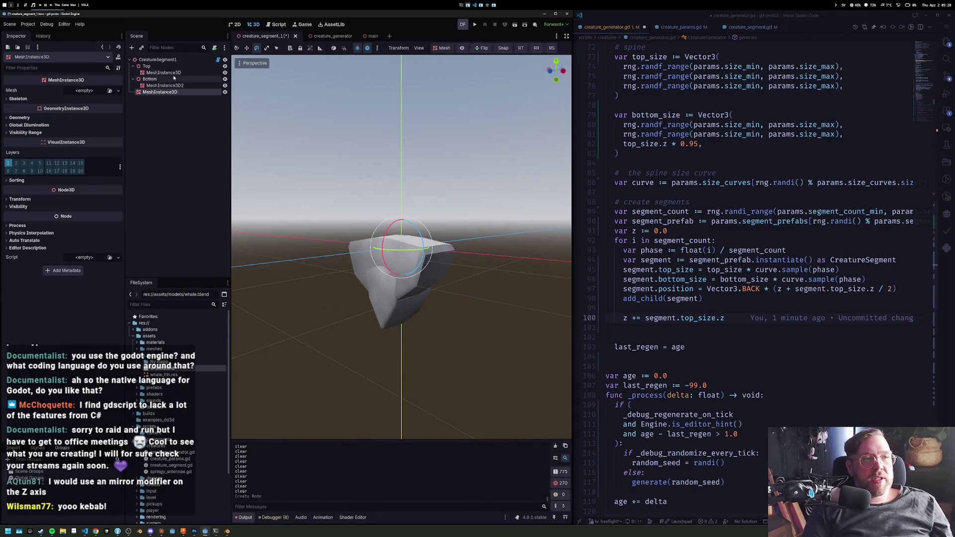
click(84, 90)
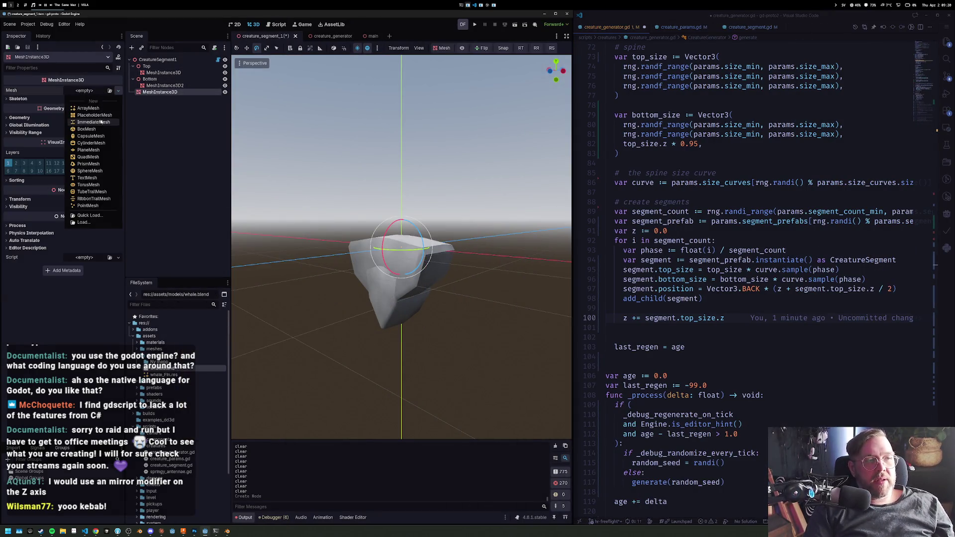
click(105, 213)
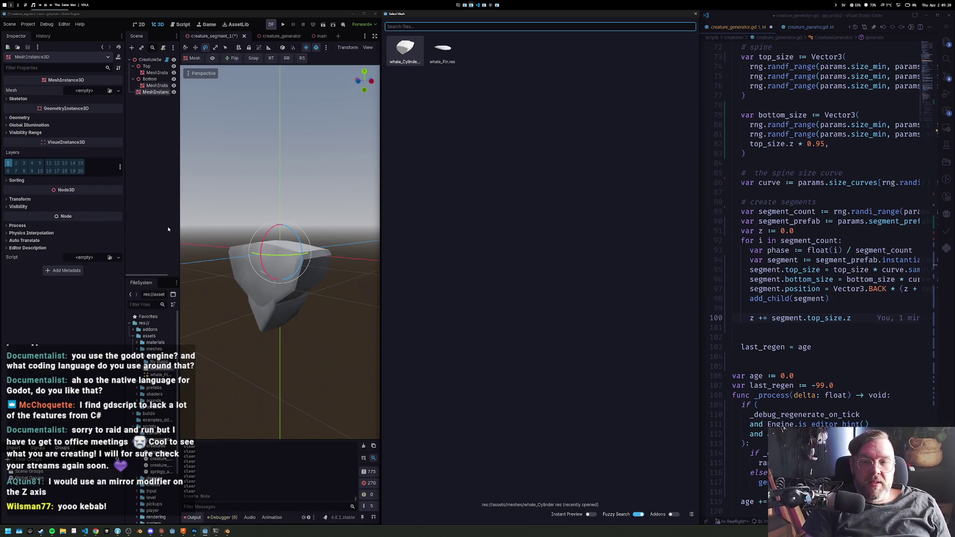
double_click(444, 48)
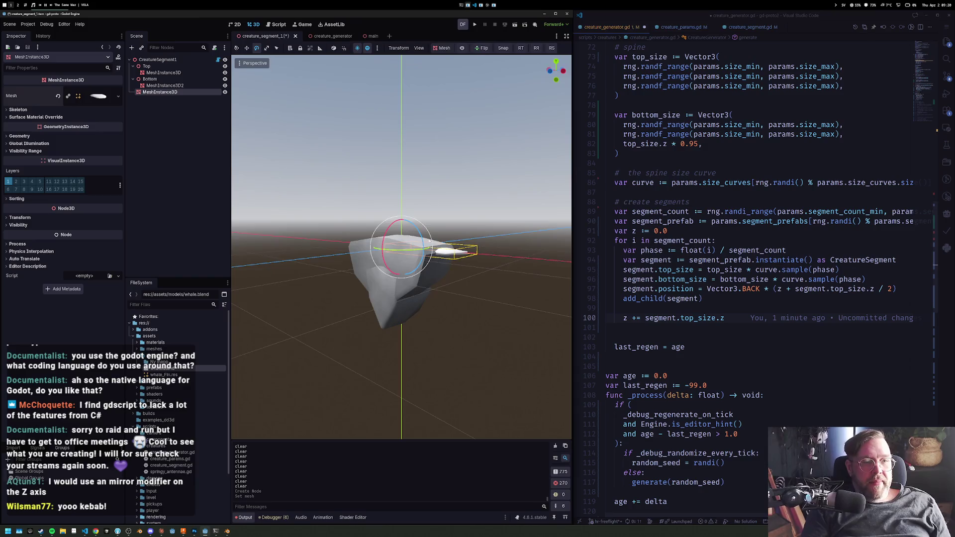
- Move the fin backward off the segment body and save the scene
key(w)
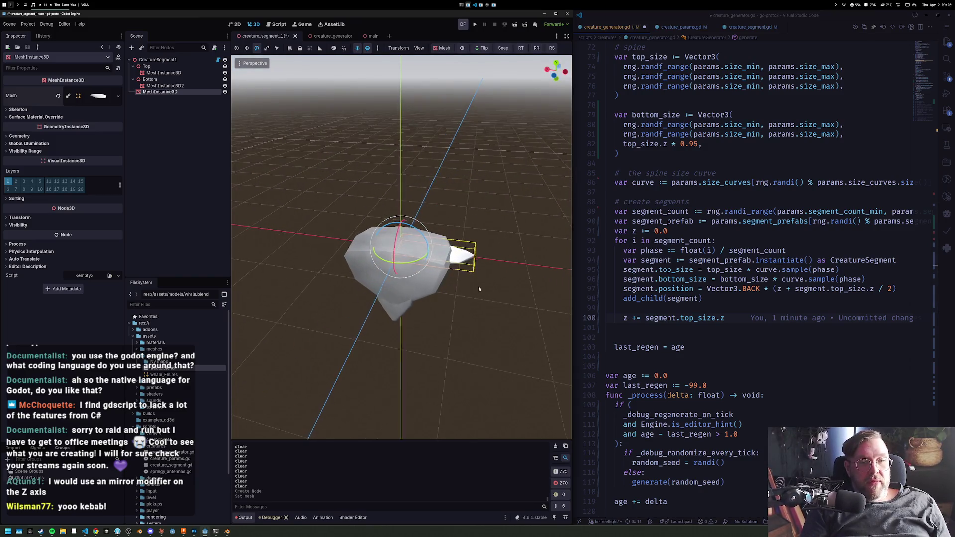
drag(330, 224, 393, 248)
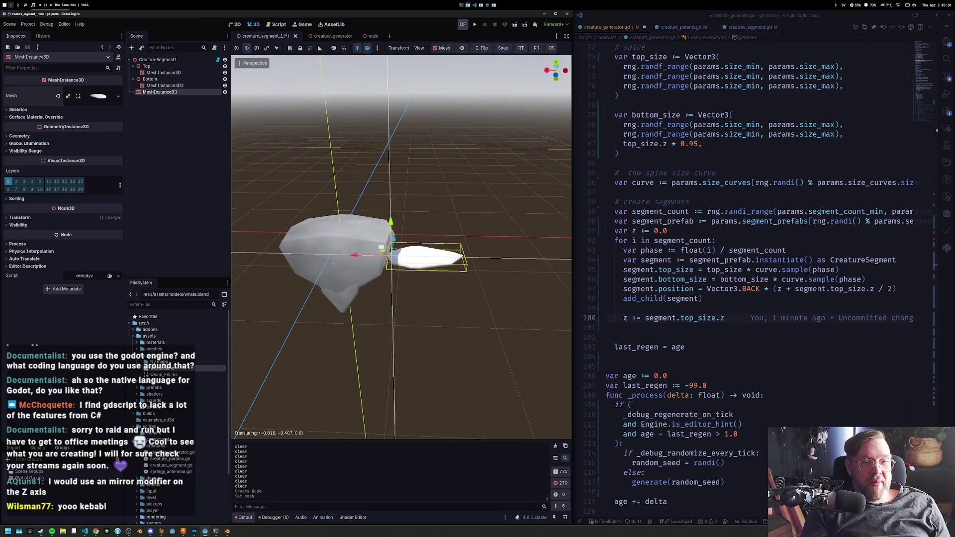
scroll(419, 270, down, 3)
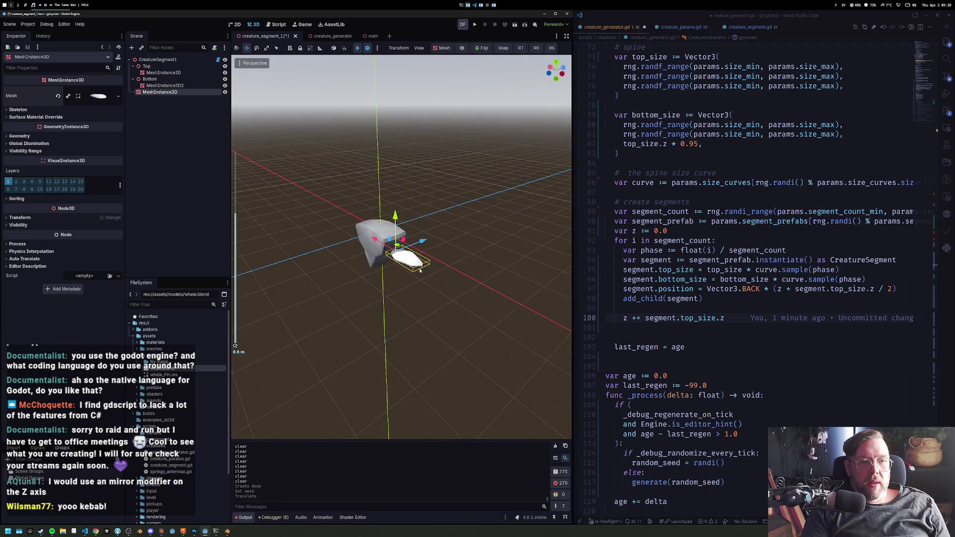
scroll(419, 270, up, 10)
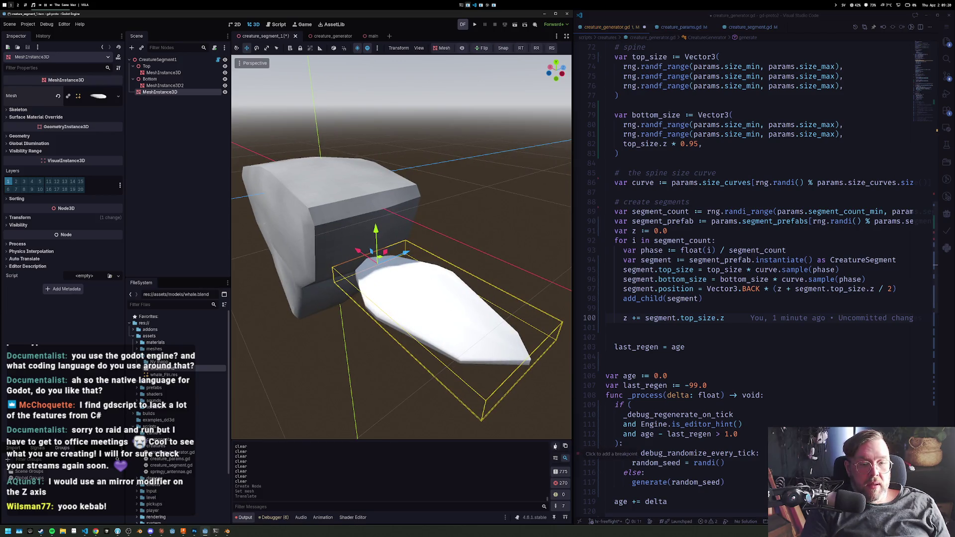
click(556, 446)
mouse_move(447, 298)
mouse_down()
mouse_move(350, 254)
mouse_move(367, 246)
mouse_move(299, 234)
mouse_move(481, 209)
mouse_move(470, 177)
mouse_move(472, 224)
mouse_move(462, 209)
mouse_up()
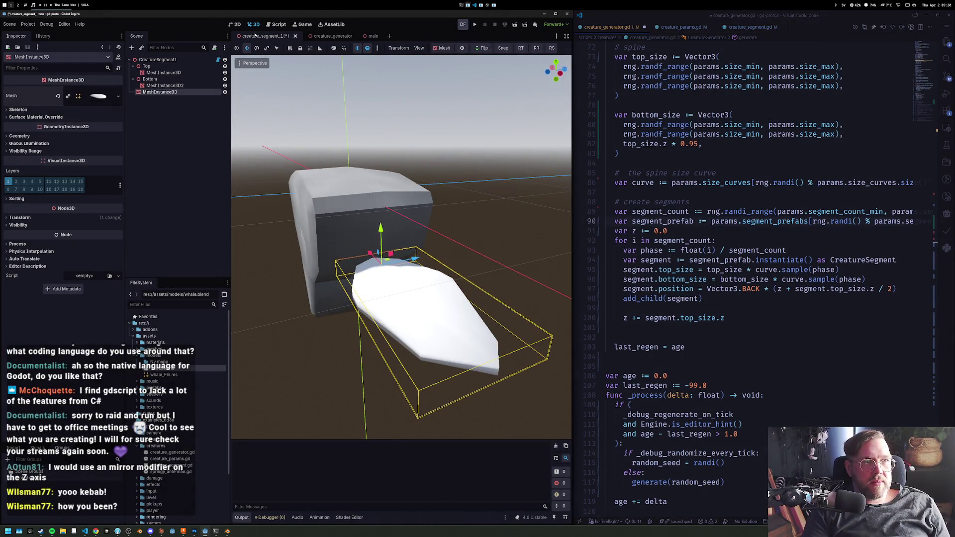
key(ctrl+s)
- Tilt the fin about 35 degrees and check it from several angles
key(e)
mouse_move(410, 269)
mouse_down()
mouse_move(397, 275)
mouse_move(390, 258)
mouse_up()
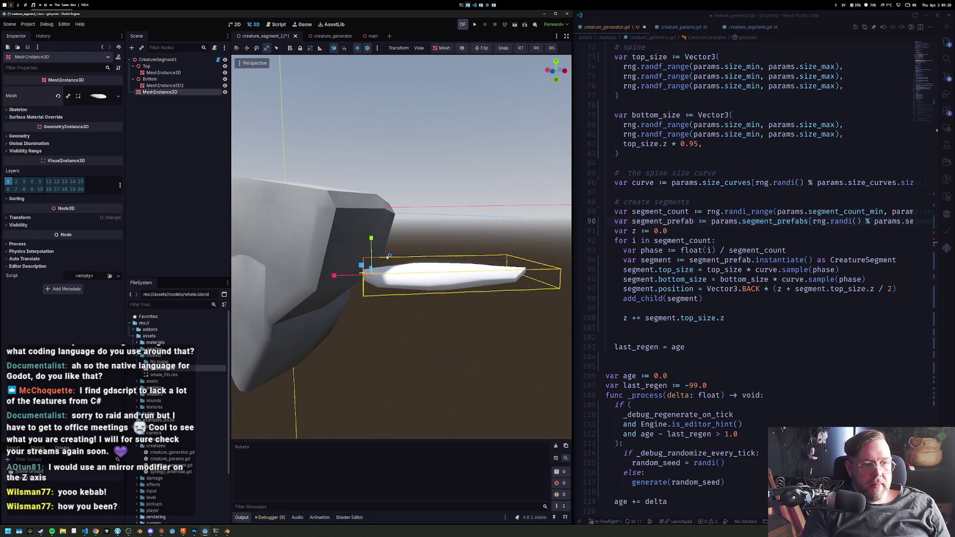
key(e)
mouse_move(387, 257)
mouse_down()
mouse_move(391, 264)
mouse_move(352, 279)
mouse_up()
key(w)
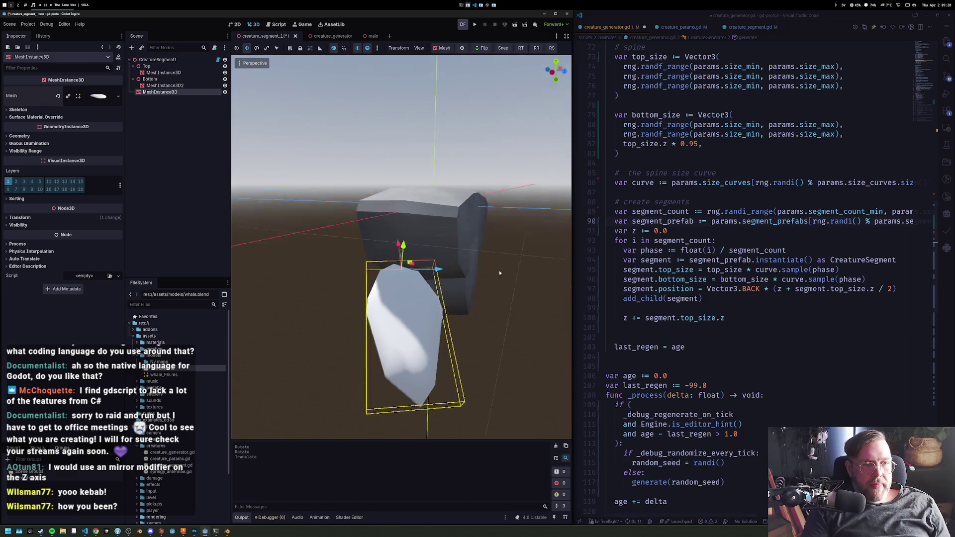
mouse_move(499, 273)
mouse_down()
mouse_move(408, 232)
mouse_move(467, 226)
mouse_move(439, 245)
mouse_move(312, 264)
mouse_move(479, 258)
mouse_up()
scroll(409, 232, down, 2)
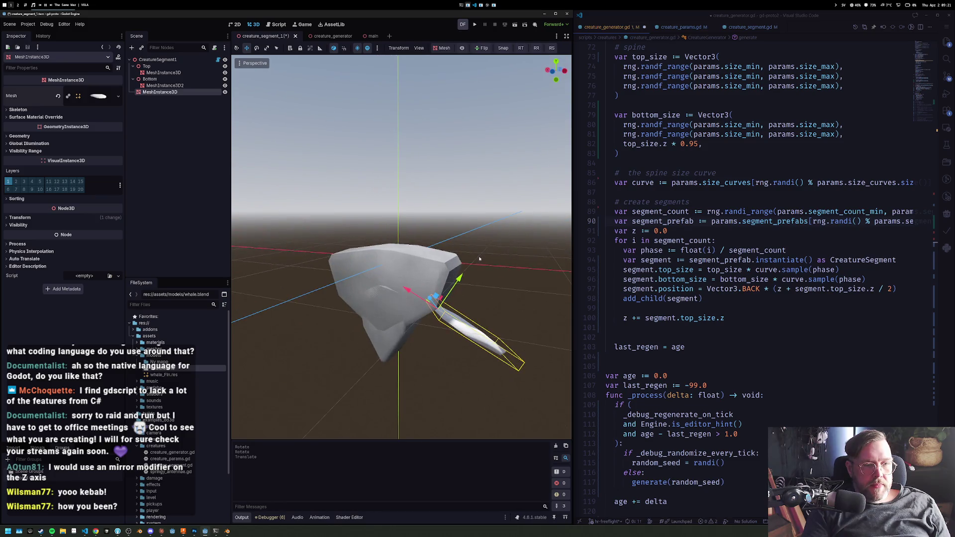
drag(382, 256, 395, 266)
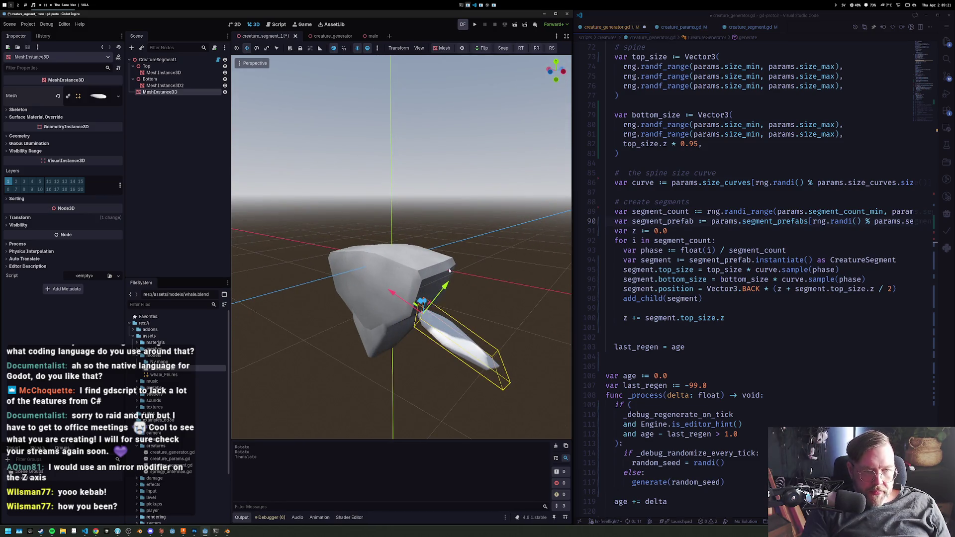
click(19, 135)
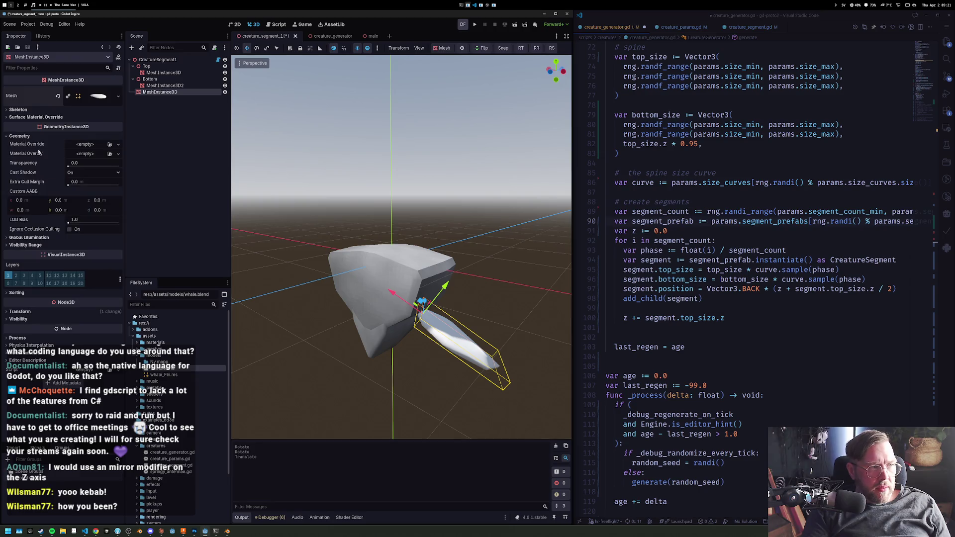
- Quick-load whale_1.tres as the fin's material override
click(118, 145)
click(85, 185)
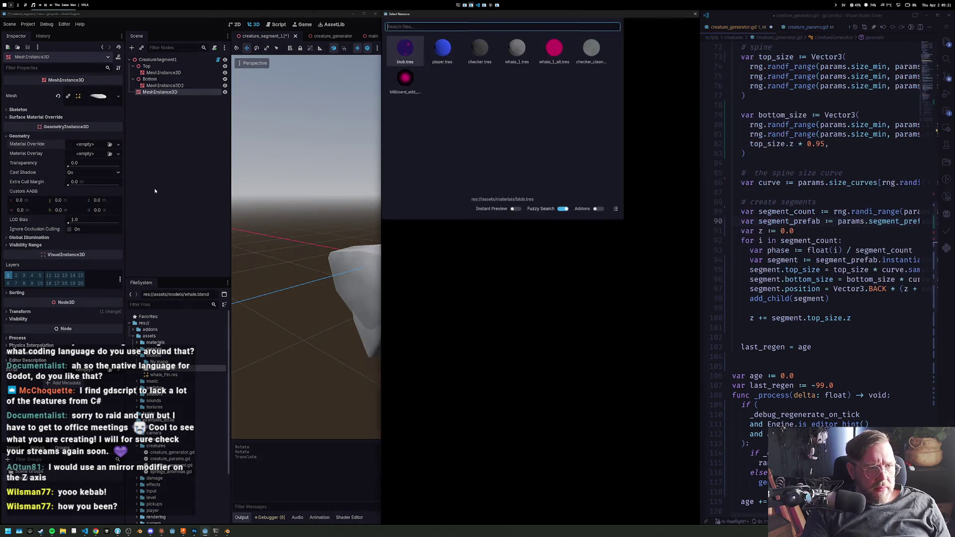
double_click(517, 48)
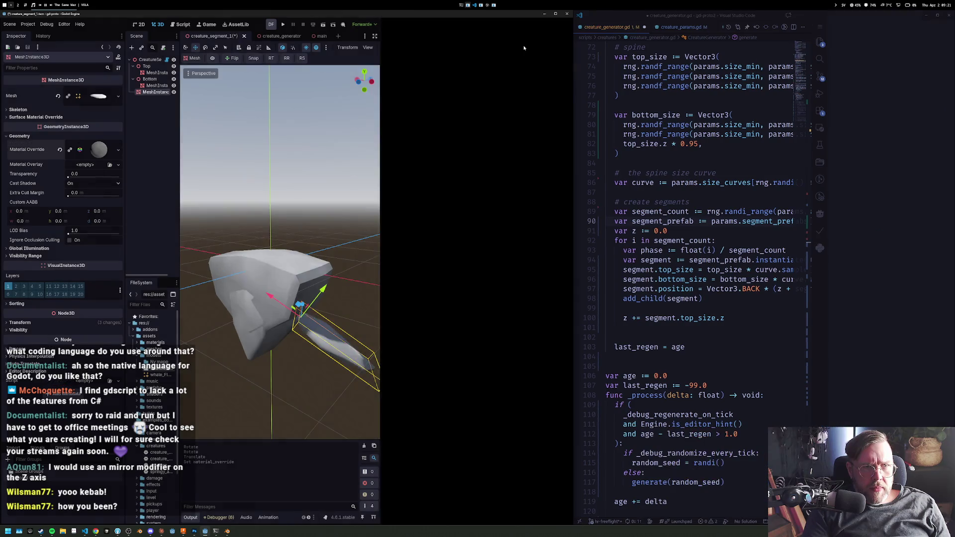
drag(503, 242, 474, 227)
- Set CreatureSegment1's bottom size depth to 0.925
click(155, 59)
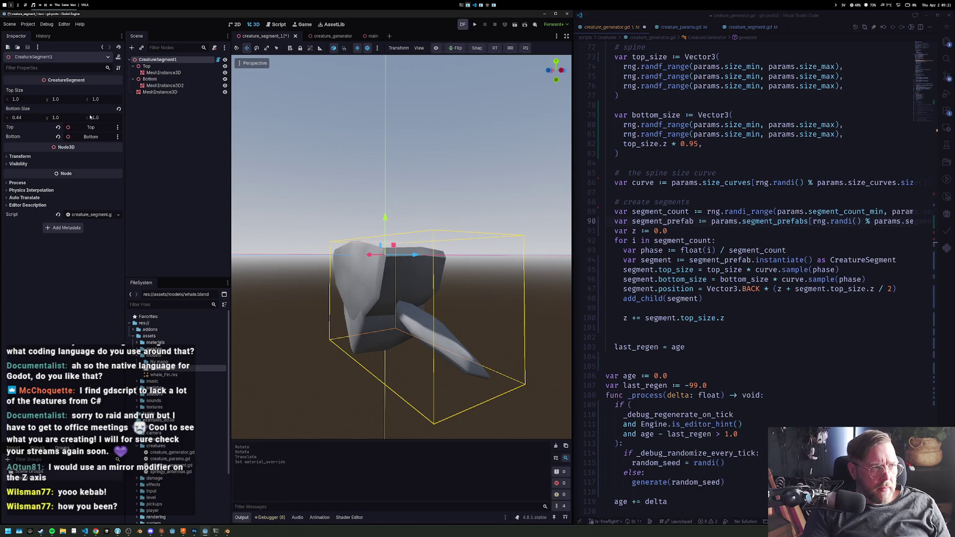
drag(97, 119, 89, 119)
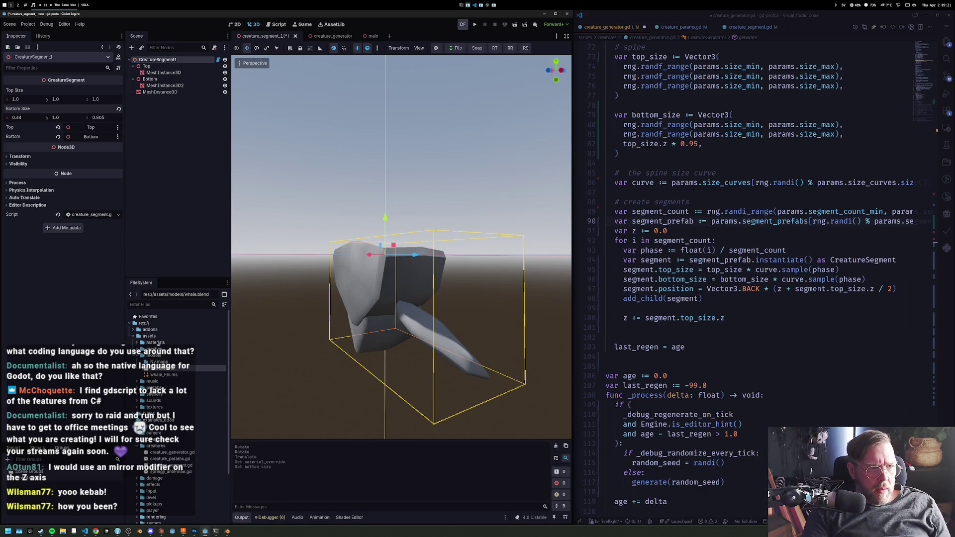
drag(463, 214, 502, 214)
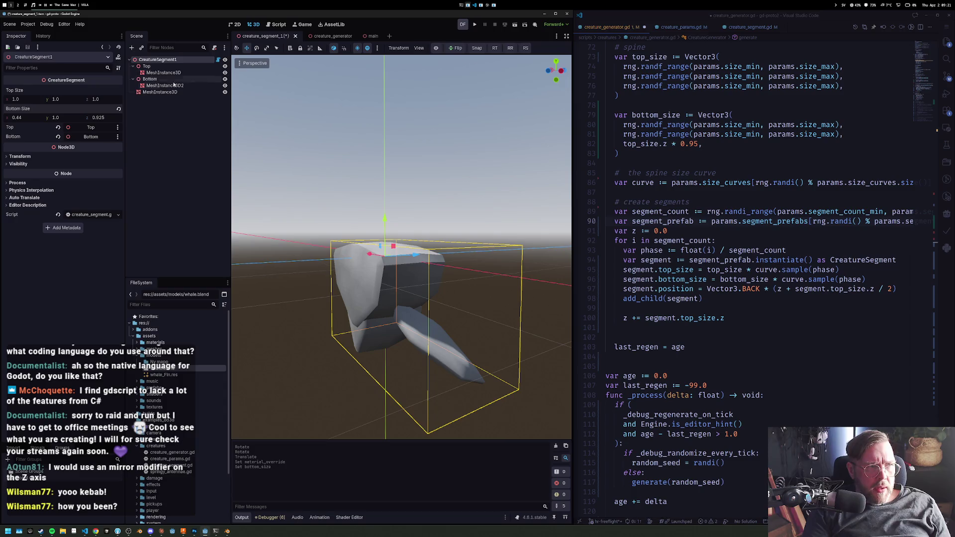
click(152, 92)
double_click(151, 92)
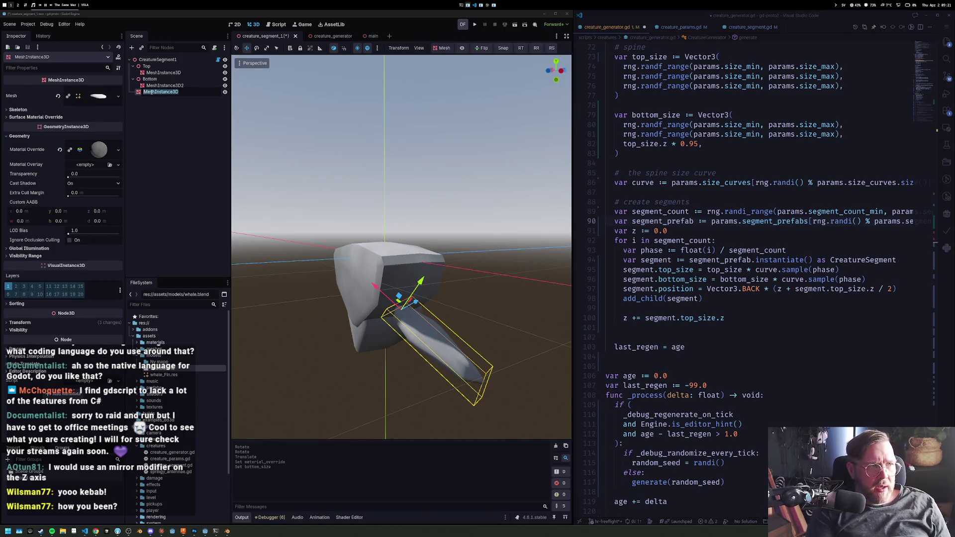
- Name the fin mesh Fin and add a new Node3D child named Fin under CreatureSegment1
text(Fin)
key(Return)
click(157, 60)
right_click(164, 59)
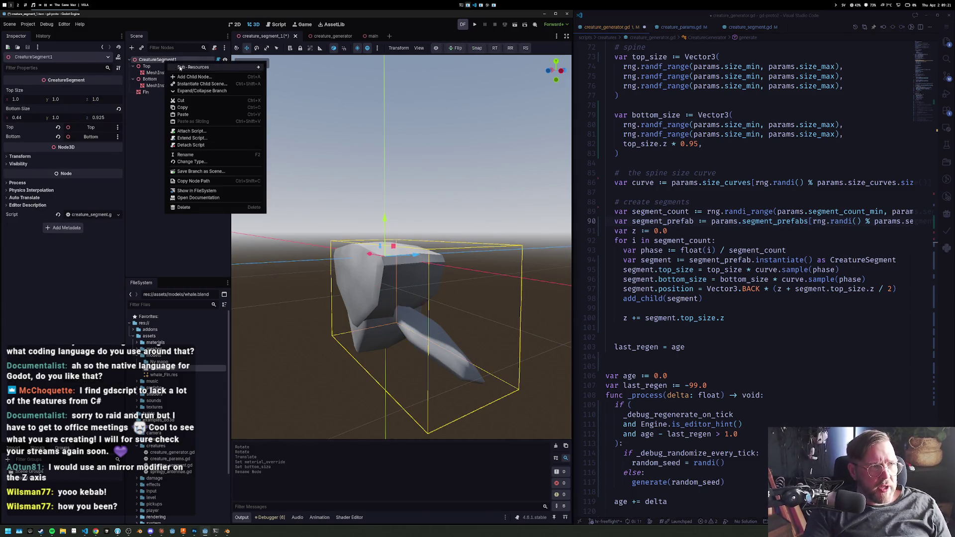
click(193, 66)
click(455, 63)
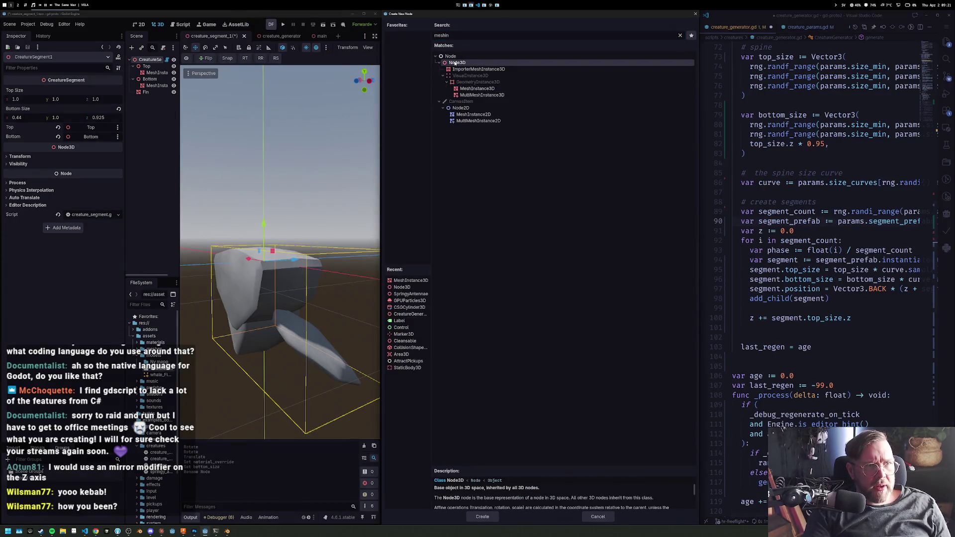
double_click(455, 63)
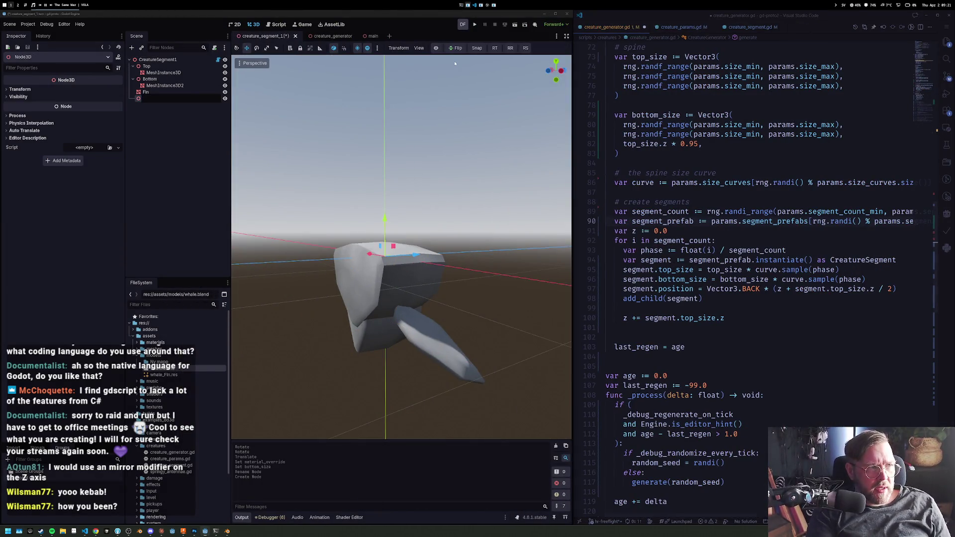
text(Fin)
key(Return)
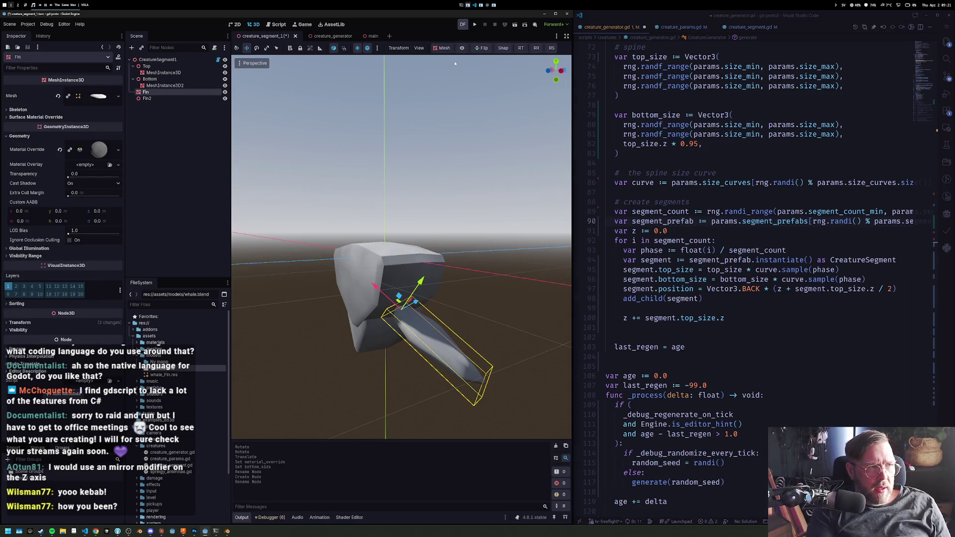
- Rename the mesh nodes to FinMesh, TopMesh and BottomMesh
key(F2)
text(sh)
key(Return)
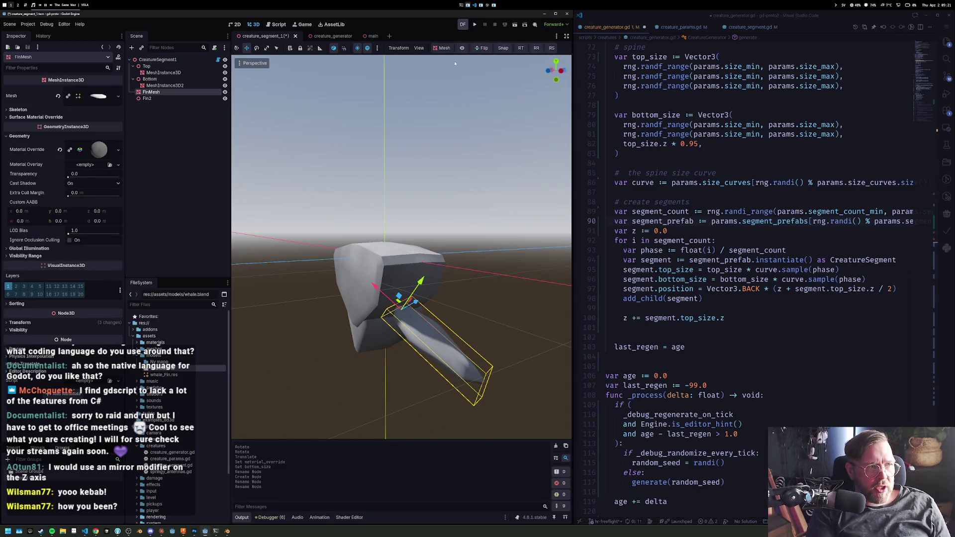
key(Up)
key(Up)
key(Up)
key(F2)
text(TopM)
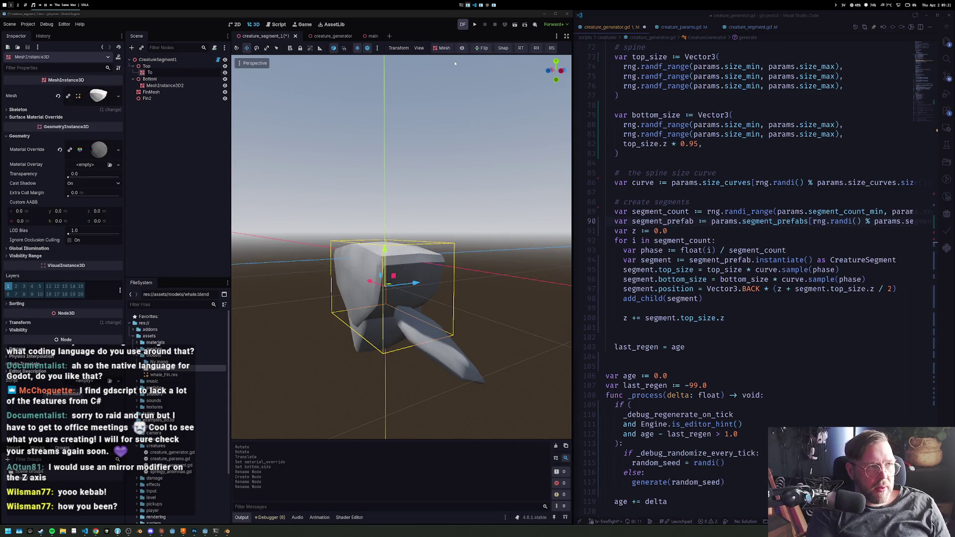
text(esh)
key(Return)
key(Down)
key(Down)
key(F2)
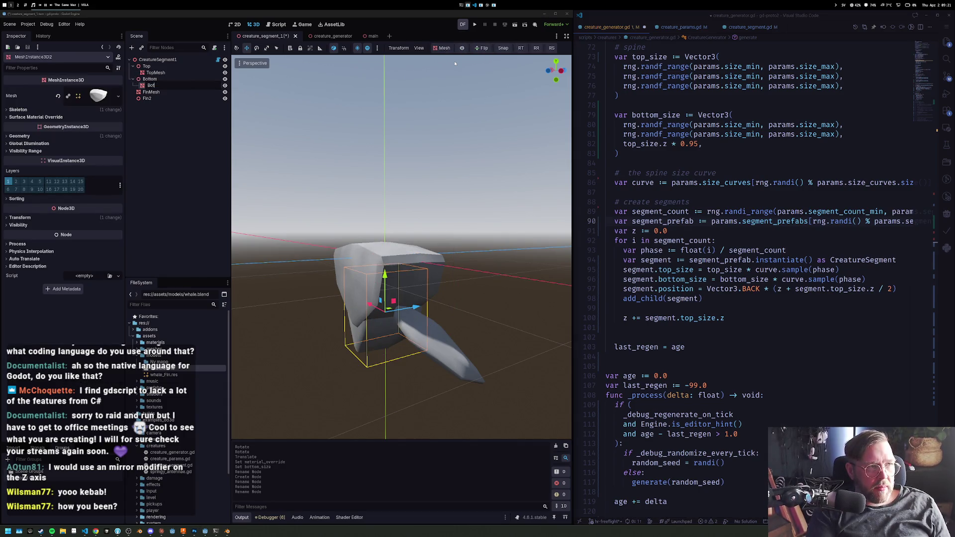
text(esh)
key(Return)
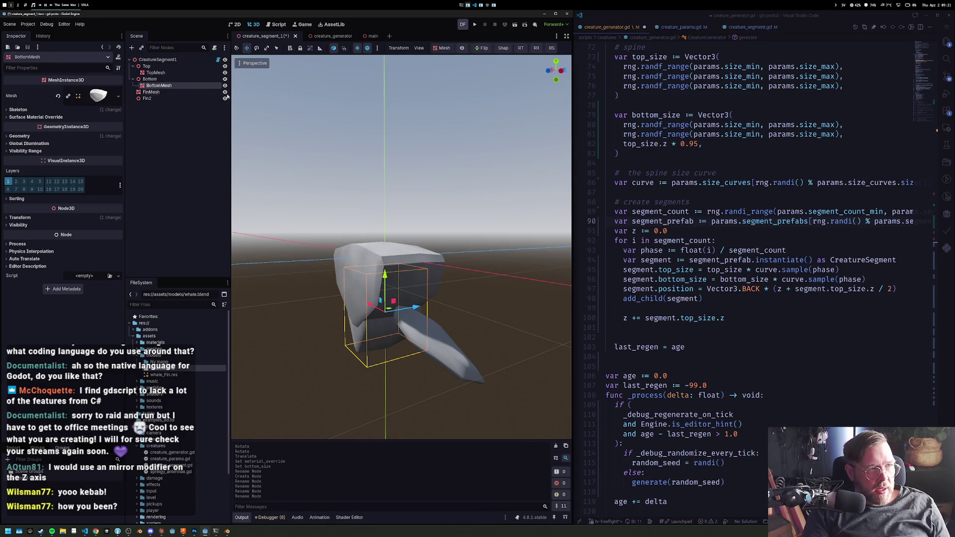
- Parent FinMesh under the new fin node and rename that node LeftFin
click(151, 92)
drag(151, 92, 150, 98)
click(151, 92)
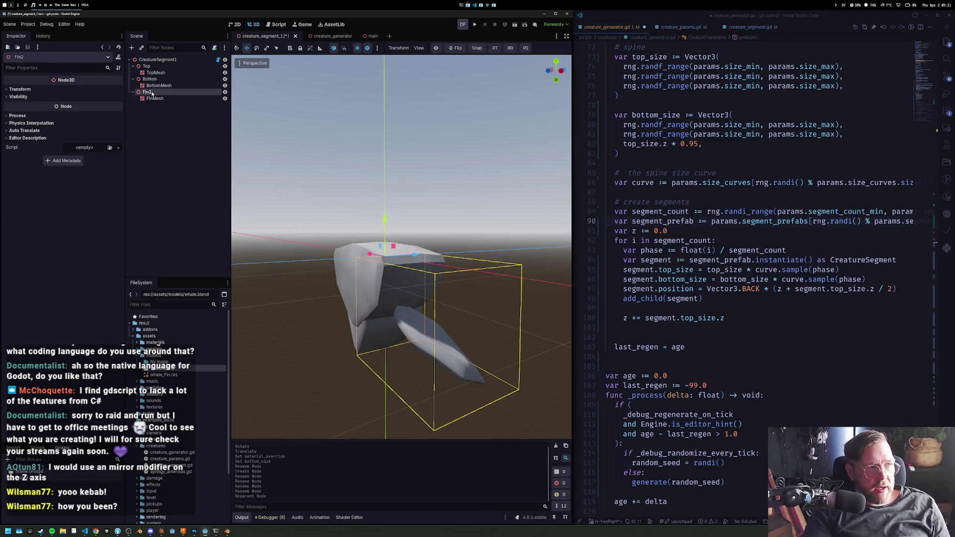
key(F2)
text(Fin)
key(Return)
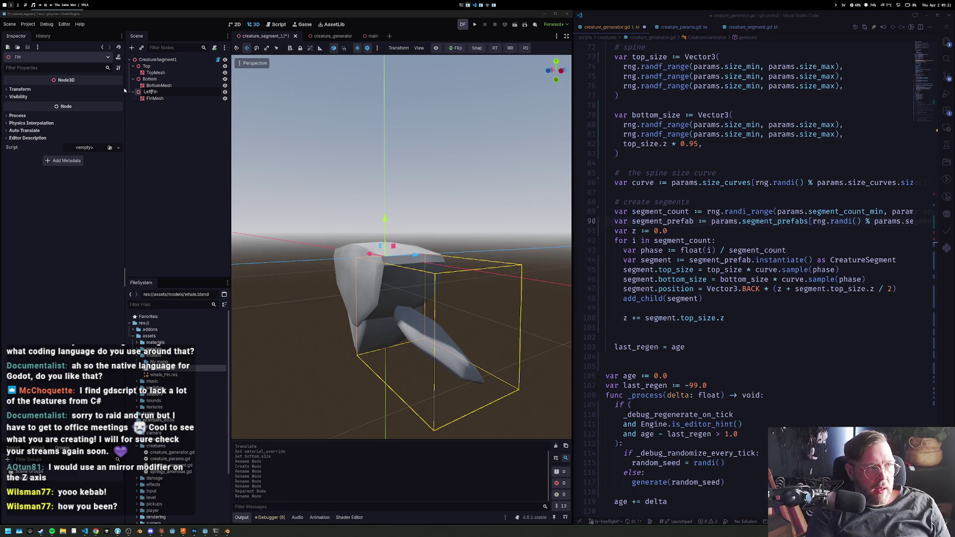
- Confirm the LeftFin name and duplicate it as RightFin
key(Return)
key(ctrl+d)
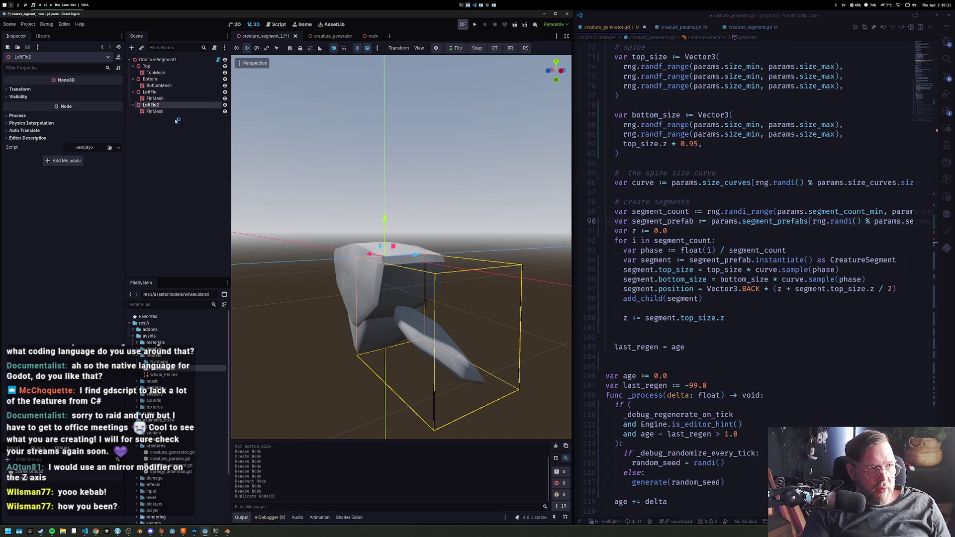
double_click(158, 105)
text(Righ)
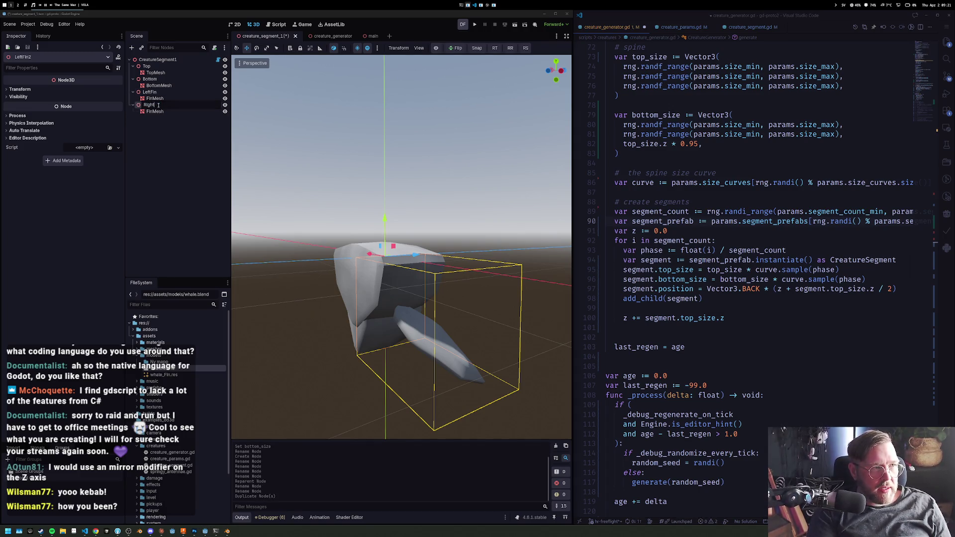
key(Return)
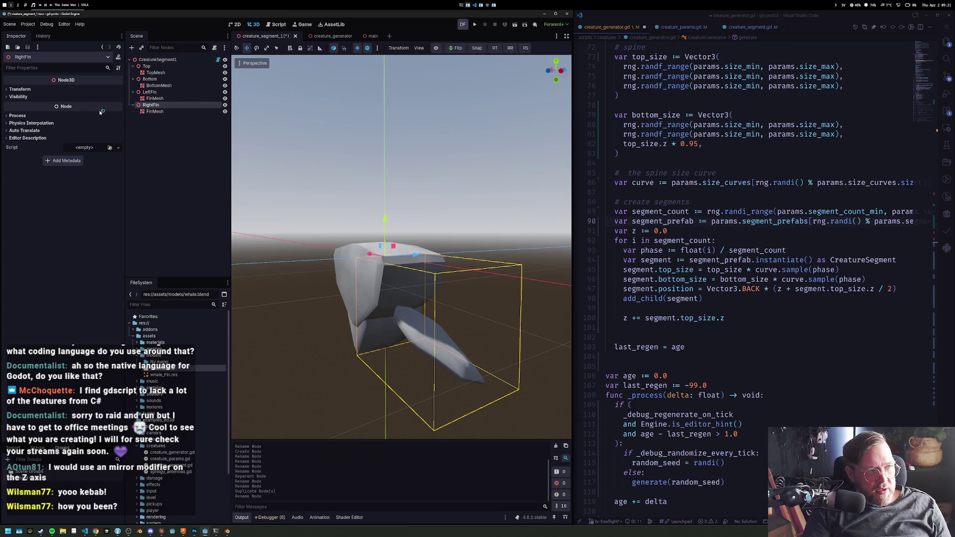
- Mirror RightFin by setting its Transform scale x to -1
click(20, 89)
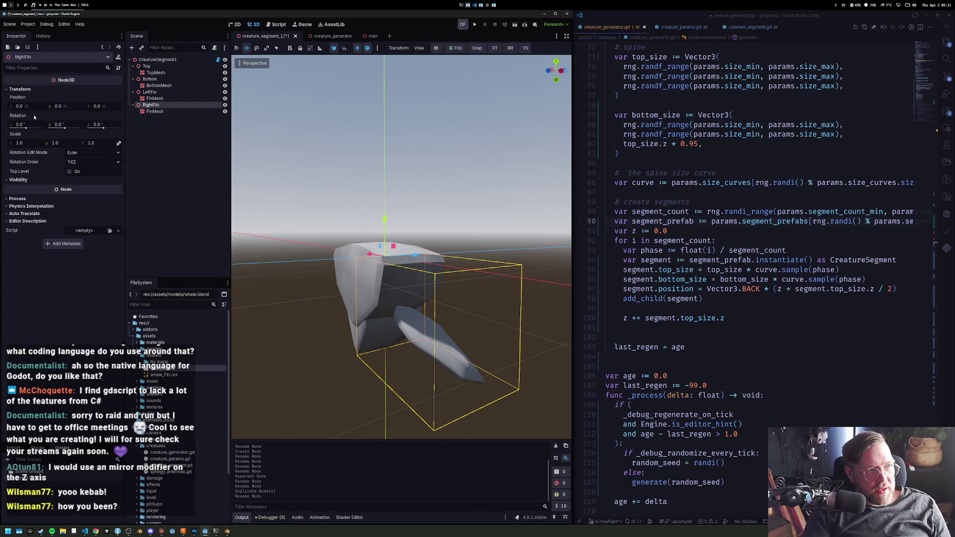
click(30, 144)
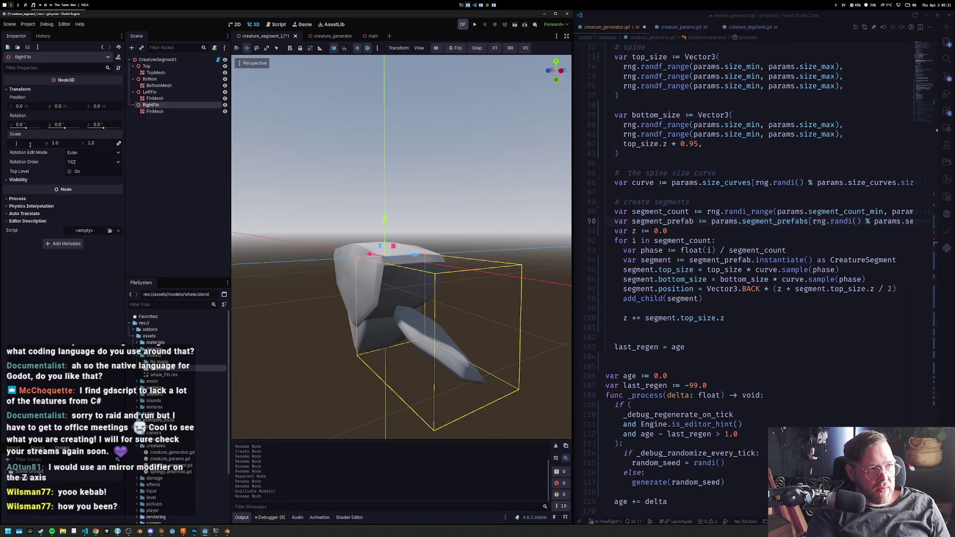
click(18, 143)
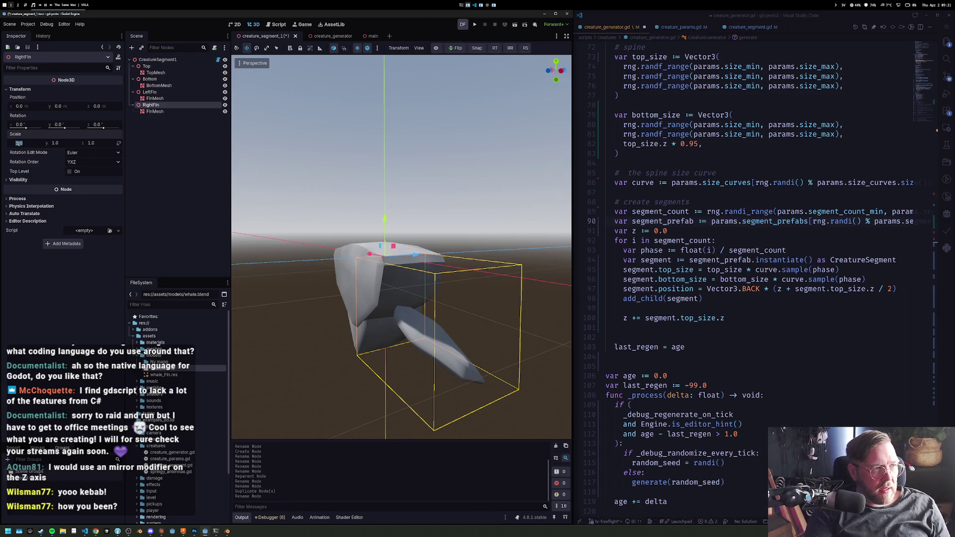
text(-1)
key(Return)
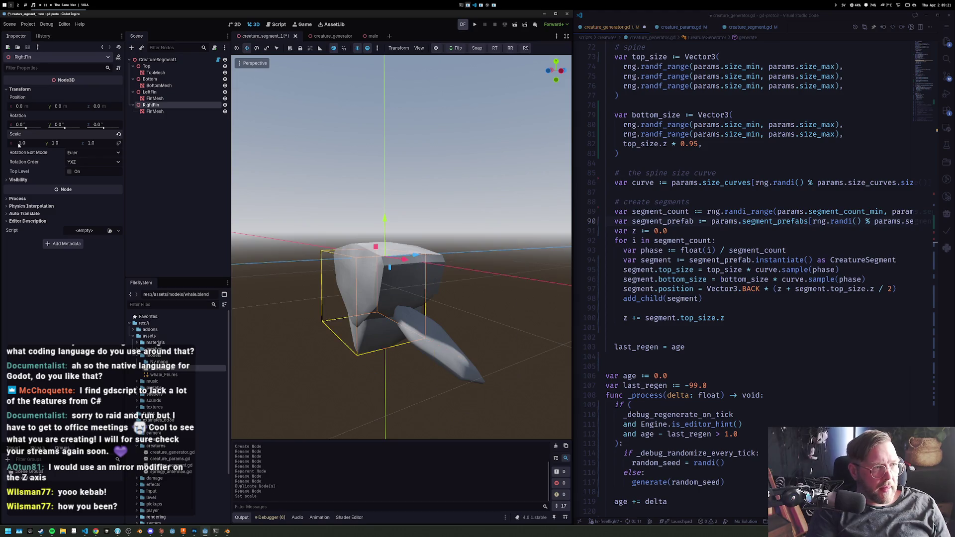
mouse_move(293, 215)
mouse_down()
mouse_move(287, 272)
mouse_move(387, 274)
mouse_move(368, 266)
mouse_move(388, 258)
mouse_move(378, 256)
mouse_up()
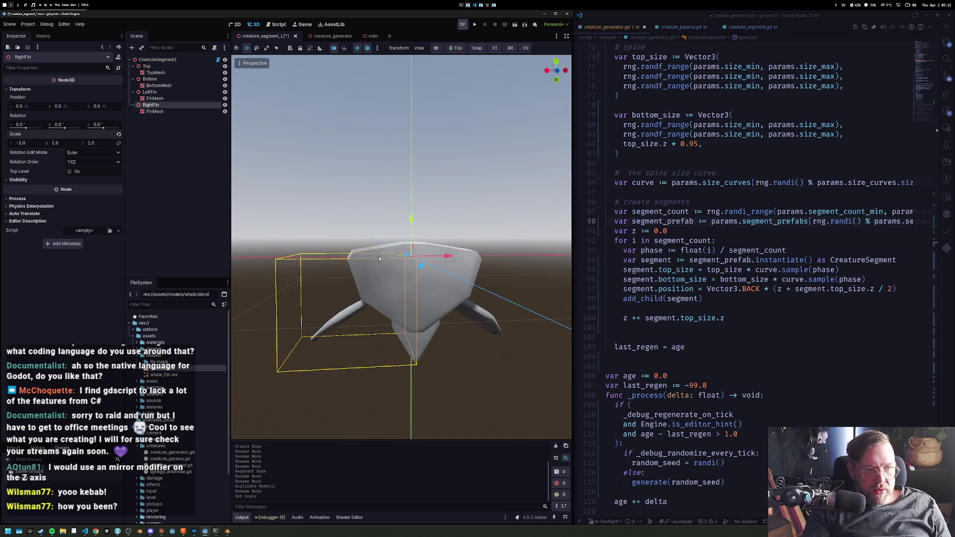
- Move LeftFin down and outward from the body, then begin deleting RightFin
click(149, 92)
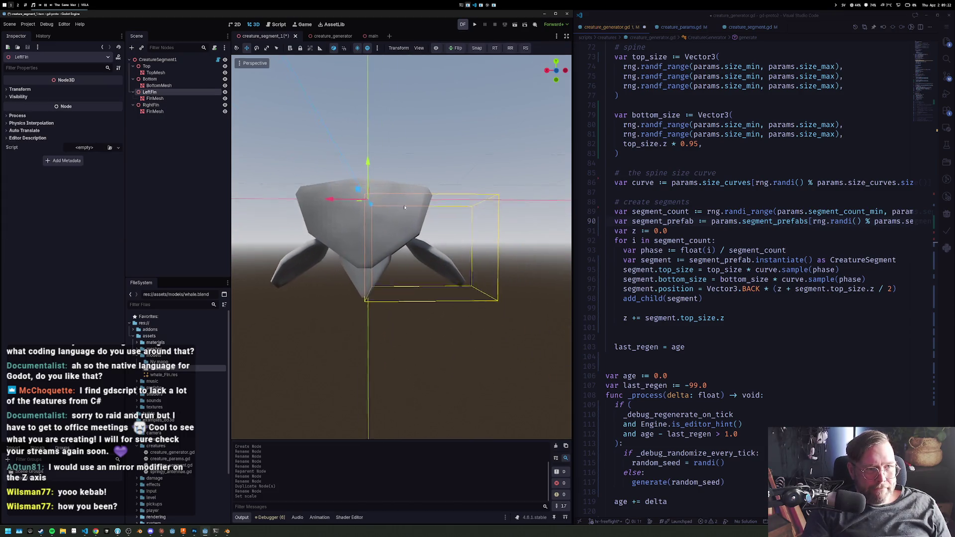
drag(363, 194, 401, 225)
click(317, 253)
click(160, 105)
key(Delete)
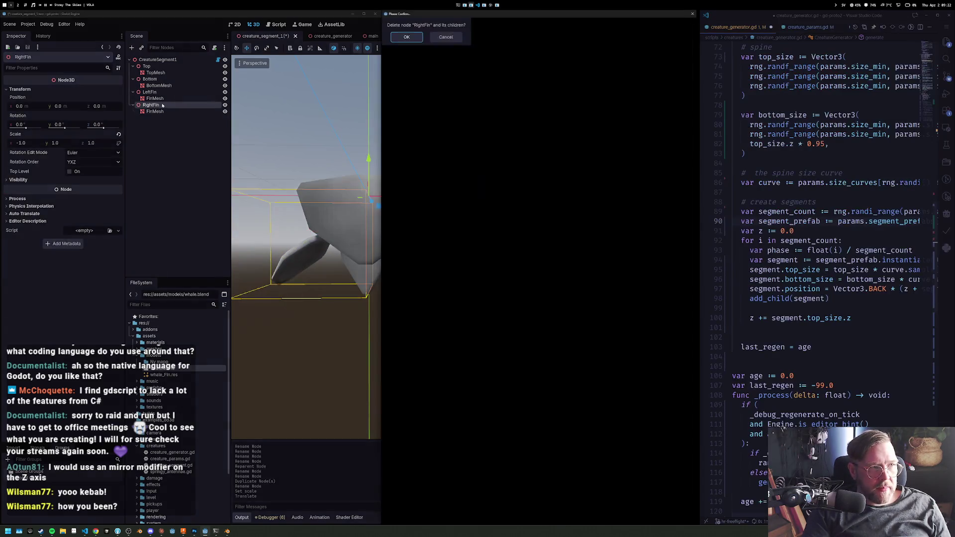
- Delete the old RightFin, reset the fin mesh, and duplicate LeftFin as 'RightFin'
key(Return)
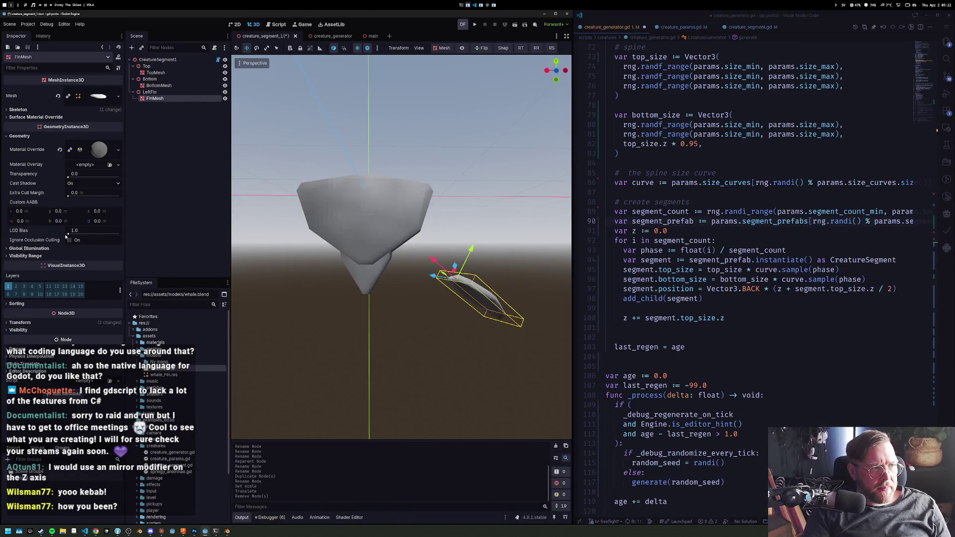
click(521, 48)
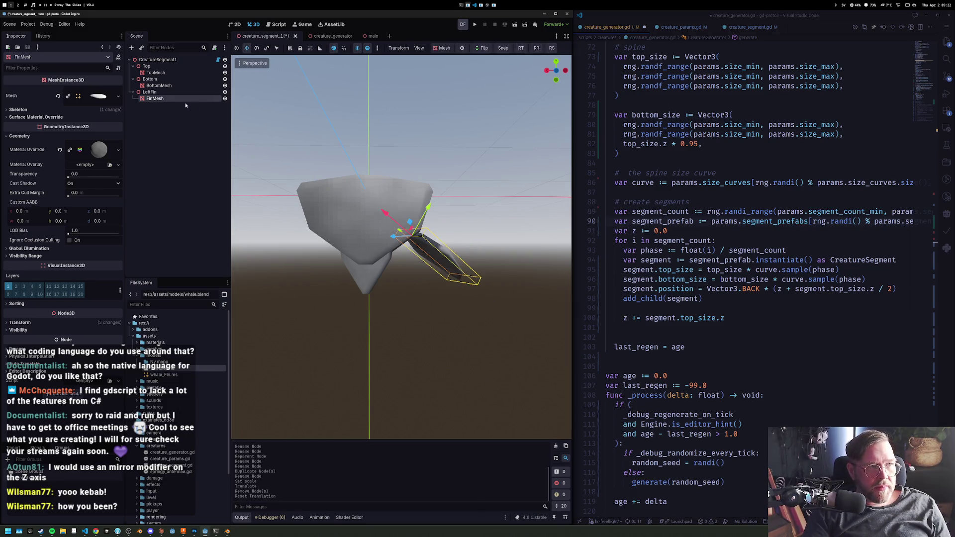
click(149, 92)
key(ctrl+d)
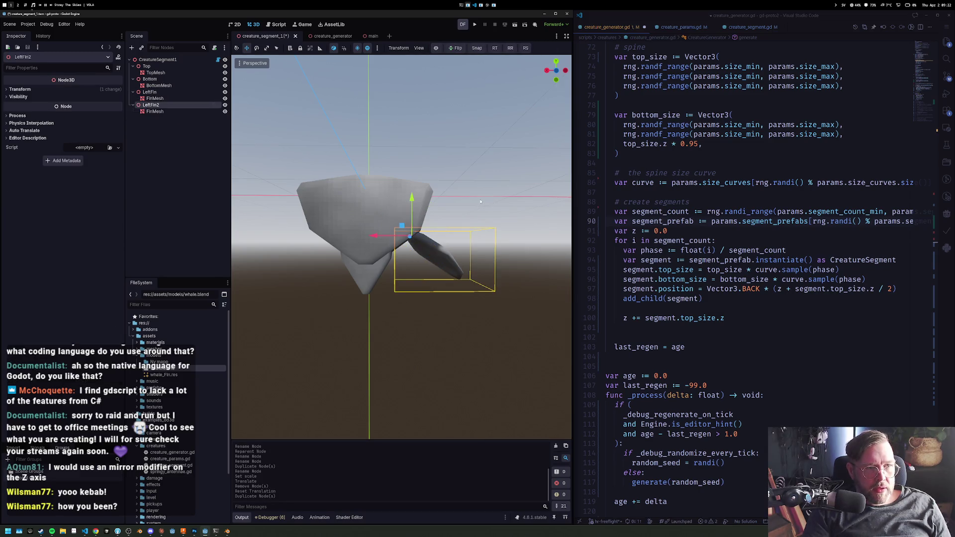
double_click(157, 105)
text(RightF)
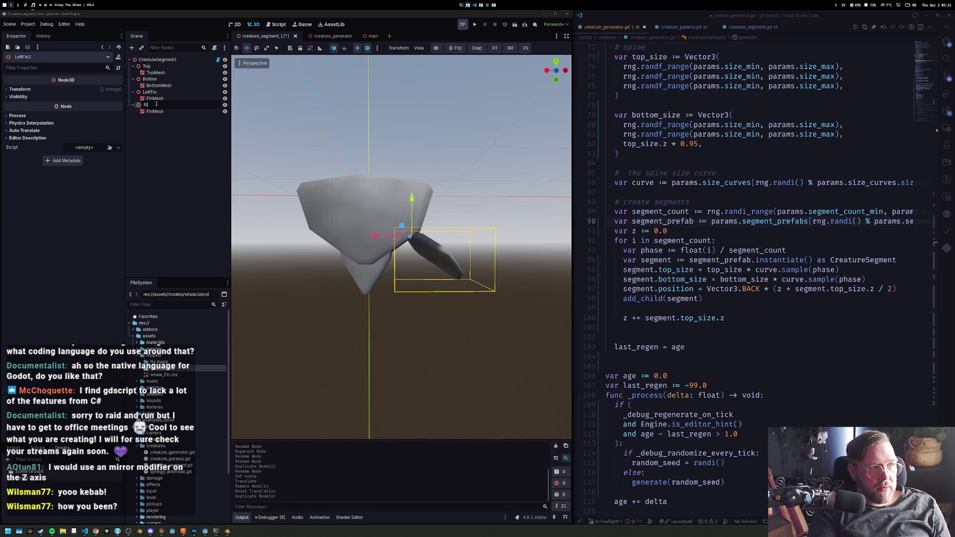
text(in)
key(Return)
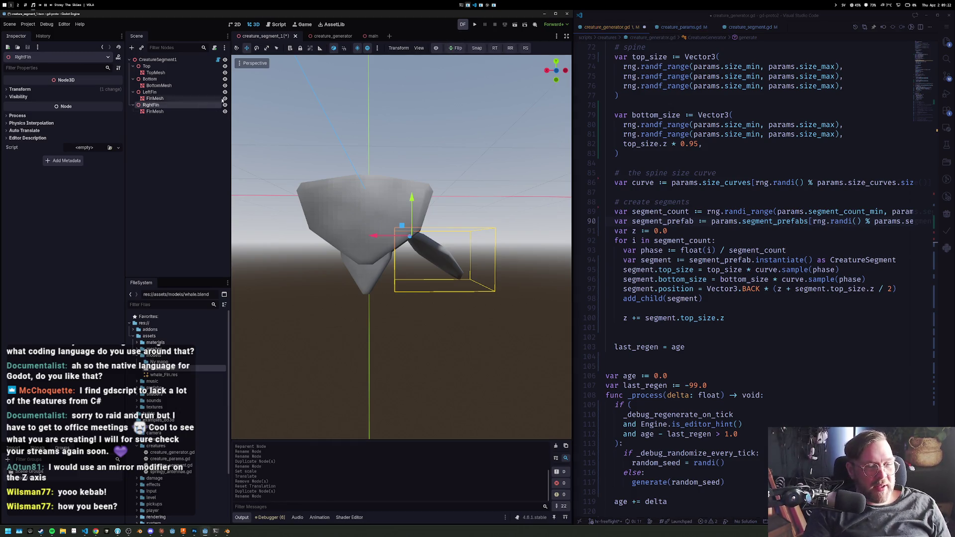
- Set RightFin's position x to 0.604 and view the creature_generator scene
click(456, 48)
key(ctrl+z)
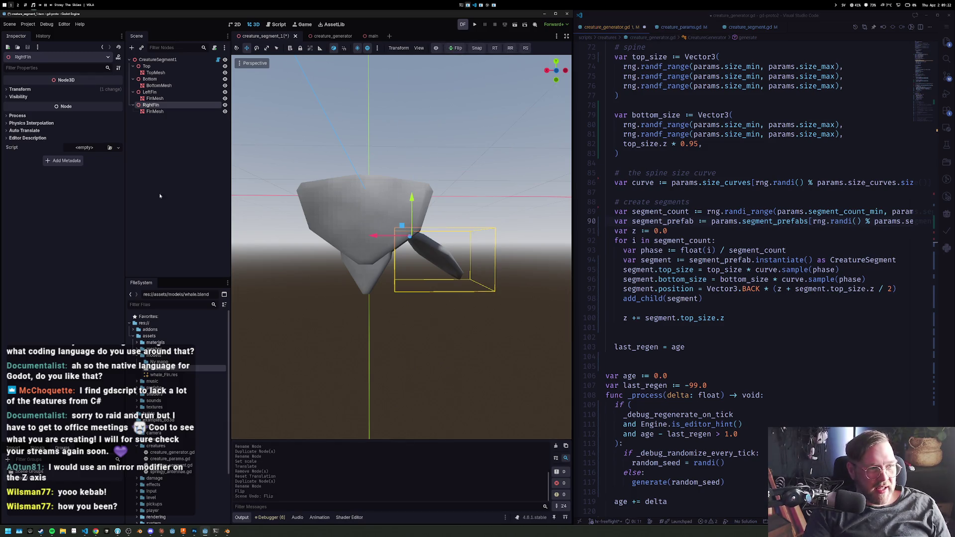
click(32, 89)
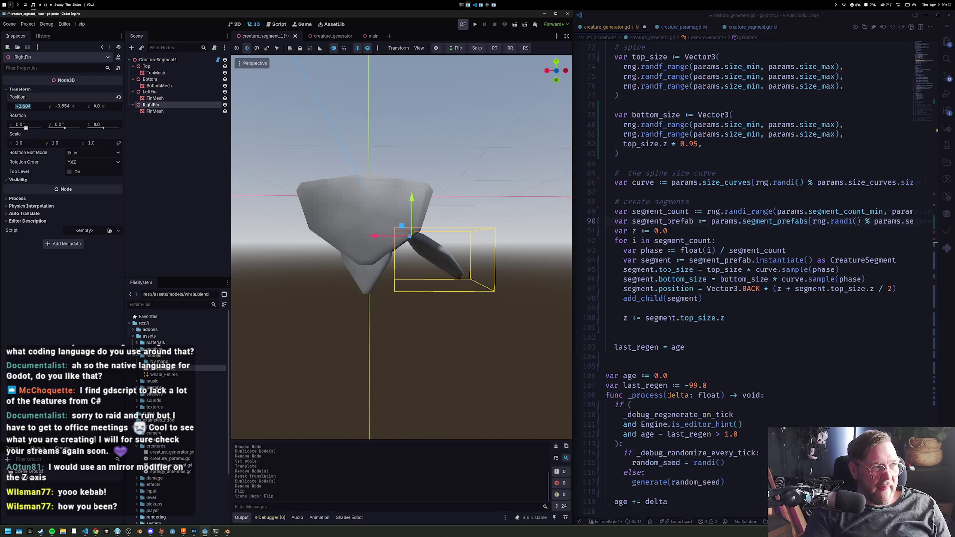
text(0.604)
key(Return)
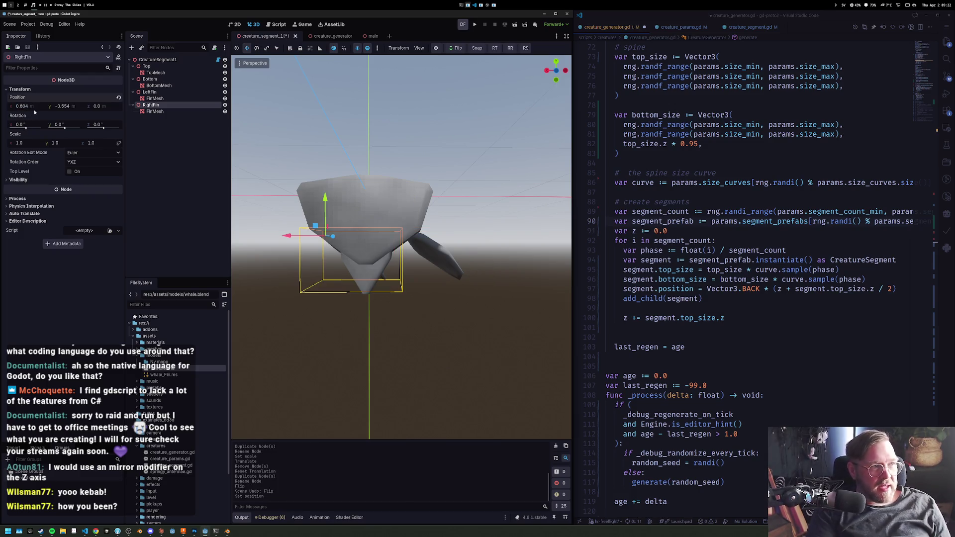
click(332, 35)
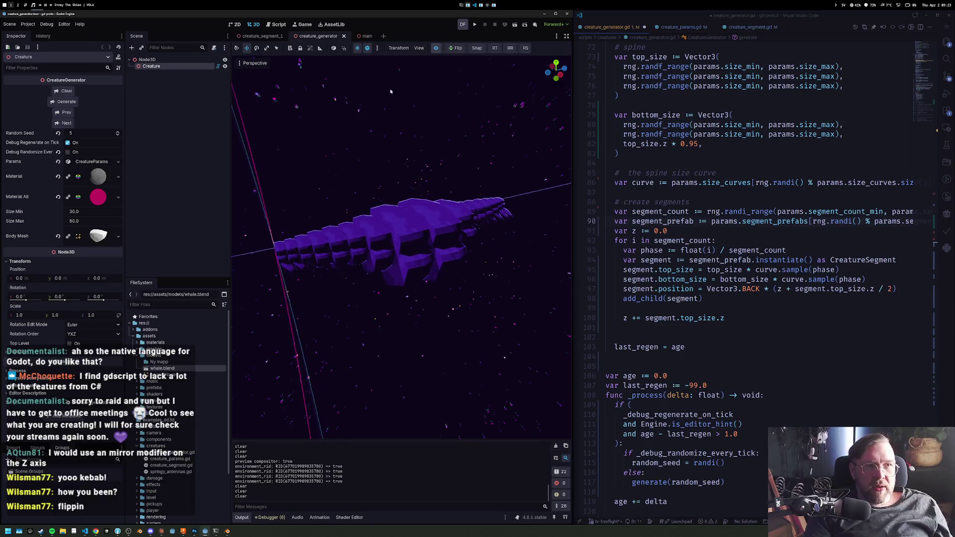
- In creature_segment_1, enable the sky and ground preview and hide the selection outline
click(276, 36)
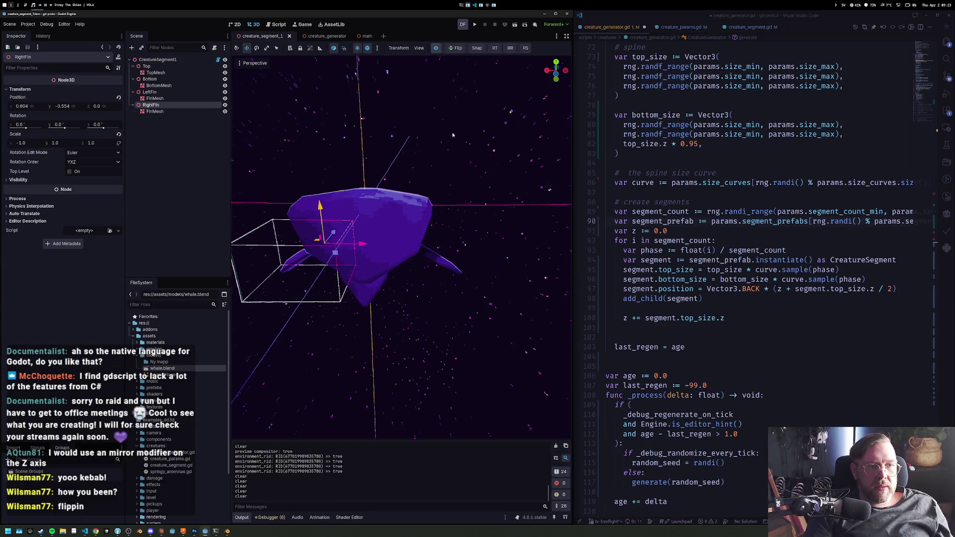
drag(452, 134, 371, 122)
click(437, 48)
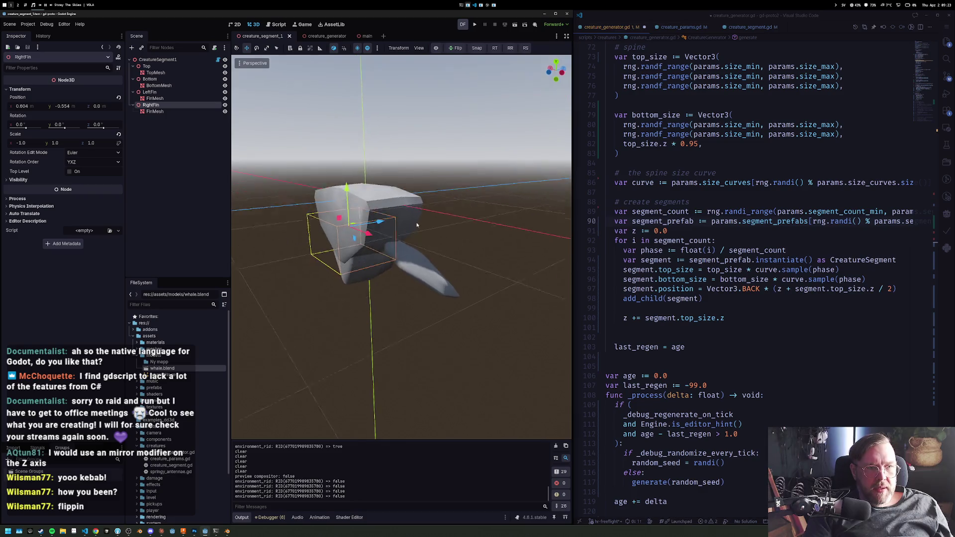
click(254, 63)
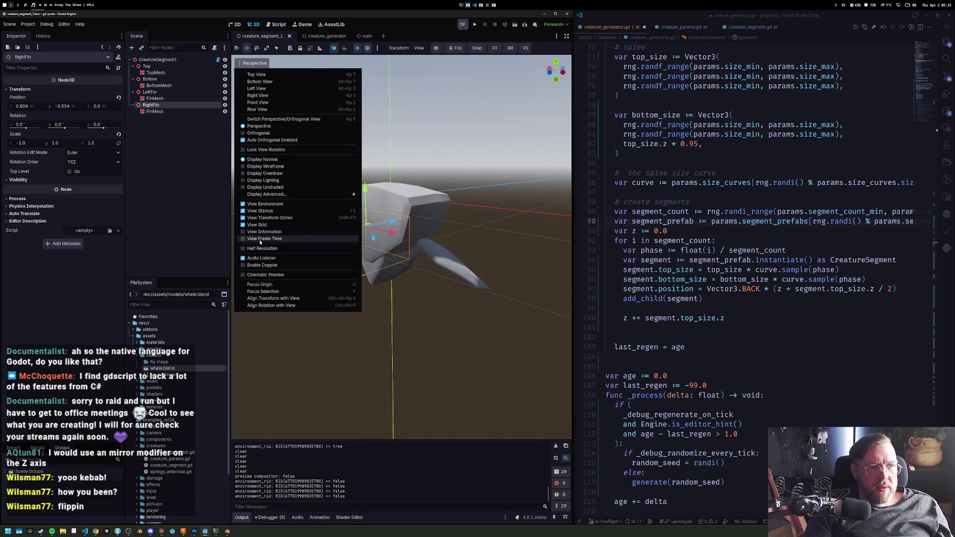
click(298, 211)
mouse_move(507, 254)
mouse_down()
mouse_move(482, 254)
mouse_move(493, 241)
mouse_move(413, 244)
mouse_move(542, 237)
mouse_up()
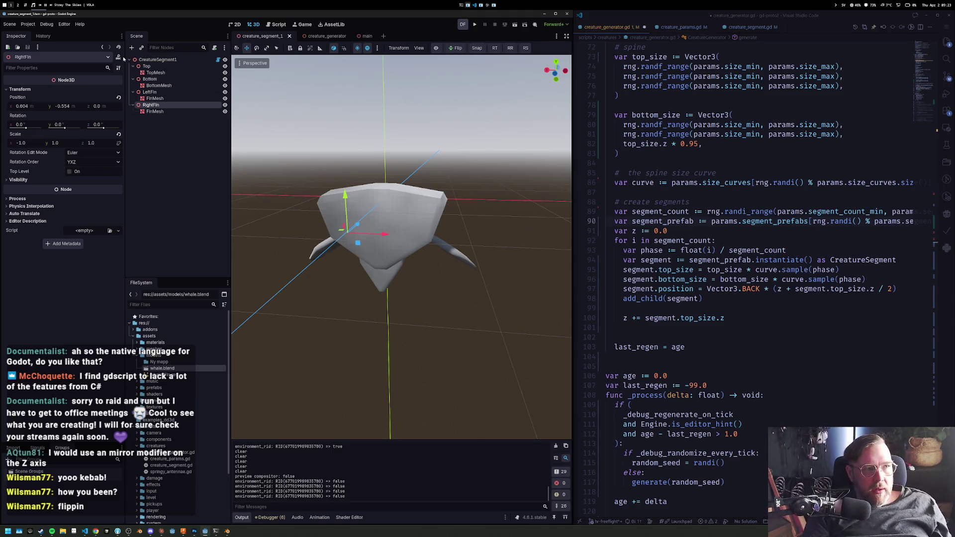
- Move LeftFin and RightFin under the Top node, save, and view the generated creature
ctrl+click(153, 93)
drag(154, 92, 148, 66)
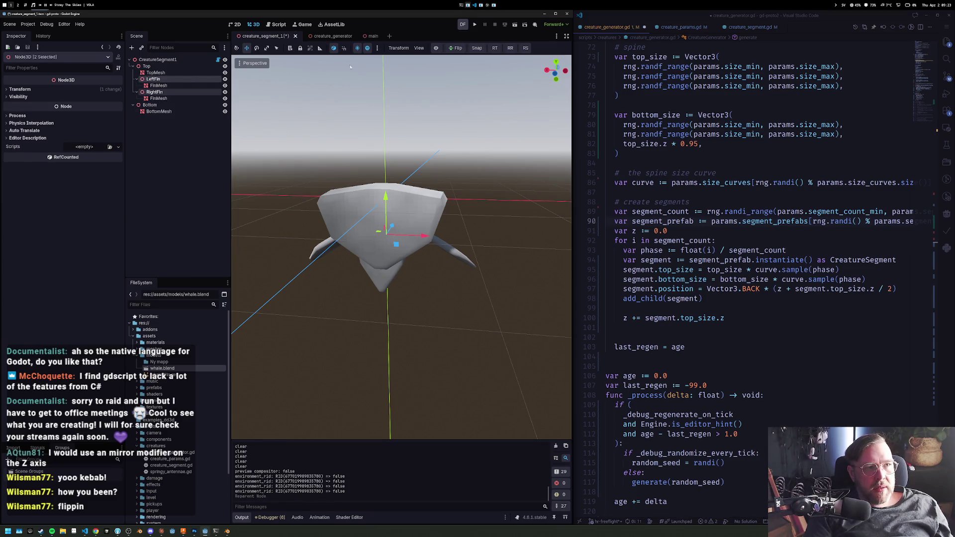
key(ctrl+s)
click(326, 36)
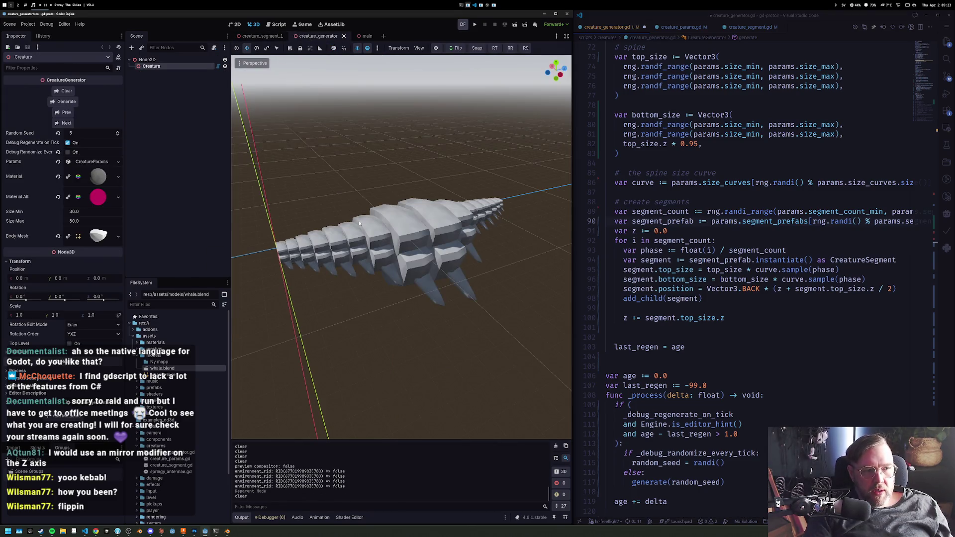
- Inspect the creature from below, then advance the Random Seed four times with Next
mouse_move(343, 77)
mouse_down()
mouse_move(558, 160)
mouse_move(516, 211)
mouse_move(371, 177)
mouse_move(358, 208)
mouse_move(348, 164)
mouse_move(328, 219)
mouse_move(314, 208)
mouse_up()
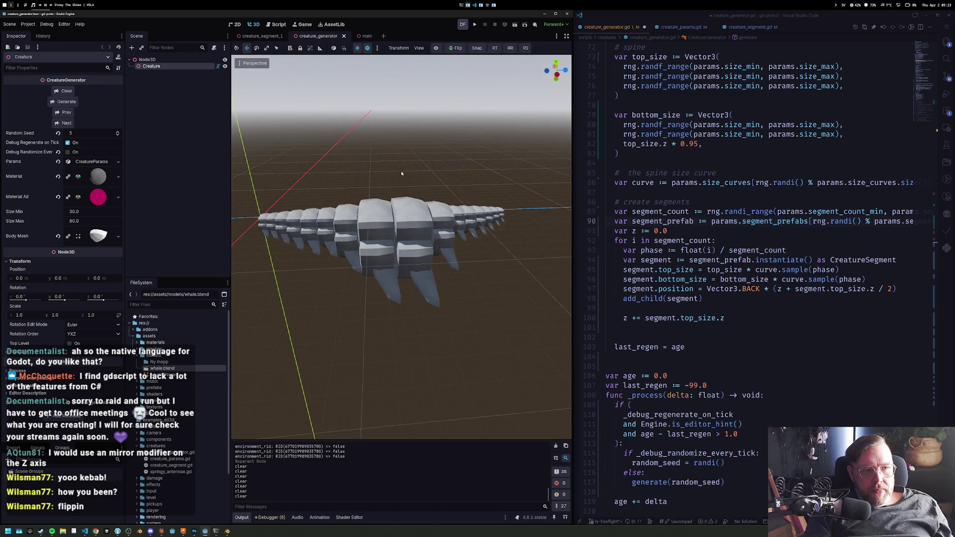
mouse_move(401, 173)
mouse_down()
mouse_move(430, 117)
mouse_move(481, 205)
mouse_move(473, 173)
mouse_up()
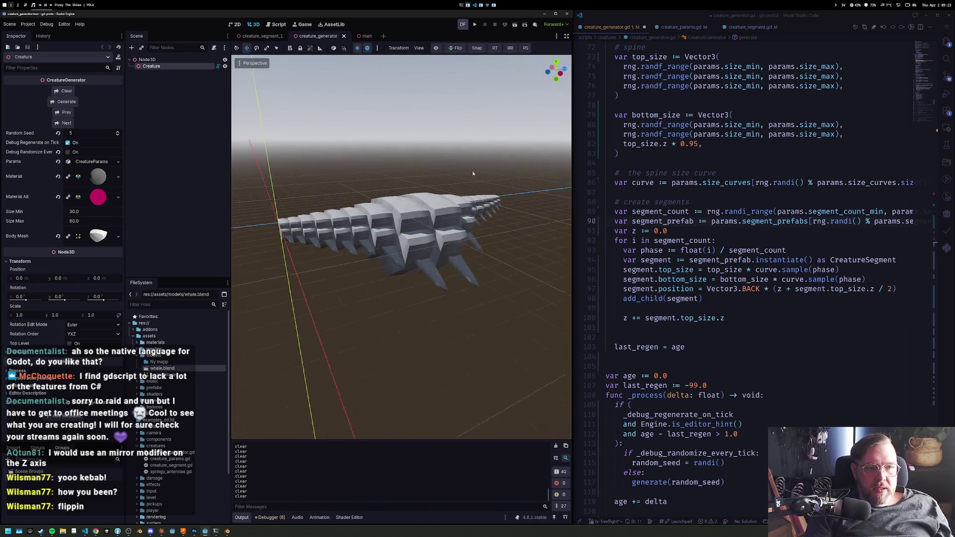
click(64, 123)
click(64, 123)
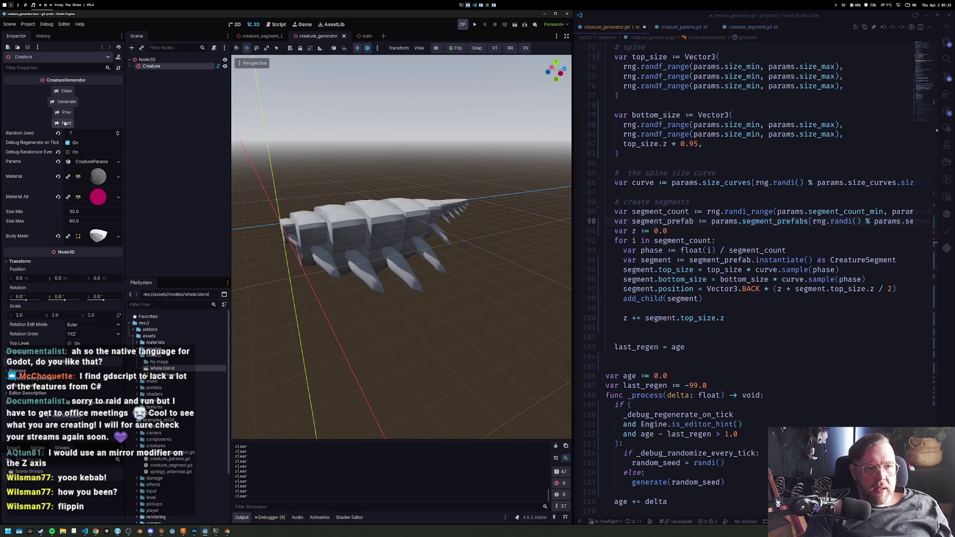
click(64, 122)
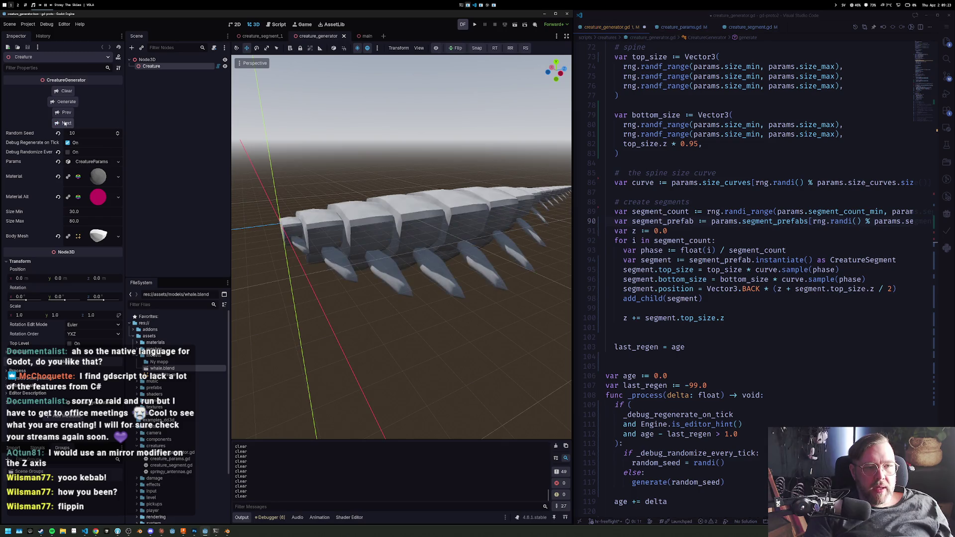
click(65, 122)
- Orbit around the new creature to inspect its downward-angled fins from several sides
mouse_move(279, 234)
mouse_down()
mouse_move(298, 226)
mouse_move(267, 228)
mouse_move(374, 212)
mouse_up()
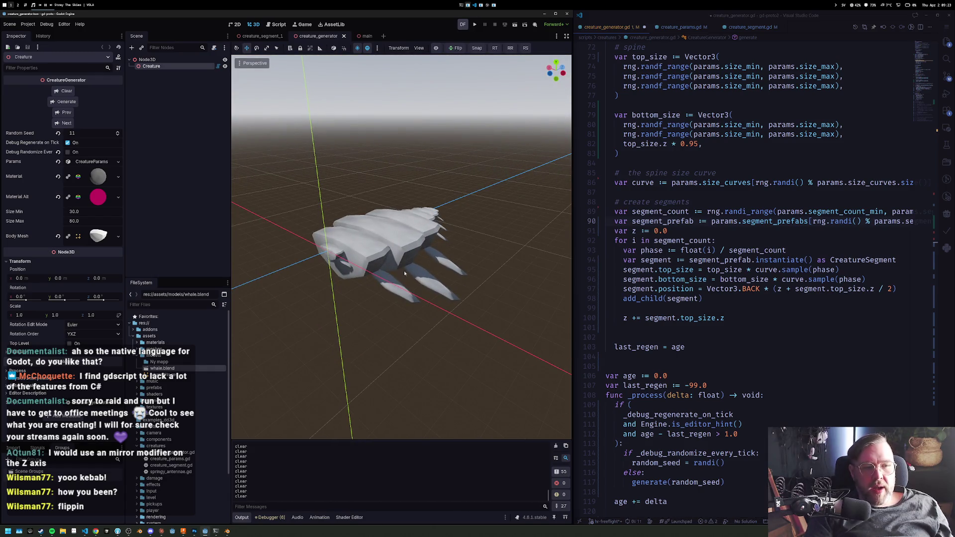
drag(404, 273, 404, 241)
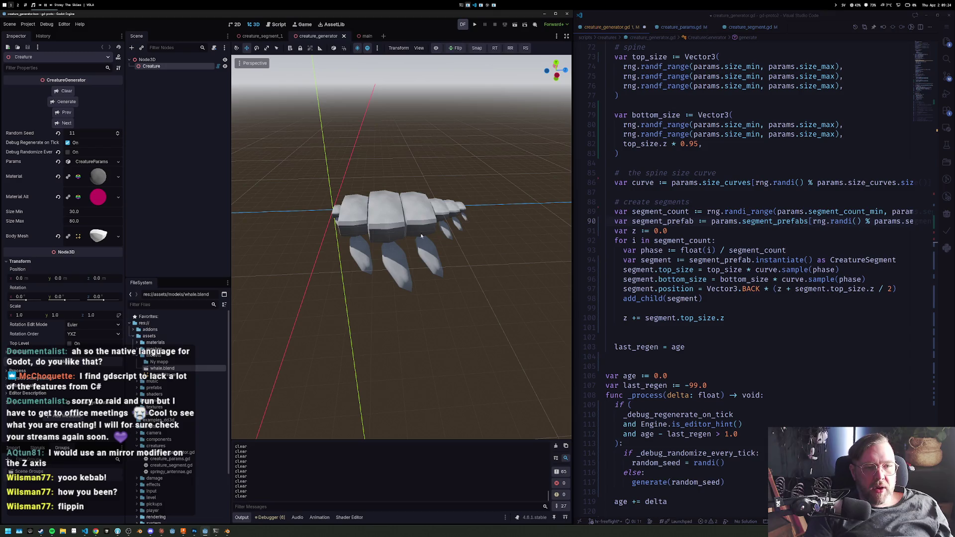
mouse_move(467, 226)
mouse_down()
mouse_move(359, 74)
mouse_move(329, 67)
mouse_move(402, 223)
mouse_up()
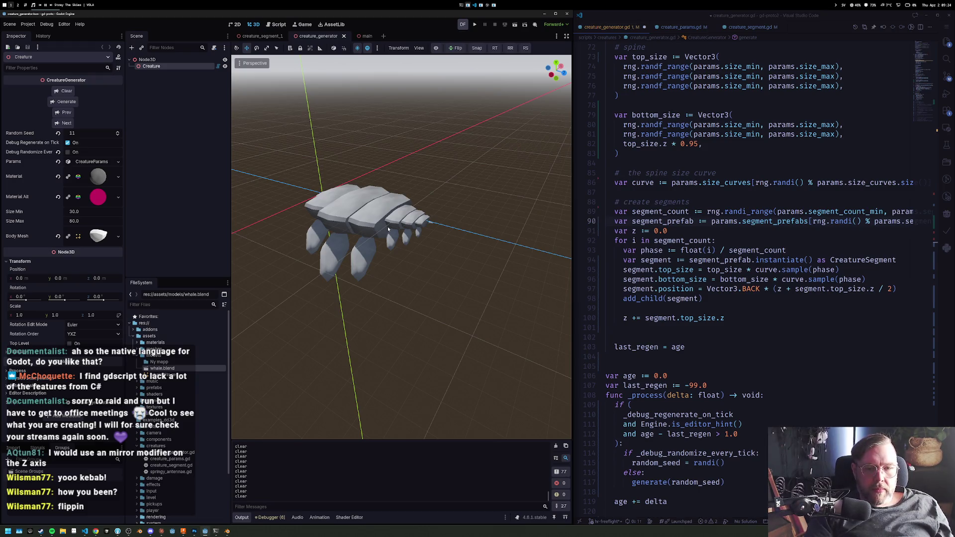
mouse_move(388, 229)
mouse_down()
mouse_move(444, 370)
mouse_move(253, 227)
mouse_move(452, 220)
mouse_up()
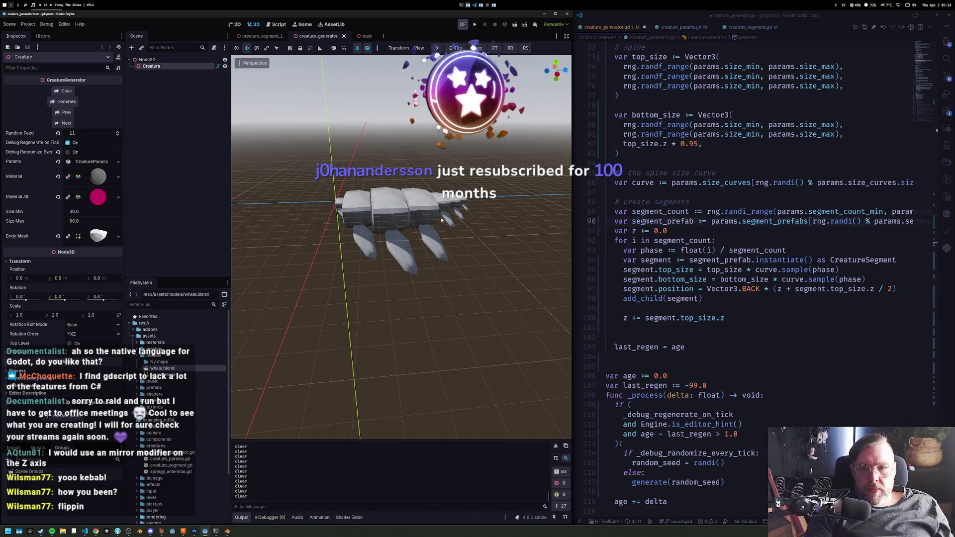
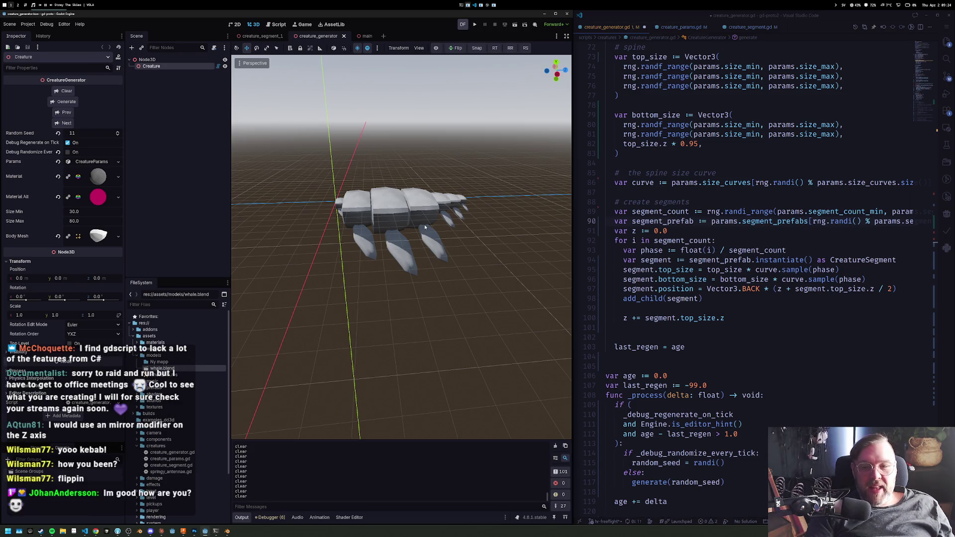
- Work out 100/12 in the launcher calculator
key(alt+space)
text(q00)
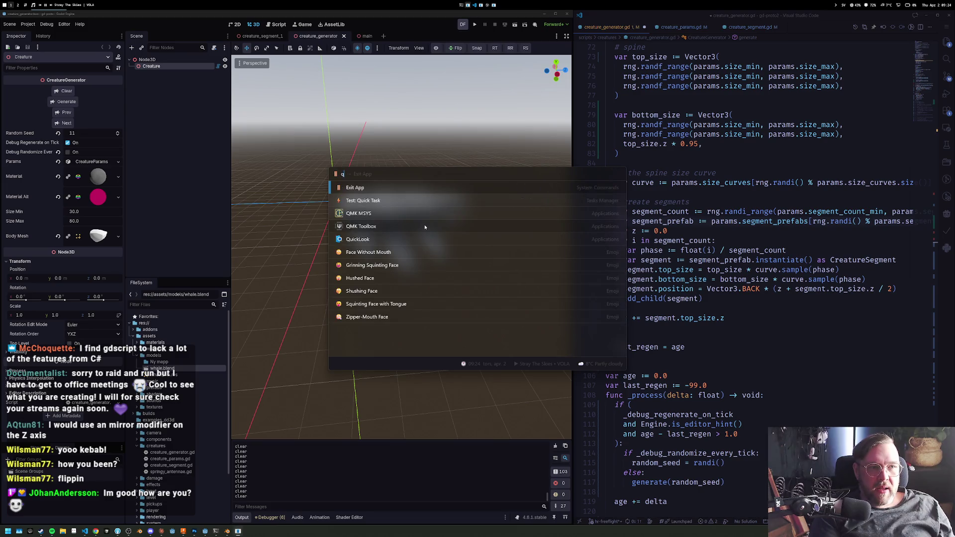
key(BackSpace)
key(BackSpace)
key(BackSpace)
text(100)
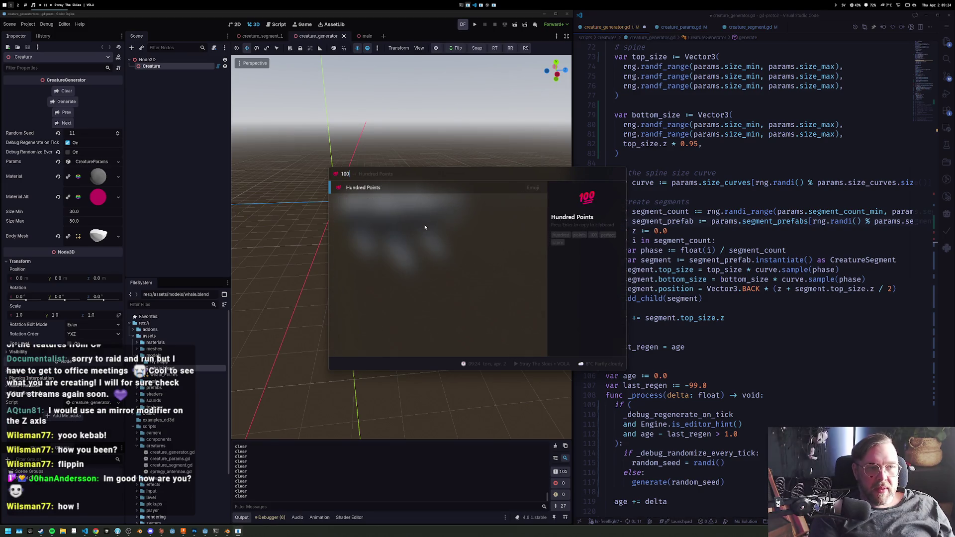
text(/12)
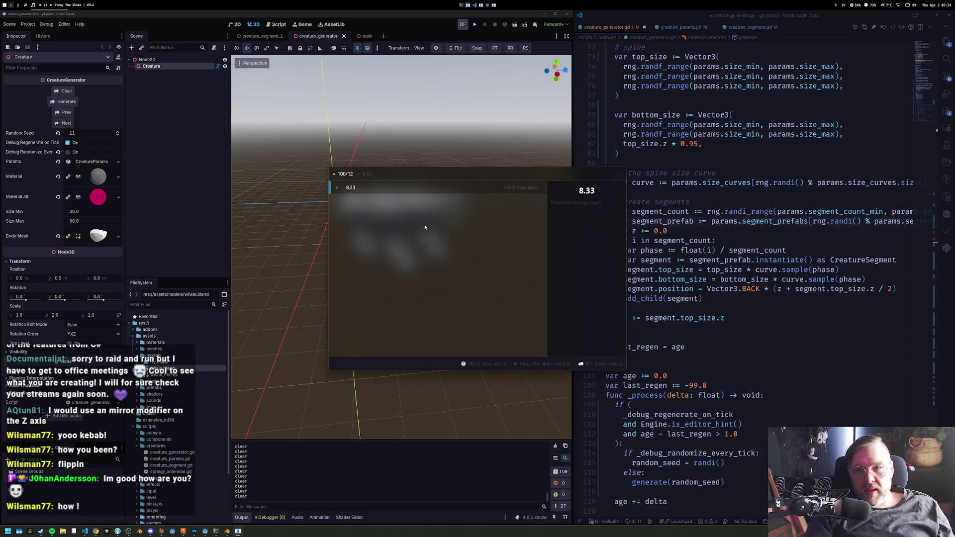
key(Return)
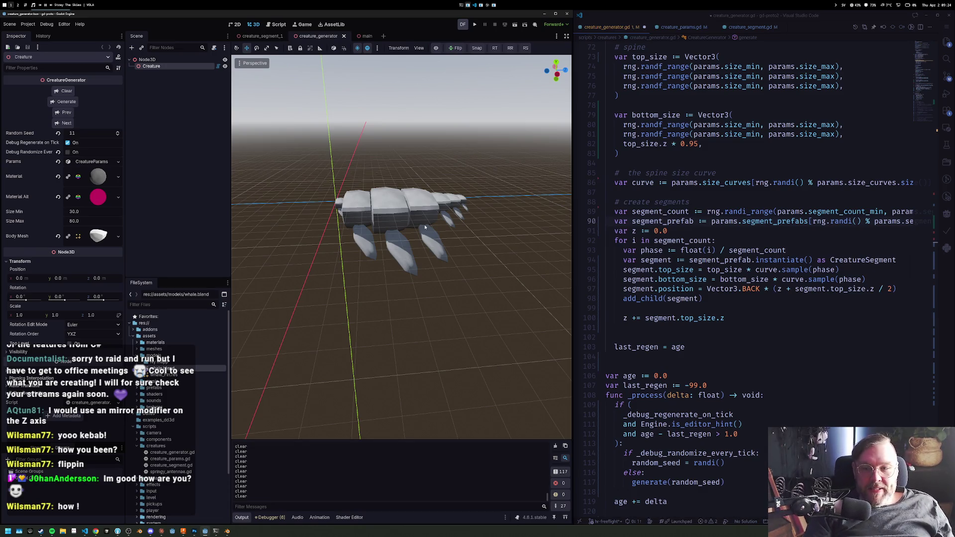
- Orbit and zoom around the generated creature from the front and above, then bring up the main scene
mouse_move(461, 231)
mouse_down()
mouse_move(450, 256)
mouse_move(238, 182)
mouse_move(393, 233)
mouse_up()
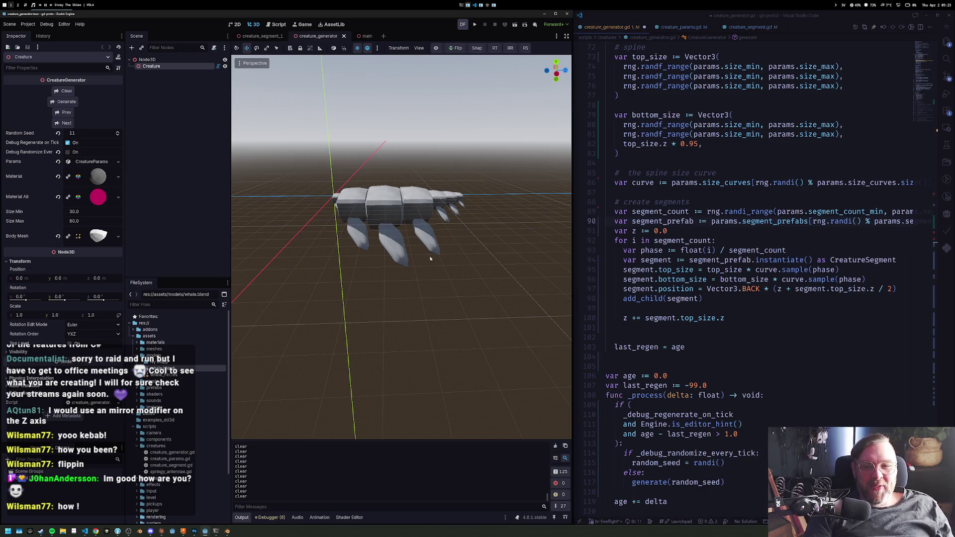
mouse_move(428, 253)
mouse_down()
mouse_move(430, 276)
mouse_move(502, 277)
mouse_move(470, 339)
mouse_move(449, 341)
mouse_move(463, 258)
mouse_move(500, 234)
mouse_up()
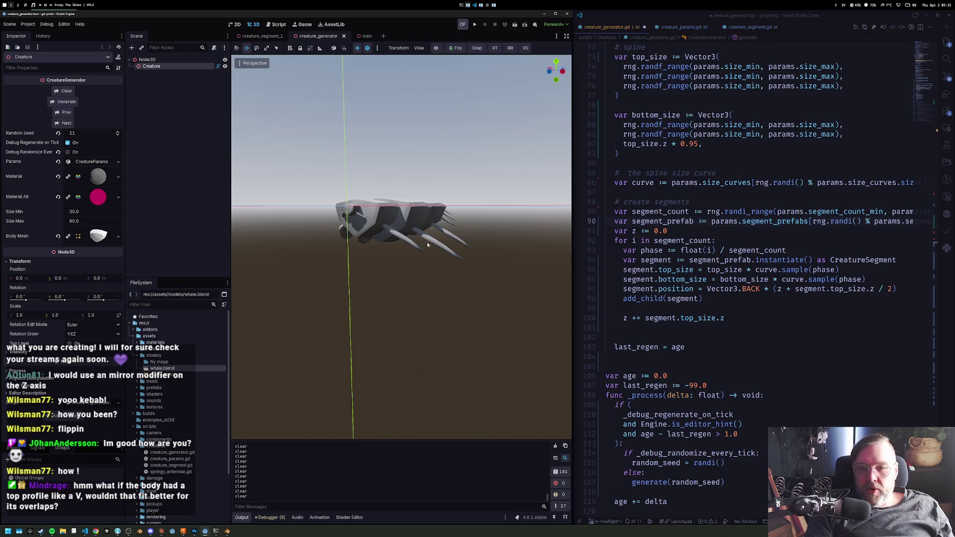
scroll(428, 245, up, 5)
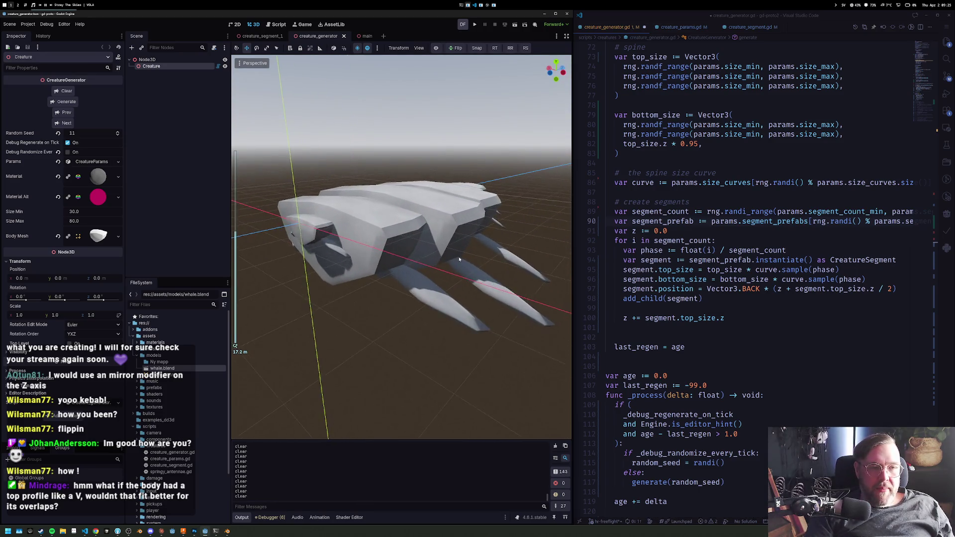
drag(459, 259, 456, 261)
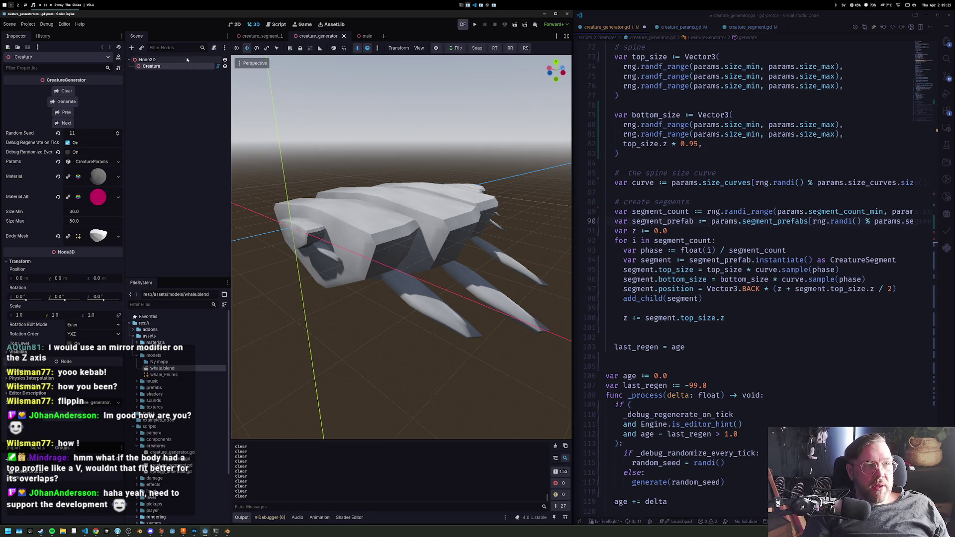
click(360, 37)
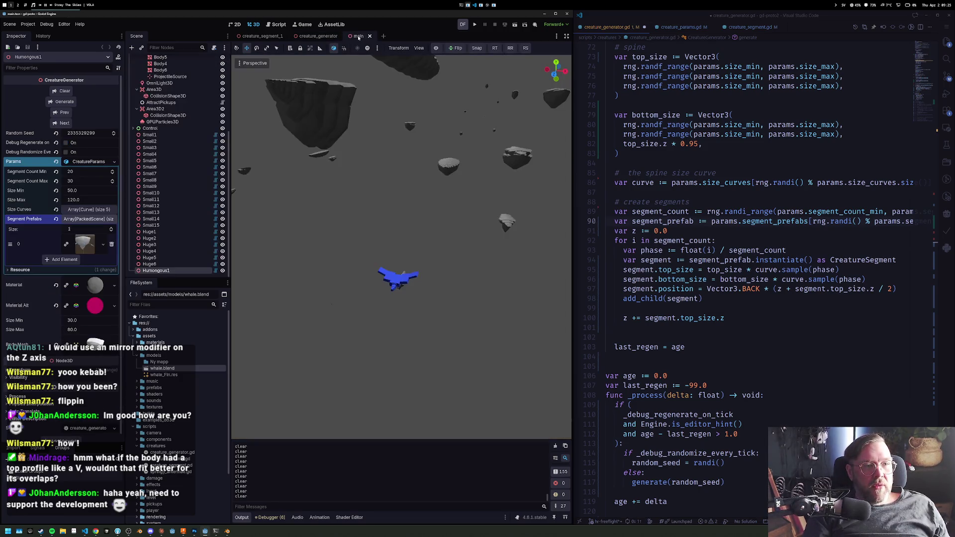
- Open the creature_segment_1 scene and select its CreatureSegment1 root
click(254, 37)
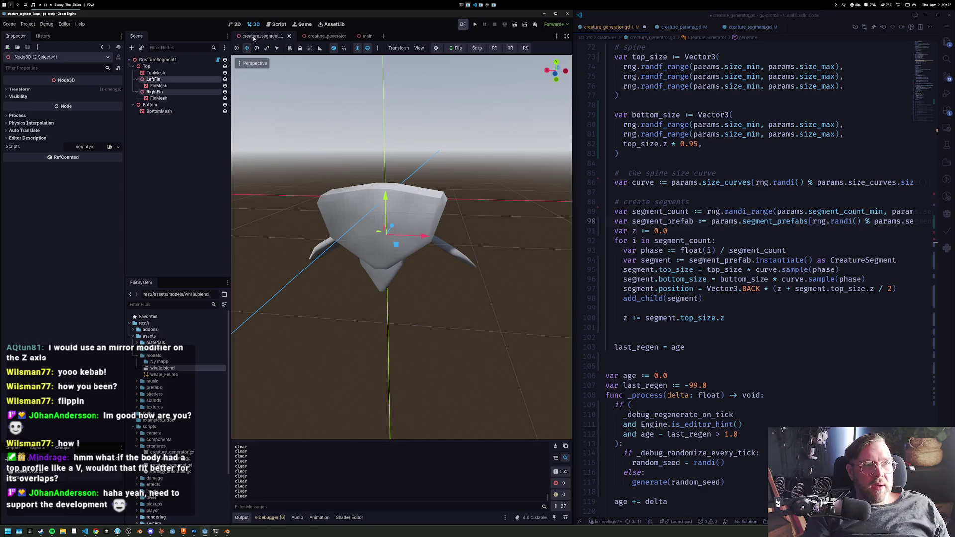
drag(351, 122, 318, 154)
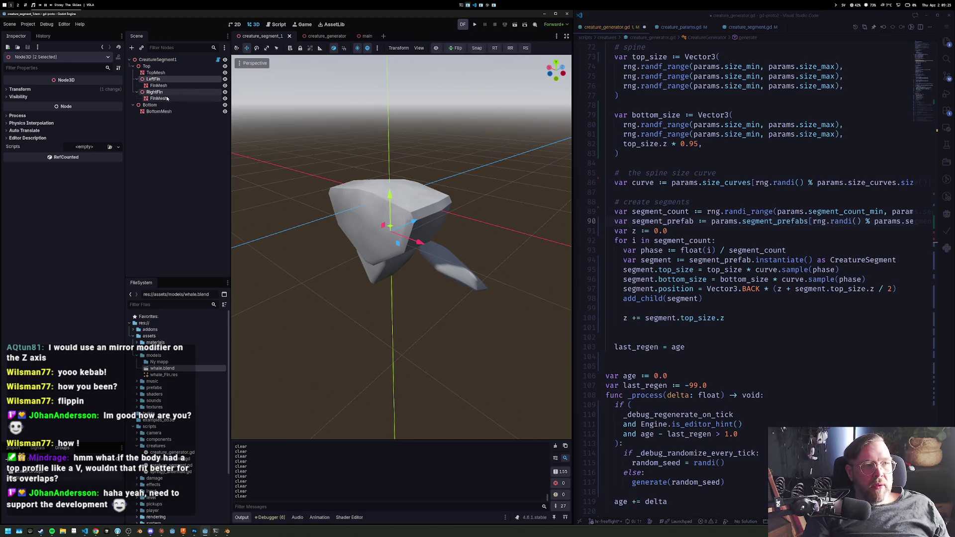
click(157, 59)
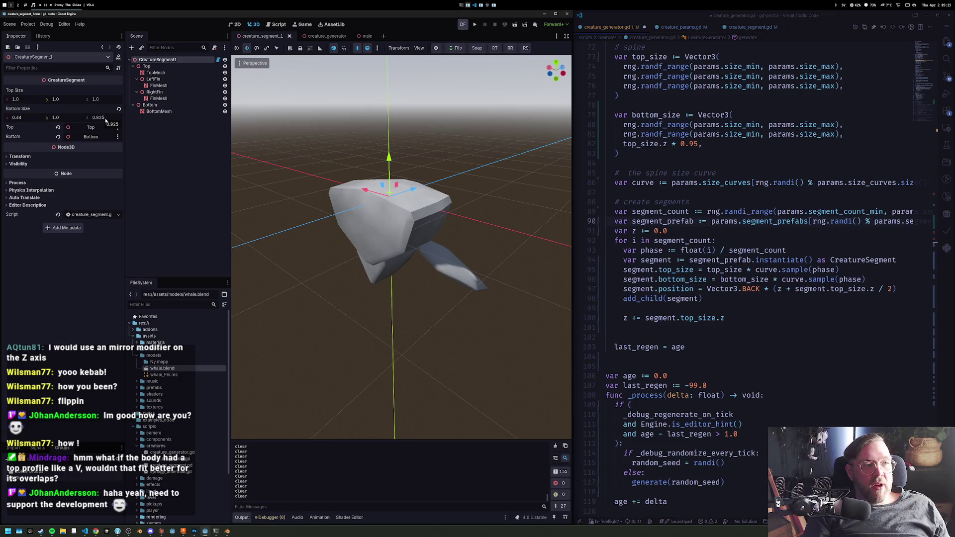
- Try a different Bottom Size, then undo it back to 0.44, 1.0, 0.925
mouse_move(104, 119)
mouse_down()
mouse_move(30, 118)
mouse_move(67, 119)
mouse_up()
key(ctrl+z)
mouse_move(438, 149)
mouse_down()
mouse_move(462, 129)
mouse_move(498, 124)
mouse_move(472, 119)
mouse_move(486, 121)
mouse_move(492, 145)
mouse_up()
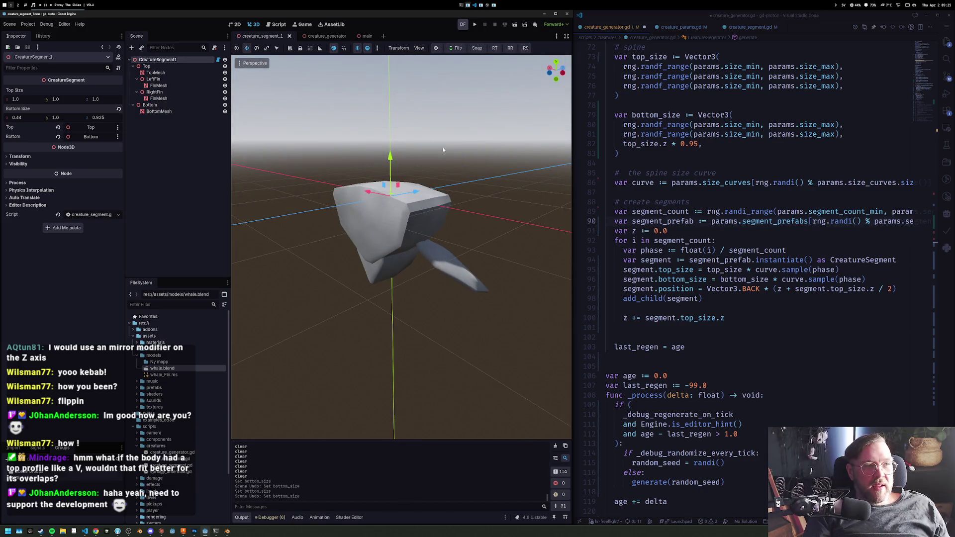
key(ctrl+z)
click(750, 182)
- On line 81, multiply the bottom size's y component by randi_range
scroll(751, 182, up, 4)
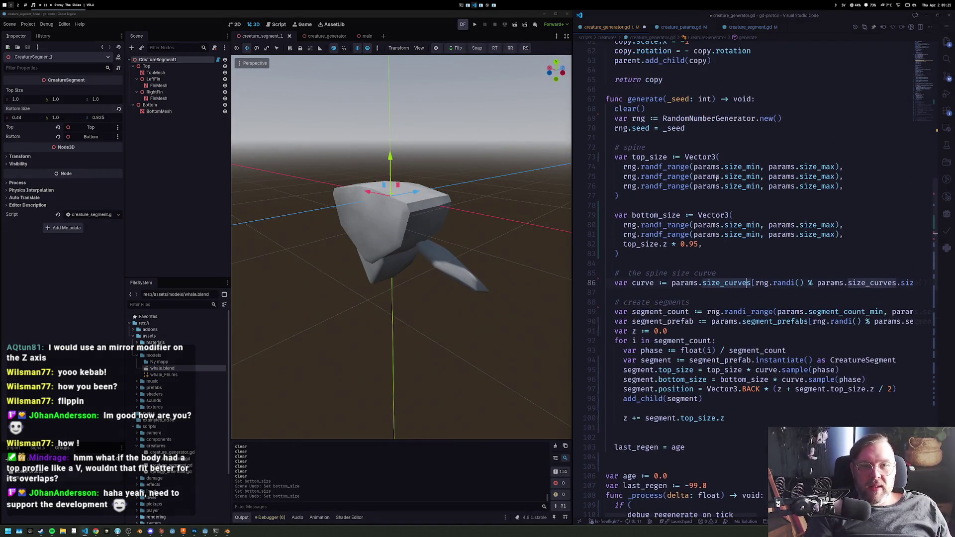
click(739, 215)
key(Down)
key(Down)
key(End)
key(Left)
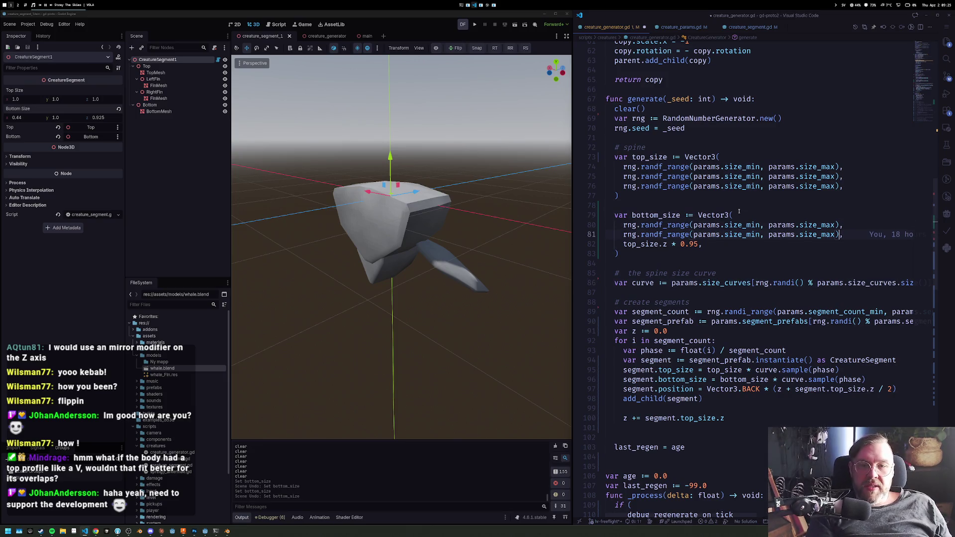
text(* rand)
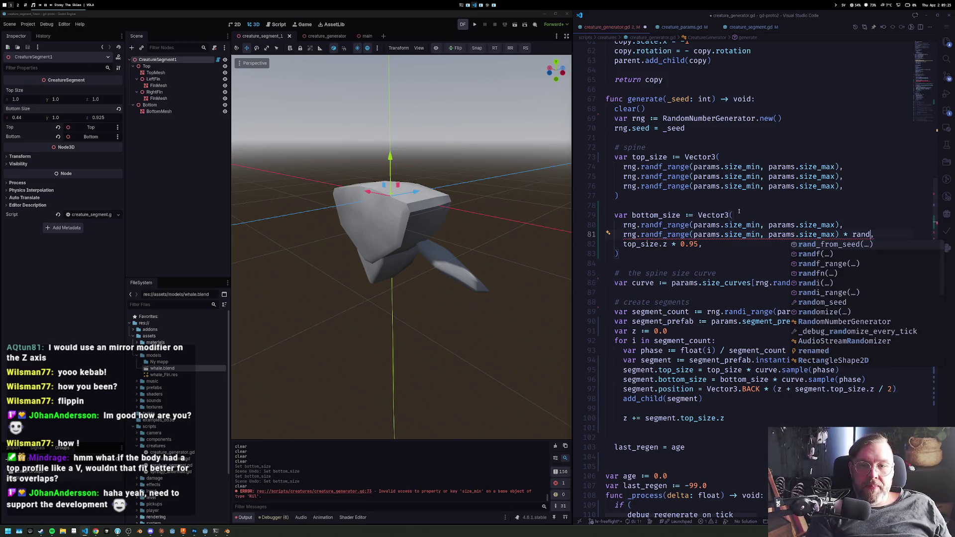
key(Down)
key(Down)
key(Down)
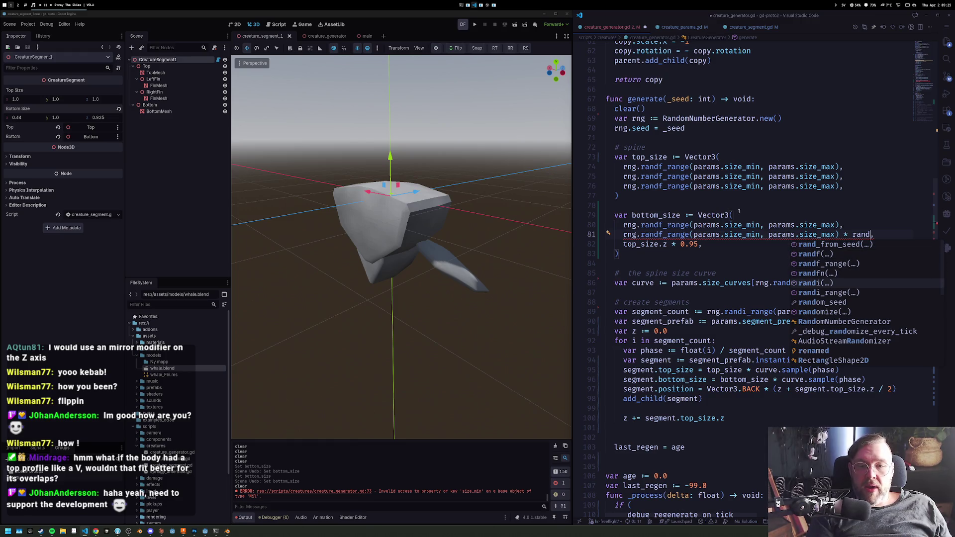
key(Down)
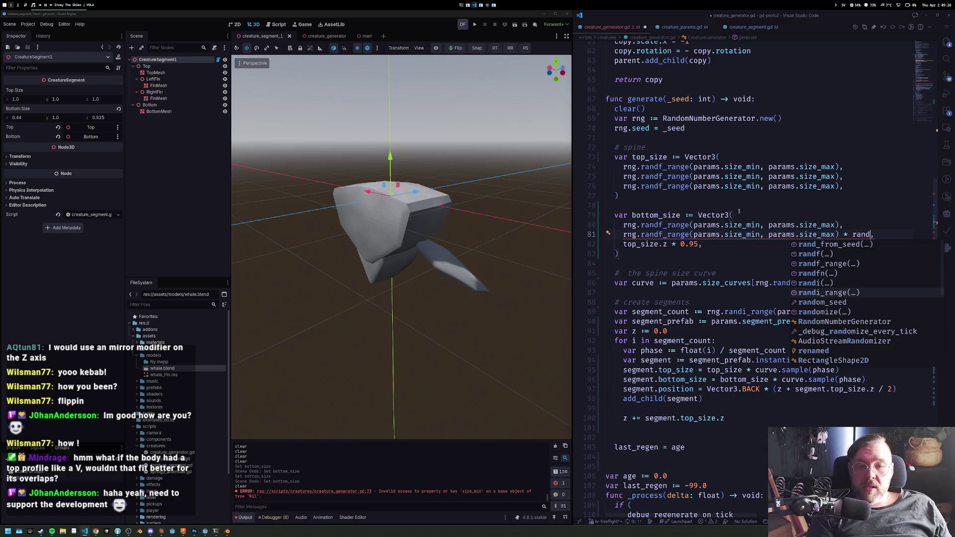
key(Return)
- Make the call rng.randi_range(-1, 1) and save creature_generator.gd
text(-1, 2),)
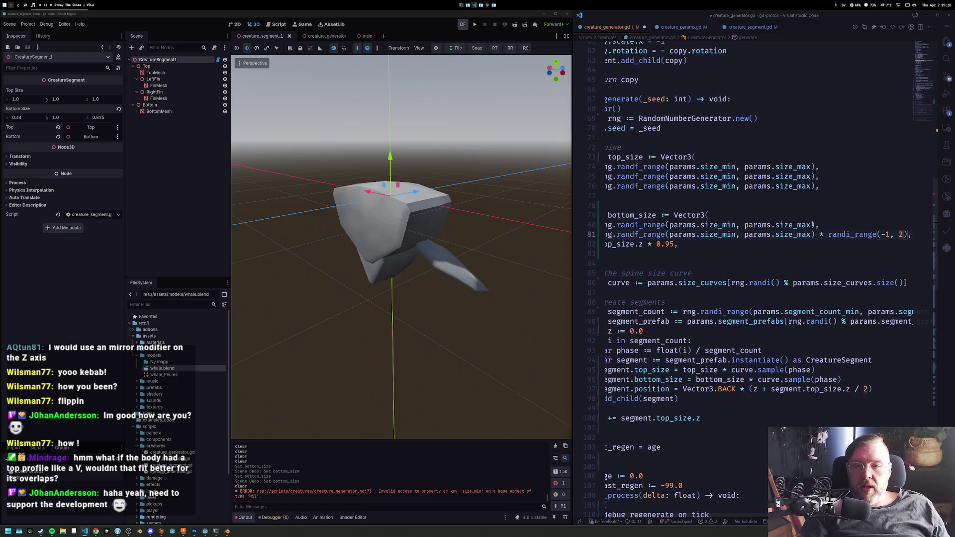
mouse_move(856, 235)
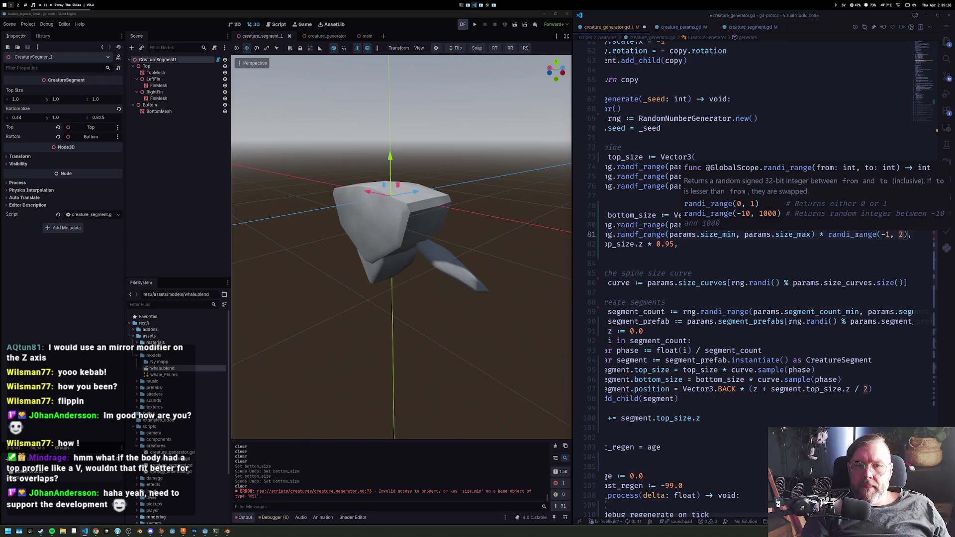
key(BackSpace)
text(1)
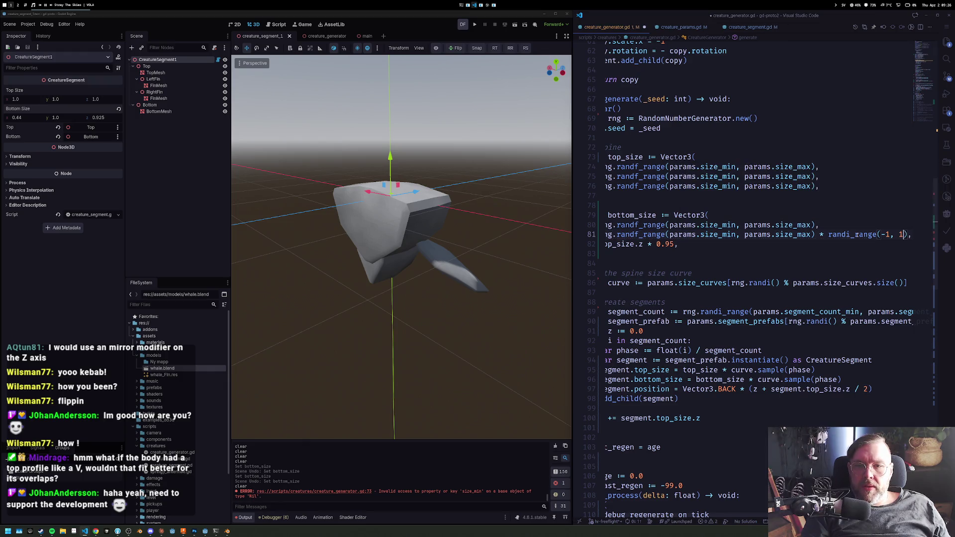
click(827, 235)
text(rng.r)
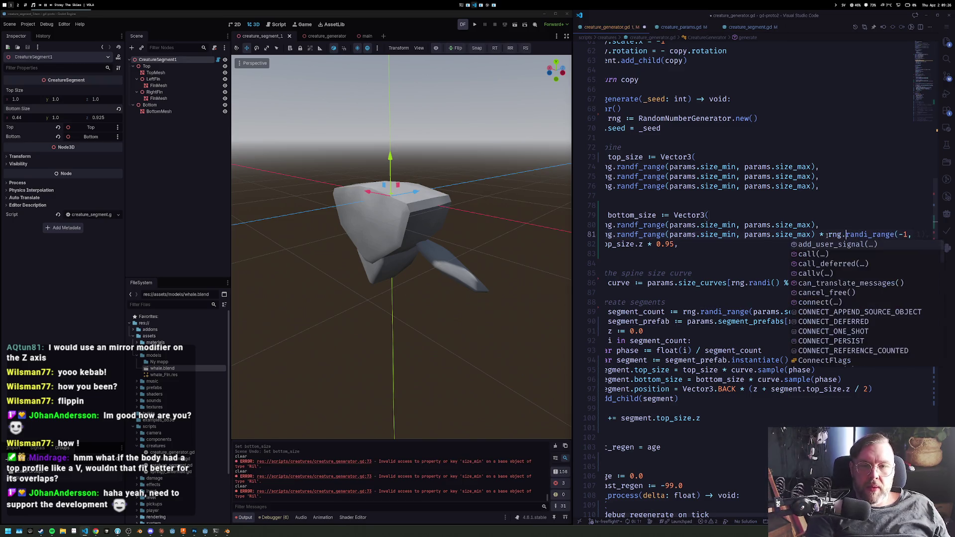
key(Escape)
key(ctrl+s)
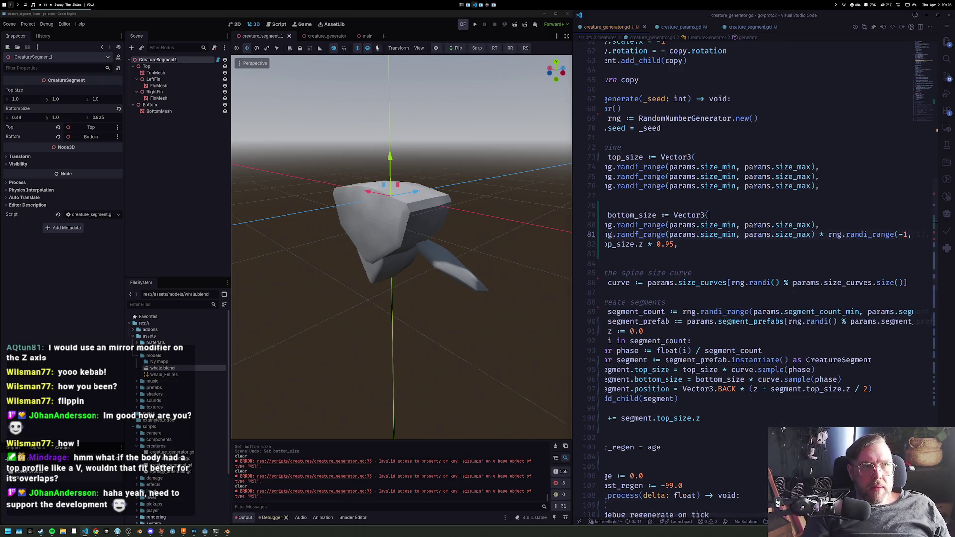
click(326, 37)
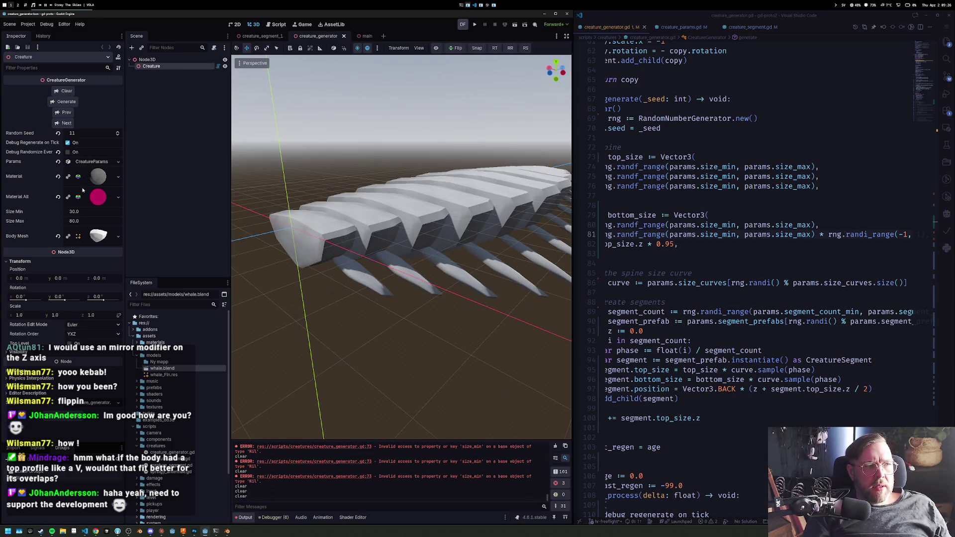
- Enable Debug Randomize Every Tick and watch the regenerating creatures from side and diagonal views
click(69, 152)
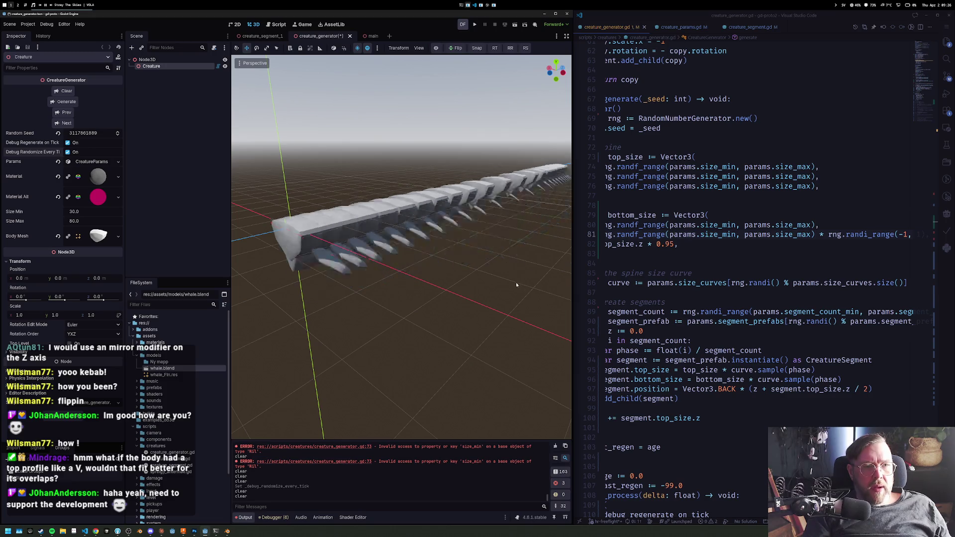
scroll(502, 278, down, 3)
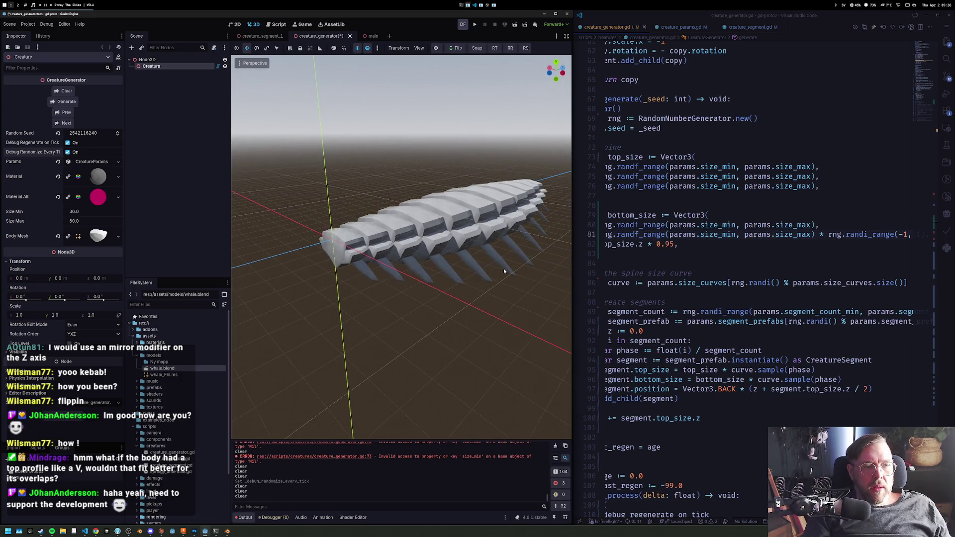
scroll(504, 266, up, 3)
drag(437, 279, 458, 242)
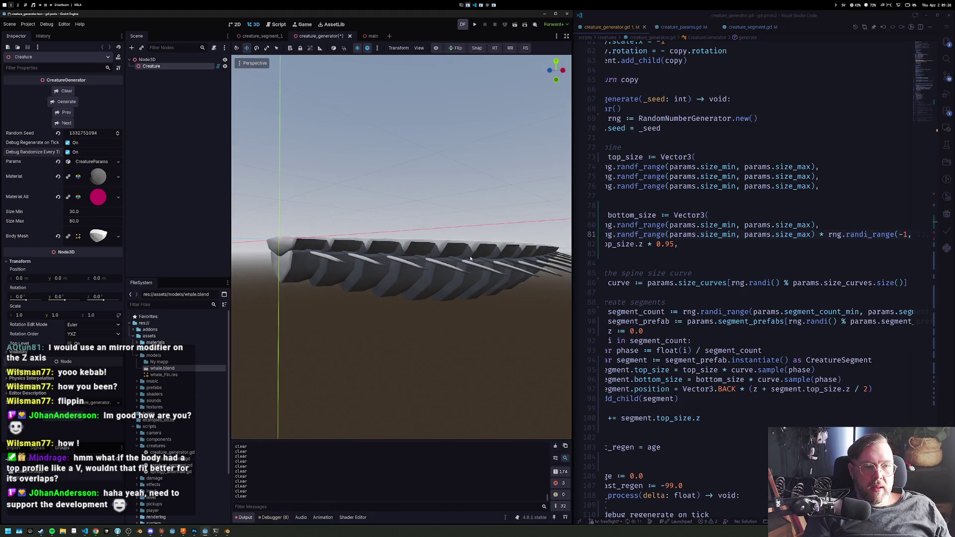
drag(470, 258, 465, 280)
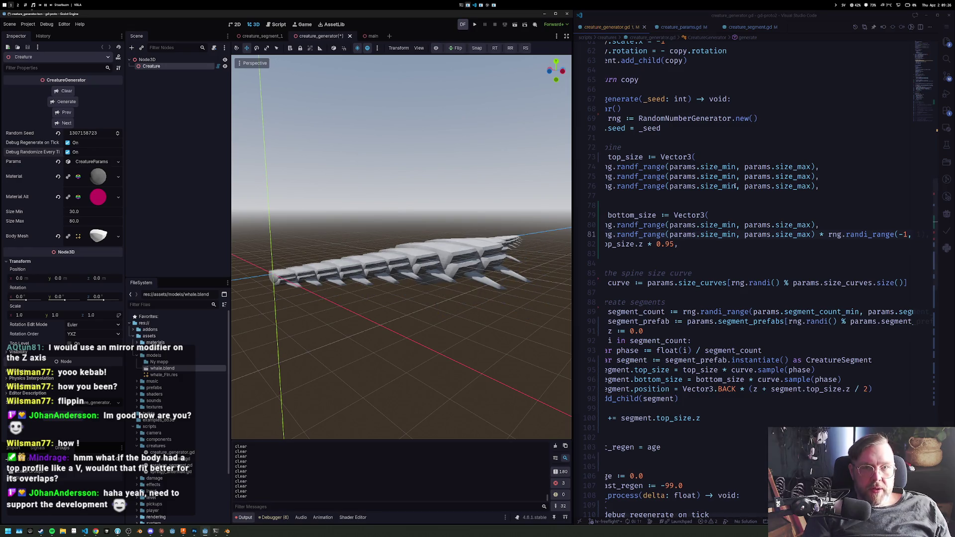
scroll(735, 185, up, 9)
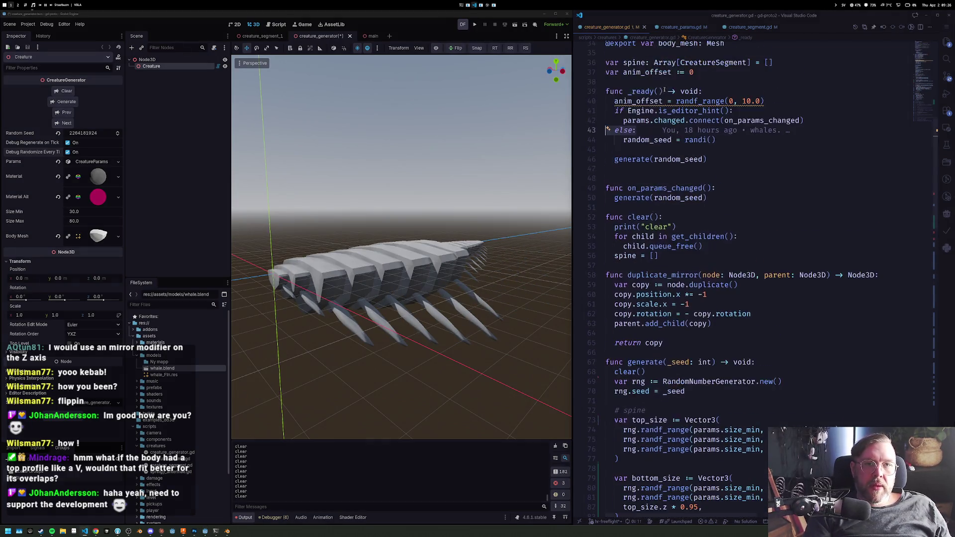
- Duplicate the debug export line into an exported _debug_tick: float = 2.0 and save
scroll(664, 90, up, 9)
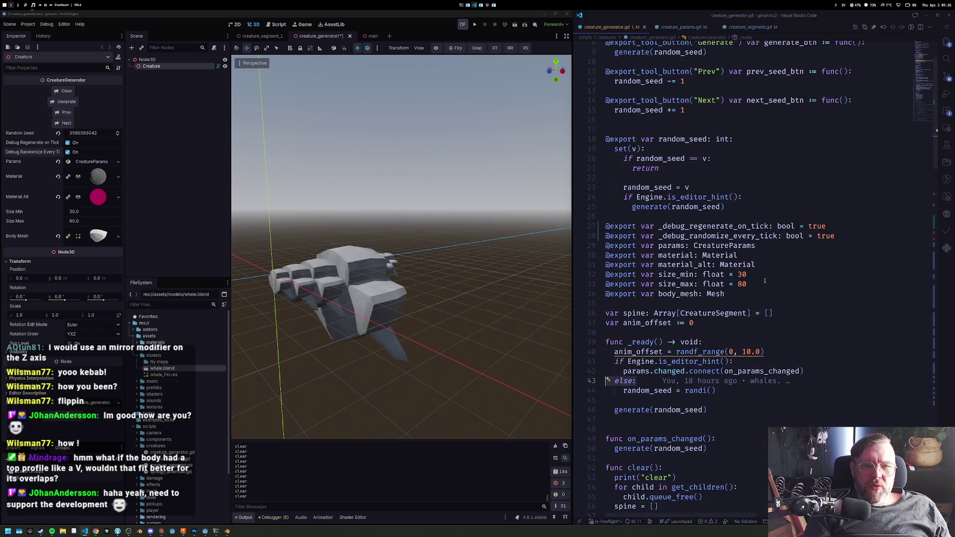
click(725, 235)
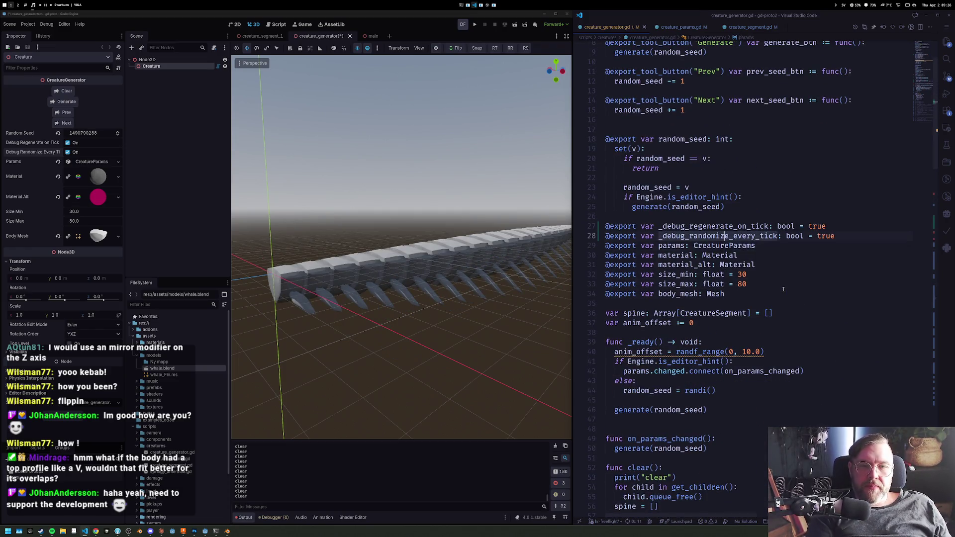
key(shift+alt+Down)
key(ctrl+Left)
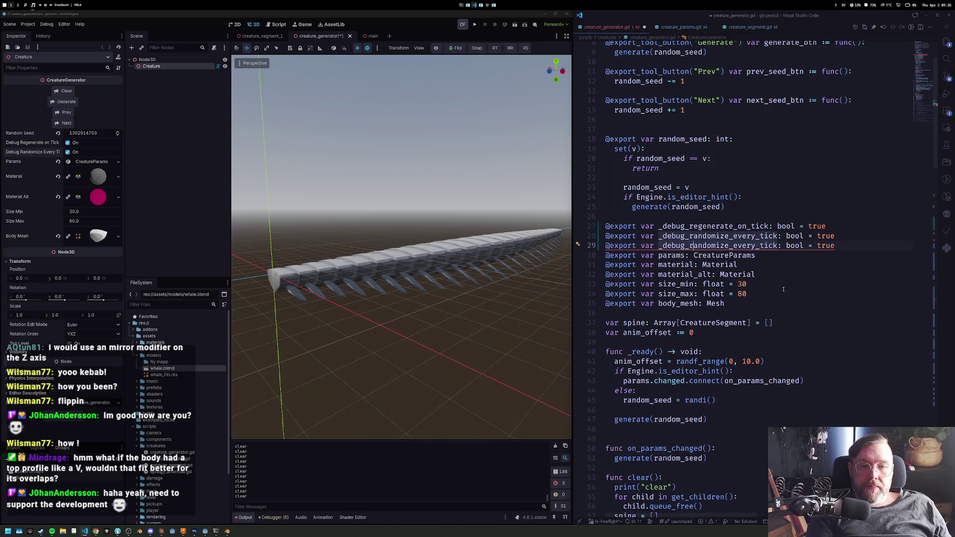
key(ctrl+Delete)
text(tti)
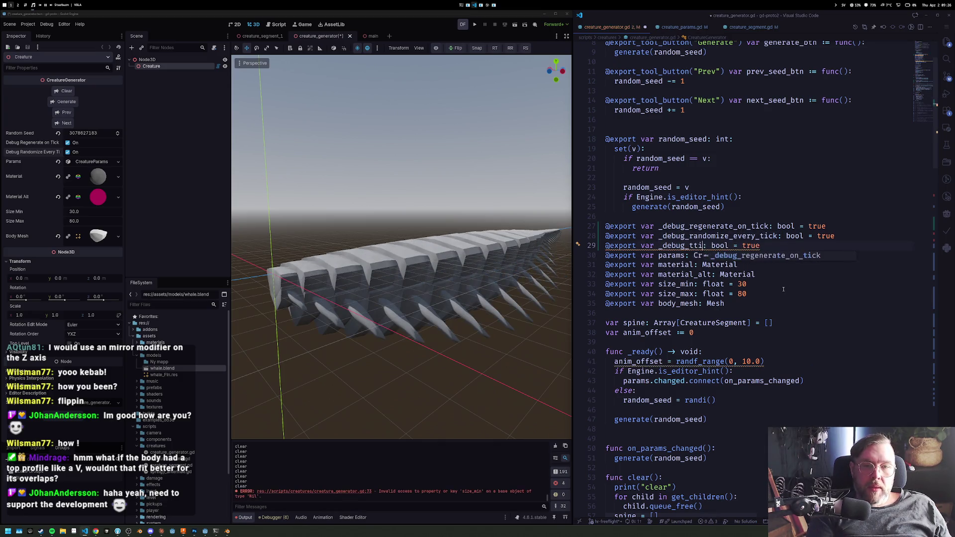
key(BackSpace)
key(BackSpace)
text(ick)
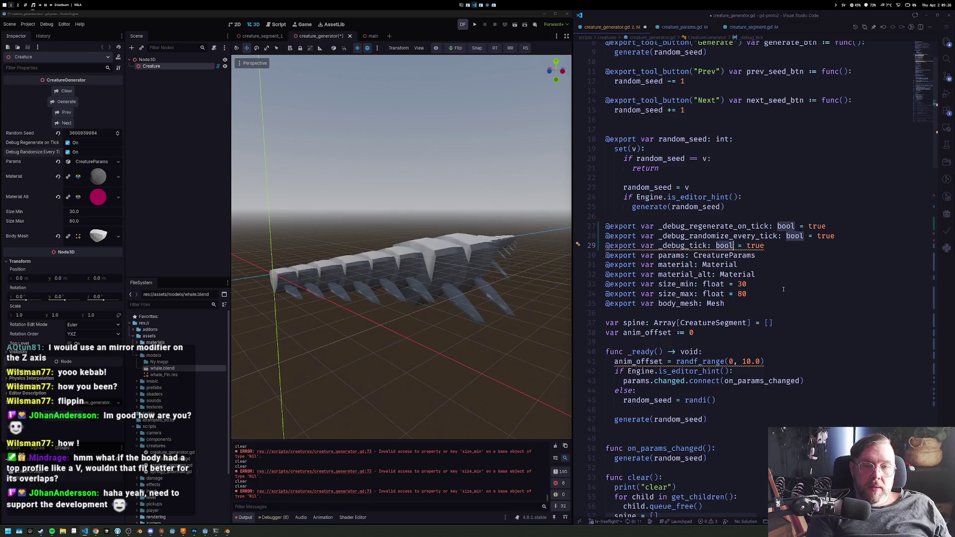
key(ctrl+BackSpace)
text(float)
key(End)
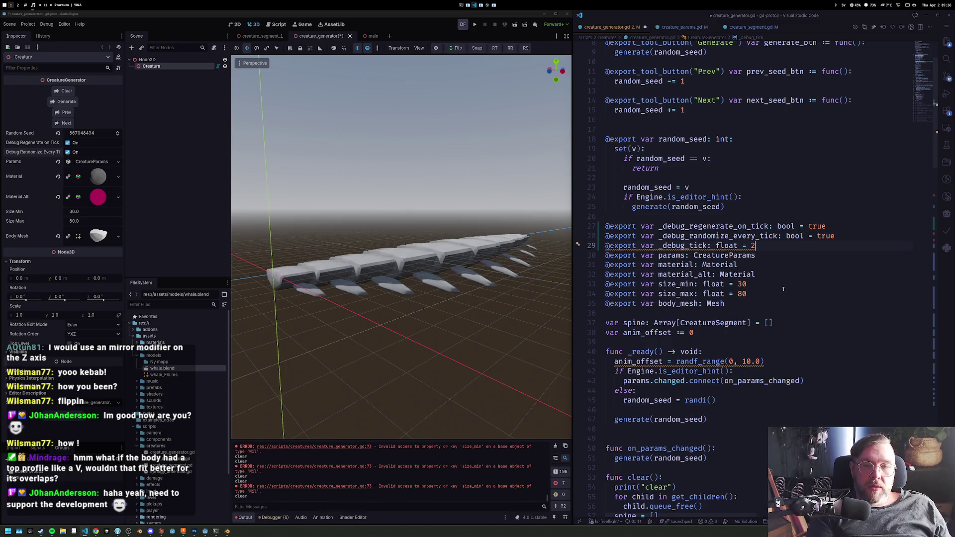
text(.0)
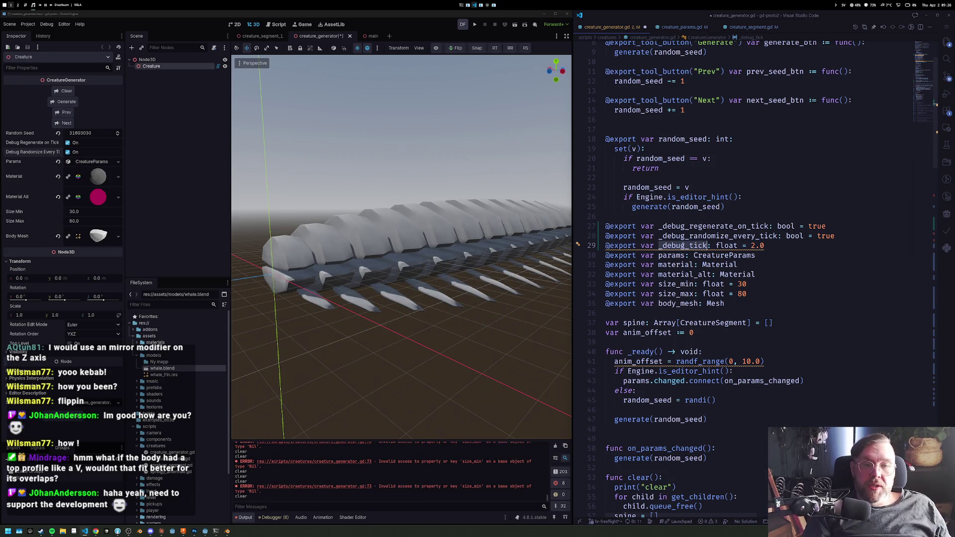
key(ctrl+s)
- Replace the fixed 1.0 regeneration interval in _process with _debug_tick
scroll(703, 257, down, 20)
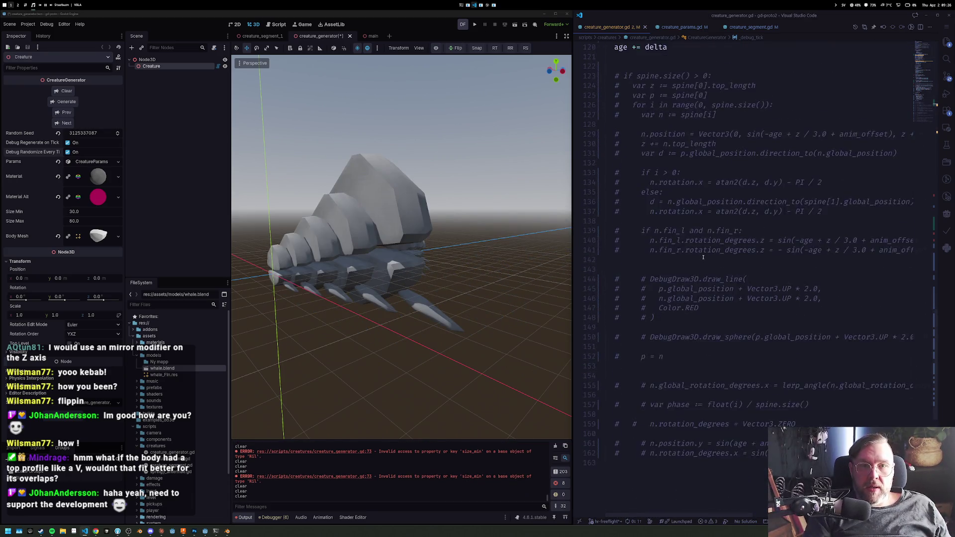
scroll(702, 257, up, 10)
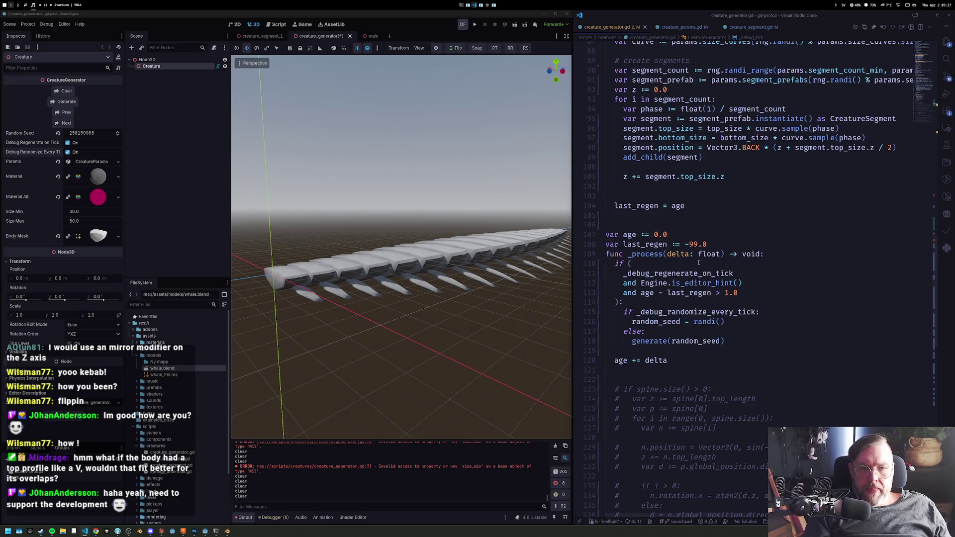
click(701, 263)
key(Down)
key(Down)
key(Down)
key(End)
key(BackSpace)
key(BackSpace)
key(BackSpace)
text(_debug_tick)
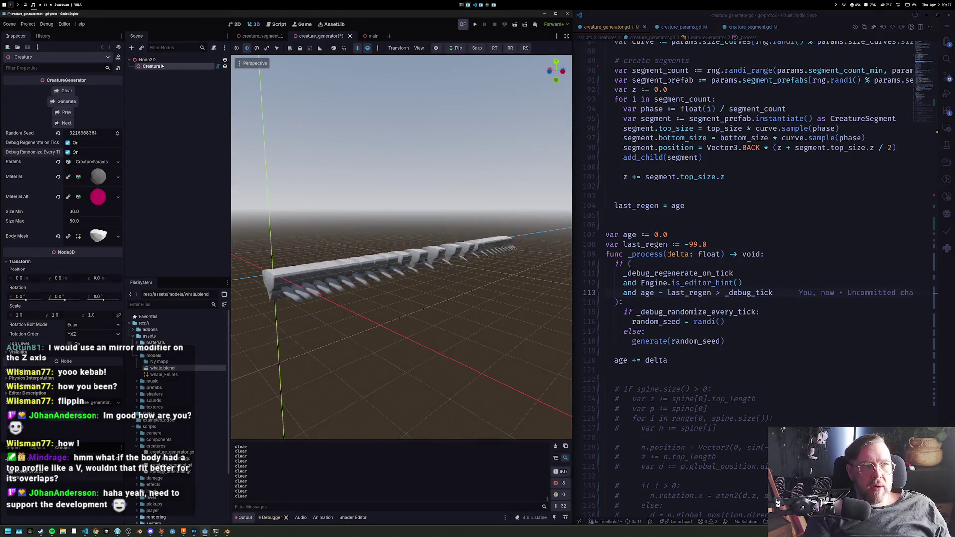
click(58, 161)
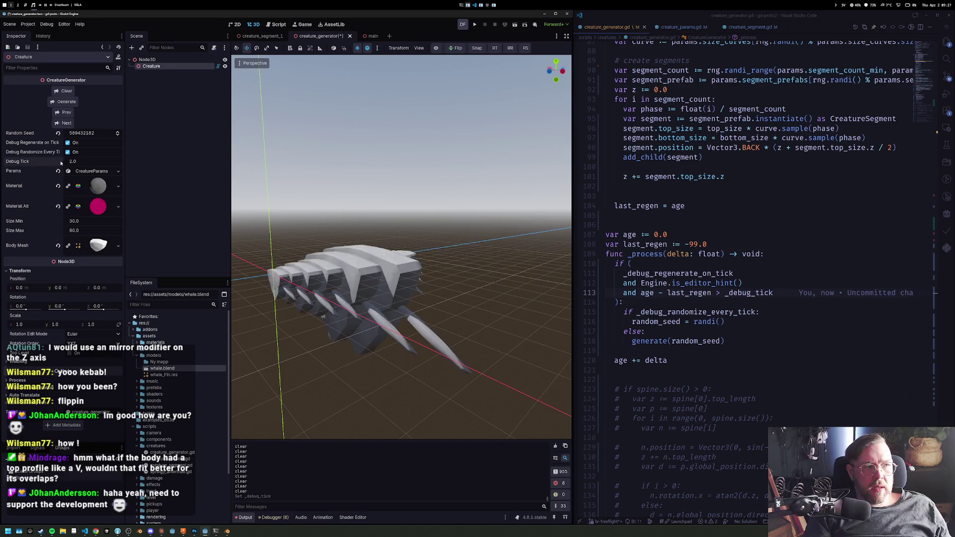
- Orbit in close on the creature regenerating every 2 seconds, then view creature_params.gd
mouse_move(279, 199)
mouse_down()
mouse_move(331, 236)
mouse_move(370, 247)
mouse_move(377, 269)
mouse_move(398, 219)
mouse_move(435, 217)
mouse_move(320, 282)
mouse_move(338, 273)
mouse_move(431, 282)
mouse_move(401, 328)
mouse_move(363, 267)
mouse_move(413, 293)
mouse_move(358, 291)
mouse_move(379, 293)
mouse_move(358, 293)
mouse_move(378, 317)
mouse_up()
click(654, 215)
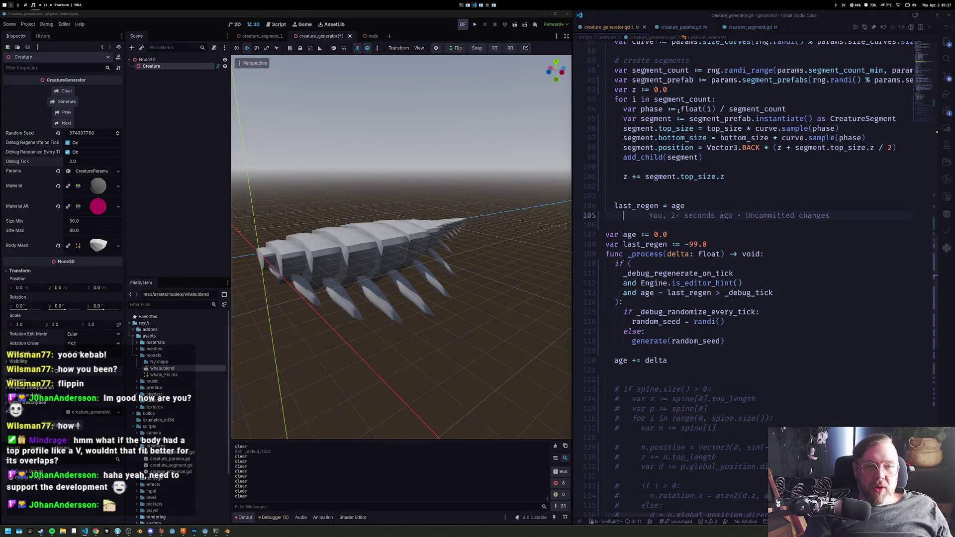
click(699, 28)
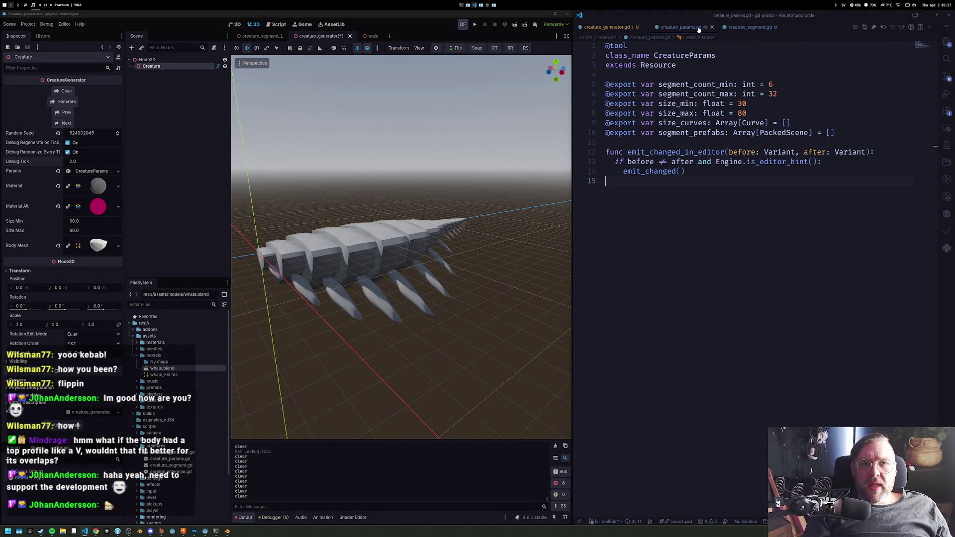
- In creature_segment.gd, set bottom.position.y to bottom_size.y instead of 0, save, and inspect the creature
click(750, 27)
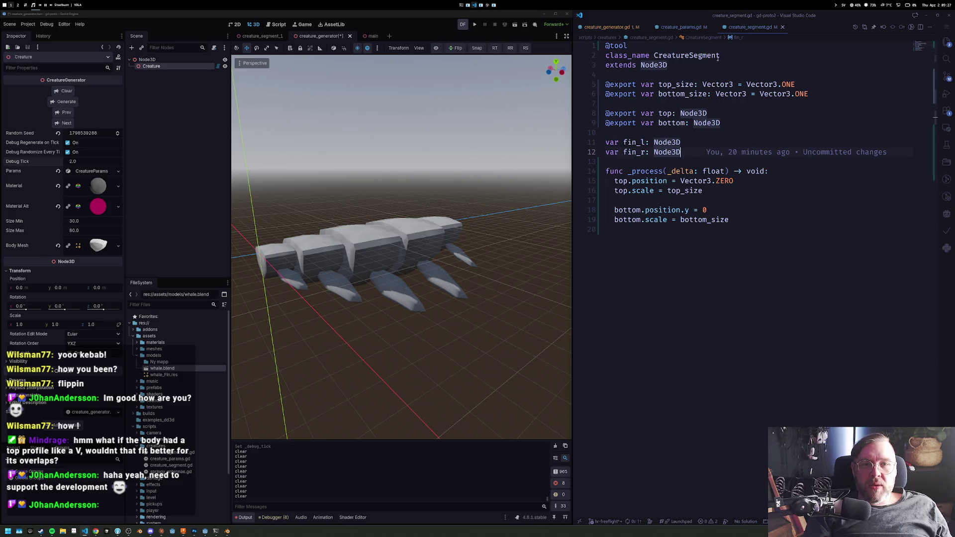
click(666, 28)
click(750, 27)
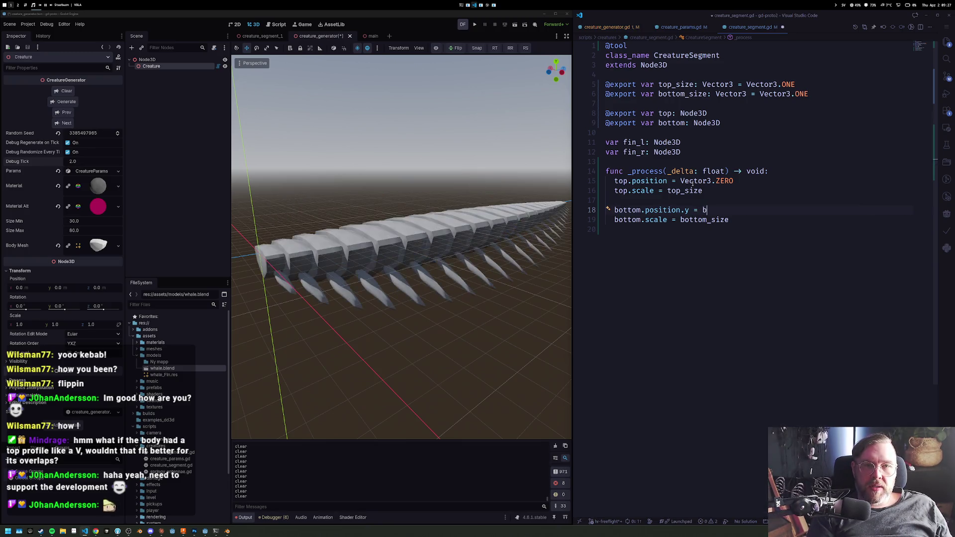
text(bottom_size.)
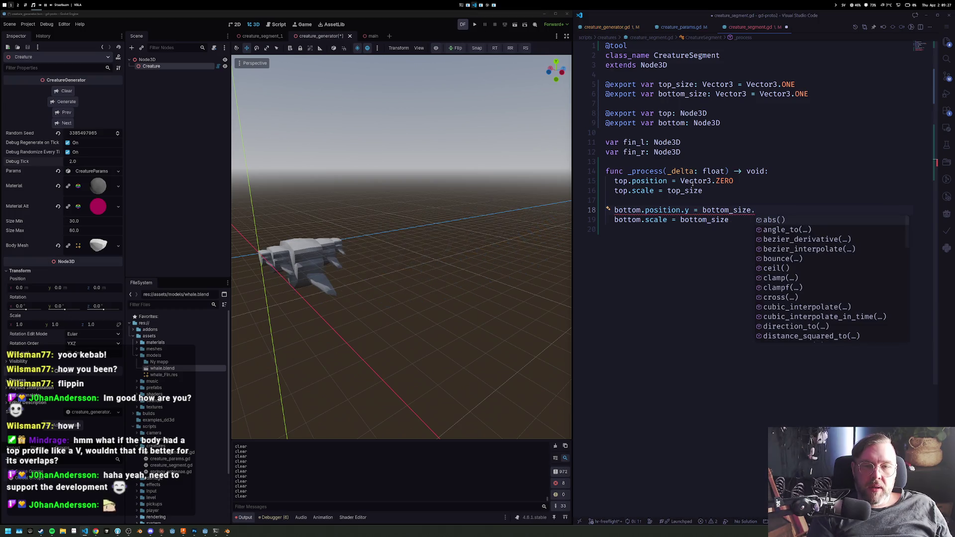
text(y)
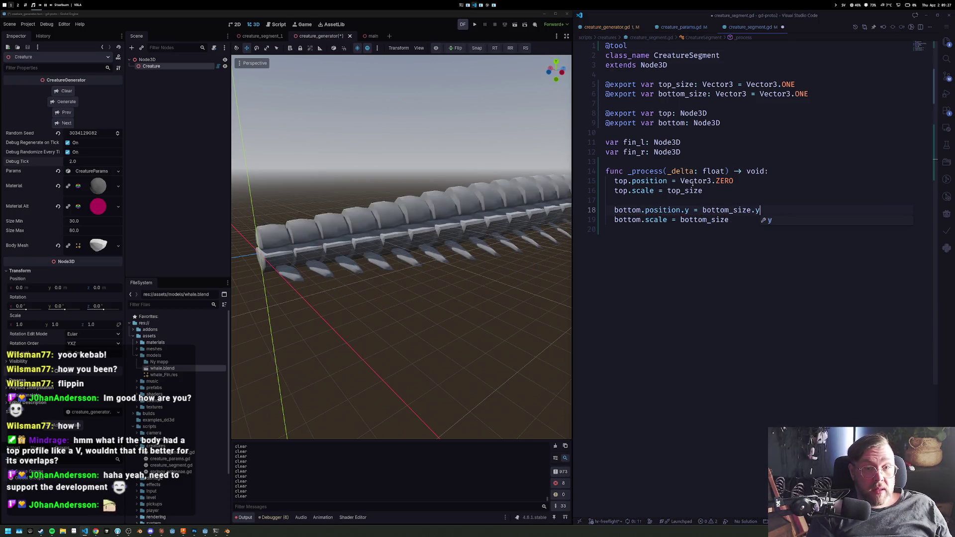
key(ctrl+s)
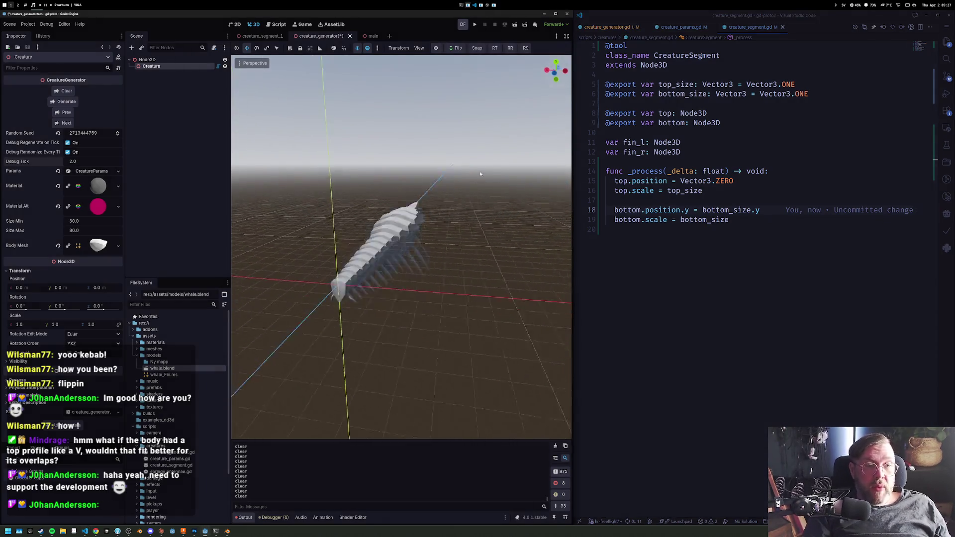
mouse_move(538, 150)
mouse_down()
mouse_move(291, 165)
mouse_move(254, 151)
mouse_move(549, 99)
mouse_move(528, 178)
mouse_move(448, 176)
mouse_move(456, 184)
mouse_move(468, 138)
mouse_move(388, 132)
mouse_move(420, 183)
mouse_move(465, 156)
mouse_move(389, 154)
mouse_move(384, 171)
mouse_move(306, 190)
mouse_move(372, 230)
mouse_up()
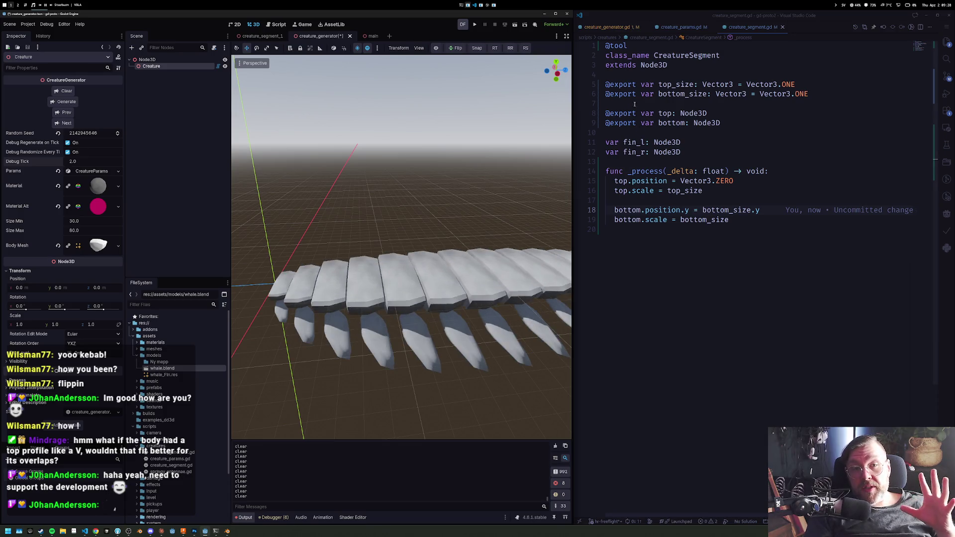
mouse_move(620, 114)
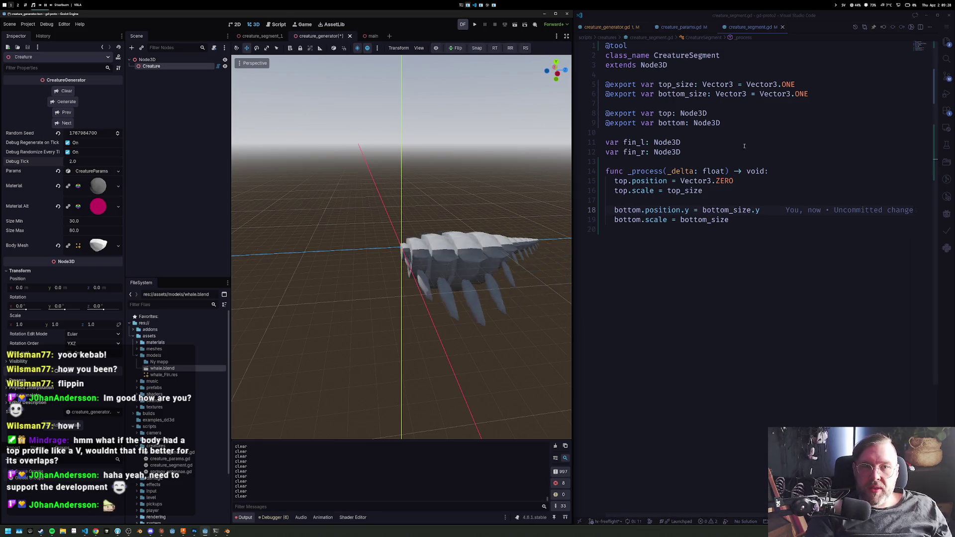
click(742, 161)
key(Up)
key(Up)
key(Up)
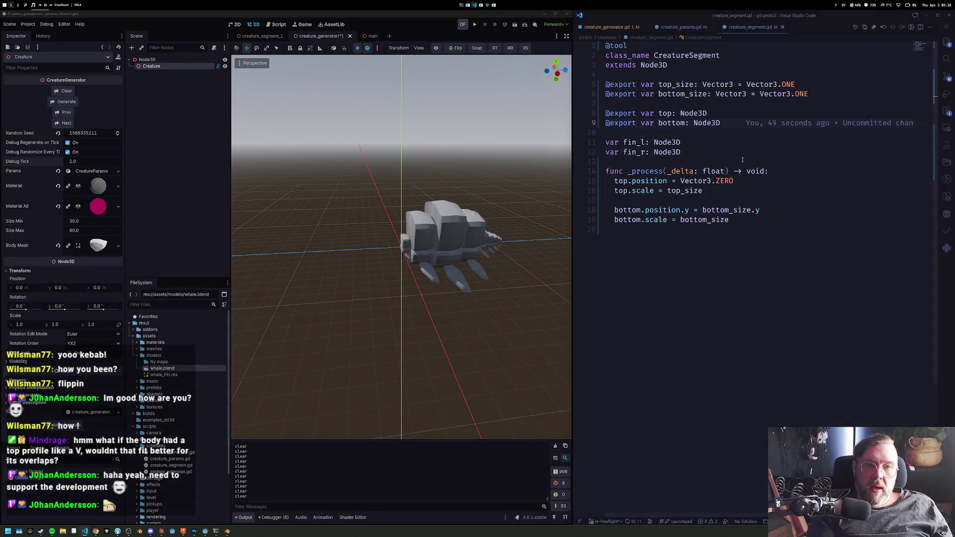
key(shift+Down)
key(shift+Down)
key(Down)
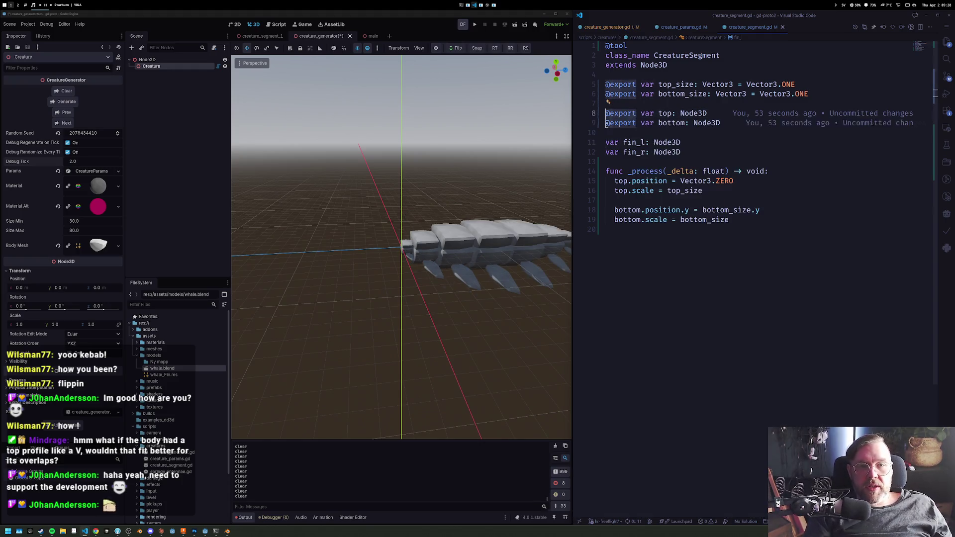
text(@export)
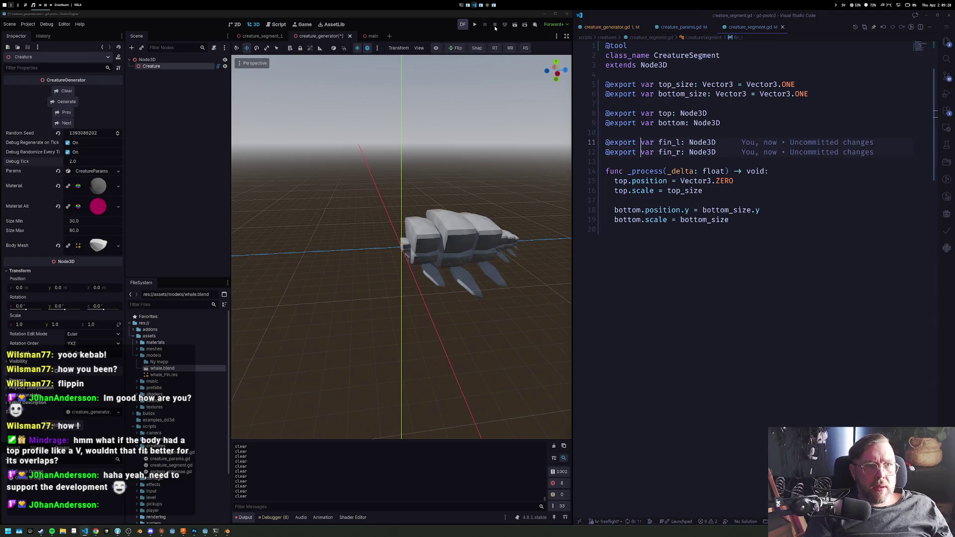
- Drag LeftFin into Fin L and RightFin into Fin R on CreatureSegment1, then save the scene
click(262, 36)
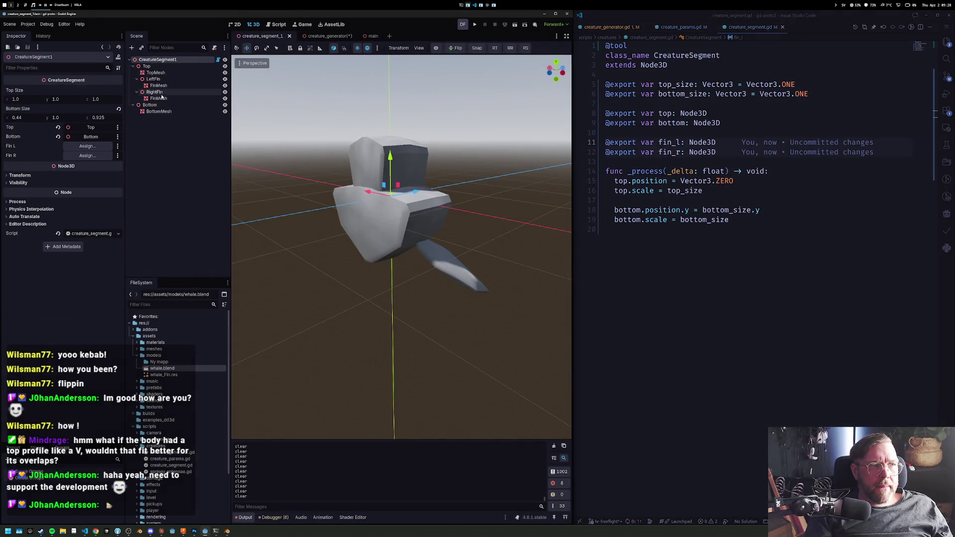
drag(153, 78, 123, 106)
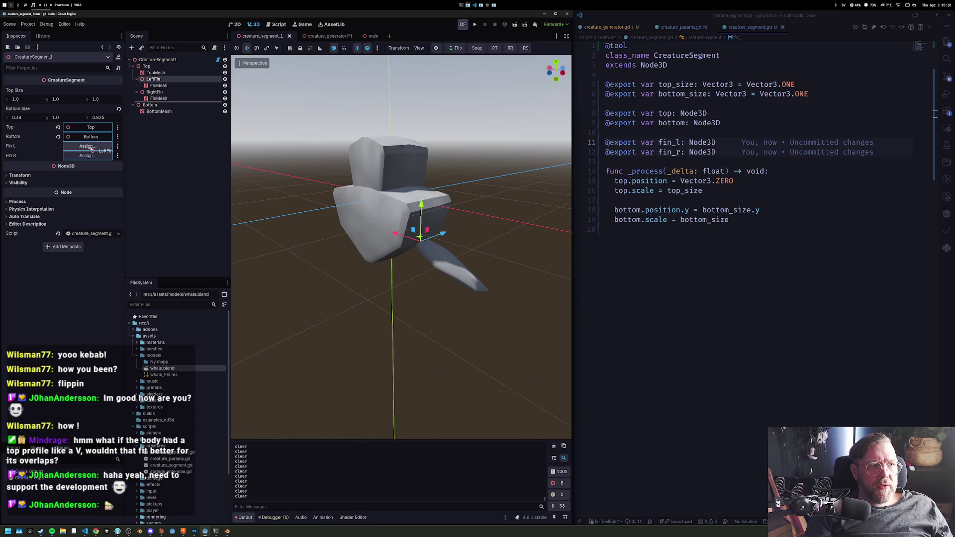
drag(91, 150, 91, 149)
drag(154, 92, 91, 156)
key(ctrl+s)
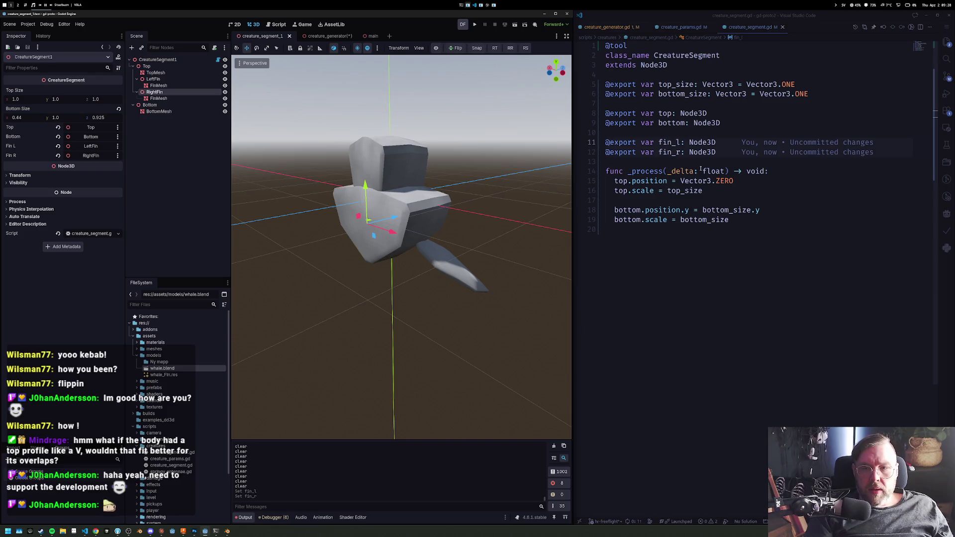
mouse_move(705, 171)
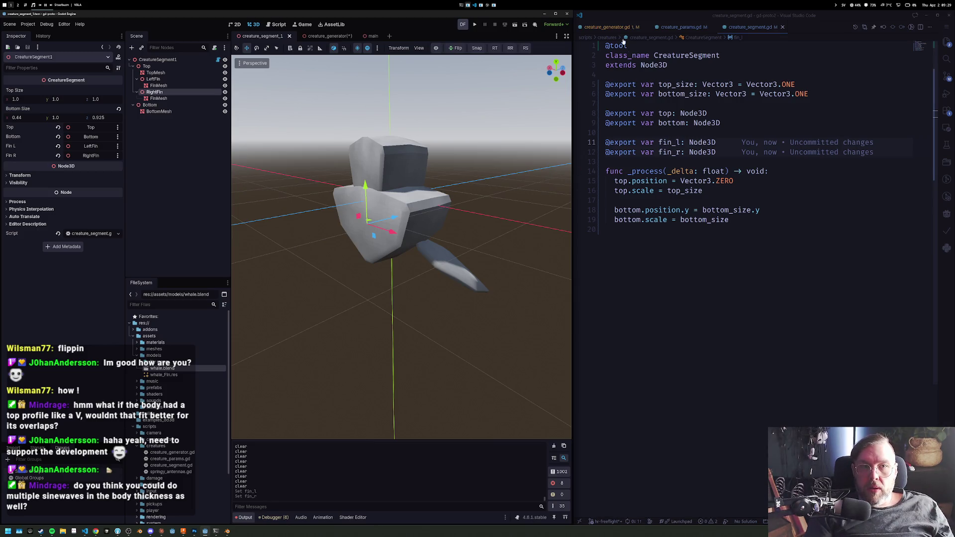
- Rename the spine size curve to top_curve and duplicate it as a new bottom_curve
click(609, 27)
scroll(710, 249, up, 5)
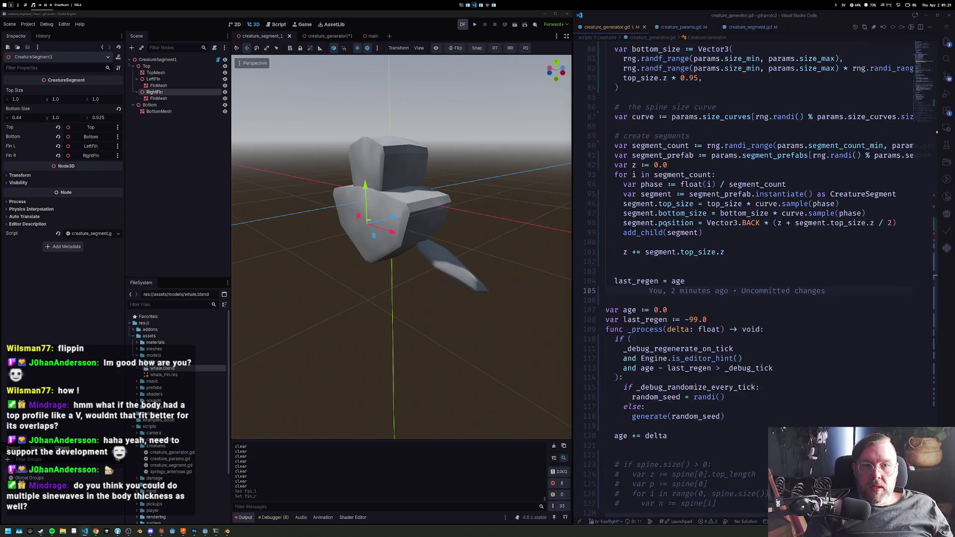
click(695, 192)
key(Home)
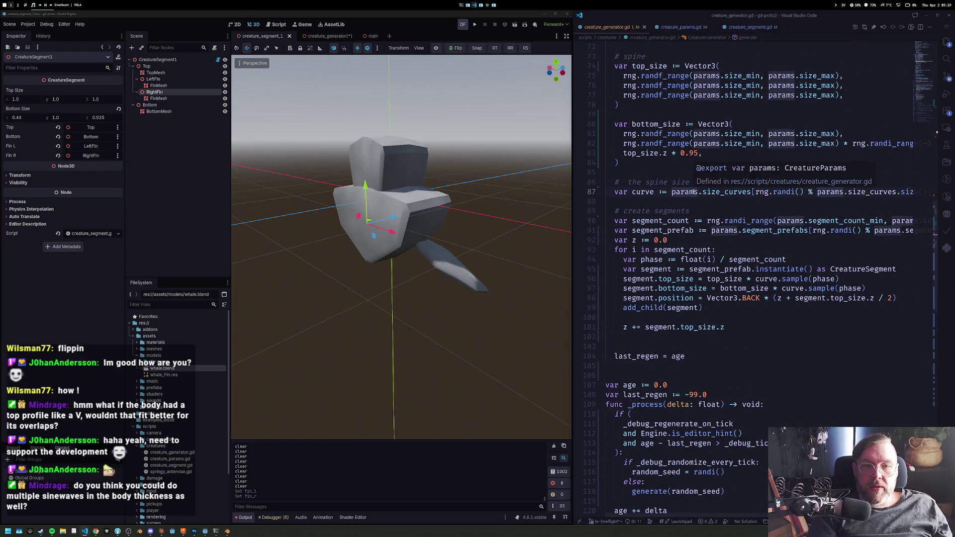
key(ctrl+Right)
key(F2)
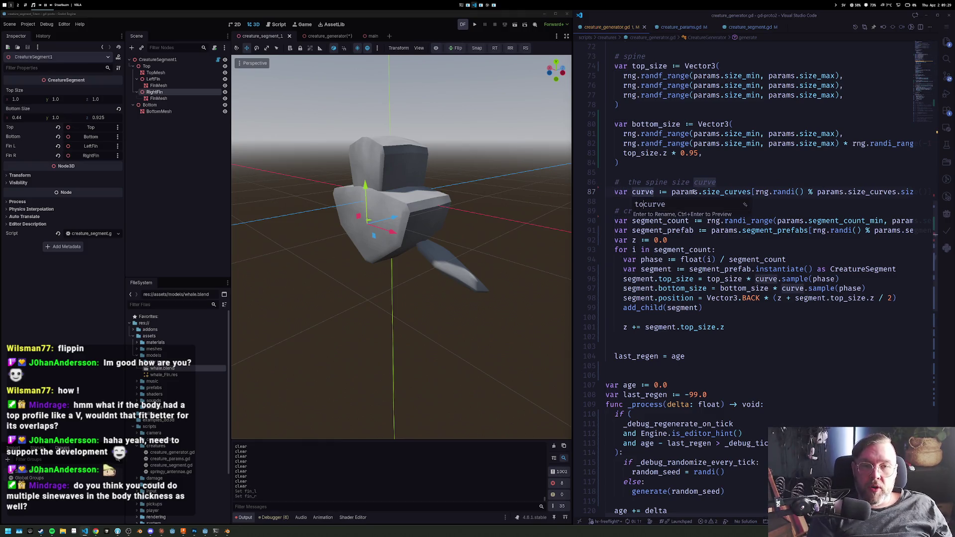
key(Return)
key(shift+alt+Down)
key(Delete)
key(Delete)
key(Delete)
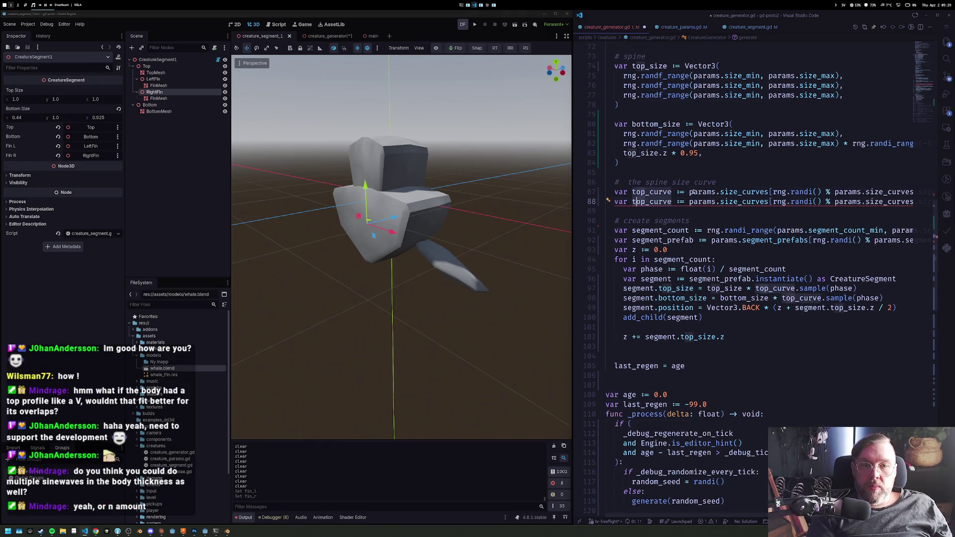
text(bottom)
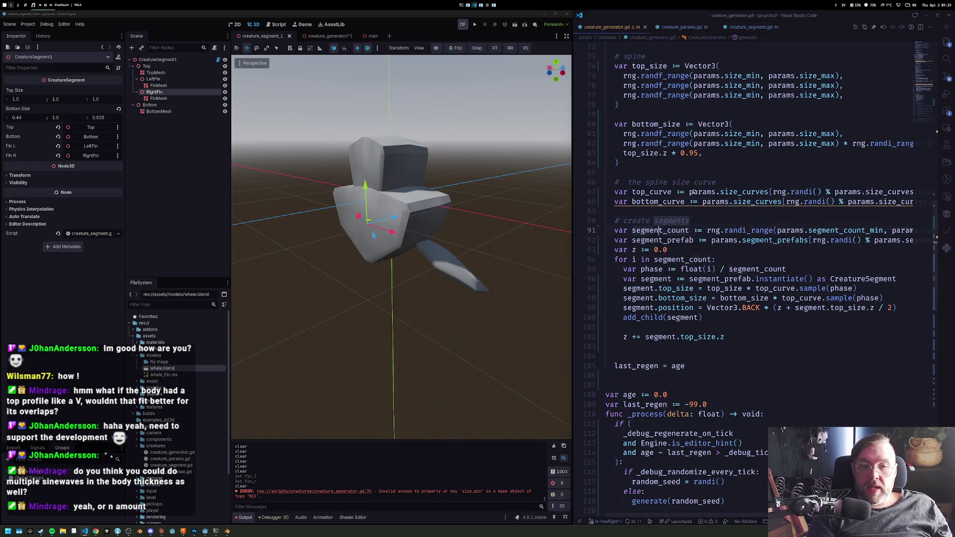
- Make bottom_size sample bottom_curve instead of top_curve, save, and view the generator scene
key(Down)
key(Down)
key(Down)
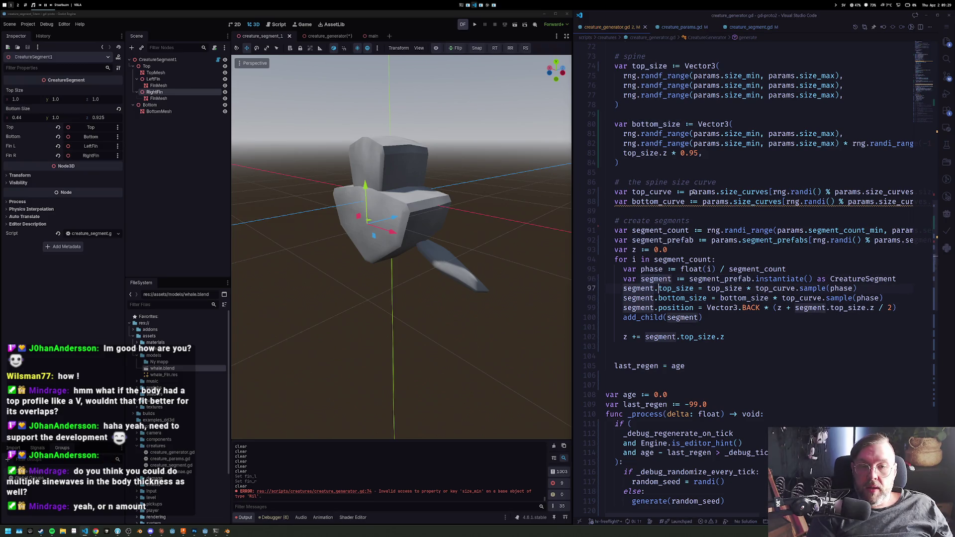
key(Right)
key(Right)
key(Right)
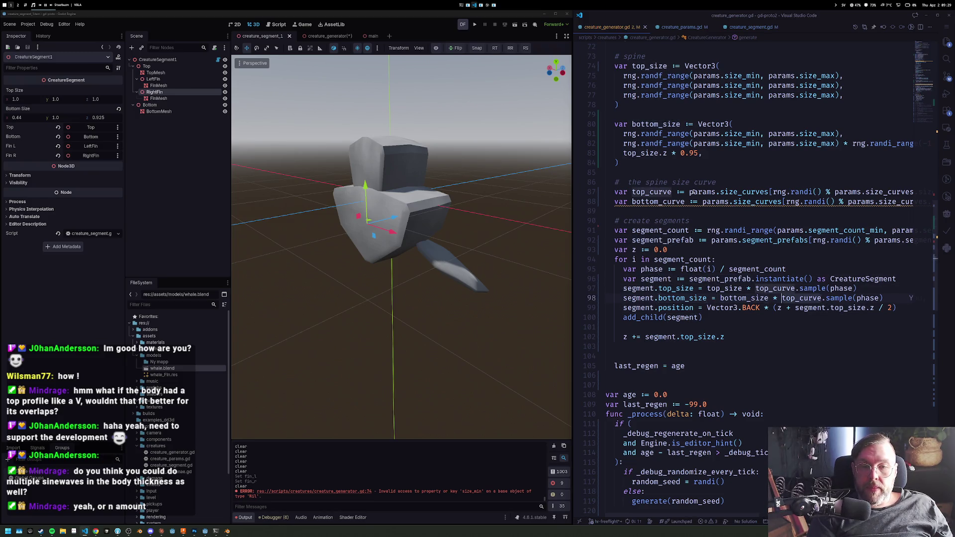
key(Delete)
key(Delete)
key(Delete)
text(bottom)
key(ctrl+s)
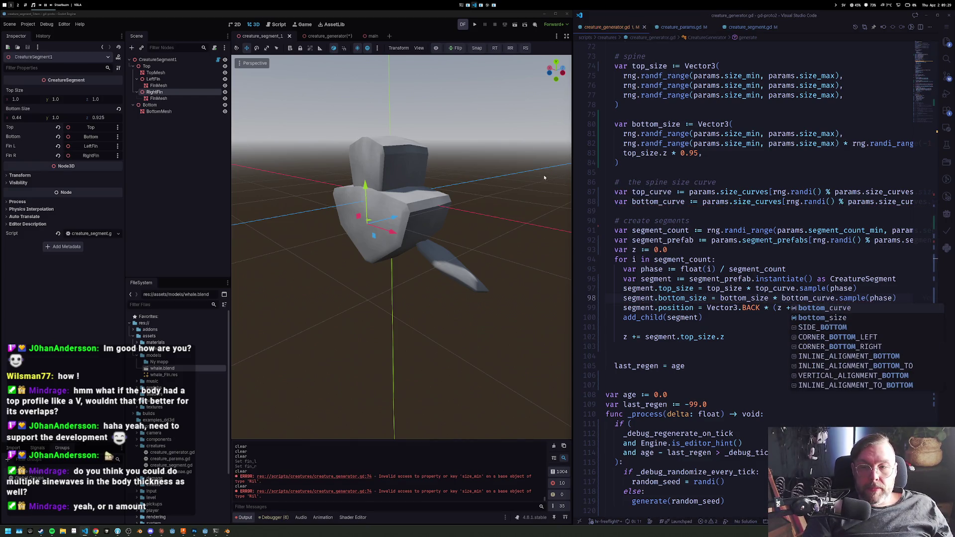
click(322, 36)
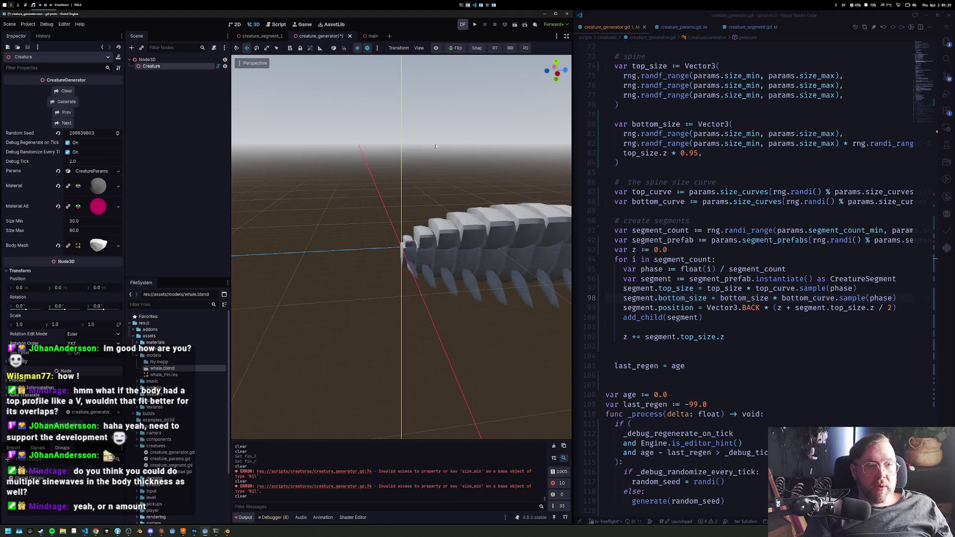
mouse_move(513, 190)
mouse_down()
mouse_move(349, 127)
mouse_move(473, 100)
mouse_move(475, 90)
mouse_move(420, 163)
mouse_move(433, 171)
mouse_up()
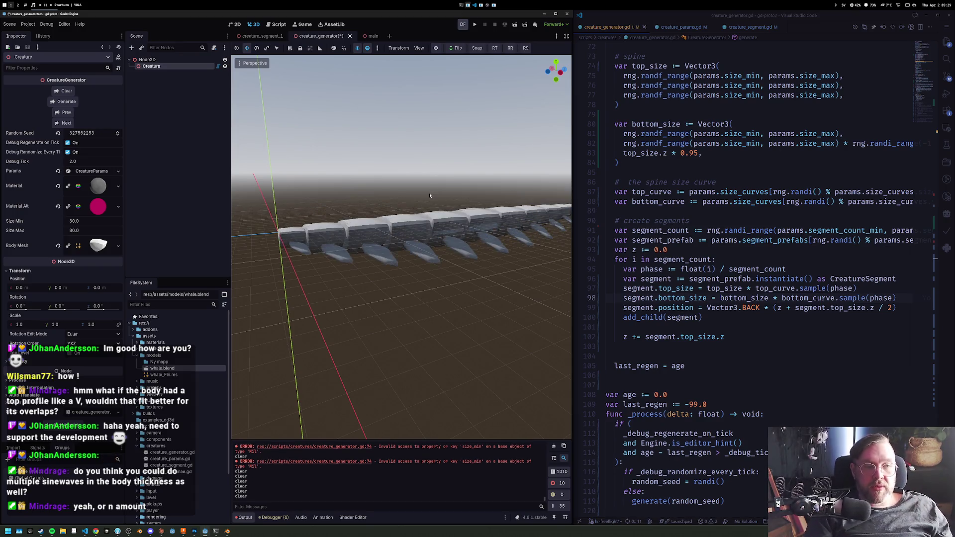
scroll(428, 195, down, 3)
mouse_move(428, 195)
mouse_down()
mouse_move(460, 227)
mouse_move(501, 158)
mouse_move(343, 185)
mouse_up()
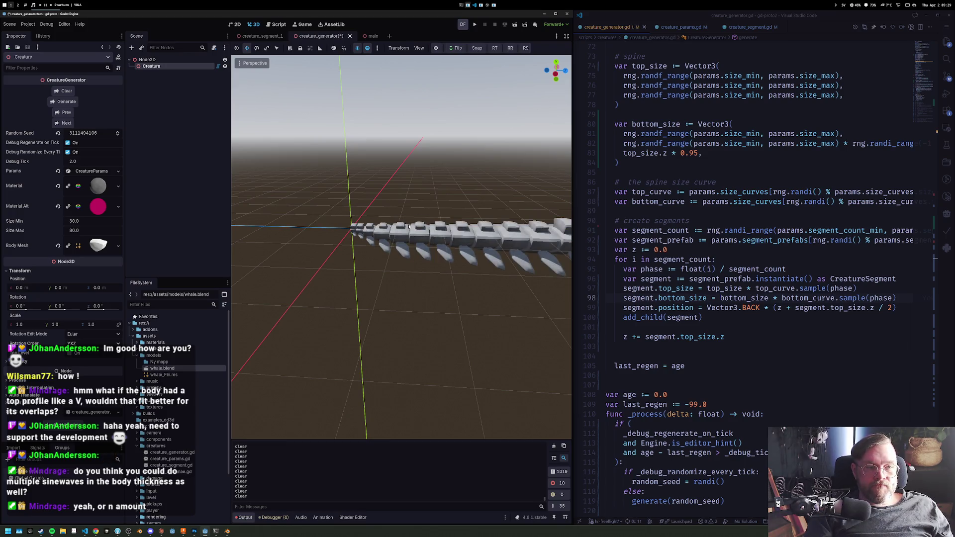
click(705, 297)
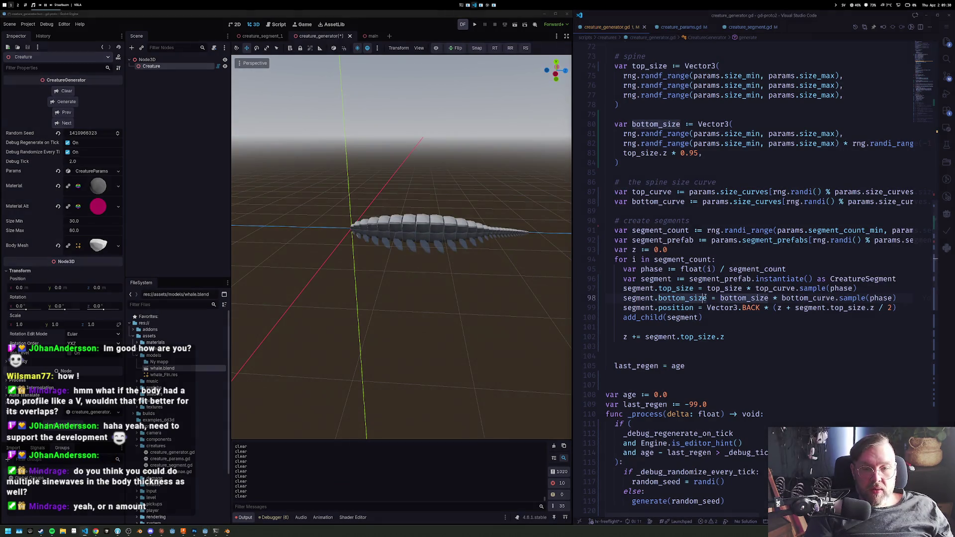
- Wrap line 98's bottom size in Vector3( with bottom_size.x * bottom_curve.sample(phase) as its first component
key(Up)
key(Up)
key(Up)
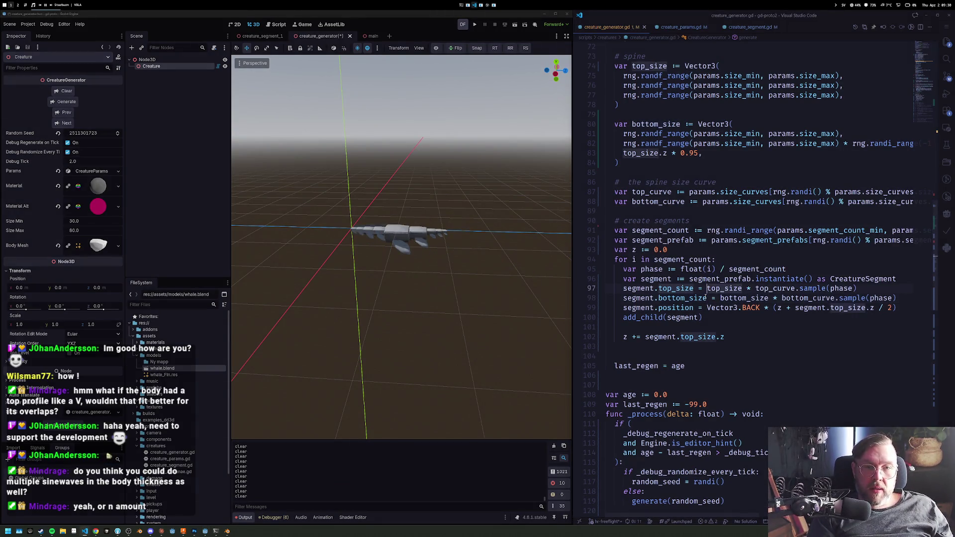
key(Down)
key(Down)
key(Down)
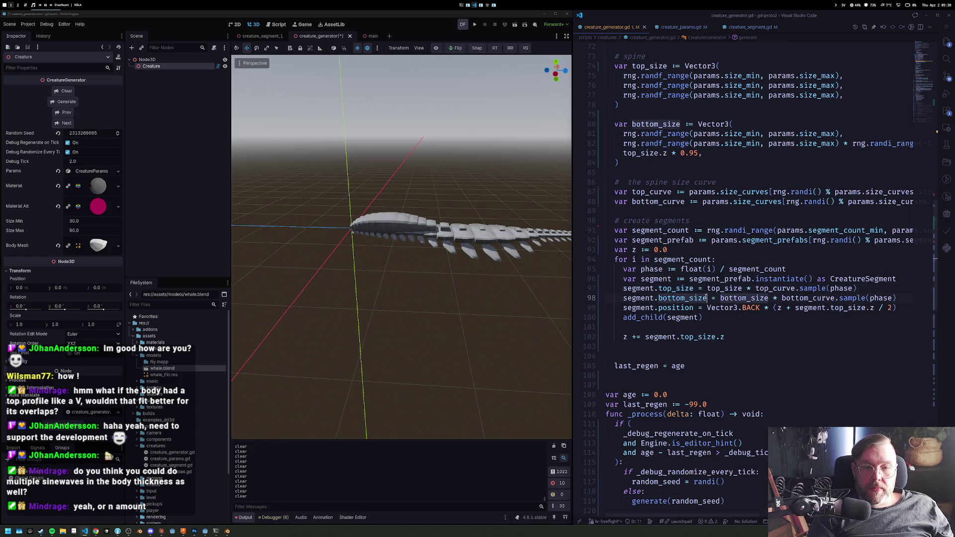
key(Up)
key(Up)
key(Up)
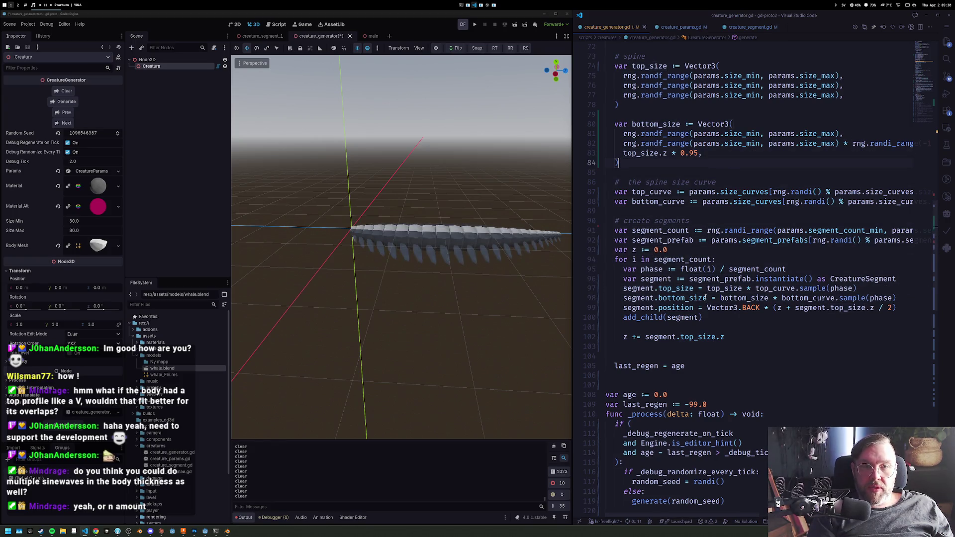
key(Down)
key(Down)
key(Down)
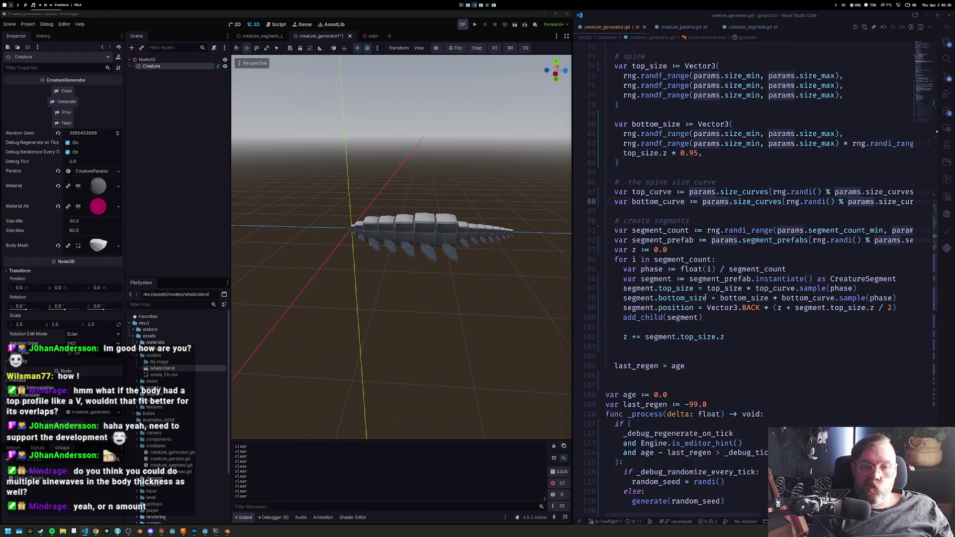
click(706, 298)
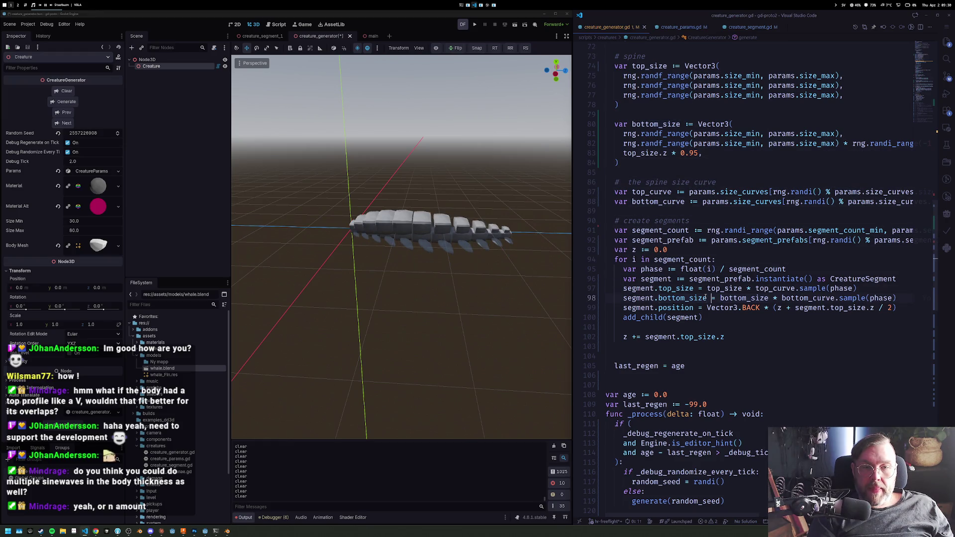
key(Right)
key(Right)
key(Right)
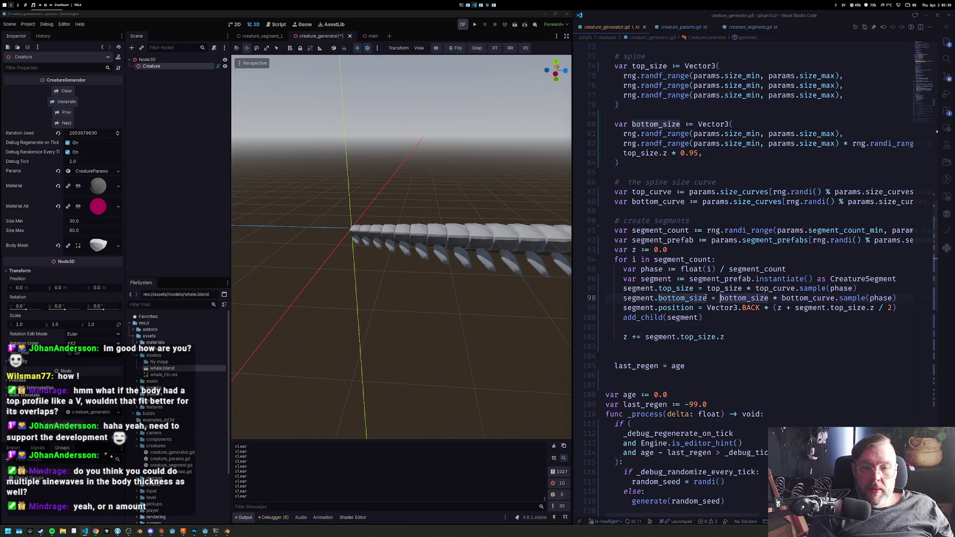
text(VEc)
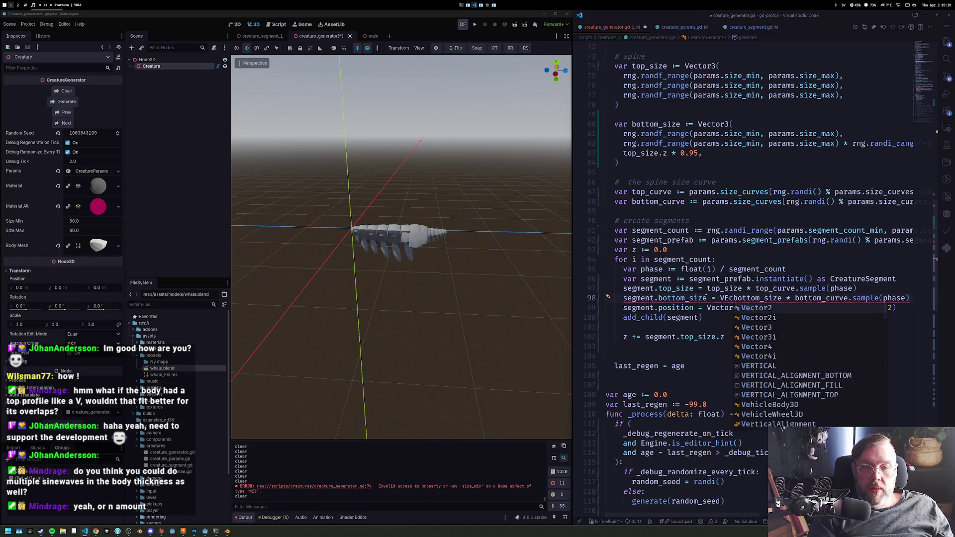
key(Return)
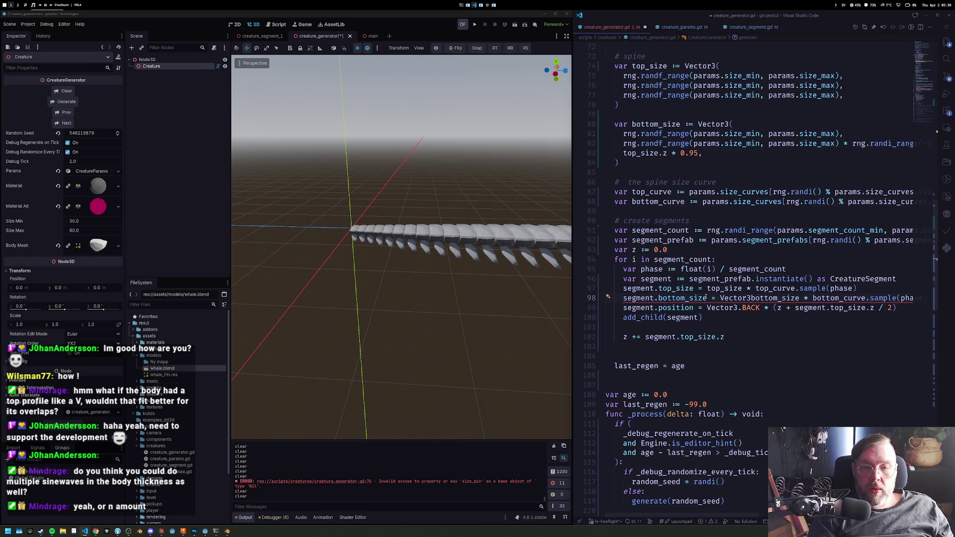
text(()
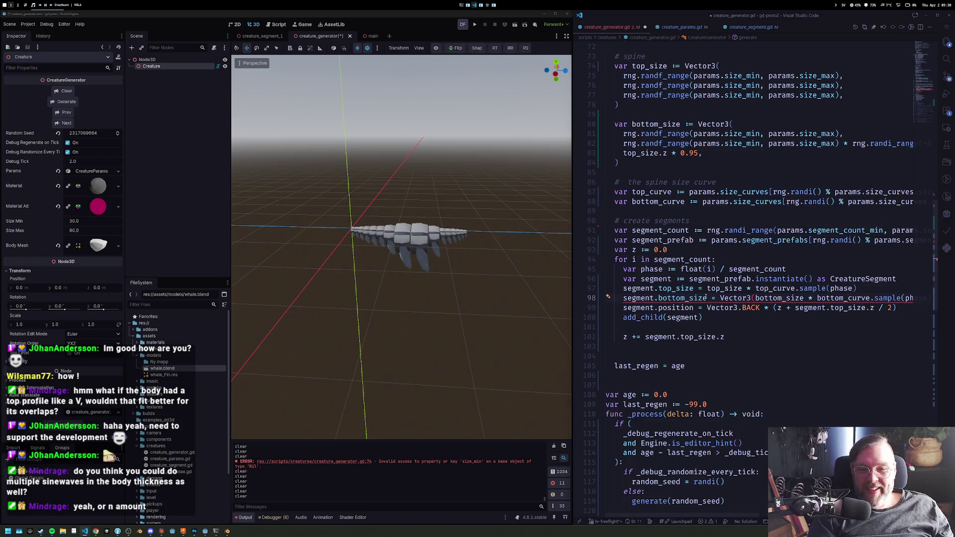
key(Return)
key(ctrl+Right)
key(Right)
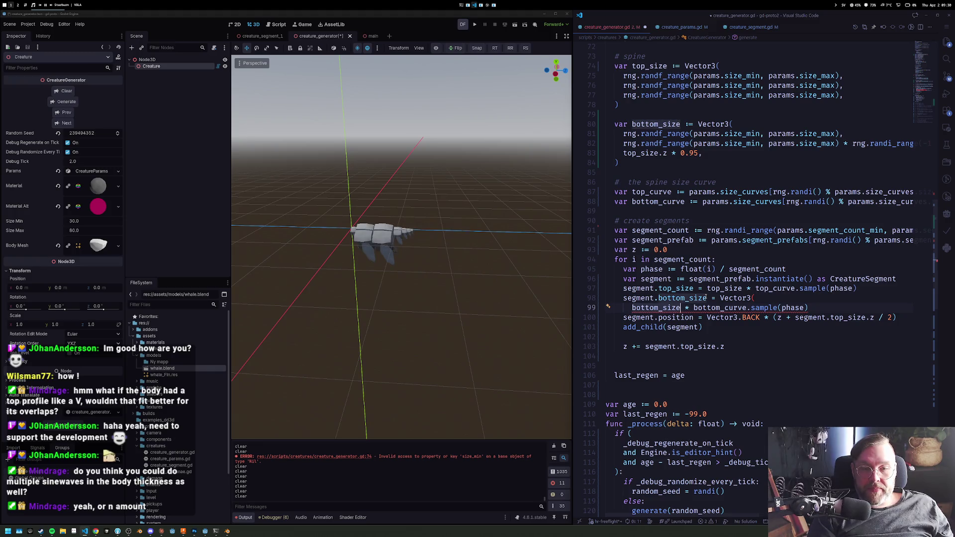
key(Left)
text(.x)
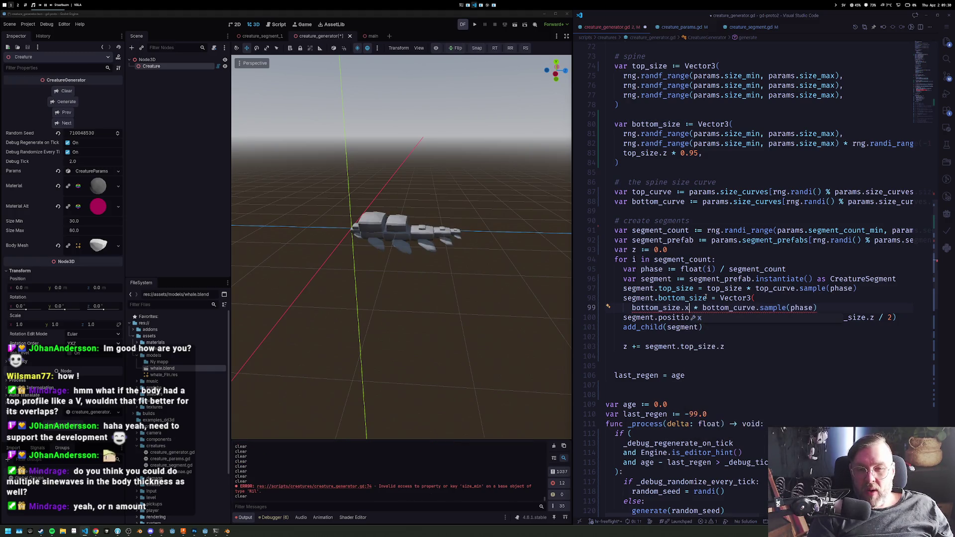
key(End)
text(,)
- Add the curve-scaled y component and segment.top_size.z, close the Vector3, and save
key(Up)
key(Up)
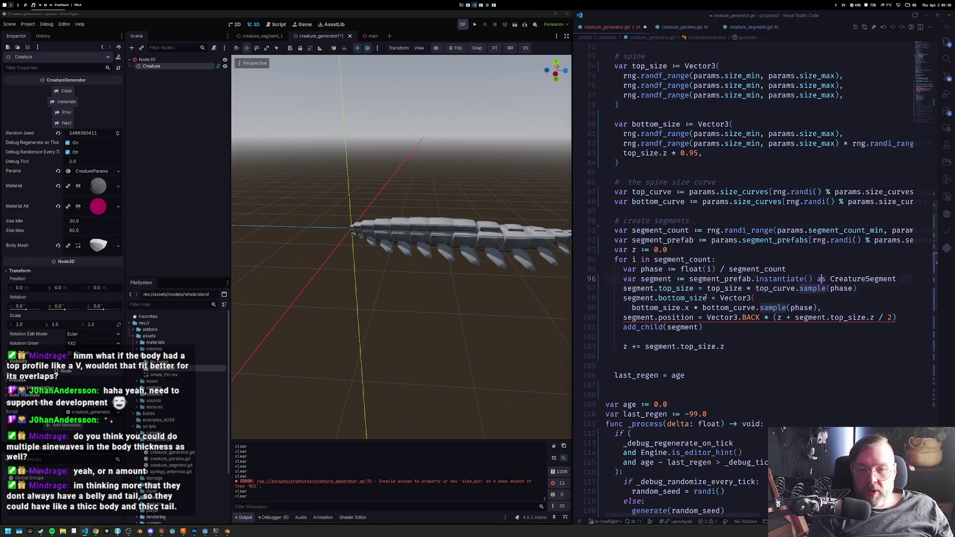
key(End)
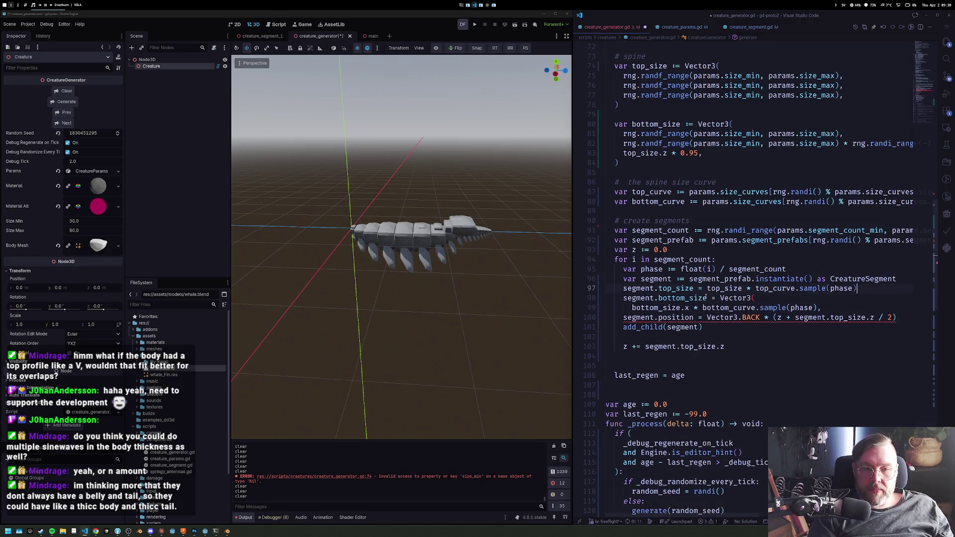
key(shift+alt+Down)
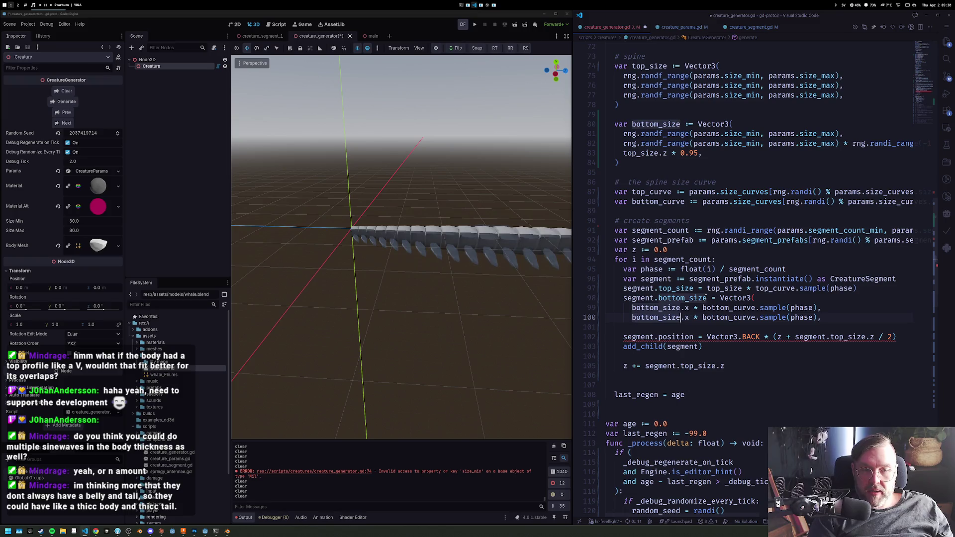
key(Delete)
text(y)
key(End)
key(Return)
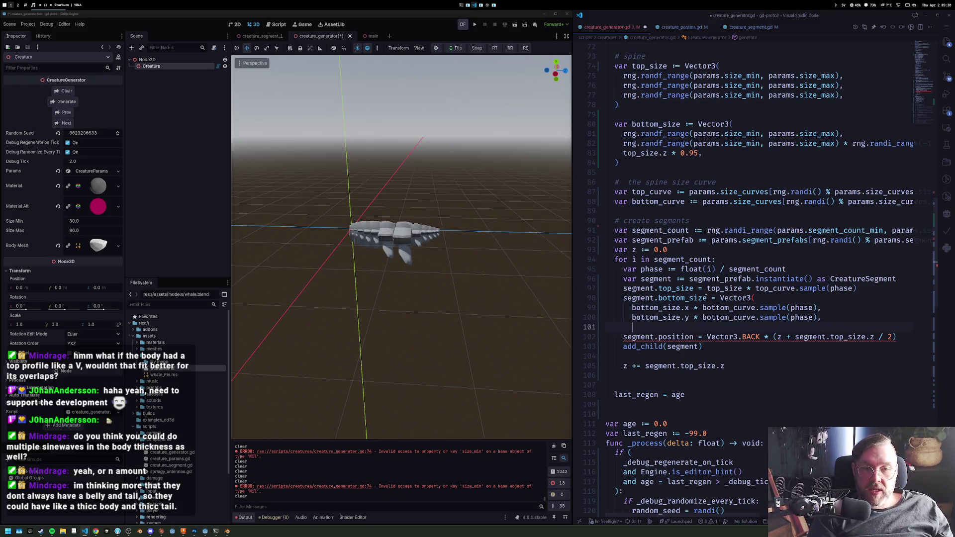
text(segment.top)
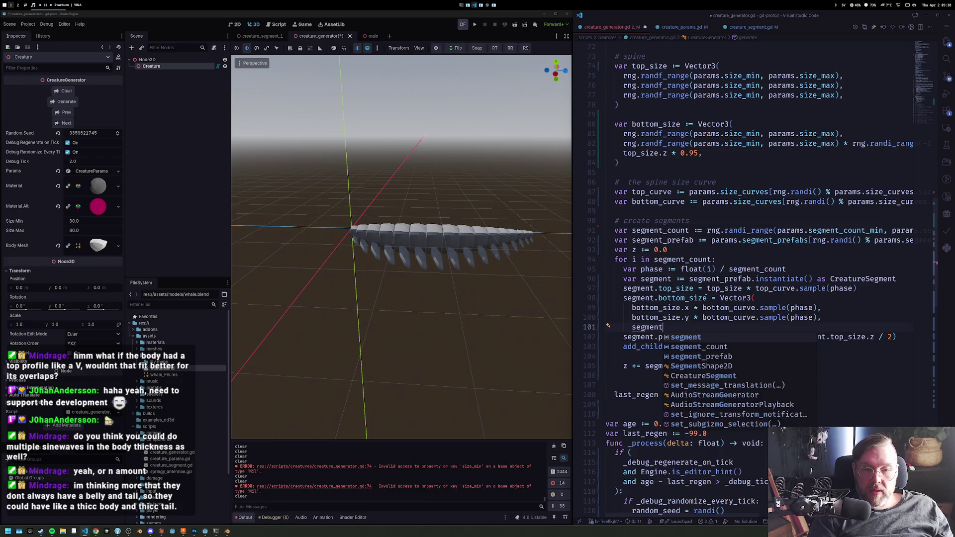
text(_size.z)
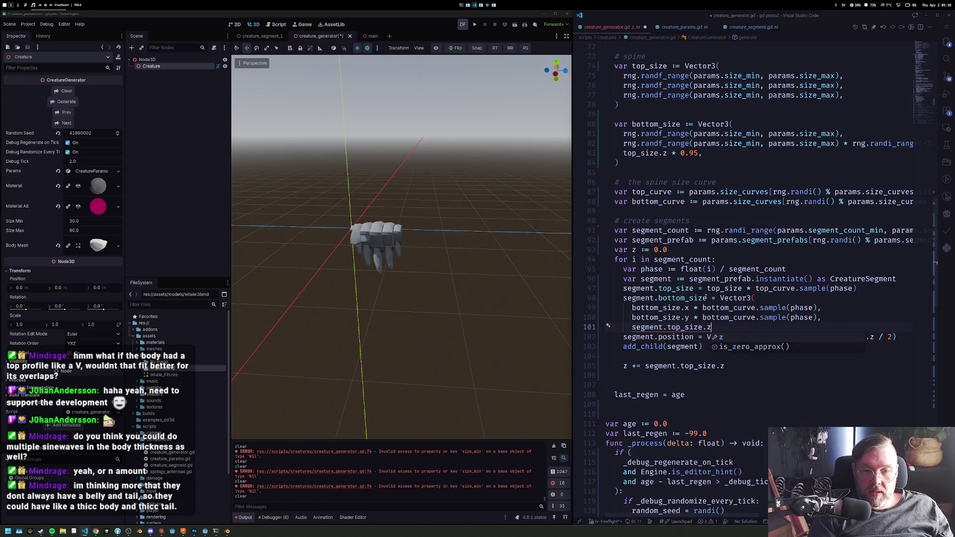
key(Escape)
key(Return)
text())
key(ctrl+s)
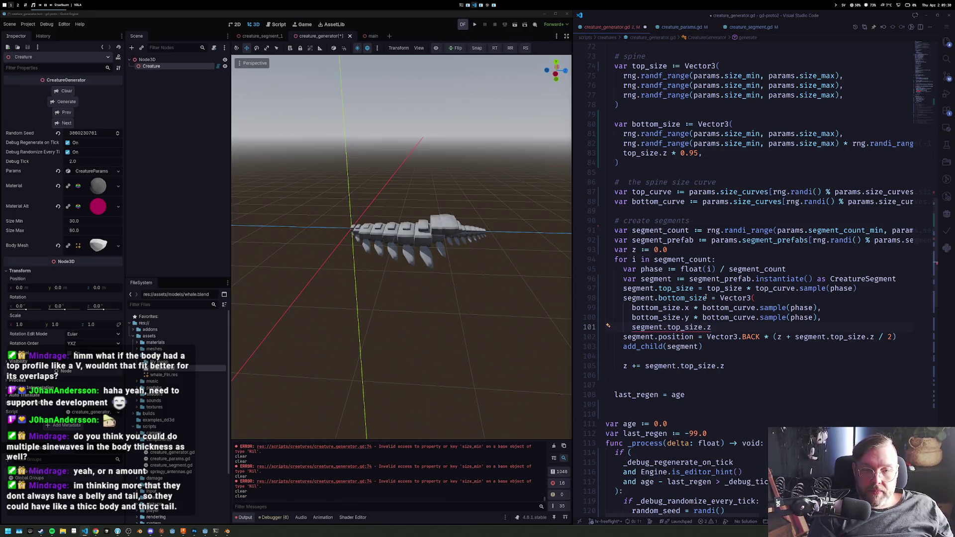
text(,)
key(ctrl+s)
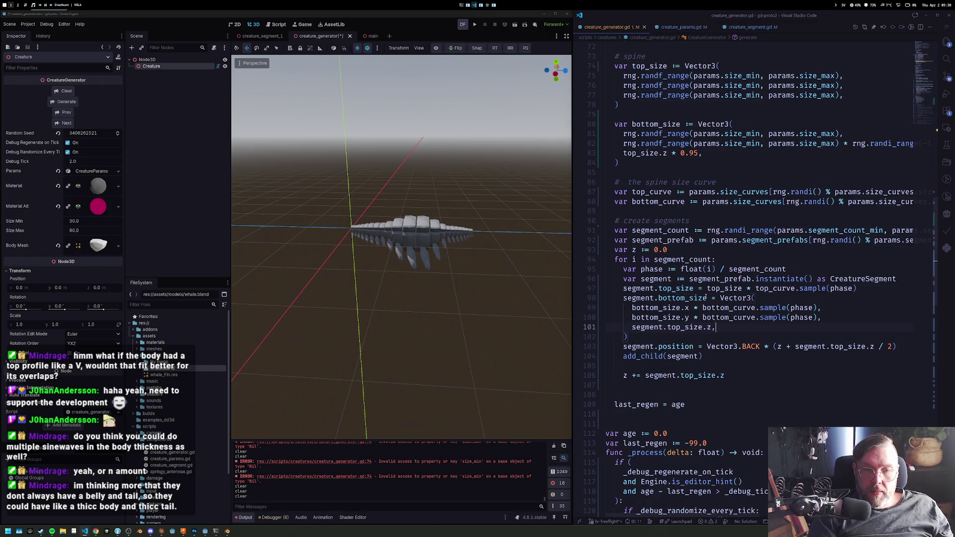
drag(405, 235, 487, 183)
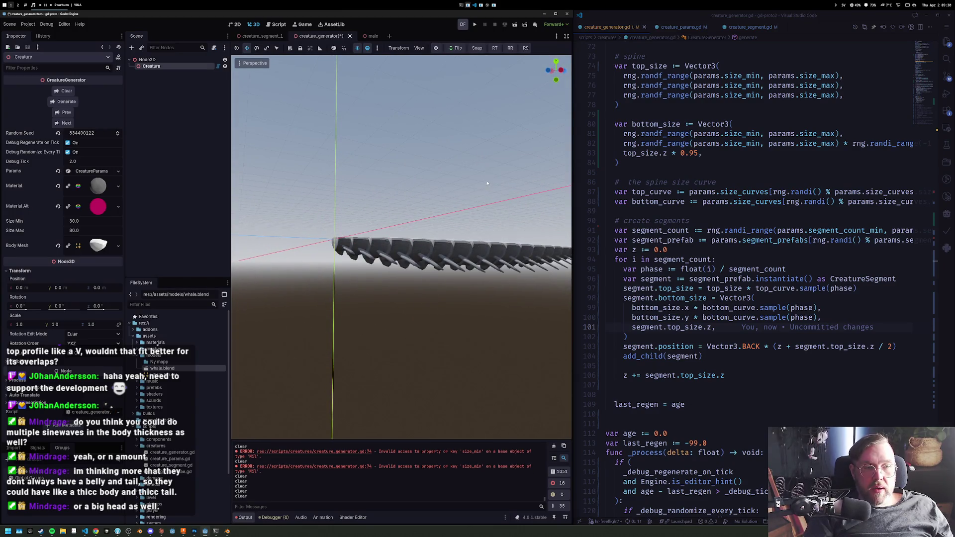
mouse_move(462, 233)
mouse_down()
mouse_move(449, 260)
mouse_move(411, 248)
mouse_move(396, 189)
mouse_move(508, 284)
mouse_move(294, 306)
mouse_move(400, 311)
mouse_move(417, 335)
mouse_move(437, 326)
mouse_move(435, 348)
mouse_move(436, 329)
mouse_move(418, 304)
mouse_up()
scroll(438, 307, up, 3)
scroll(446, 326, up, 3)
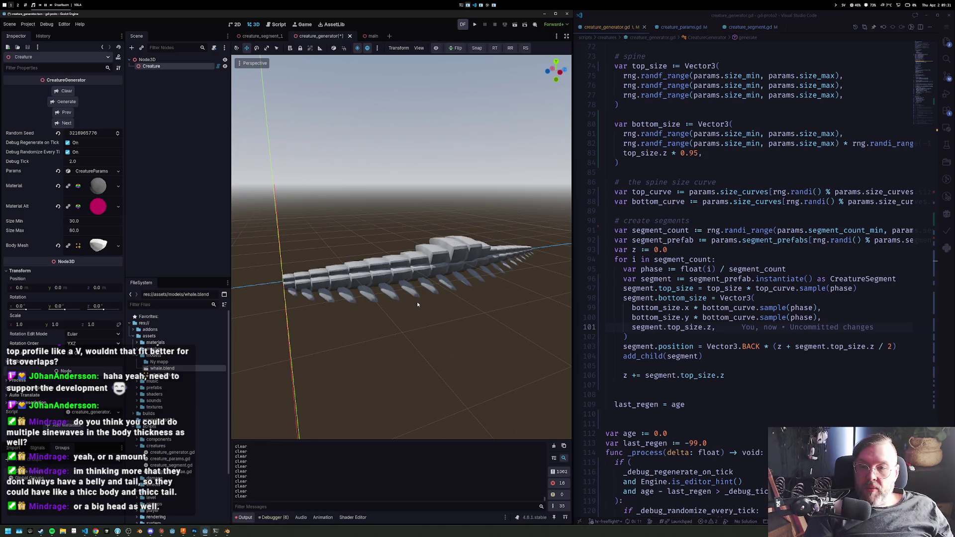
drag(402, 297, 341, 290)
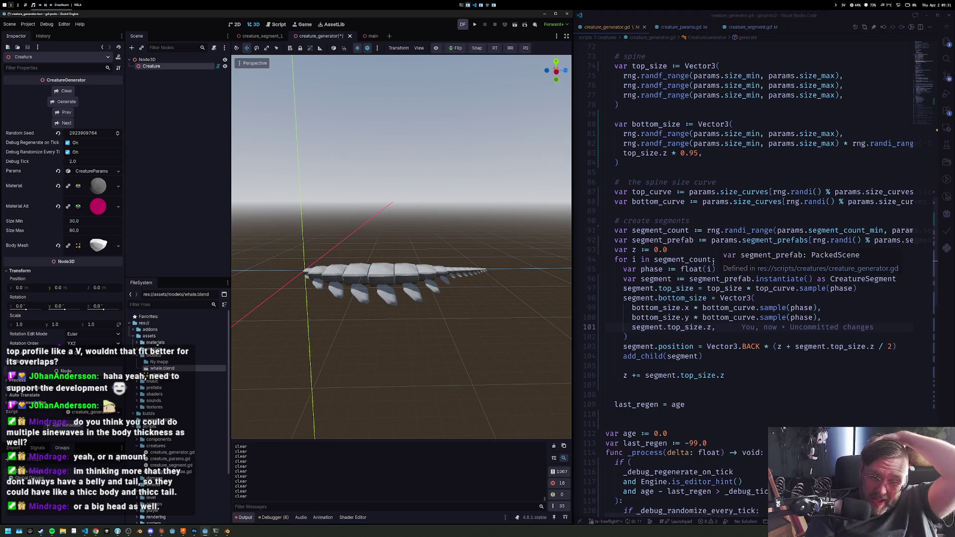
click(699, 247)
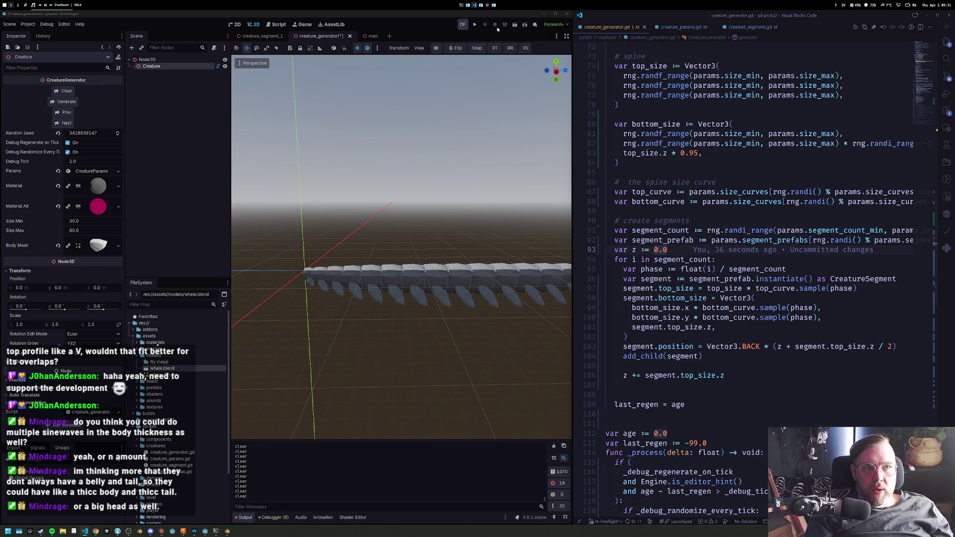
click(750, 27)
click(720, 79)
key(Return)
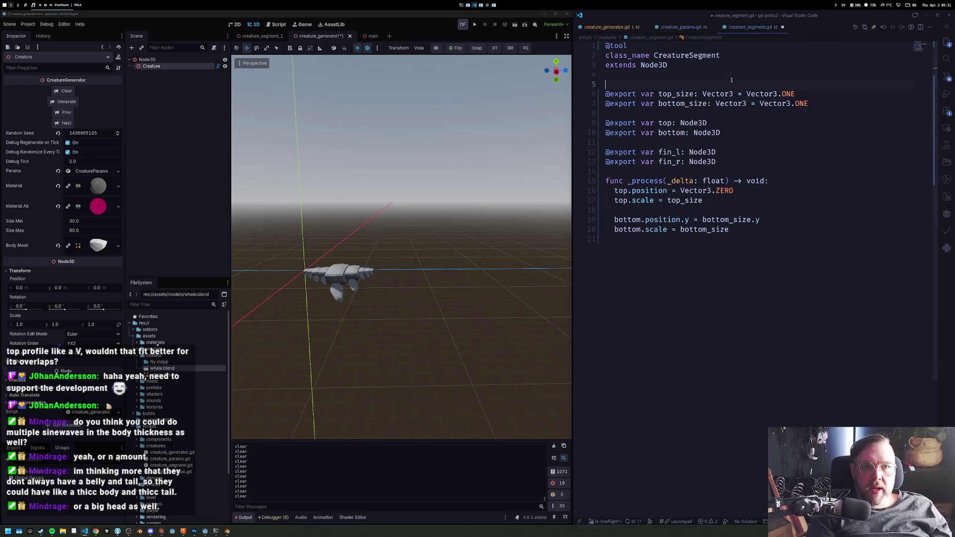
text(@epor)
key(BackSpace)
key(BackSpace)
key(BackSpace)
text(xport v)
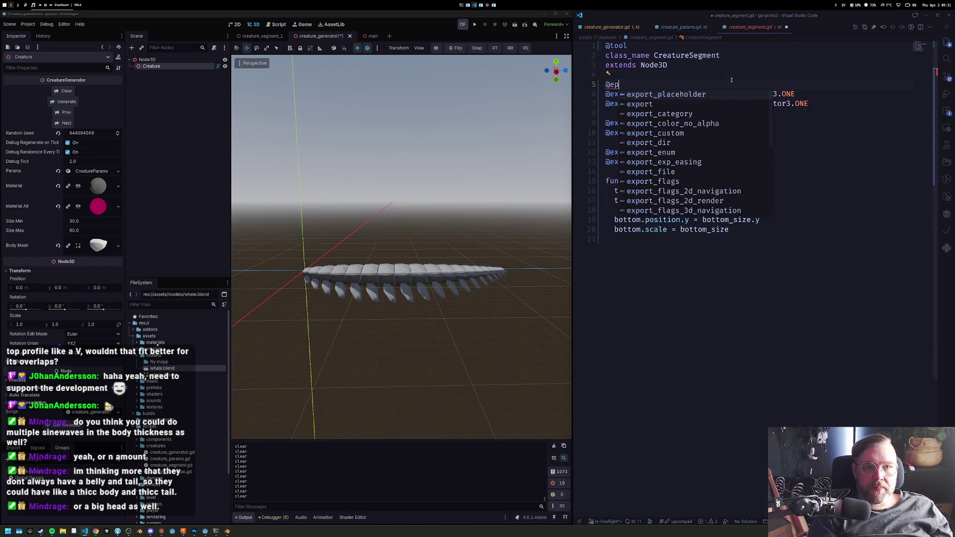
text(ar edit)
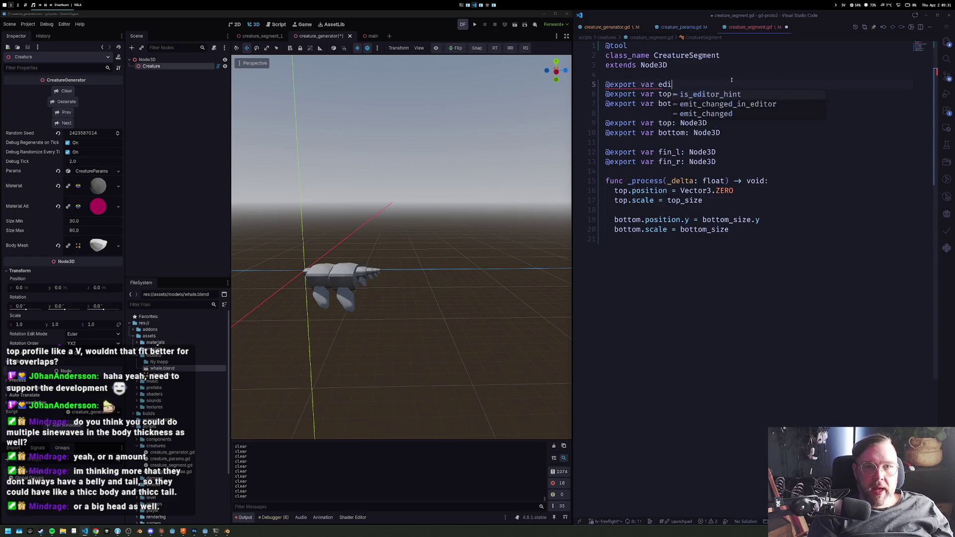
text(_mode )
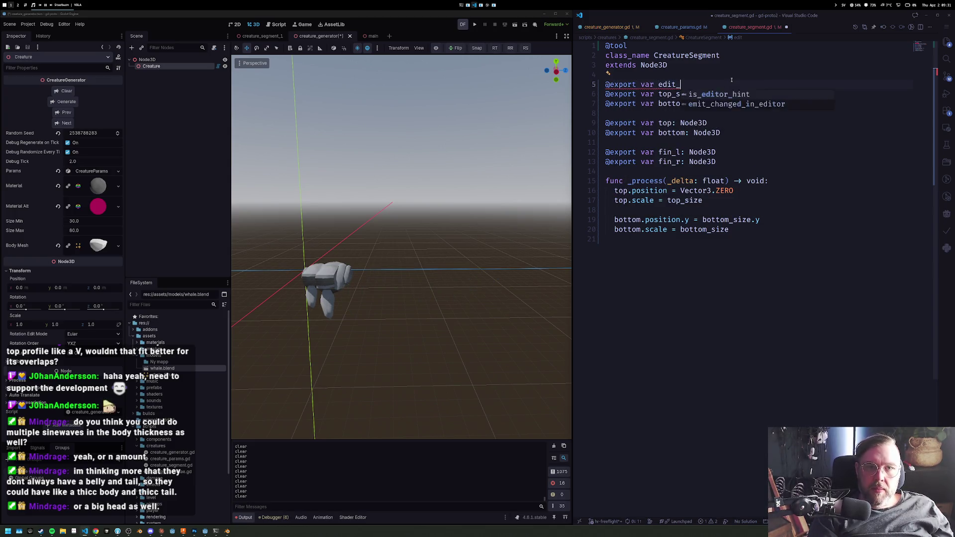
text(: bool = )
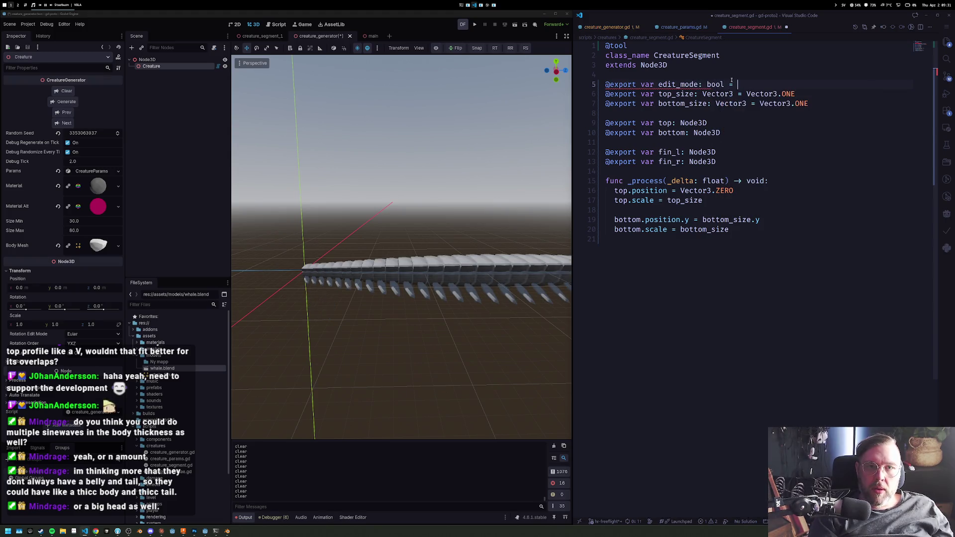
text(false)
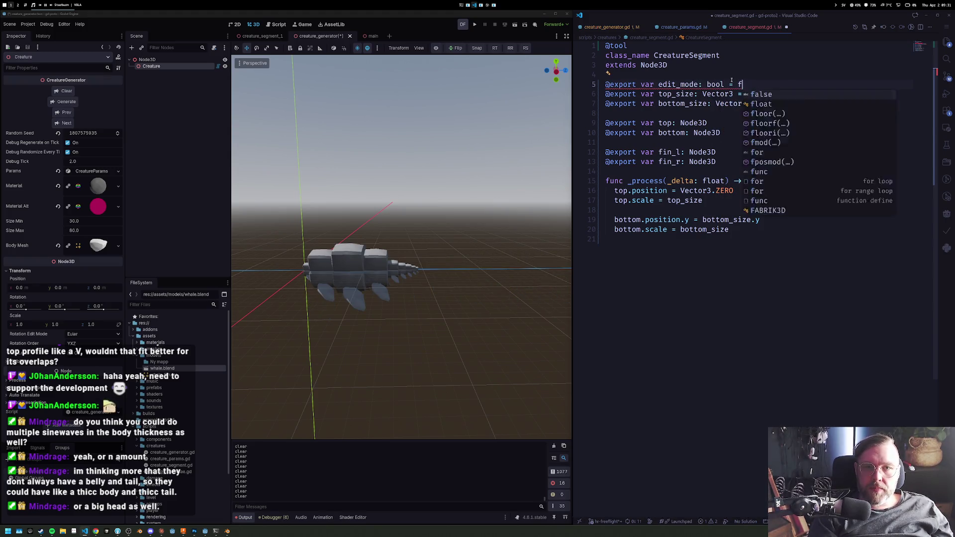
key(Down)
key(Down)
key(Down)
key(Down)
key(Down)
key(Down)
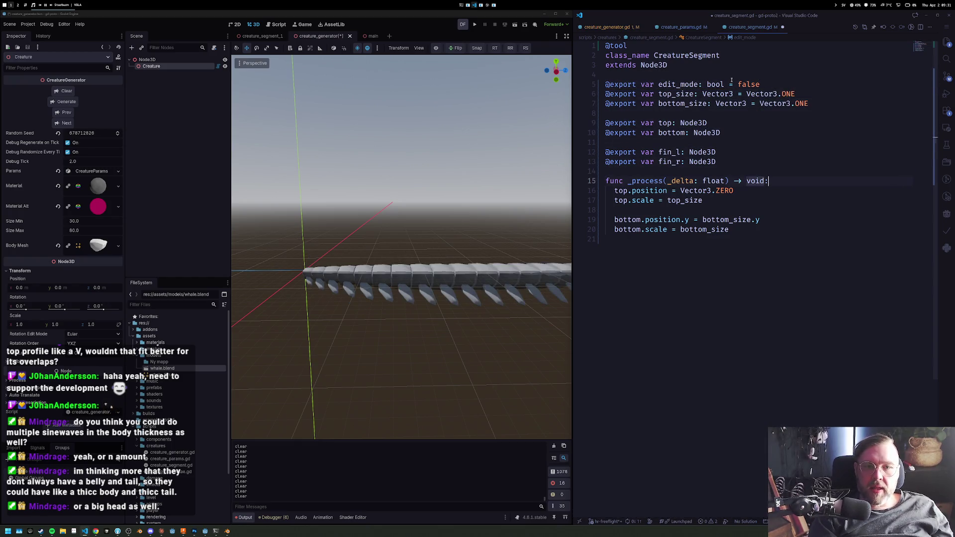
- Begin _process with an 'if edit_mode:' block that calls update()
key(End)
key(Return)
text(if not )
text(edit)
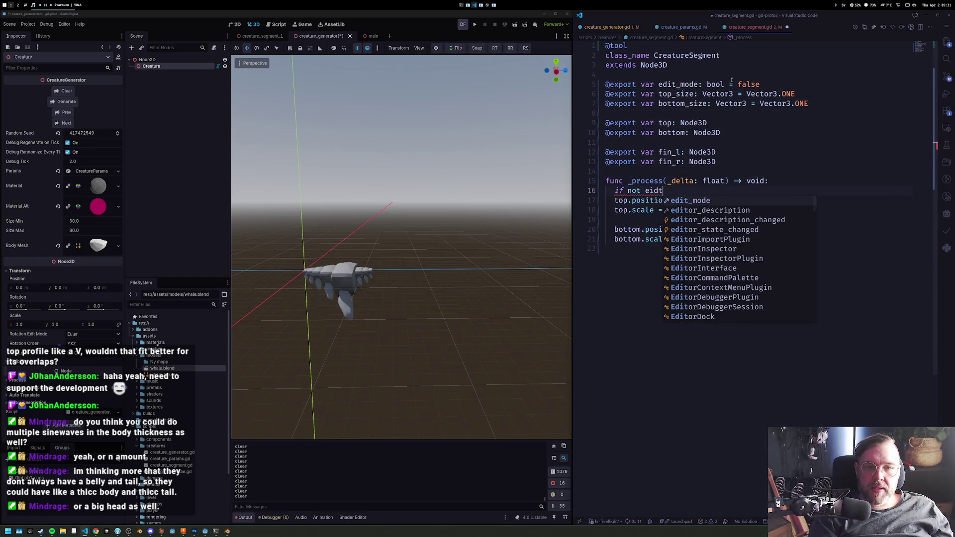
key(Tab)
text(:)
key(Return)
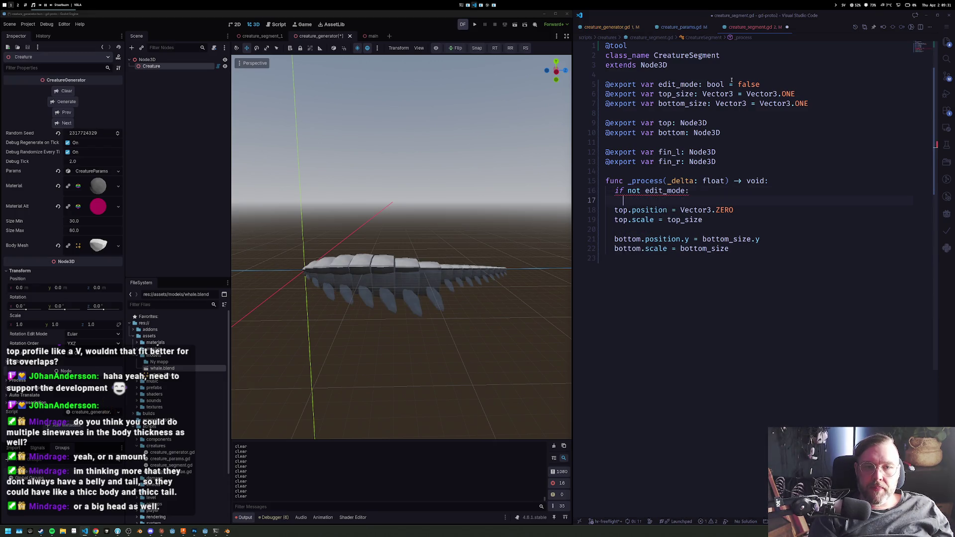
text(retun)
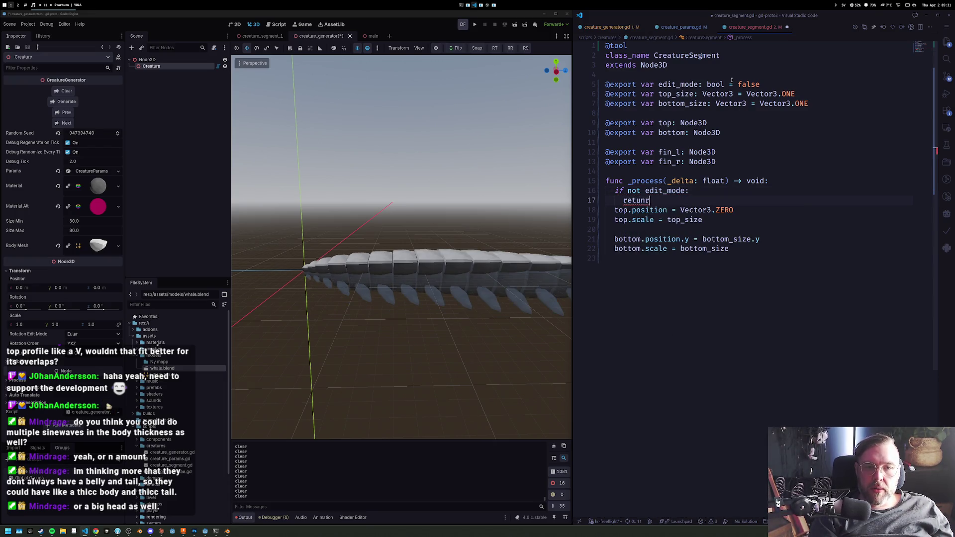
key(BackSpace)
key(BackSpace)
key(BackSpace)
key(Up)
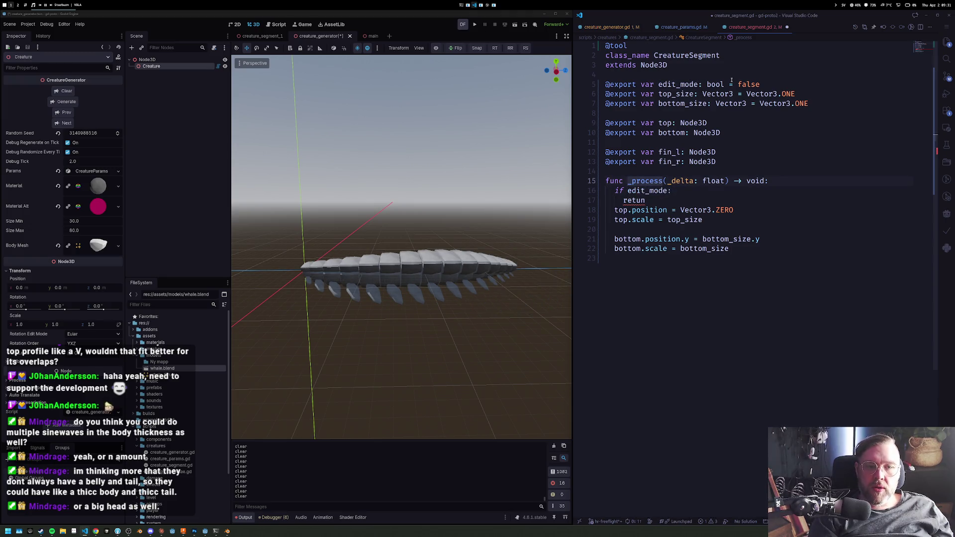
key(Down)
key(End)
key(Return)
text(update()
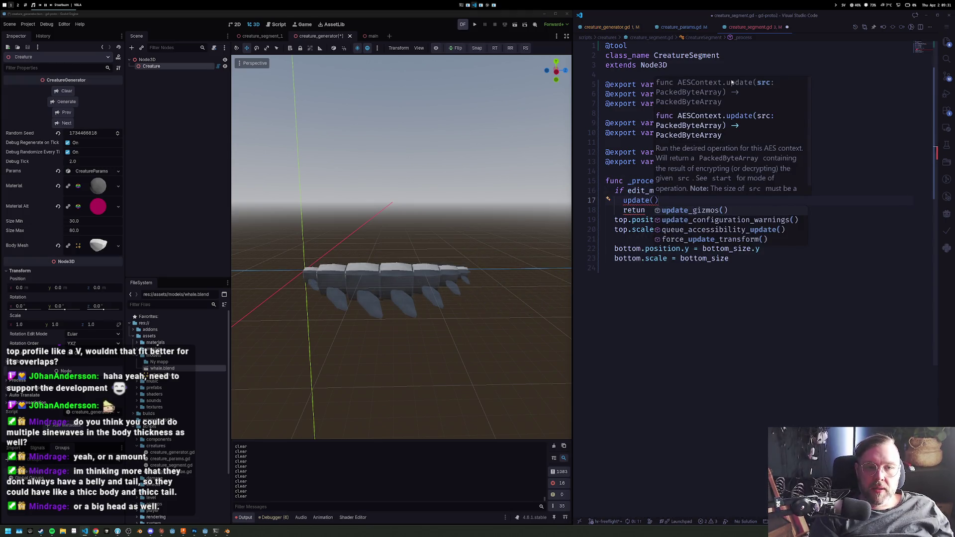
key(Escape)
key(Up)
key(Up)
key(Up)
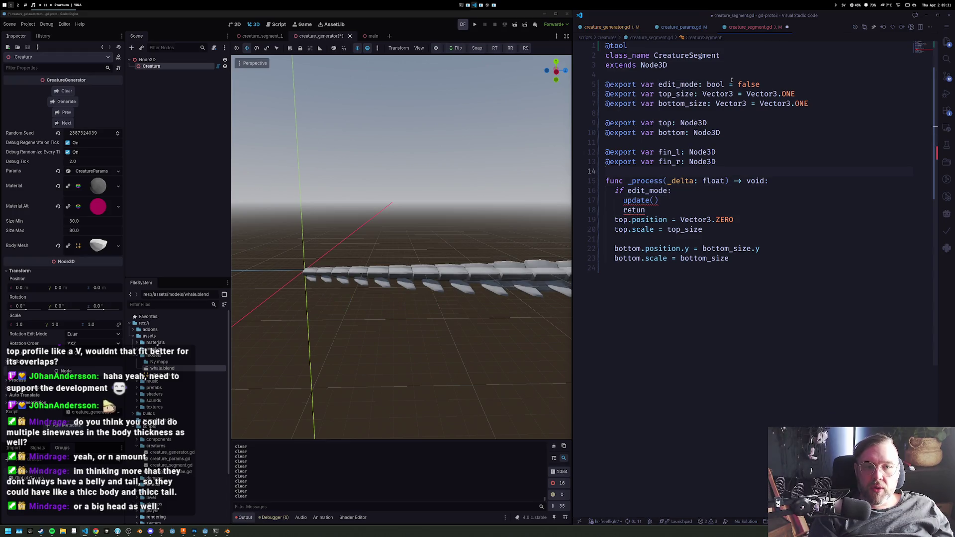
key(Return)
key(Return)
key(Down)
key(Down)
key(Down)
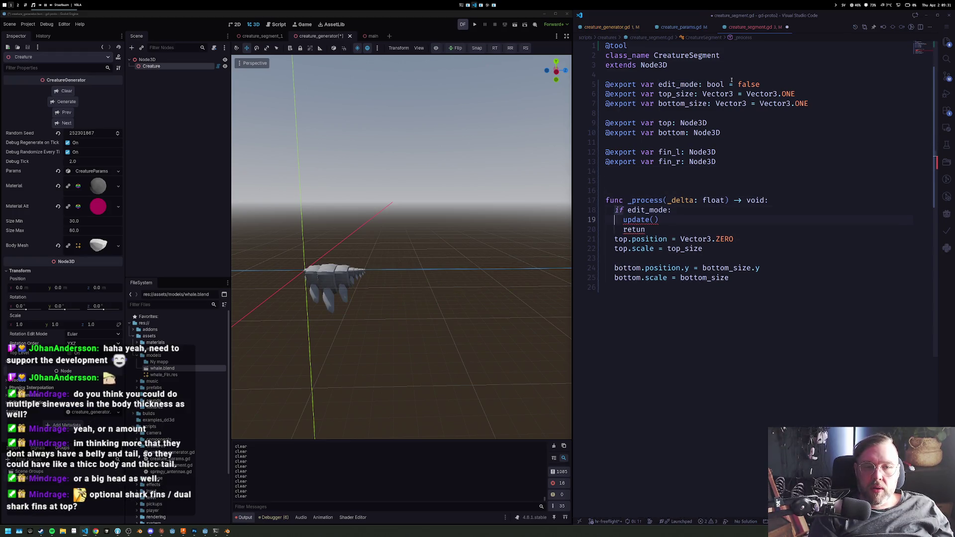
- Declare 'var index := 0' and pass index into the update() call
key(Up)
key(Up)
key(Up)
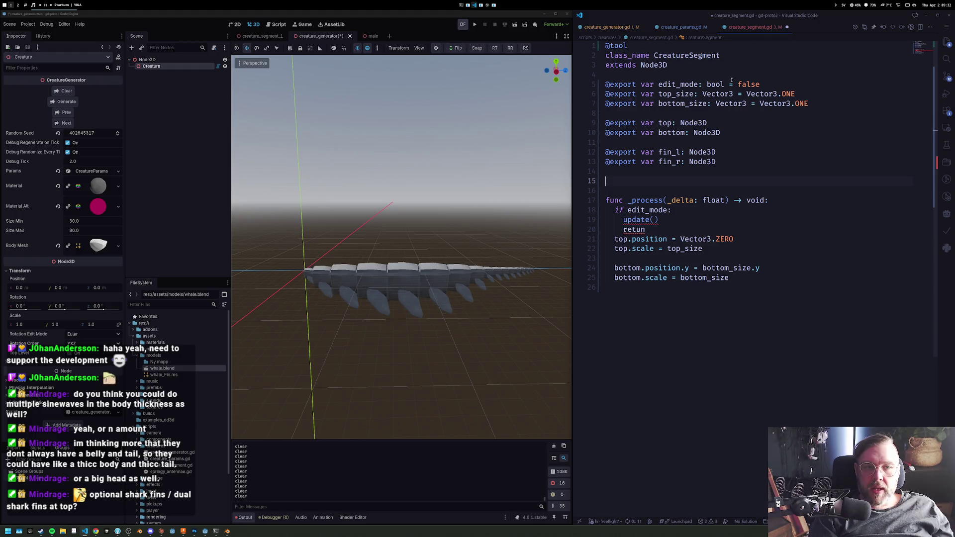
text(ar index:=)
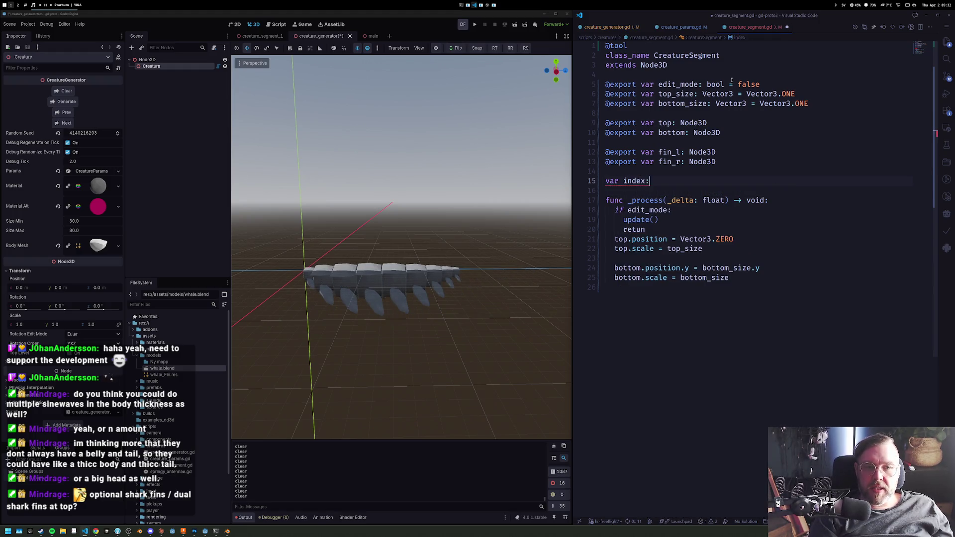
text( 0)
key(Down)
key(Down)
key(Down)
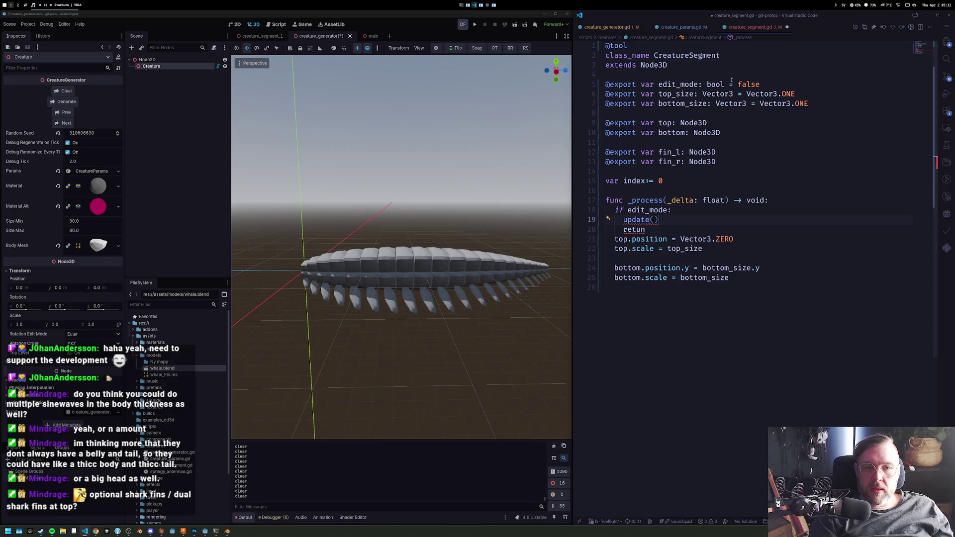
text(index)
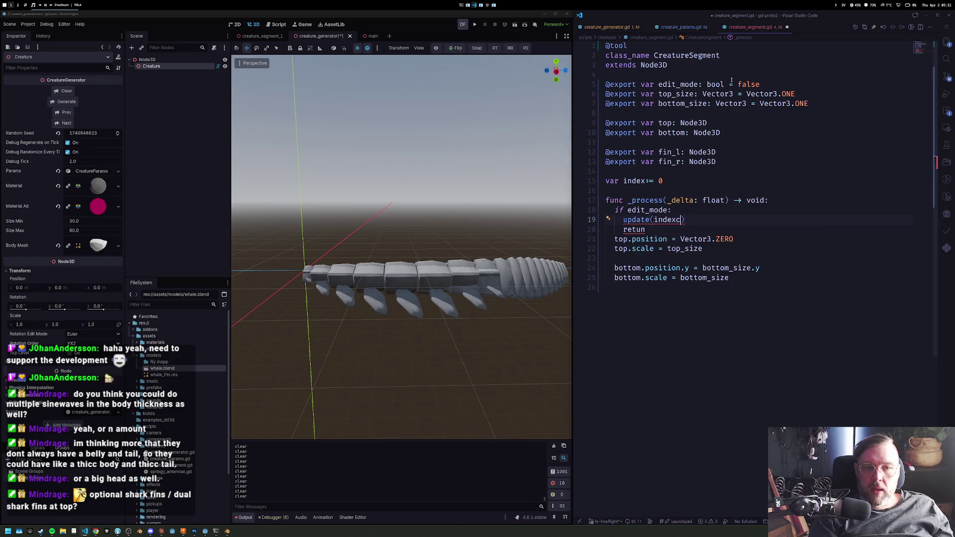
key(ctrl+Left)
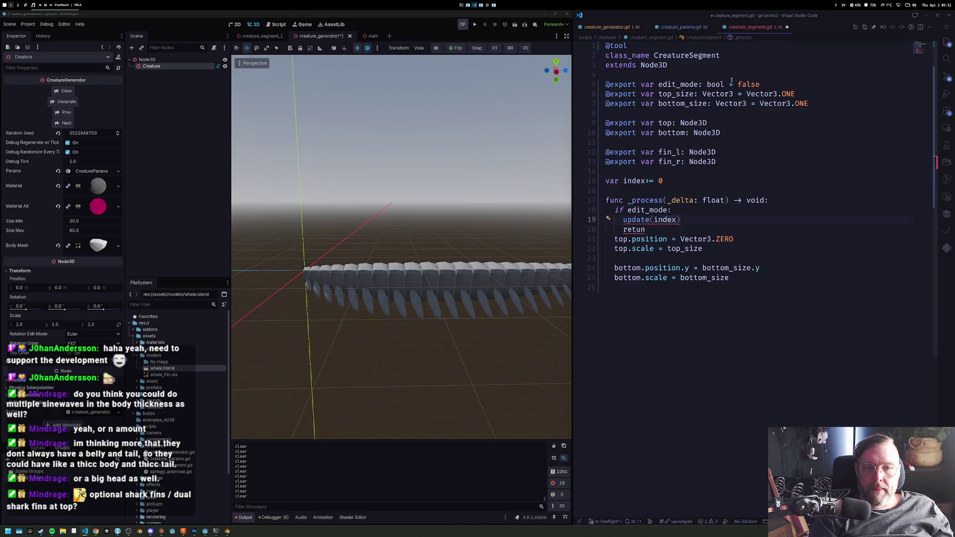
- Delete the misspelled 'retun' line and start declaring func update(index:int) above the positioning code
key(Down)
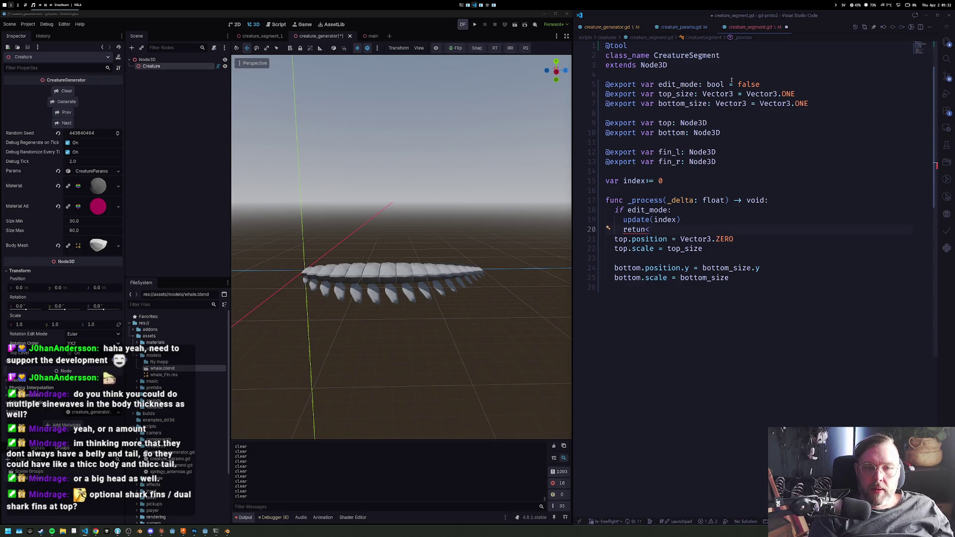
key(BackSpace)
key(BackSpace)
key(BackSpace)
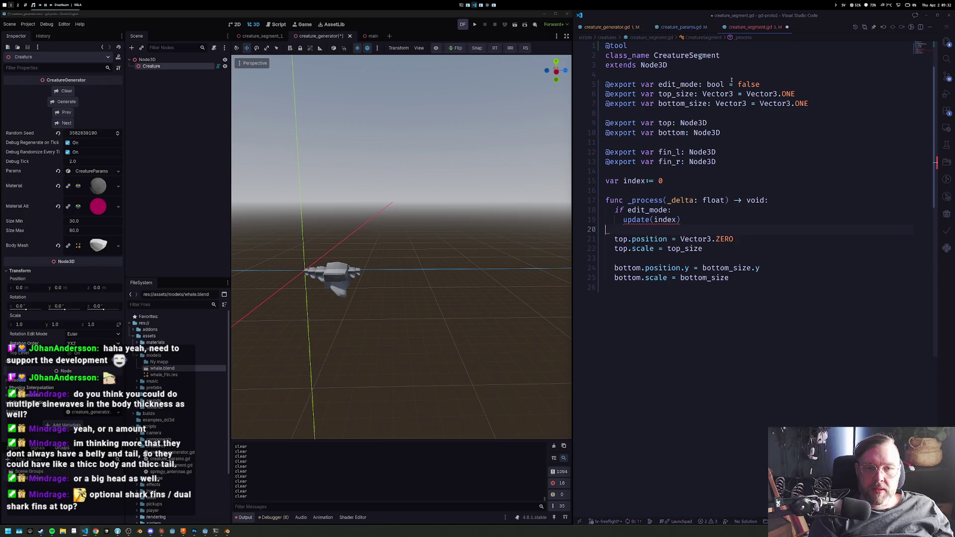
key(Return)
key(Return)
text(func)
key(Escape)
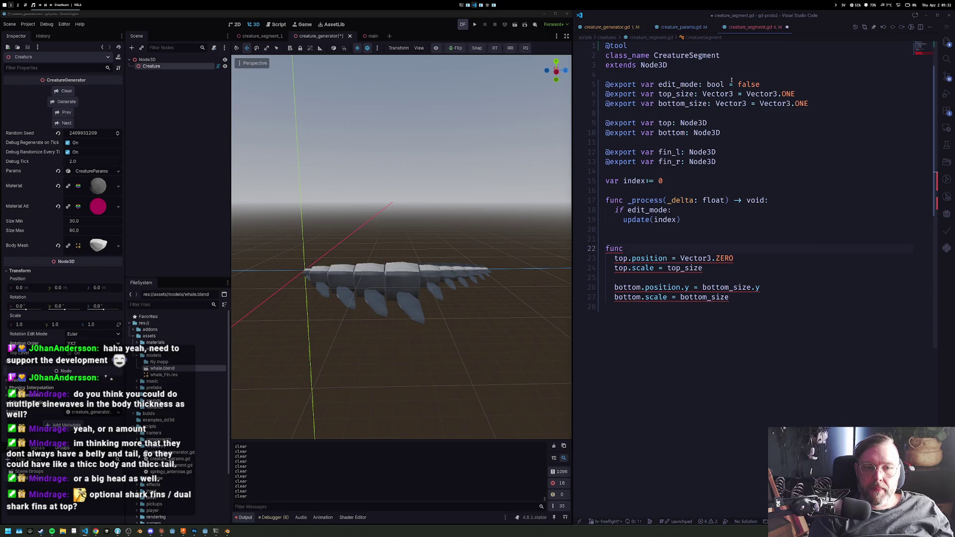
text(update(in)
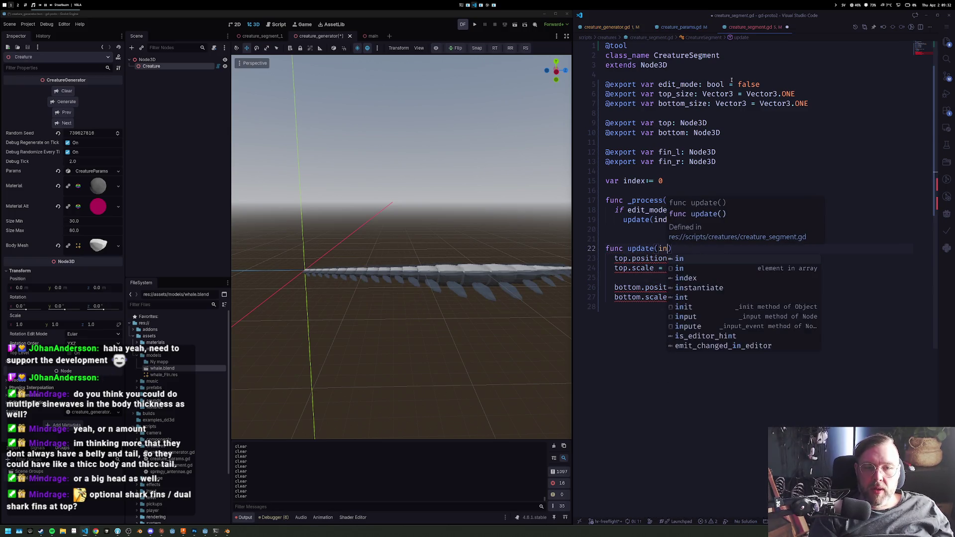
text(dex:int)
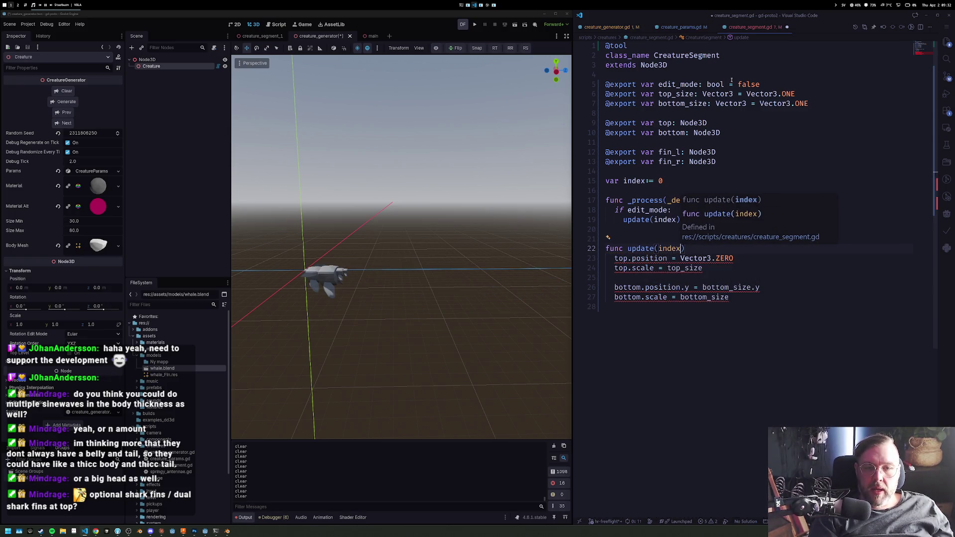
- Export the index variable and assign self.index from the parameter at the top of update()
key(Escape)
key(Down)
key(Home)
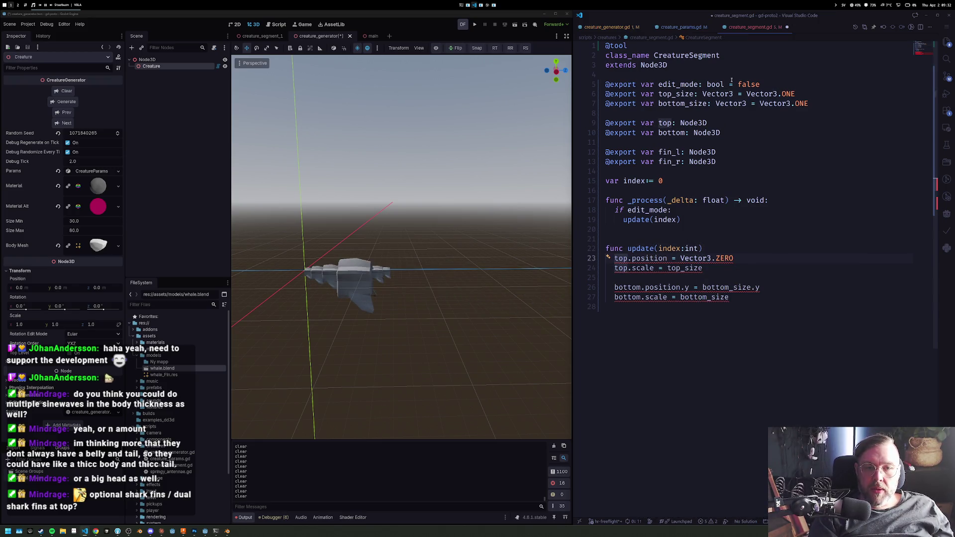
key(Up)
key(Up)
key(Up)
key(Home)
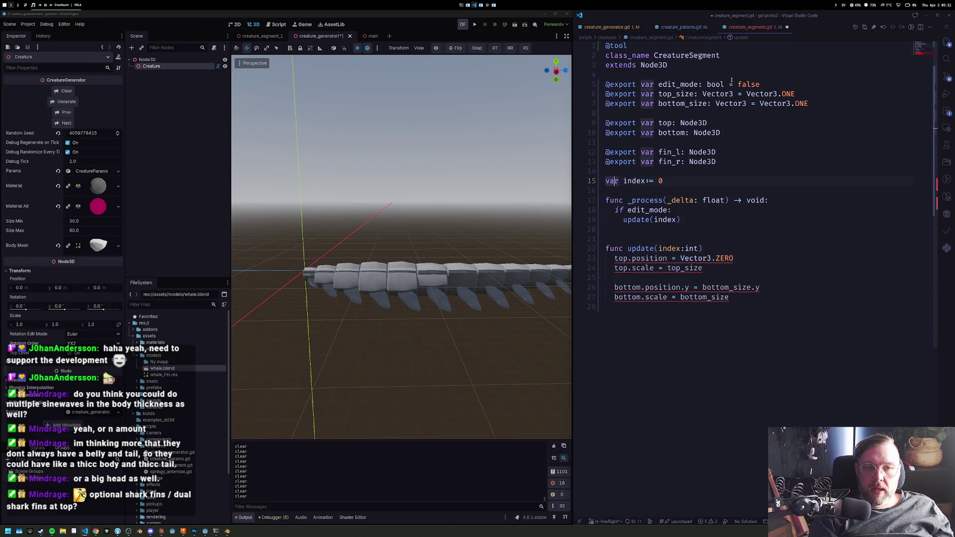
text(@export)
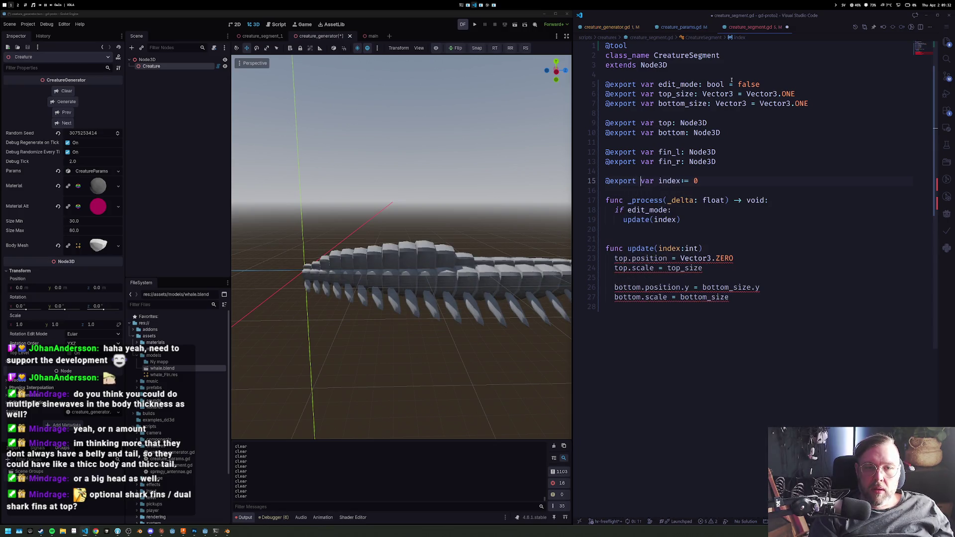
key(Down)
key(Down)
key(Down)
key(End)
key(Return)
text(s)
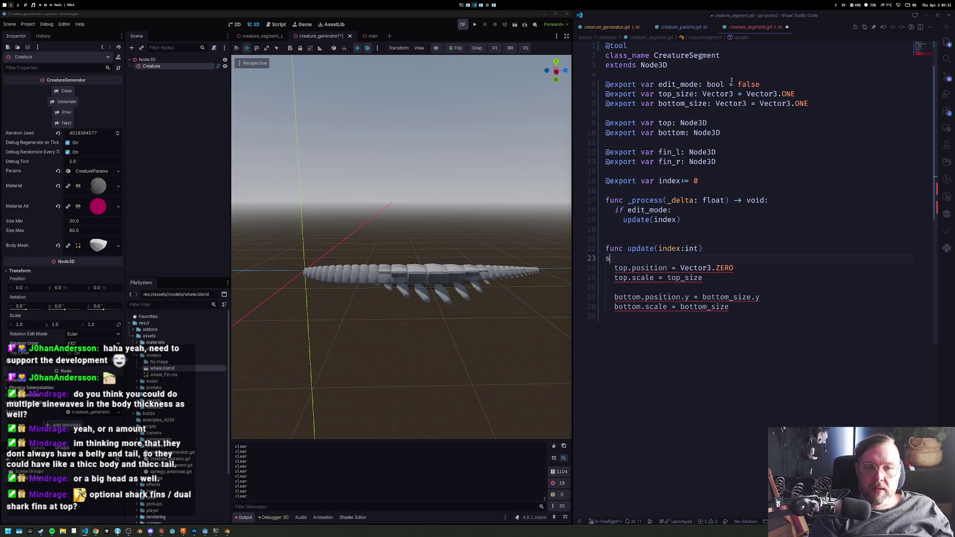
text(elf.inde)
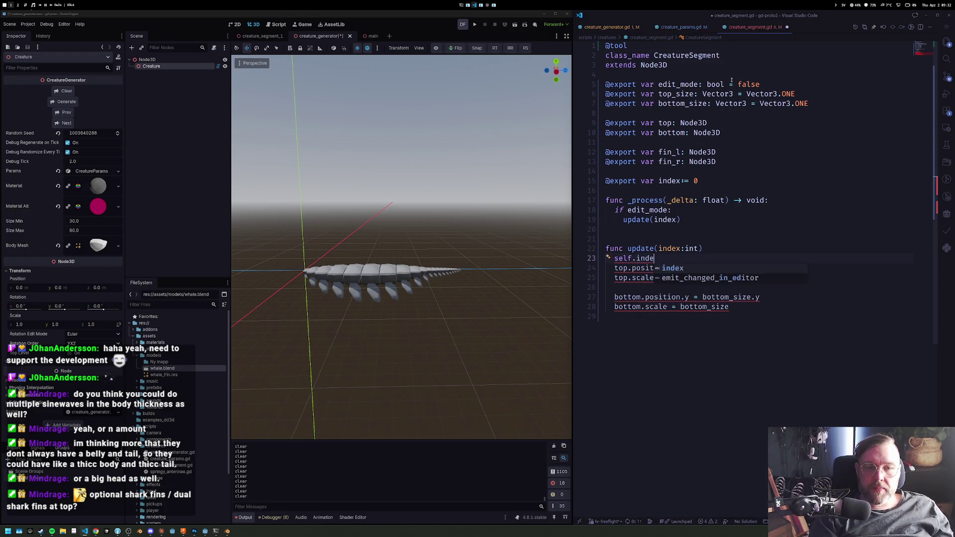
text(x = indc)
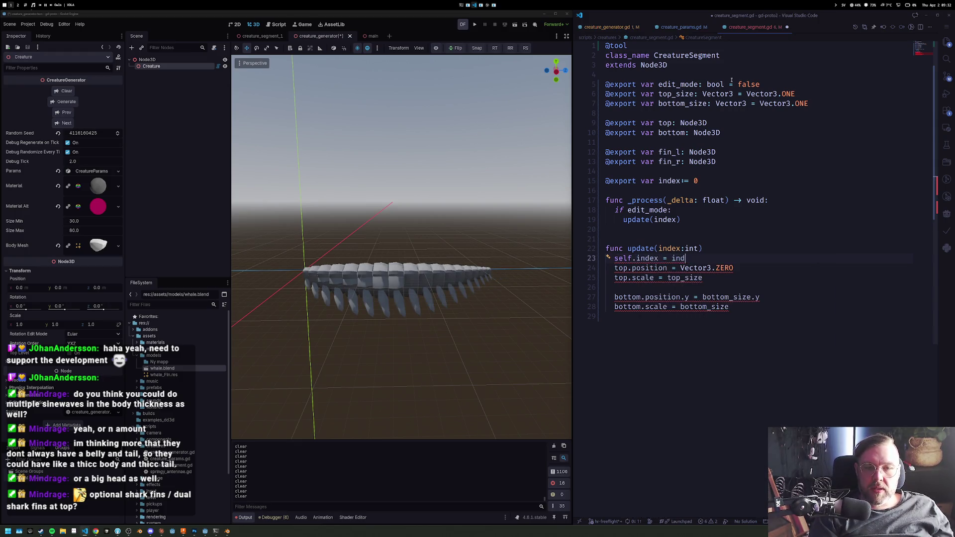
text(ex)
key(ctrl+s)
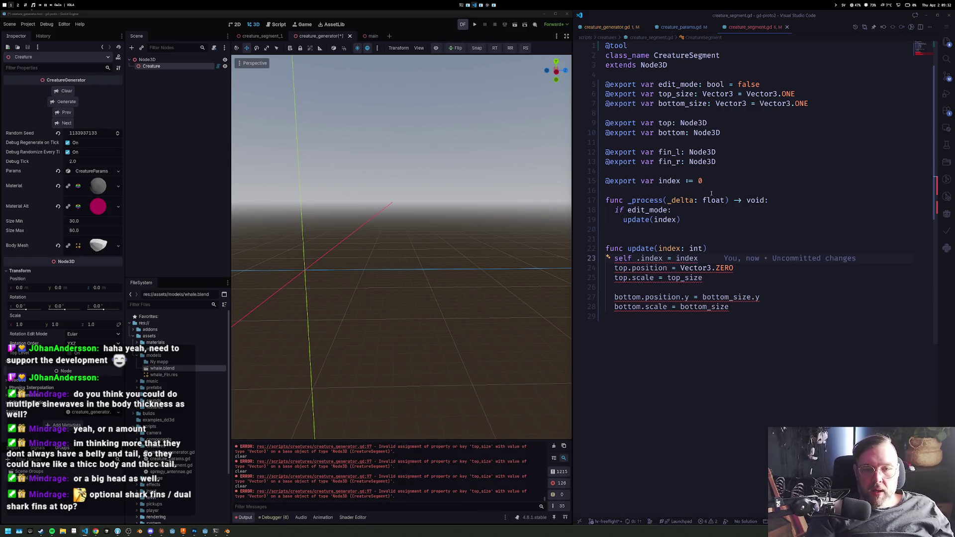
- Rename the parameter to _index, change the assignment to 'index = _index', and save
click(636, 258)
key(BackSpace)
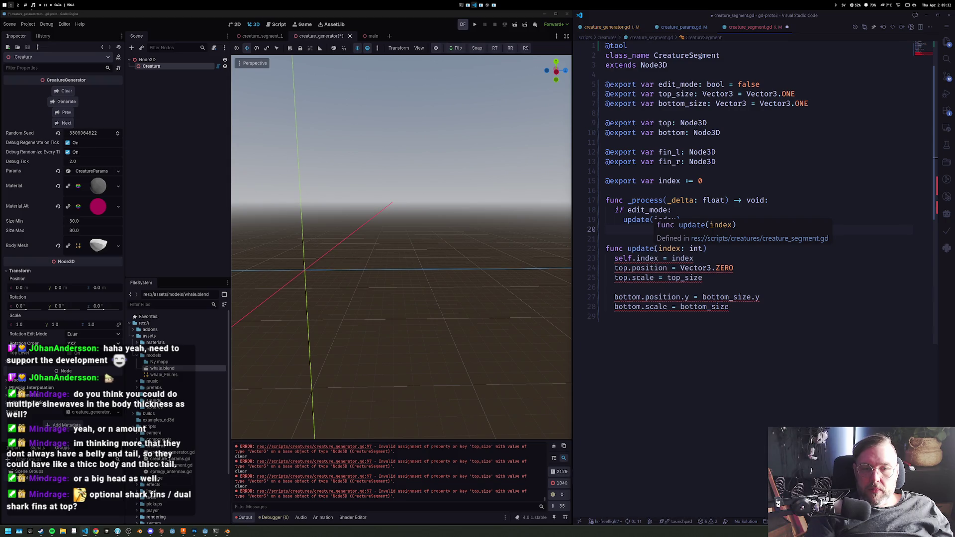
click(658, 248)
text(_)
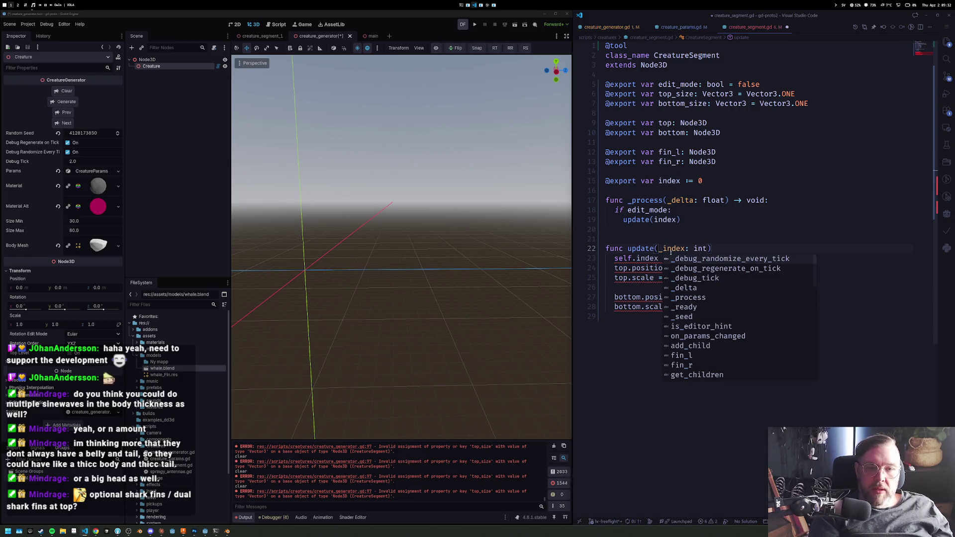
click(673, 257)
text(_index)
click(623, 259)
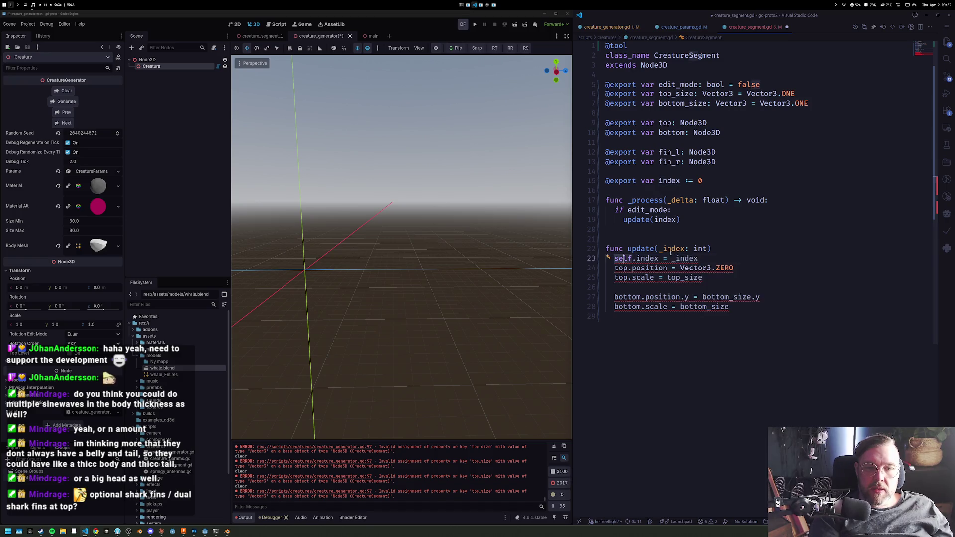
key(ctrl+BackSpace)
key(ctrl+Delete)
key(Delete)
key(End)
key(Return)
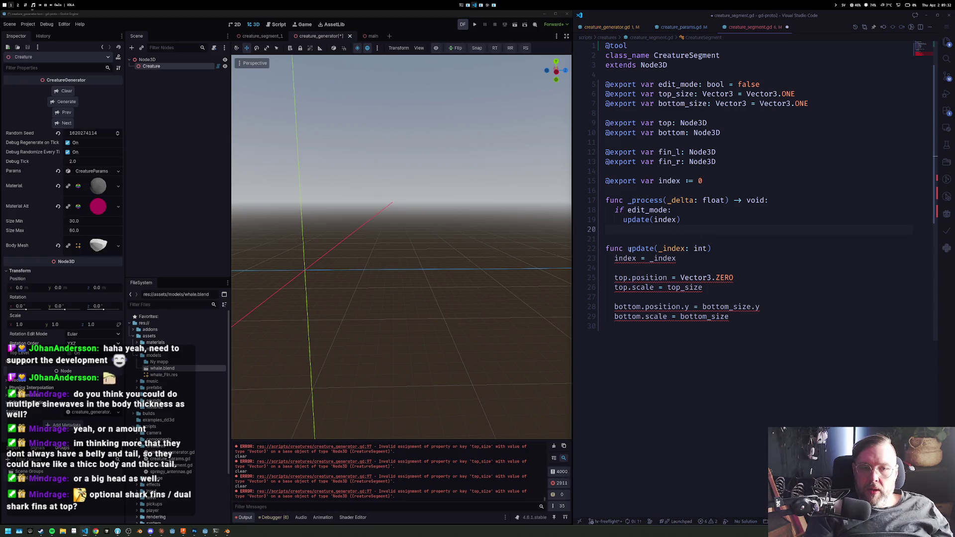
key(Down)
key(Down)
key(End)
key(ctrl+s)
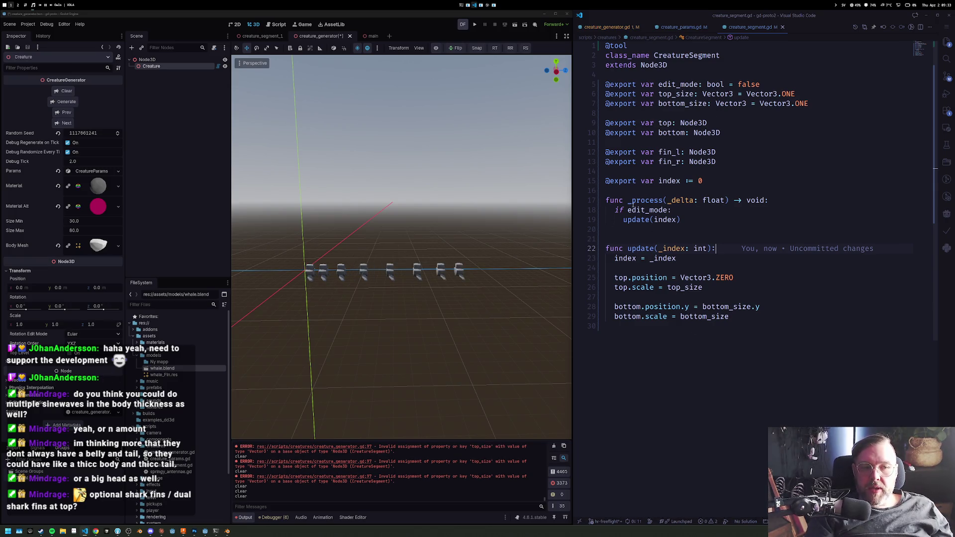
click(640, 28)
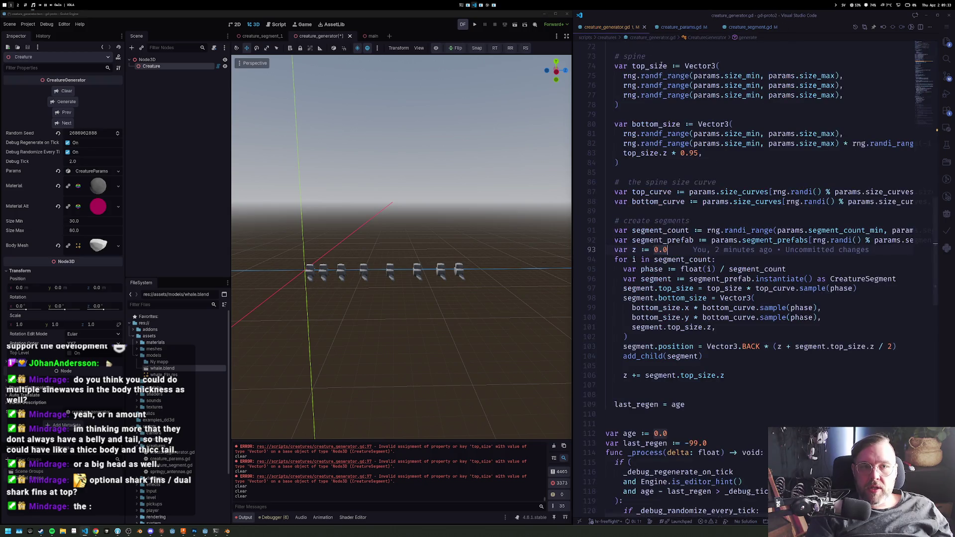
- Add 'segment.update(i)' after add_child(segment) in creature_generator.gd and save
click(708, 357)
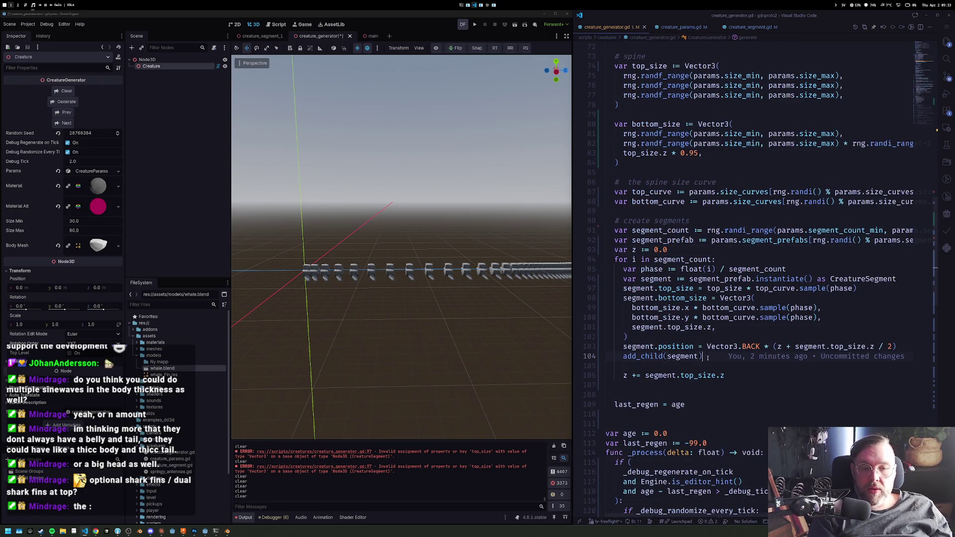
key(Up)
key(Down)
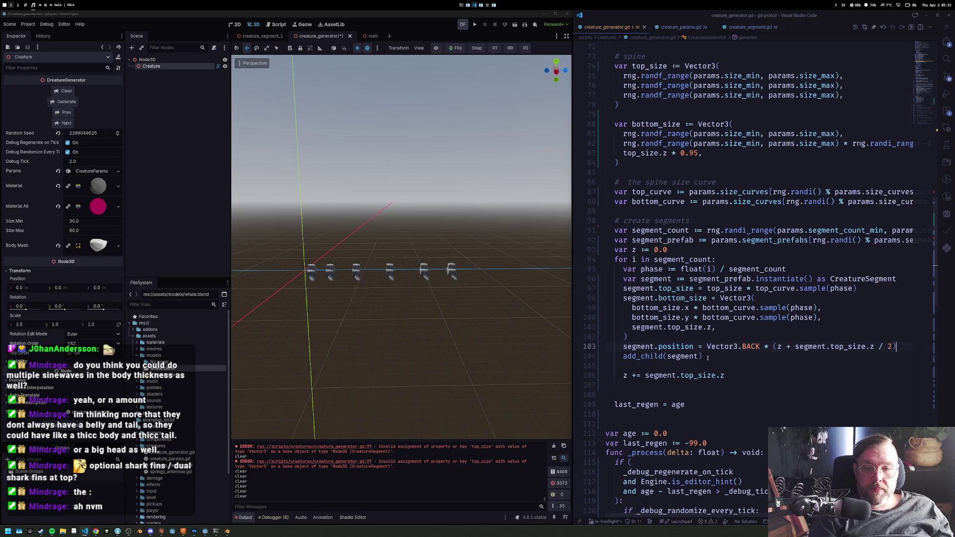
key(Return)
text(segment)
key(Tab)
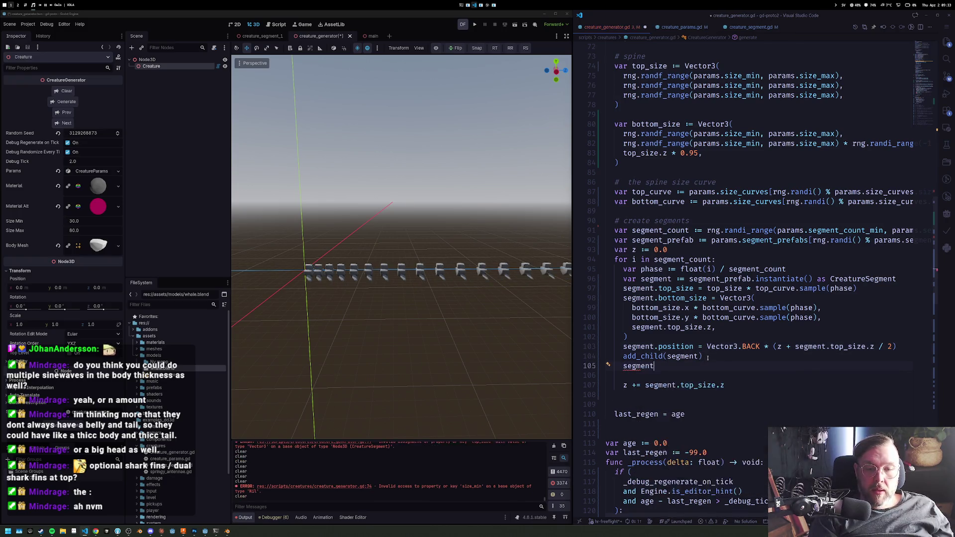
text(.update()
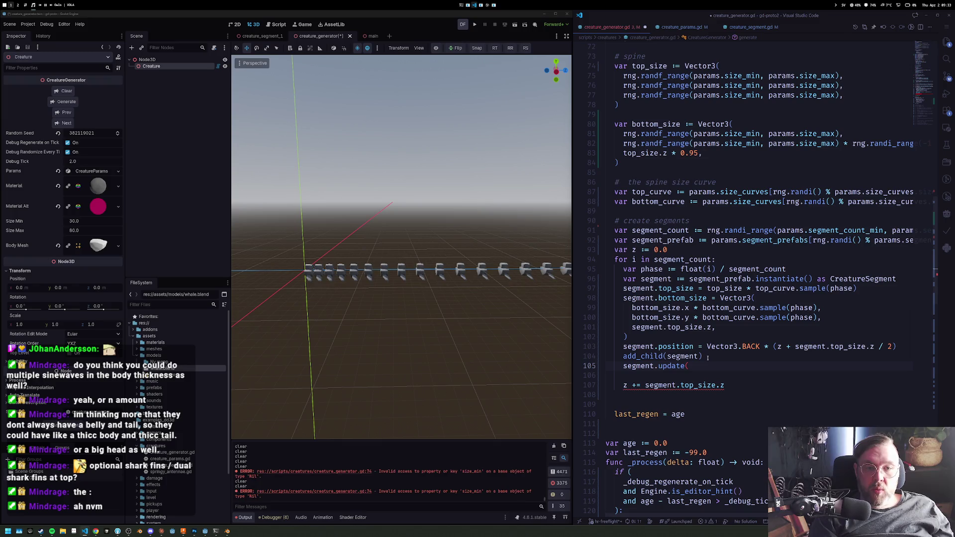
text(i))
key(ctrl+s)
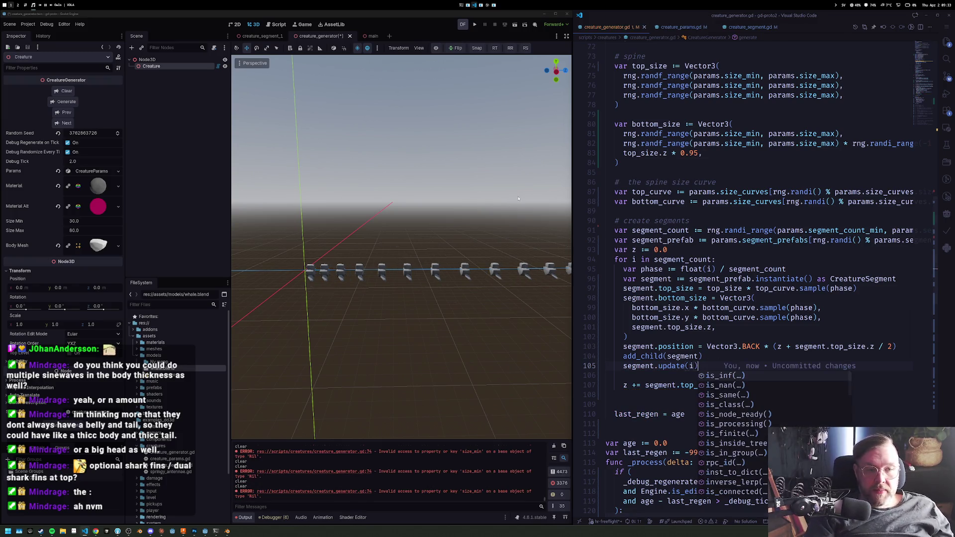
- Orbit low around the regenerated creature to inspect it near ground level
drag(497, 249, 531, 241)
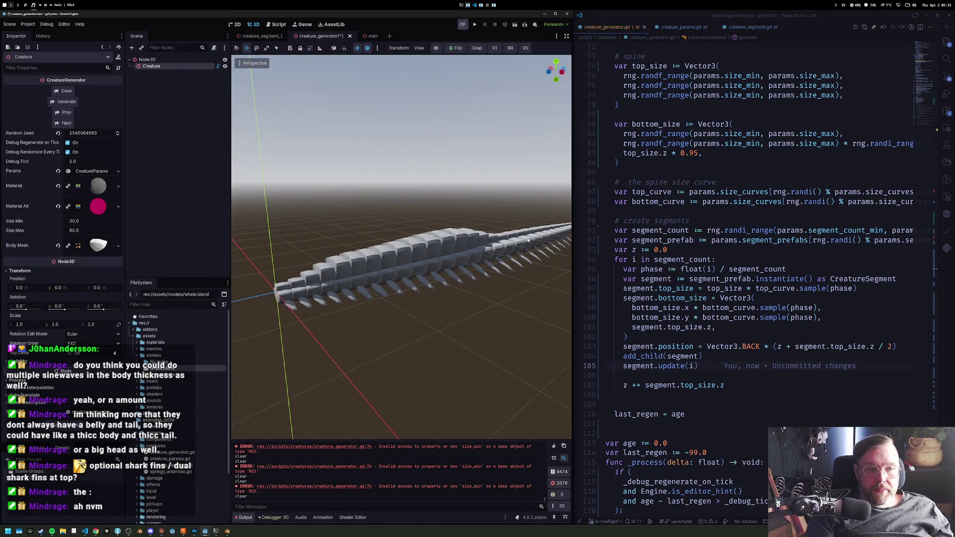
scroll(455, 238, down, 5)
scroll(455, 238, up, 5)
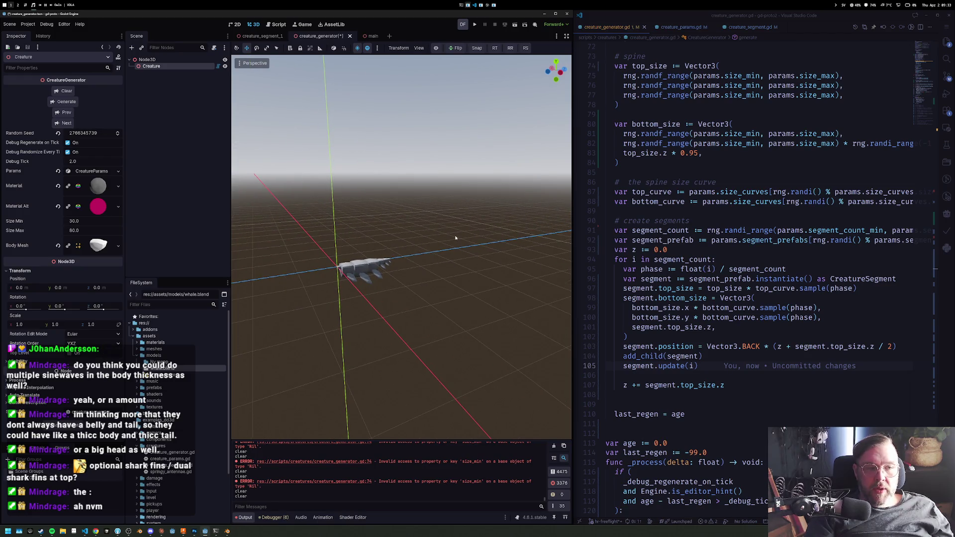
mouse_move(434, 247)
mouse_down()
mouse_move(246, 167)
mouse_move(460, 228)
mouse_move(494, 250)
mouse_up()
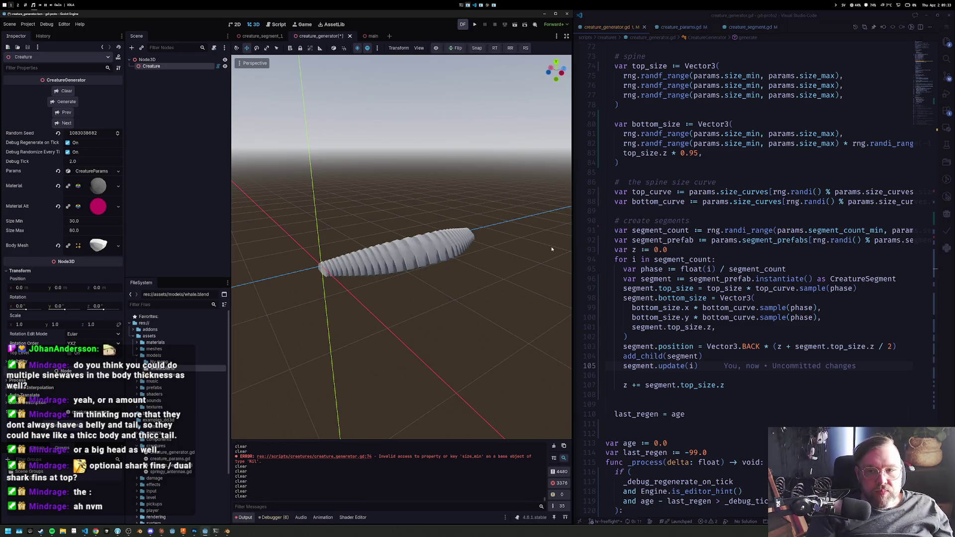
mouse_move(480, 256)
mouse_down()
mouse_move(430, 217)
mouse_move(531, 219)
mouse_move(481, 243)
mouse_move(495, 265)
mouse_up()
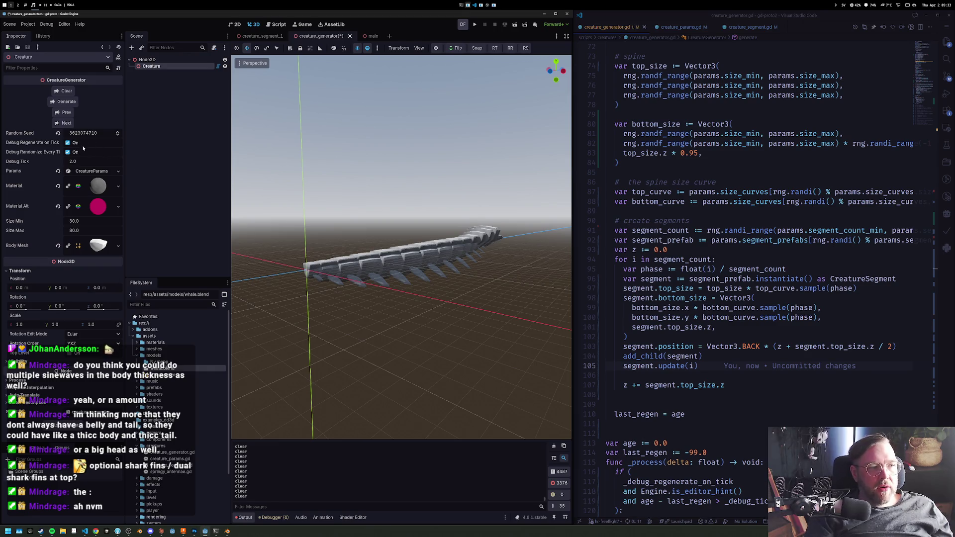
click(85, 171)
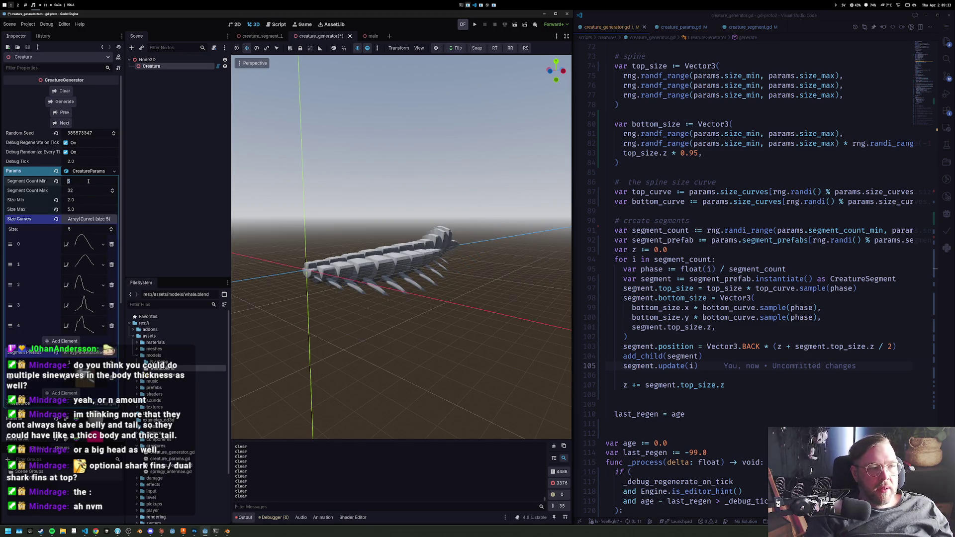
- Set the creature's Segment Count Max to 16 in the Inspector
click(87, 189)
text(16)
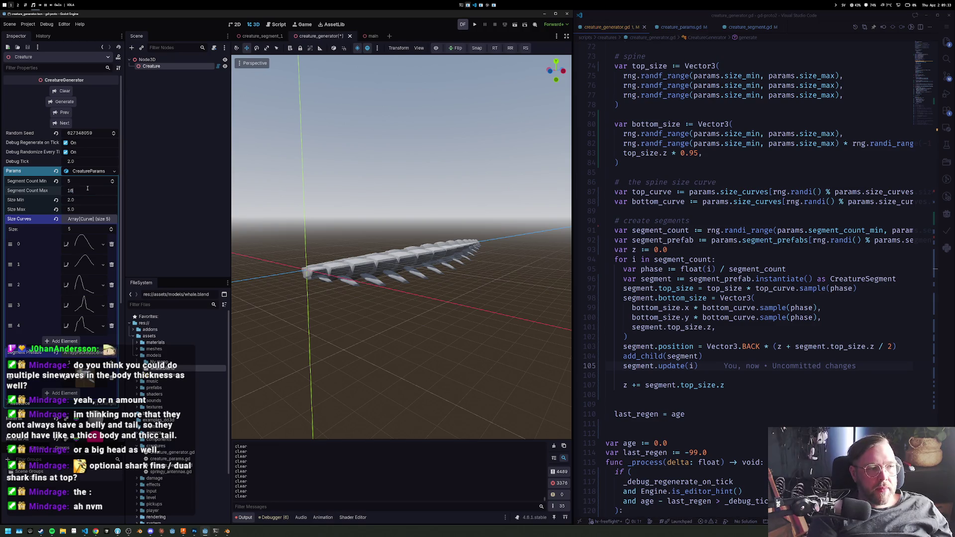
key(Return)
mouse_move(398, 249)
mouse_down()
mouse_move(374, 287)
mouse_move(379, 260)
mouse_move(411, 277)
mouse_move(442, 252)
mouse_move(466, 267)
mouse_move(469, 317)
mouse_move(444, 263)
mouse_move(458, 290)
mouse_up()
scroll(375, 288, up, 5)
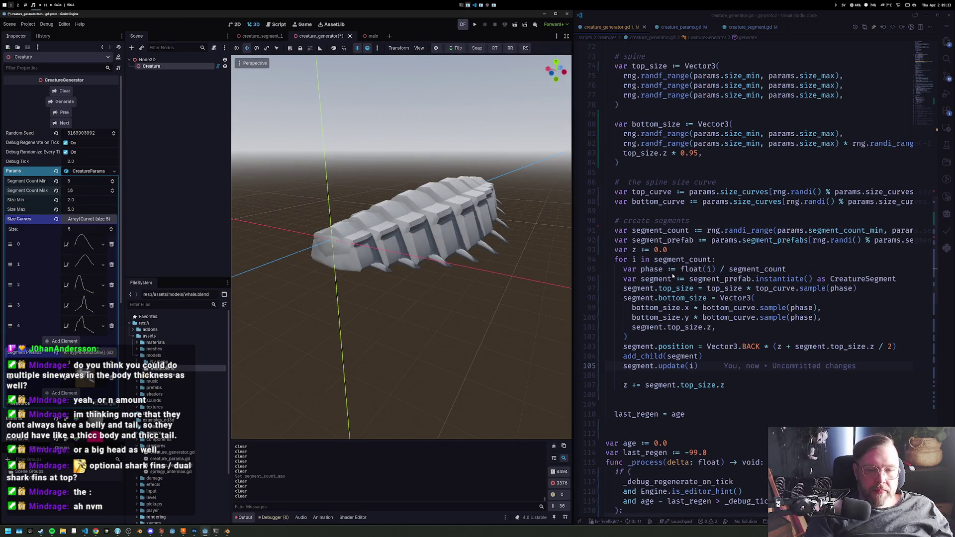
- Multiply the bottom size's first random width on line 81 by 0.5
click(702, 308)
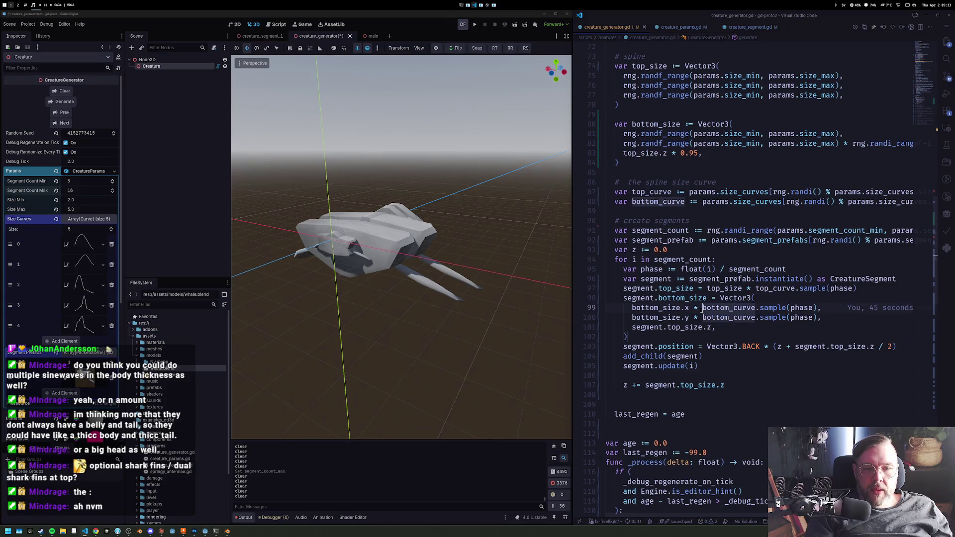
key(End)
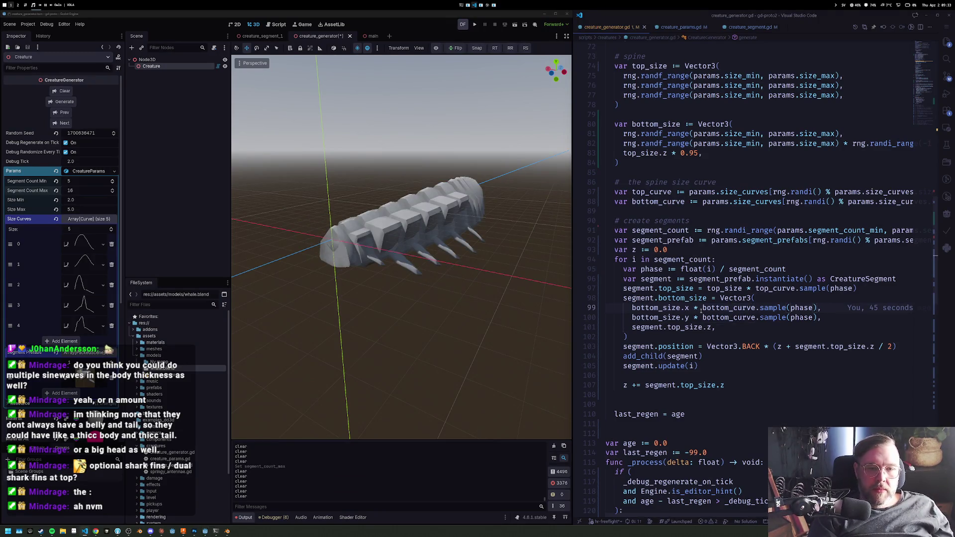
key(Up)
key(Up)
key(Up)
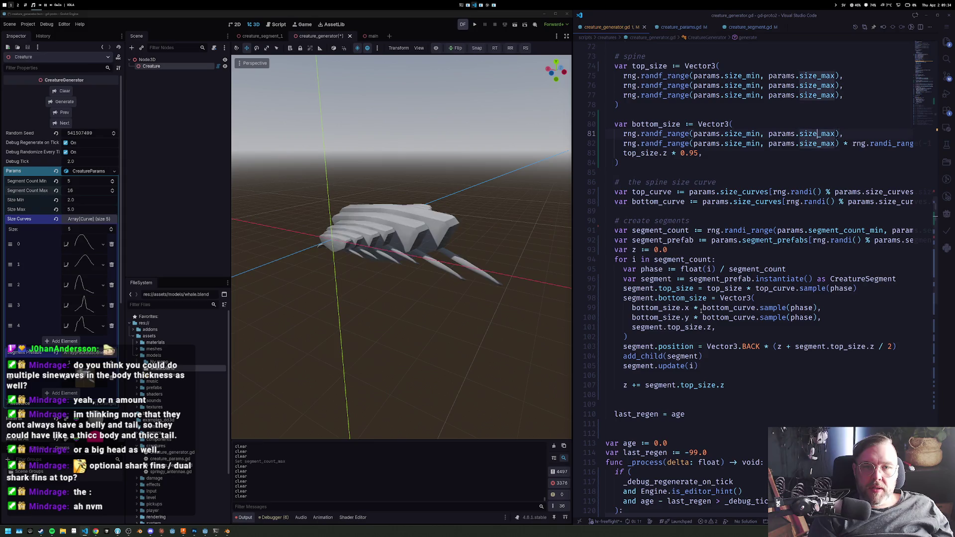
key(Home)
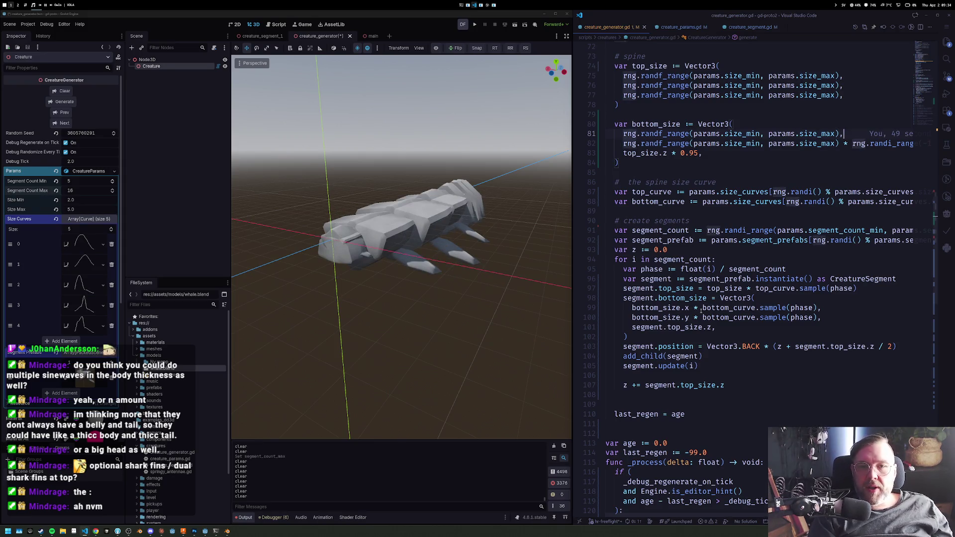
key(ctrl+Left)
key(ctrl+Left)
key(ctrl+Left)
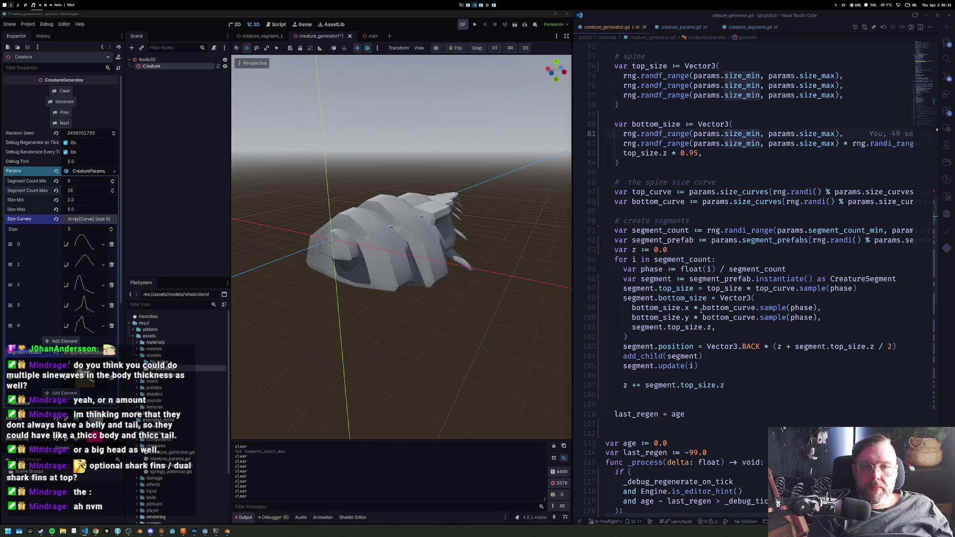
key(End)
key(Left)
text(* 0.5)
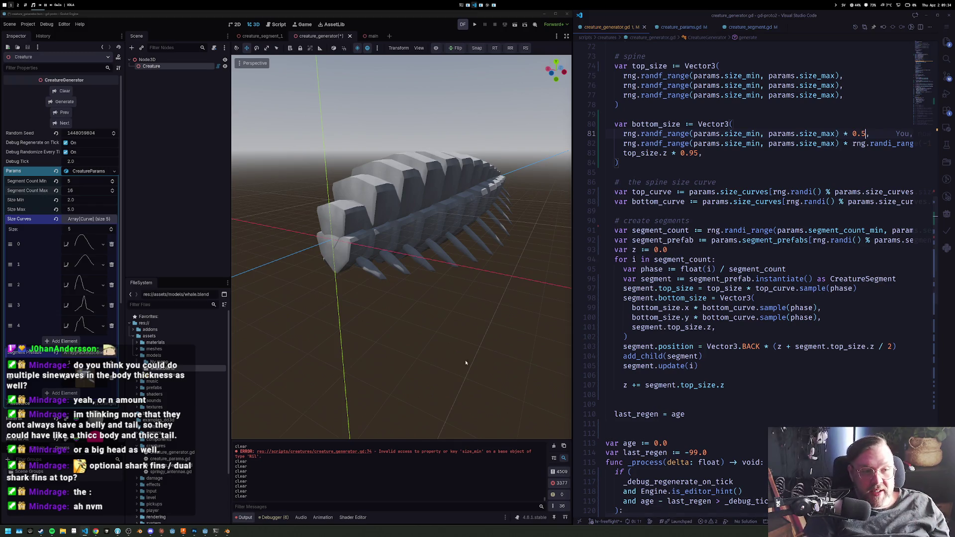
scroll(383, 234, down, 3)
drag(383, 249, 551, 212)
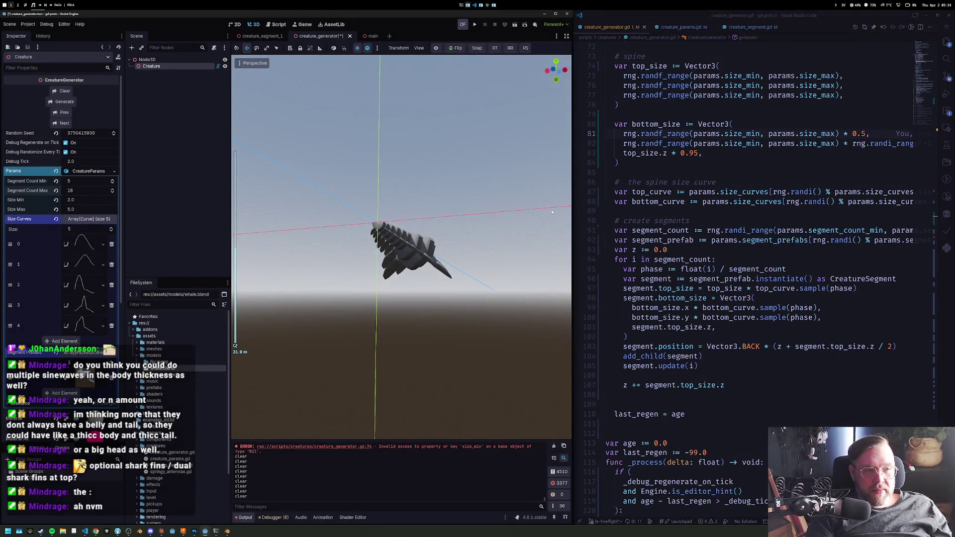
click(680, 26)
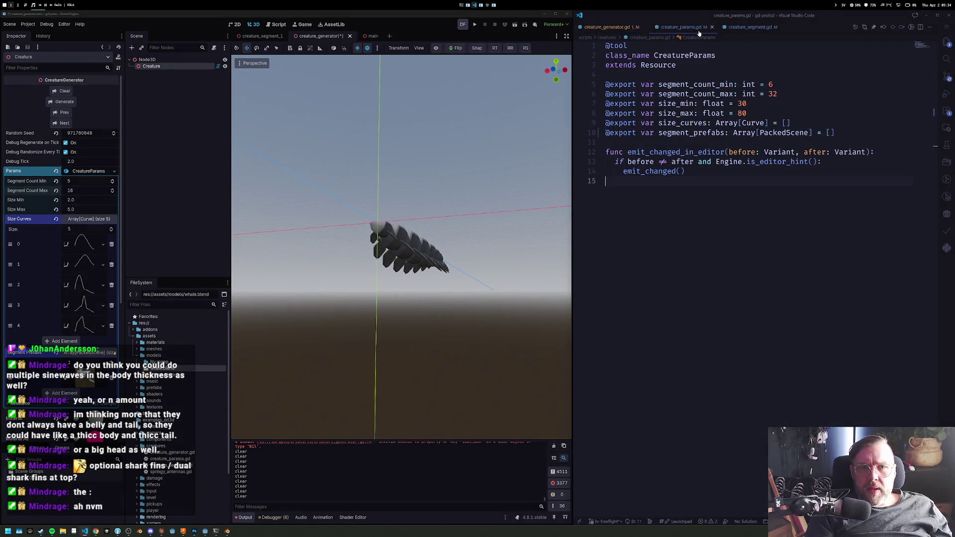
- Review the top.scale and bottom.position.y lines in creature_segment.gd while orbiting the creature
click(748, 27)
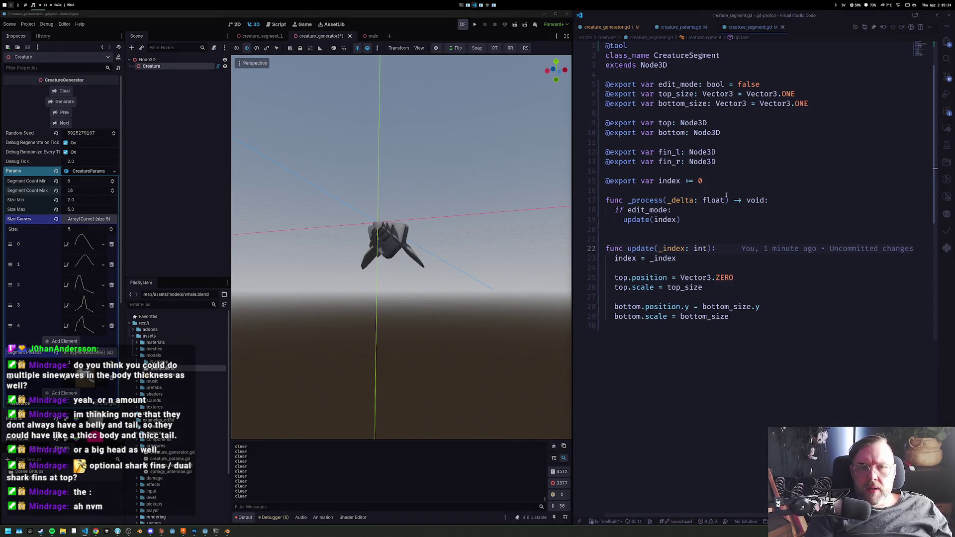
click(666, 287)
click(694, 307)
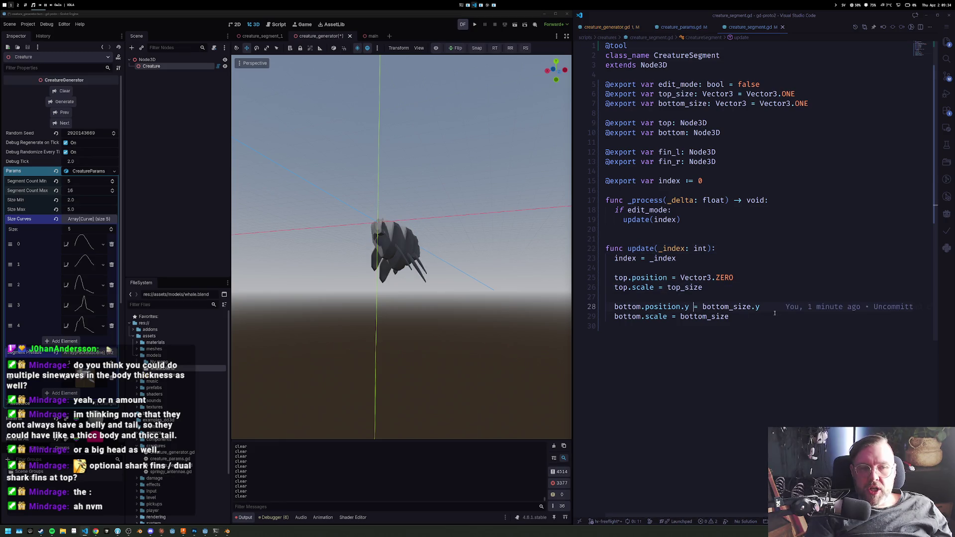
drag(358, 239, 403, 240)
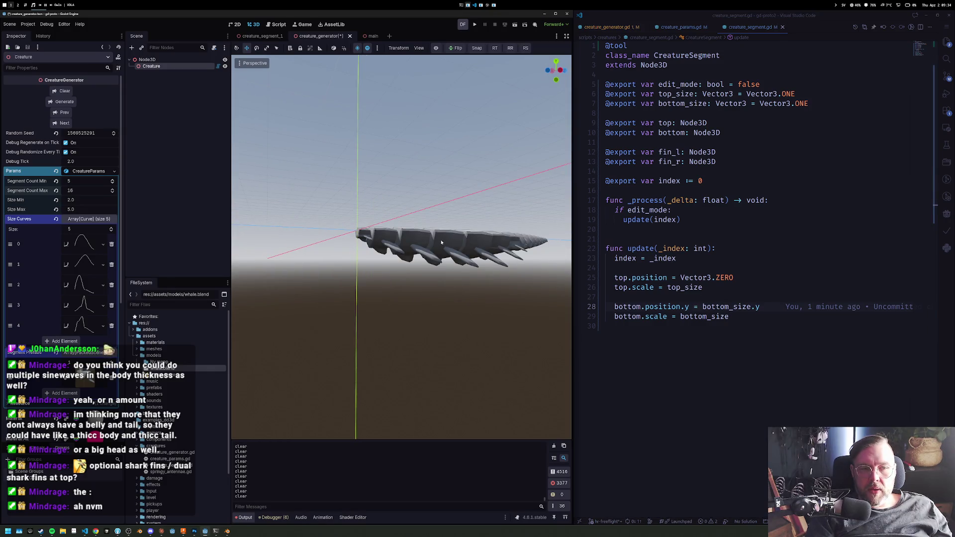
mouse_move(429, 209)
mouse_down()
mouse_move(485, 283)
mouse_move(472, 284)
mouse_move(513, 176)
mouse_move(493, 203)
mouse_move(298, 249)
mouse_move(364, 212)
mouse_move(379, 145)
mouse_move(473, 188)
mouse_move(450, 94)
mouse_up()
click(435, 48)
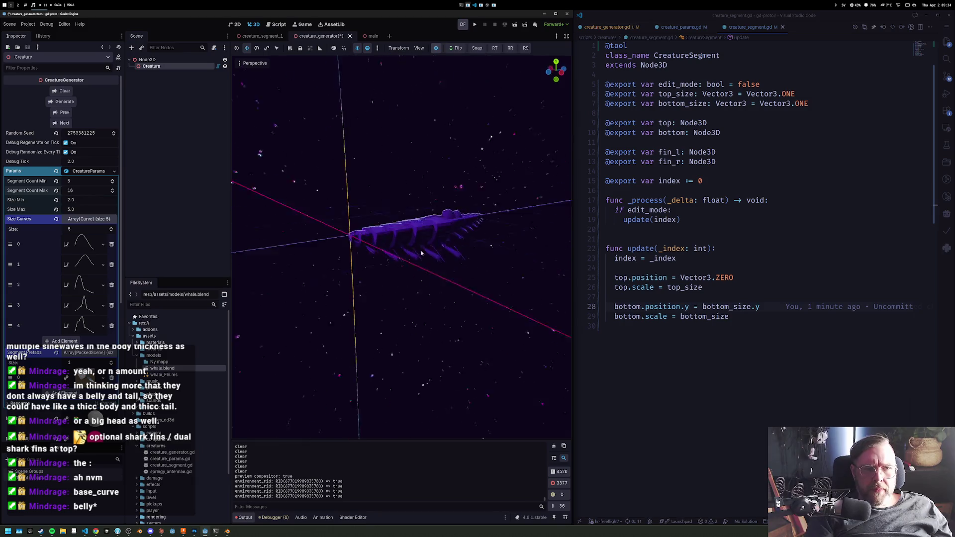
mouse_move(534, 221)
mouse_down()
mouse_move(332, 205)
mouse_move(407, 232)
mouse_up()
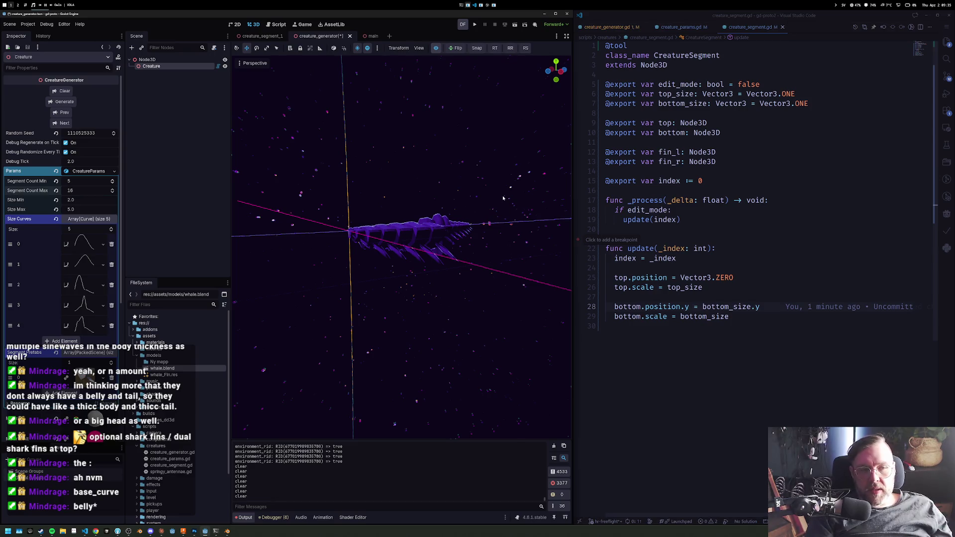
mouse_move(503, 198)
mouse_down()
mouse_move(279, 195)
mouse_move(374, 208)
mouse_move(455, 260)
mouse_move(507, 131)
mouse_move(368, 161)
mouse_move(451, 234)
mouse_up()
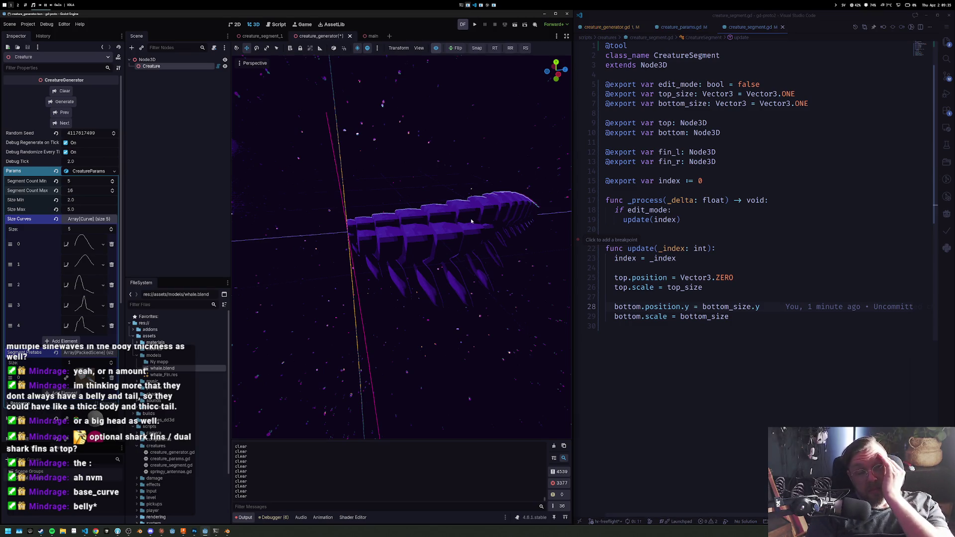
mouse_move(466, 217)
mouse_down()
mouse_move(479, 143)
mouse_move(428, 198)
mouse_move(438, 174)
mouse_up()
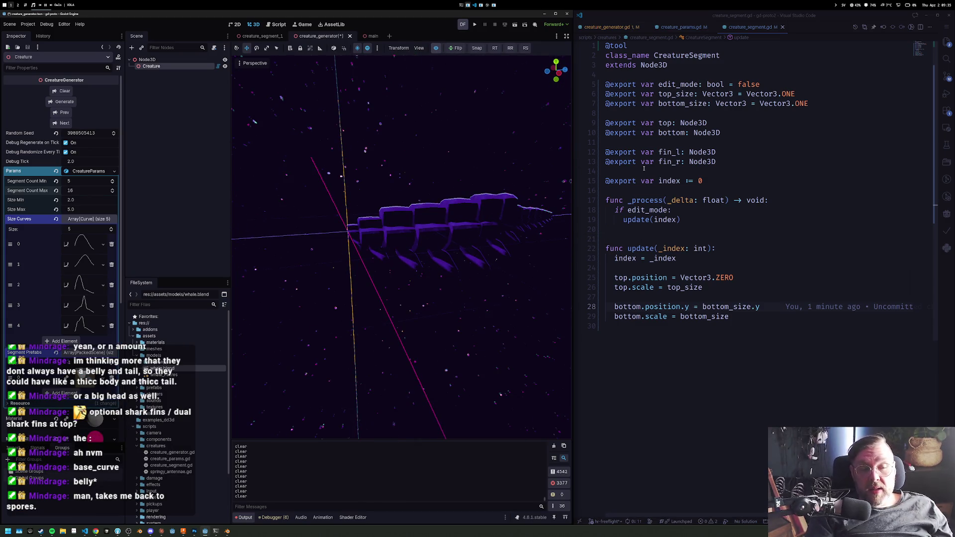
click(731, 252)
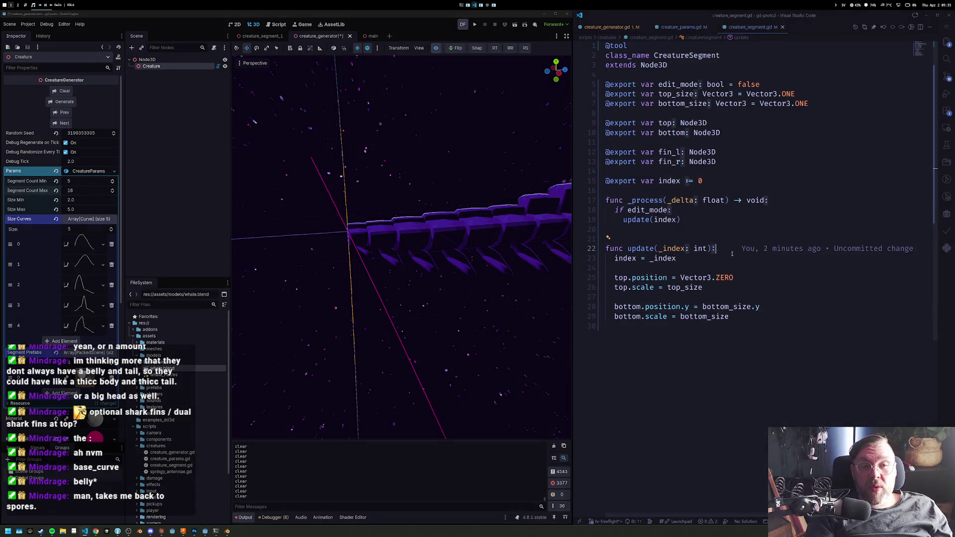
- In creature_segment.gd, add a trial fin_l/fin_r visibility line under an index % 3 == 2 check, and save
key(Down)
key(Down)
key(Down)
key(Return)
key(Return)
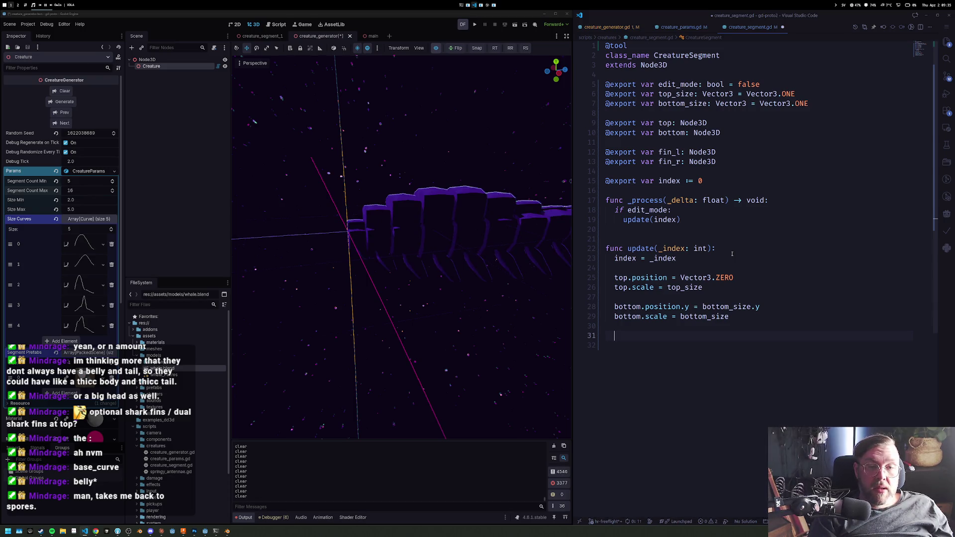
text(if index )
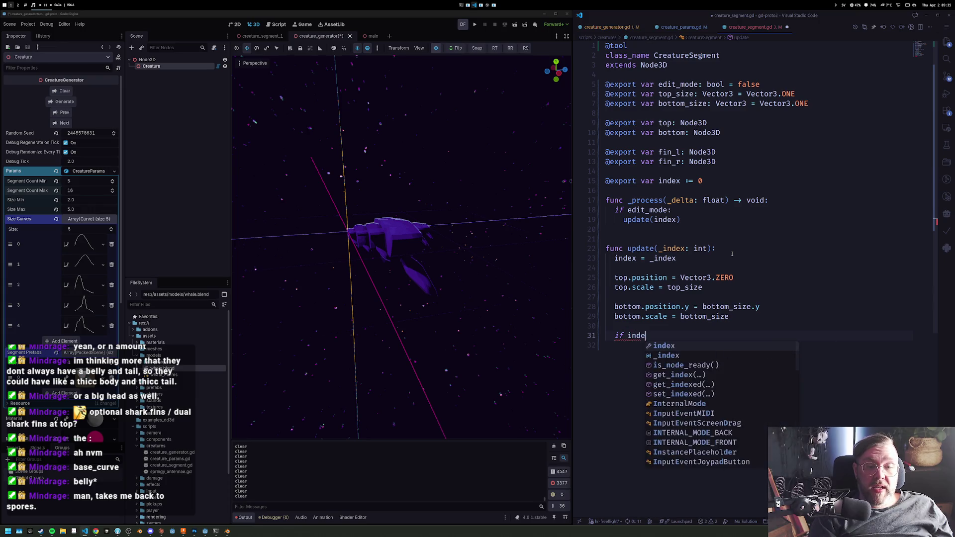
text(% 3)
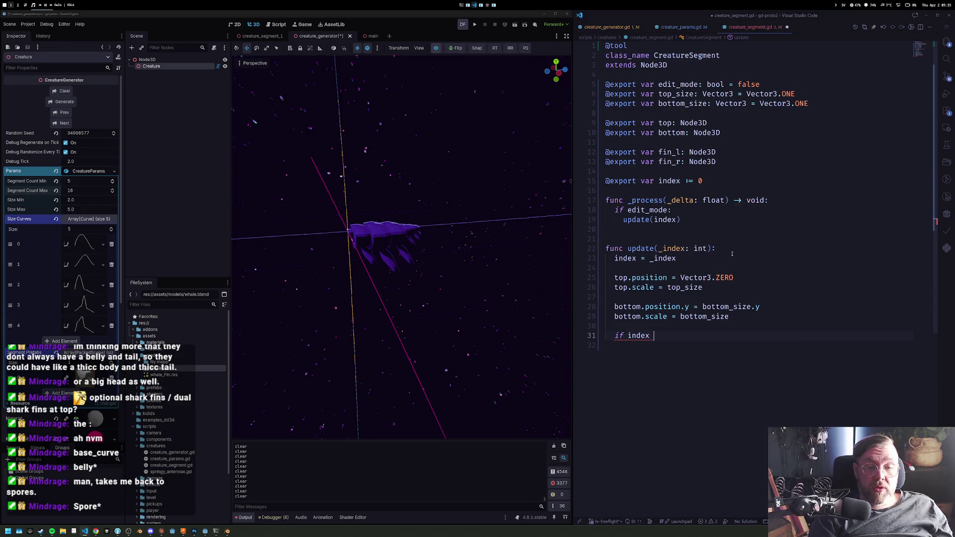
text( ==)
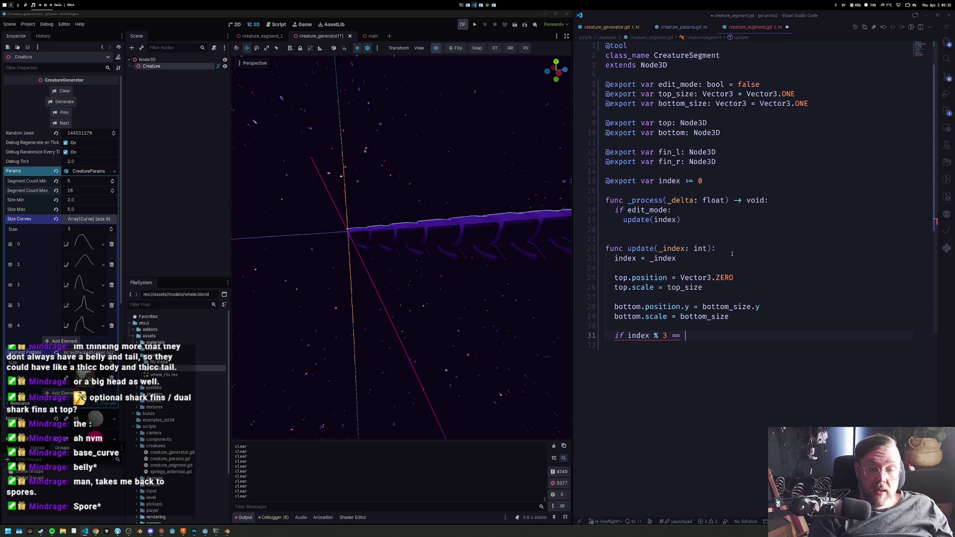
text( 2:)
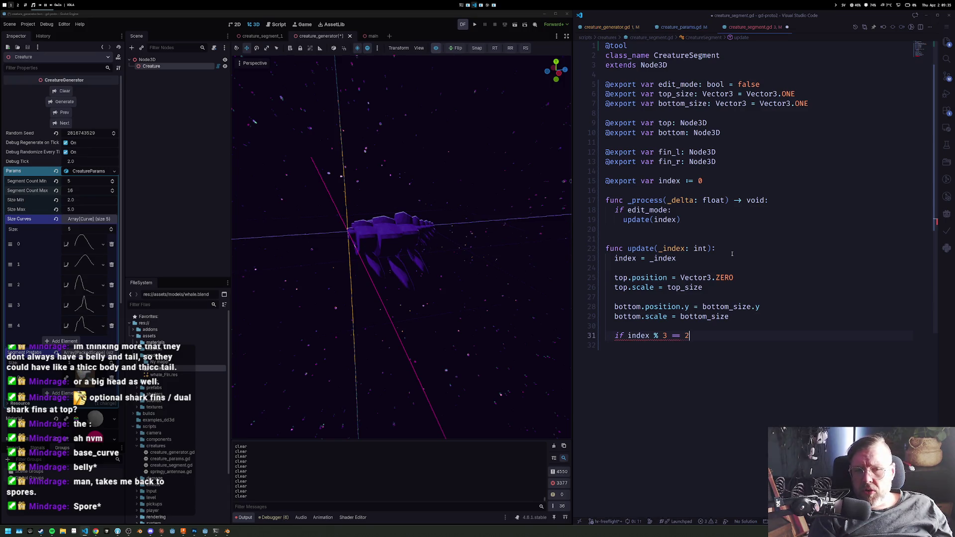
key(Return)
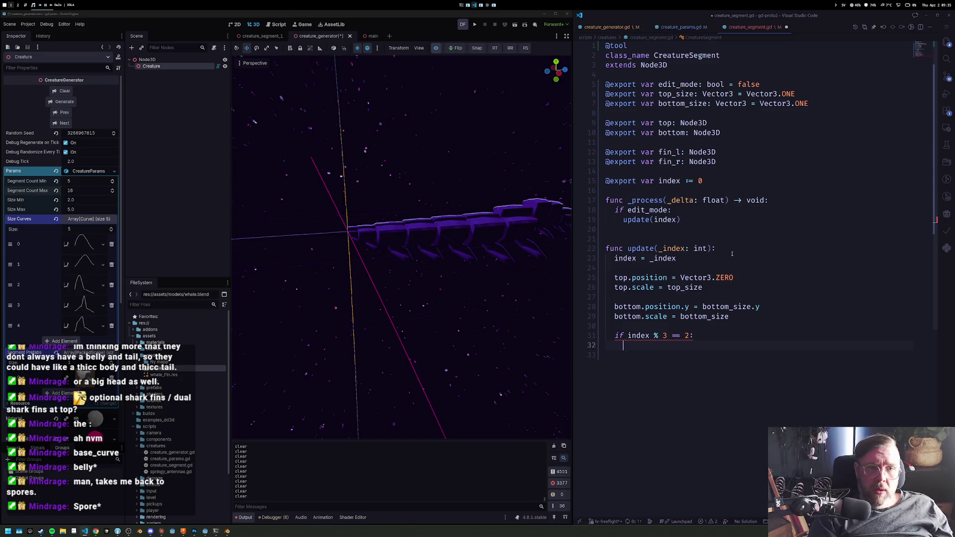
key(Up)
key(BackSpace)
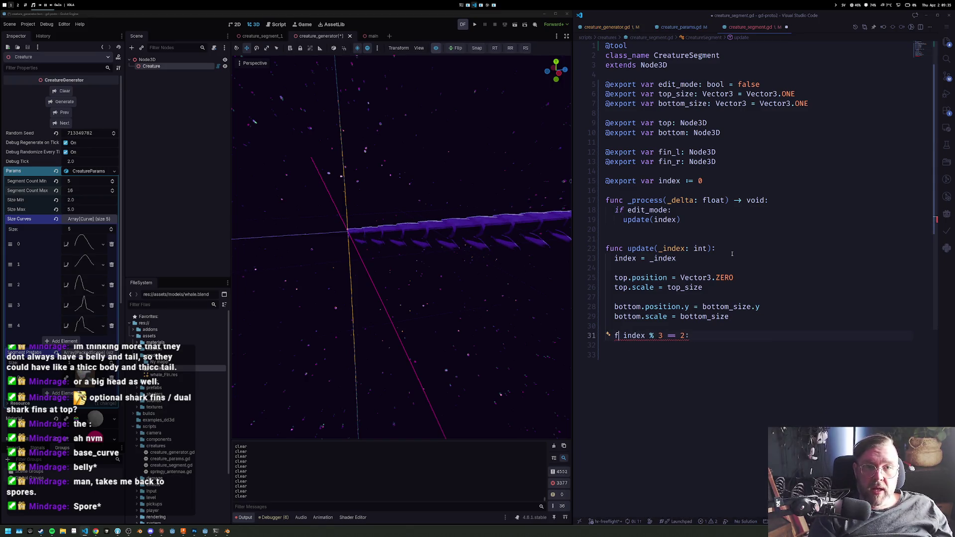
text(in_l.vi)
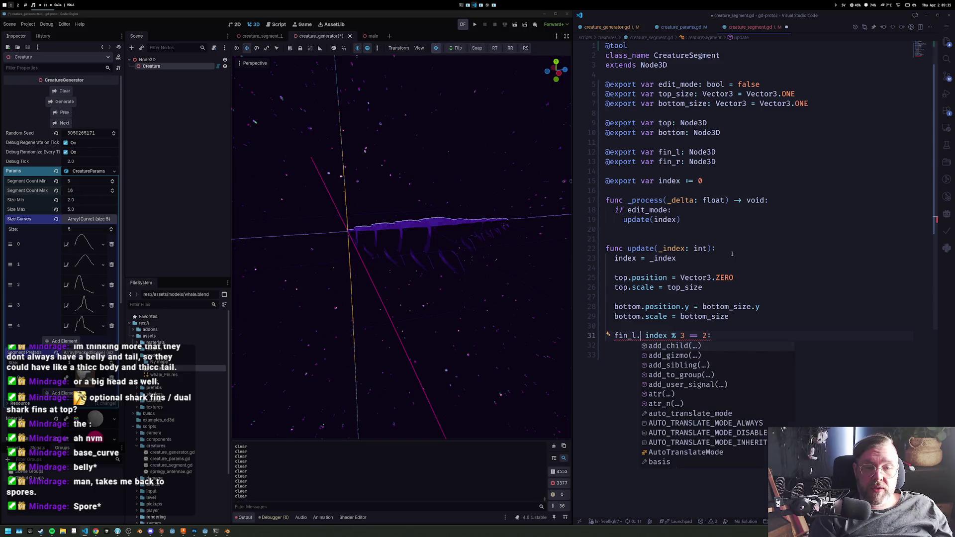
text(sible = fin_r)
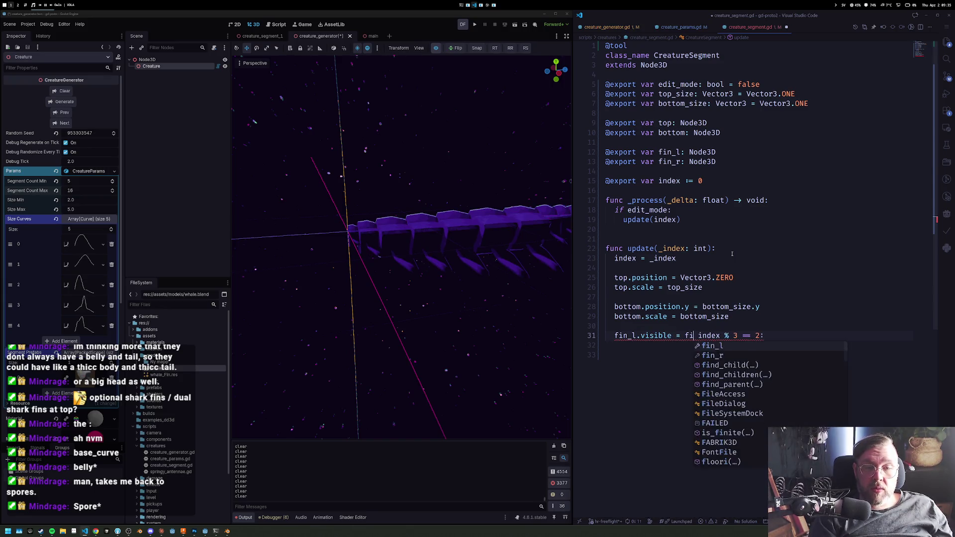
text(.vi)
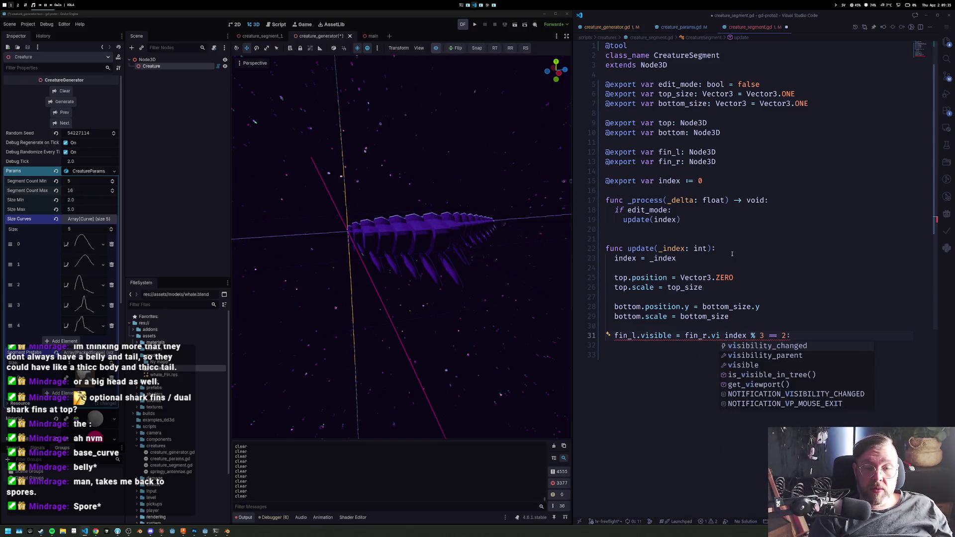
text(sible =)
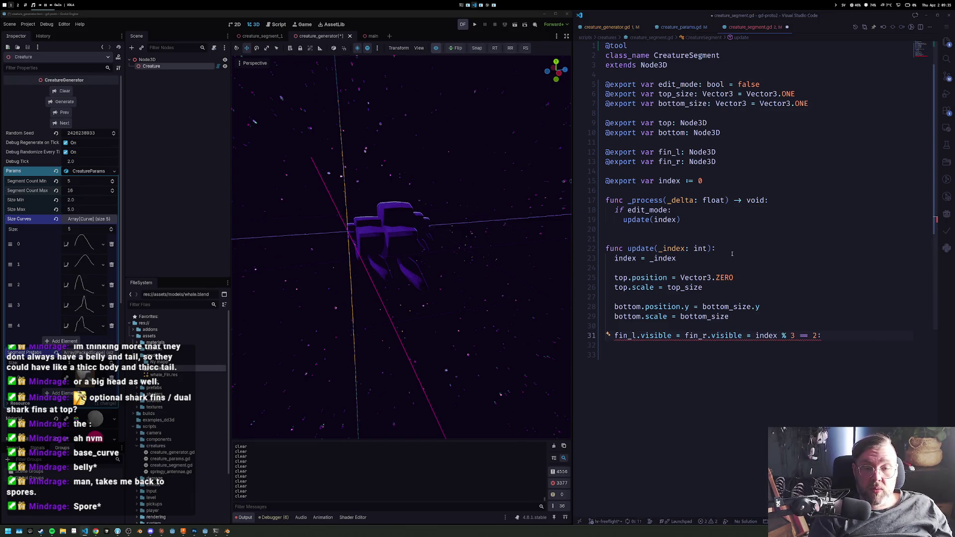
key(ctrl+s)
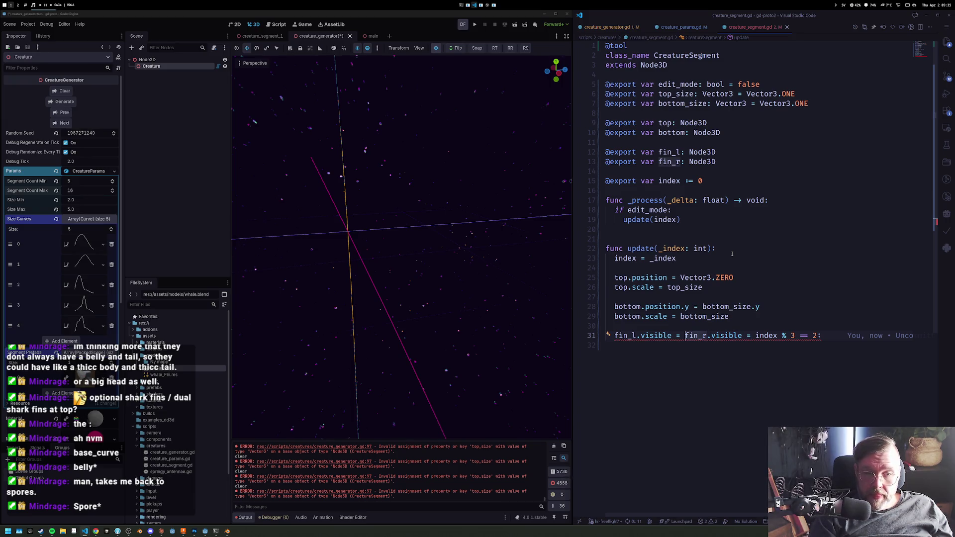
- Split the chained fin assignment into two lines, each using the index % 3 == 2 condition, and save
key(Return)
key(End)
key(BackSpace)
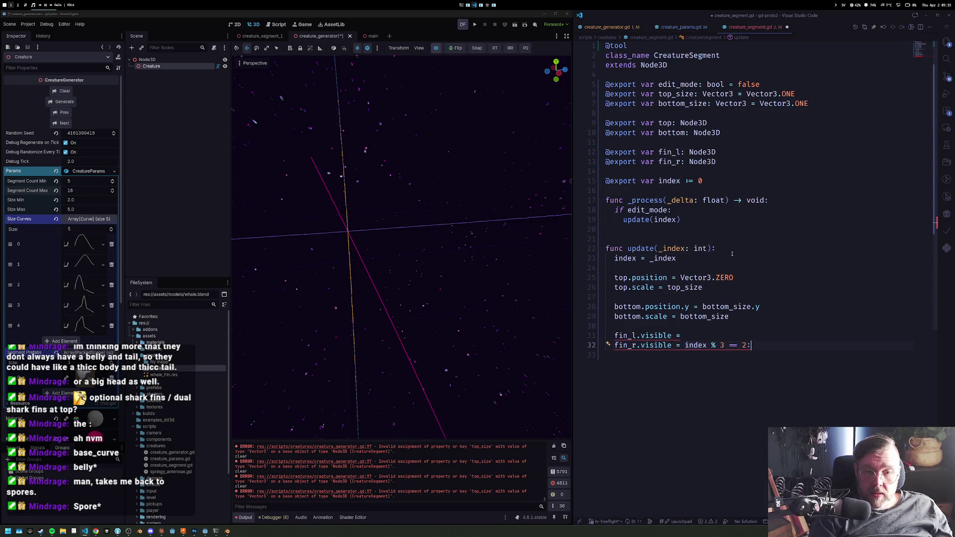
key(ctrl+Left)
key(ctrl+Left)
key(ctrl+shift+Left)
key(ctrl+shift+Left)
key(ctrl+shift+Left)
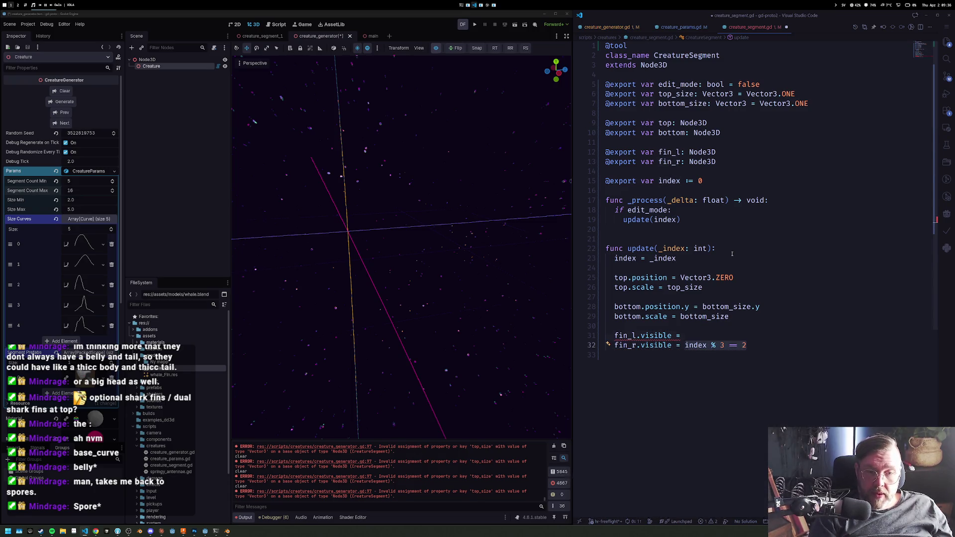
key(shift+End)
key(ctrl+c)
key(Up)
key(End)
key(ctrl+v)
key(ctrl+s)
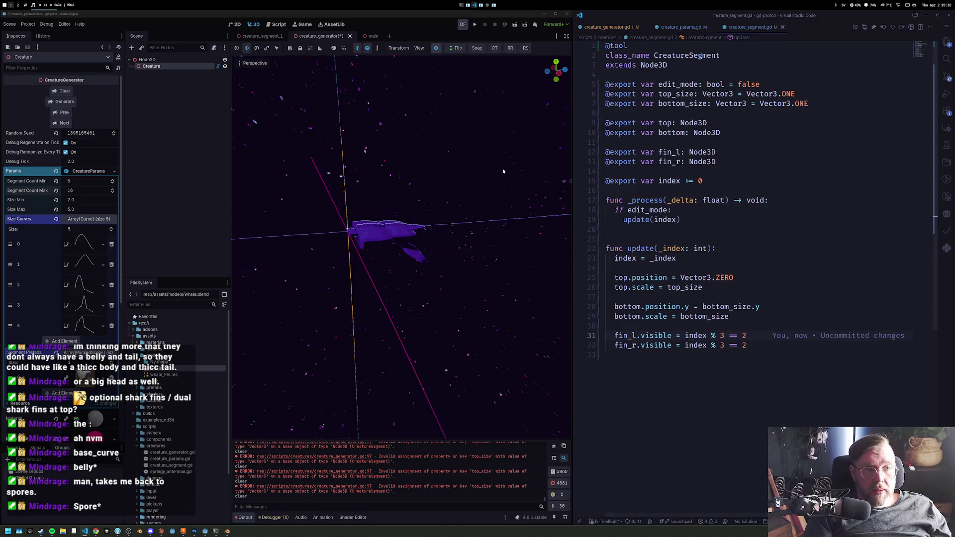
- Reselect the Creature node and change the modulus on both fin lines to 2
click(151, 67)
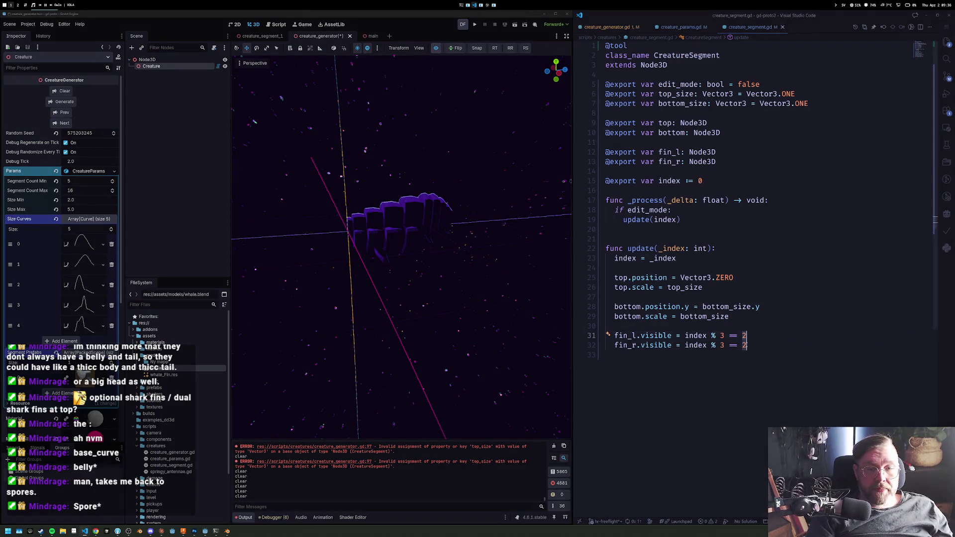
key(ctrl+d)
key(ctrl+d)
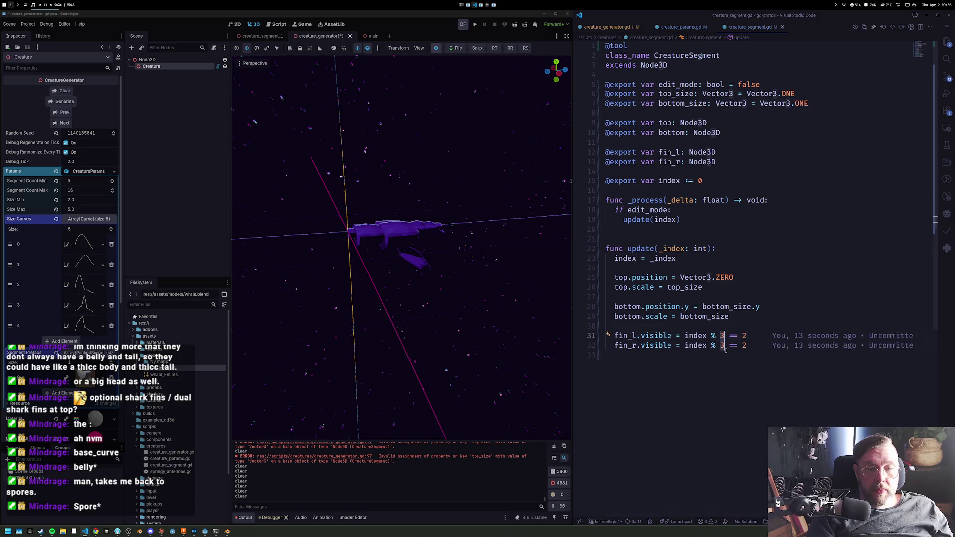
text(")
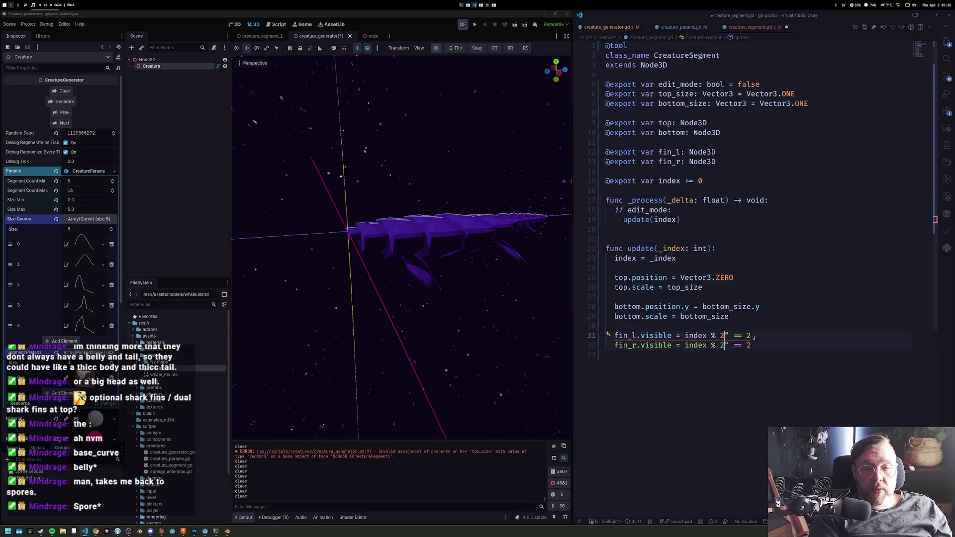
key(BackSpace)
text(2)
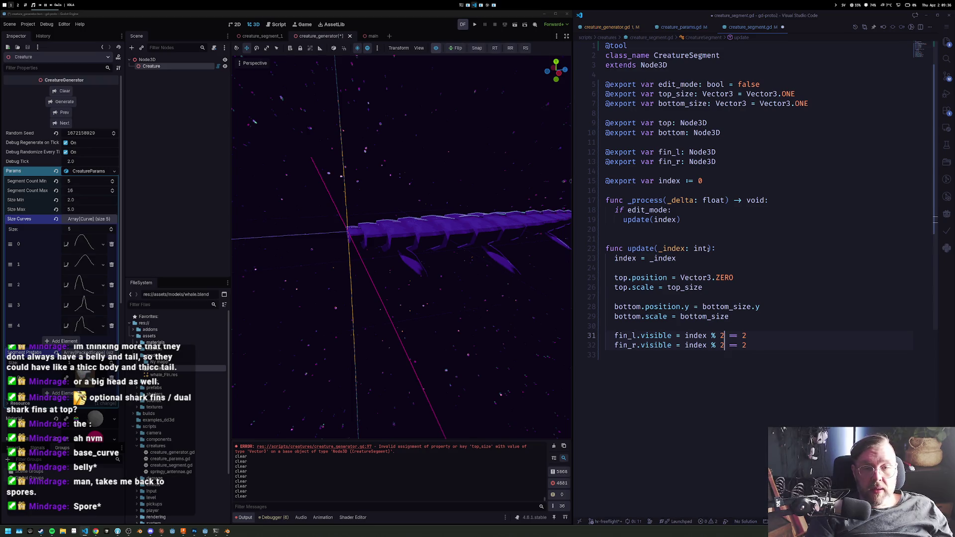
click(708, 248)
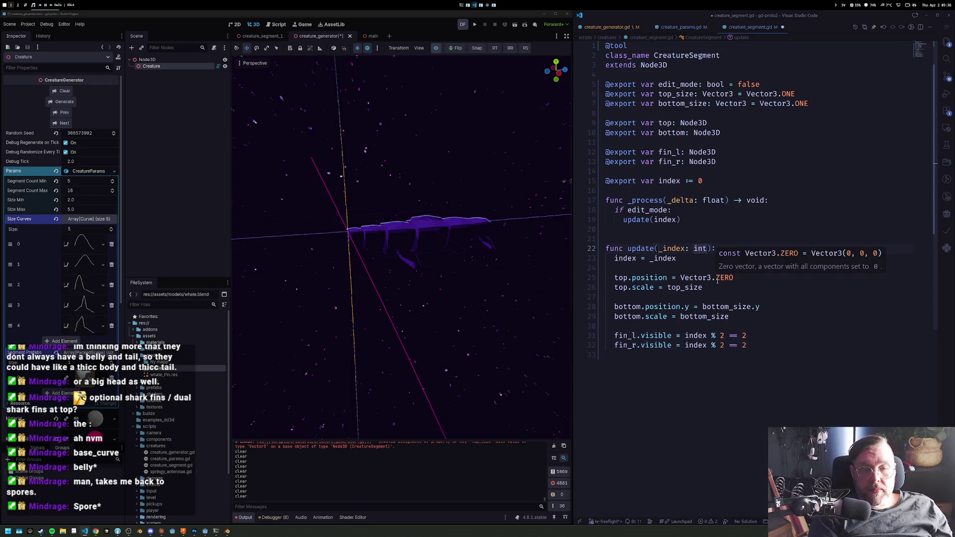
text(,)
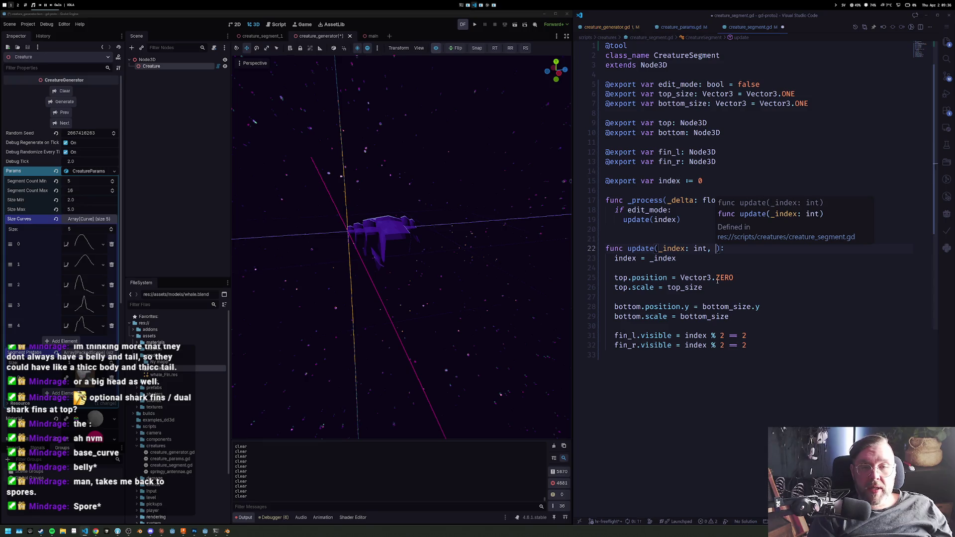
key(BackSpace)
key(BackSpace)
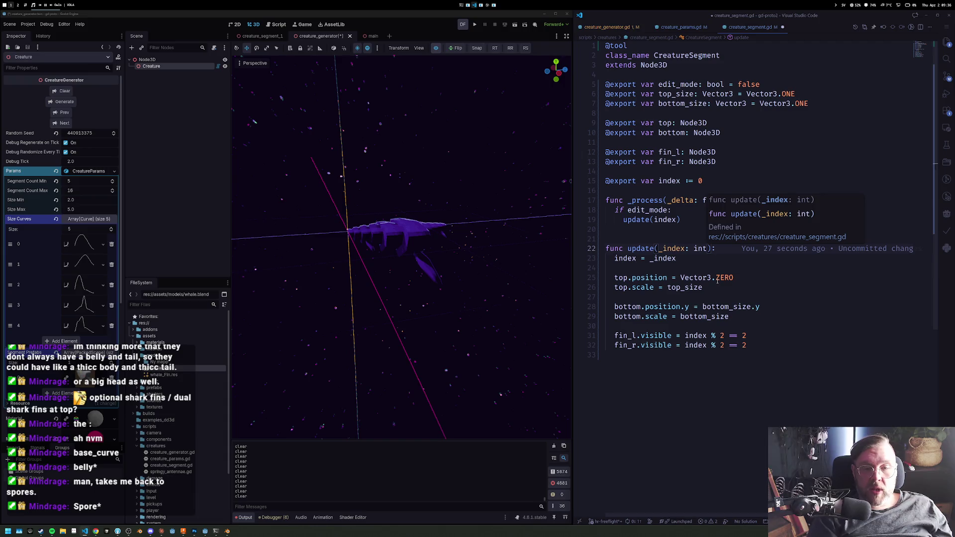
- Delete the trial fin visibility lines from creature_segment.gd and save it
drag(756, 365, 605, 326)
key(BackSpace)
key(ctrl+s)
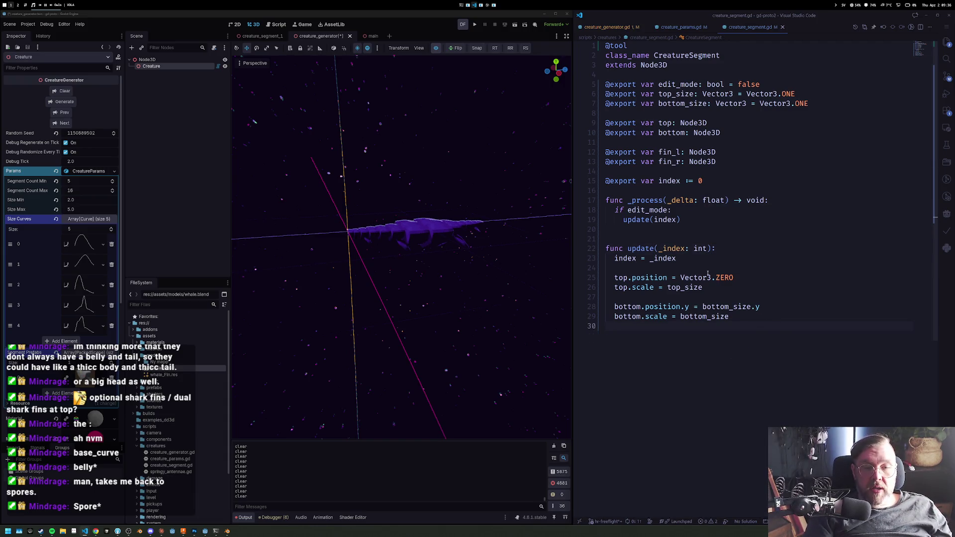
click(621, 27)
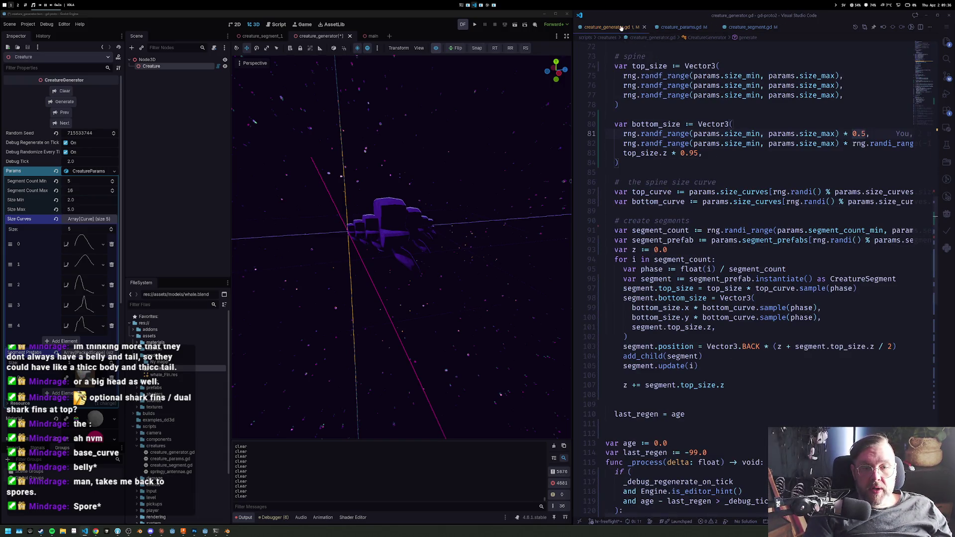
- Add an 'if i % 2 == 0:' condition after the segment update call in the loop
click(728, 358)
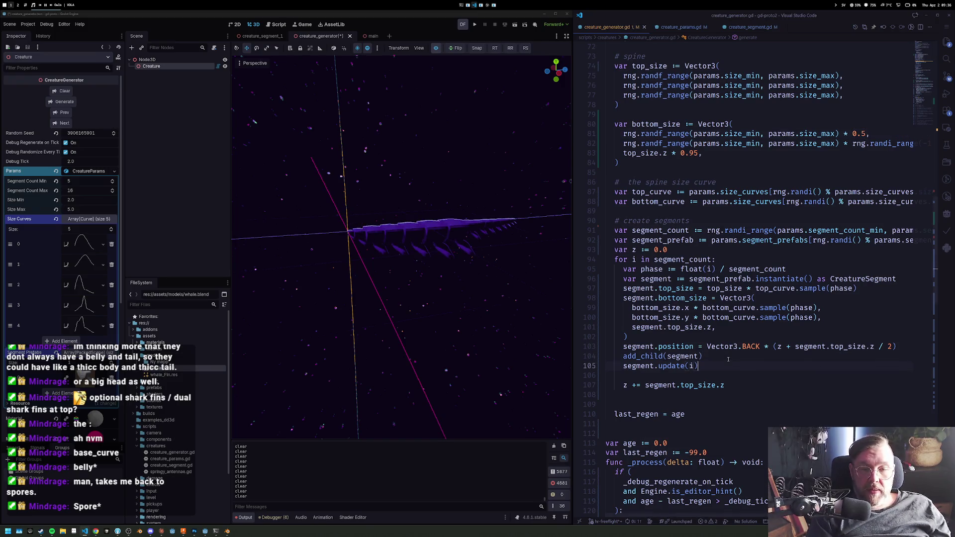
key(Down)
key(Return)
key(Return)
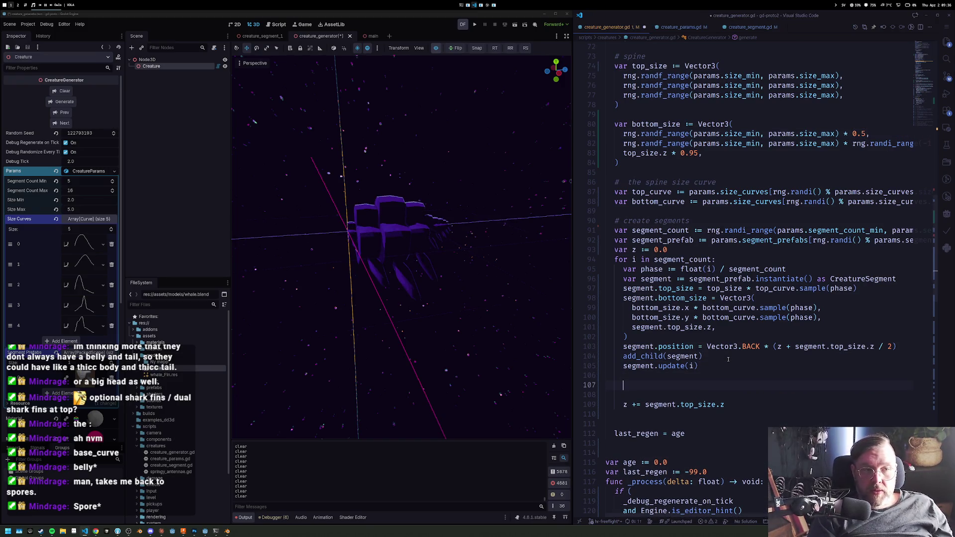
text(if i ==)
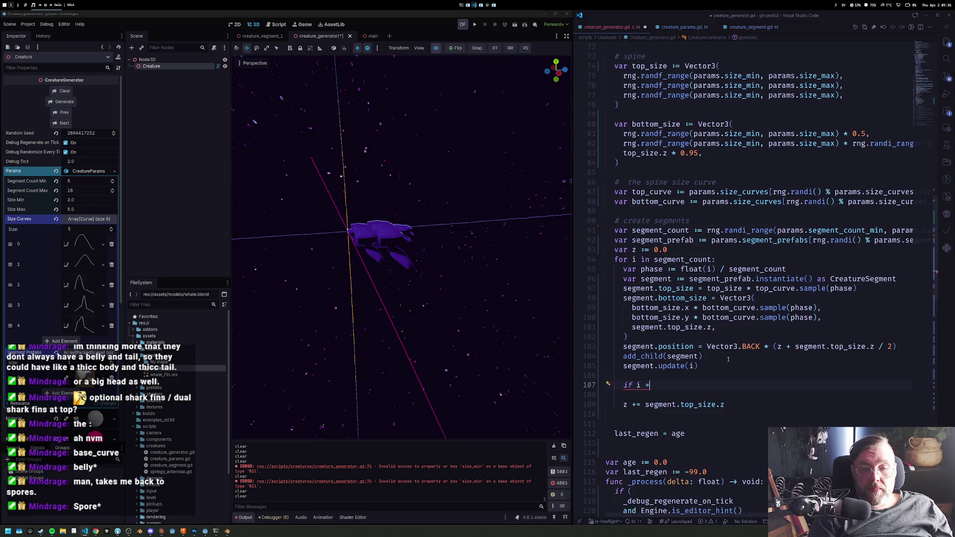
text(% 2)
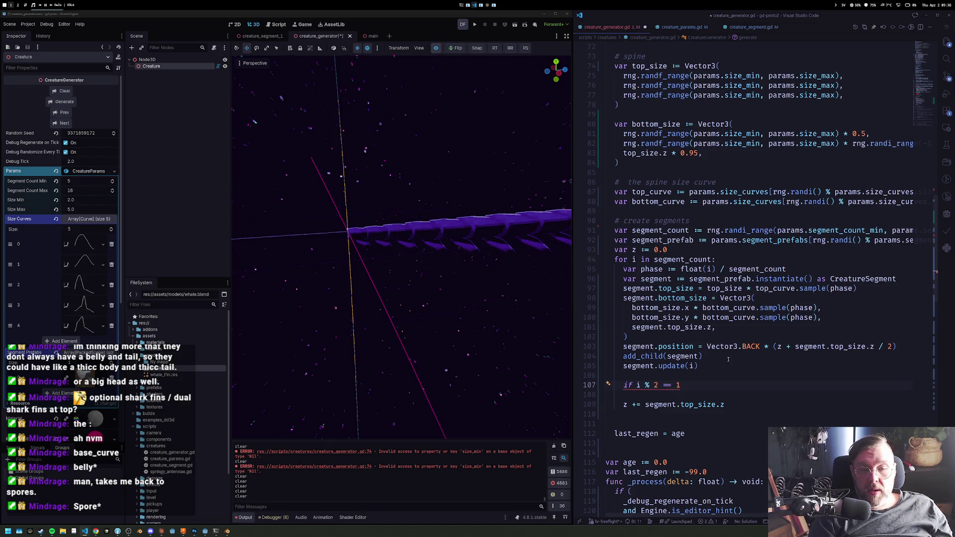
text( :)
key(Return)
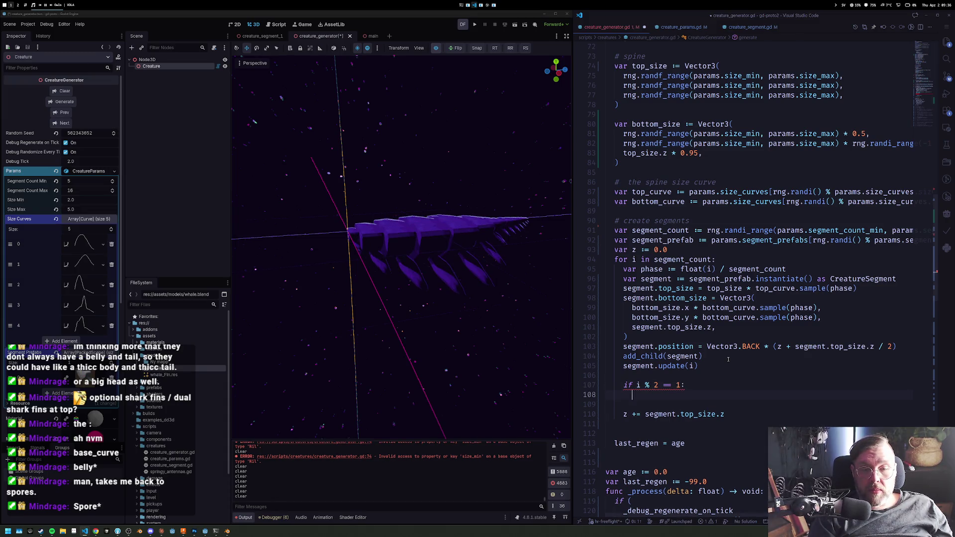
key(Up)
key(End)
key(Left)
key(shift+Left)
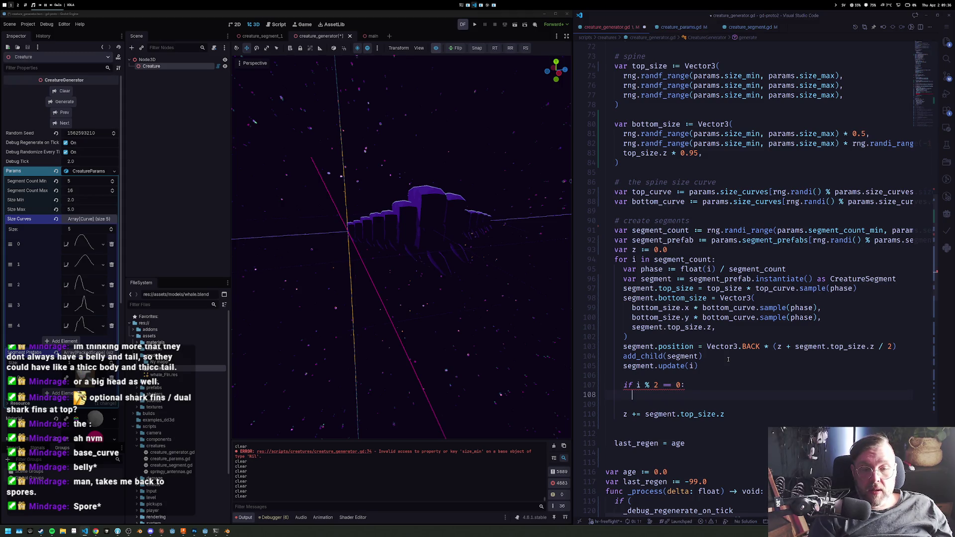
- Under it, set segment.fin_l.visible and segment.fin_r.visible to false, and save
text(segment)
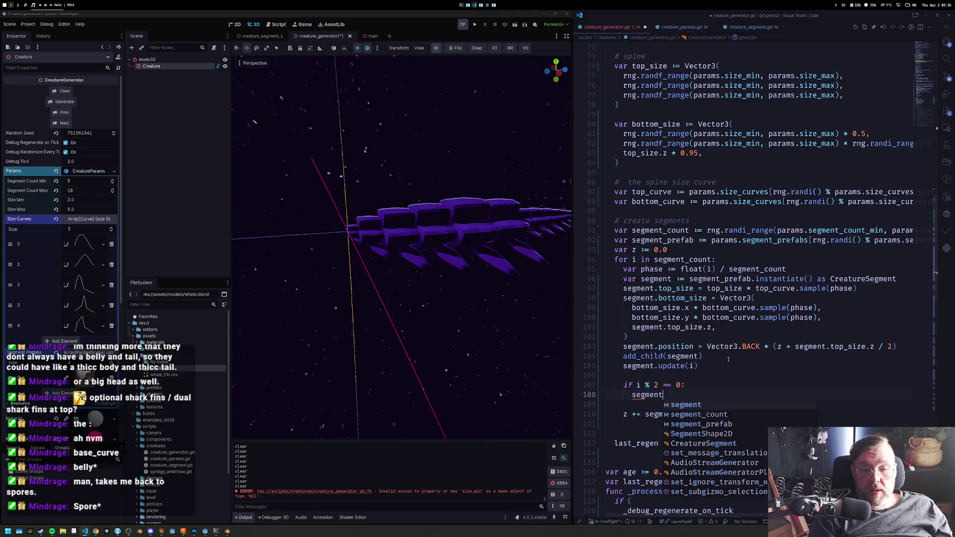
text(.fin_l =)
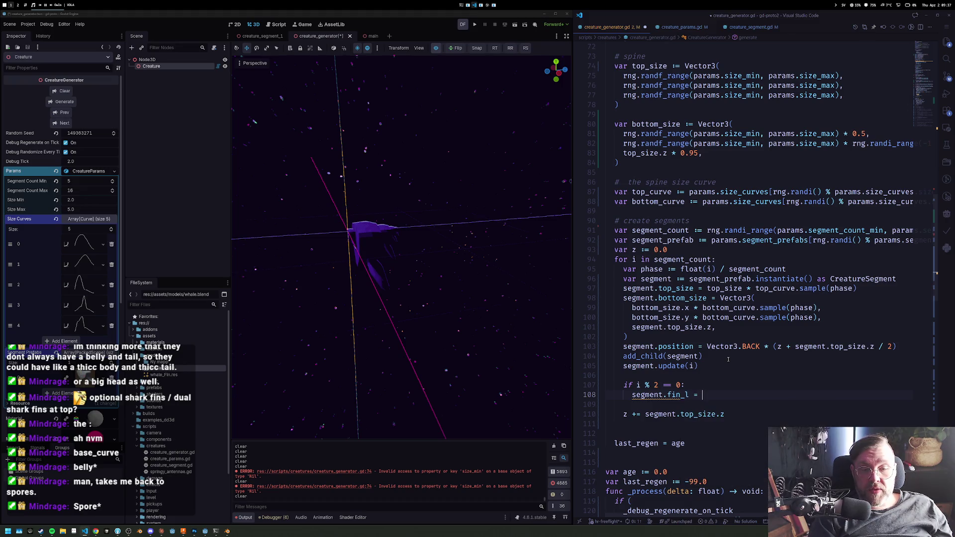
key(BackSpace)
key(BackSpace)
key(BackSpace)
text(.visible = f)
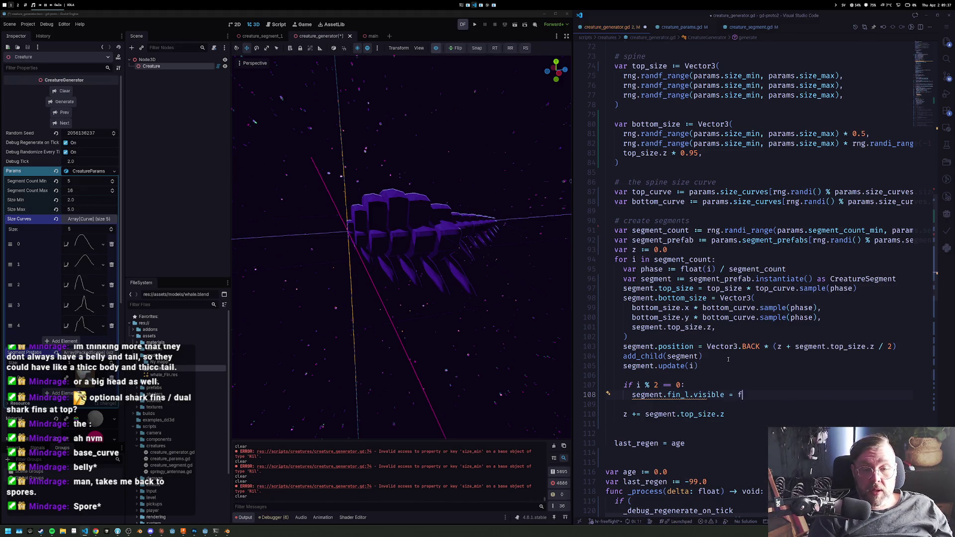
text(alse)
key(shift+alt+Down)
key(ctrl+Left)
key(ctrl+Left)
key(ctrl+Left)
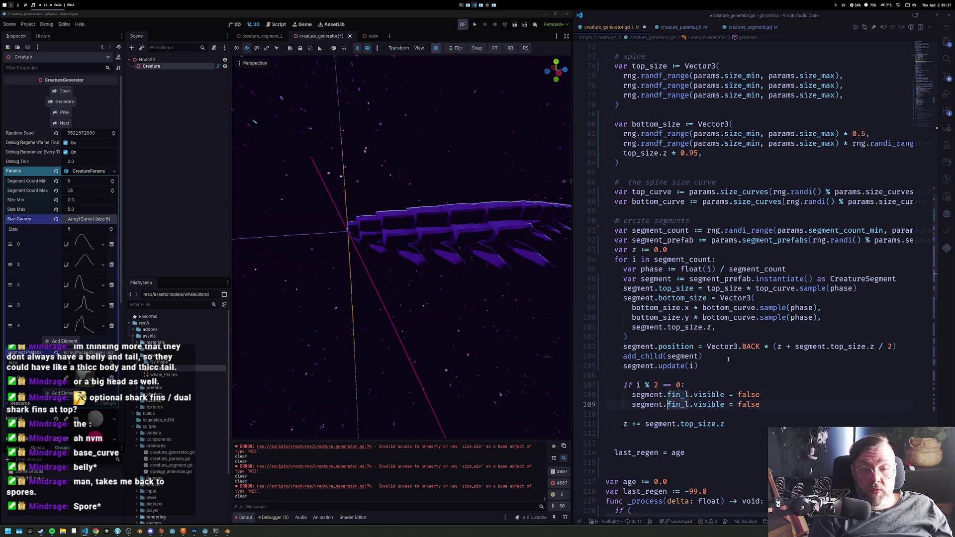
key(BackSpace)
text(r)
key(ctrl+s)
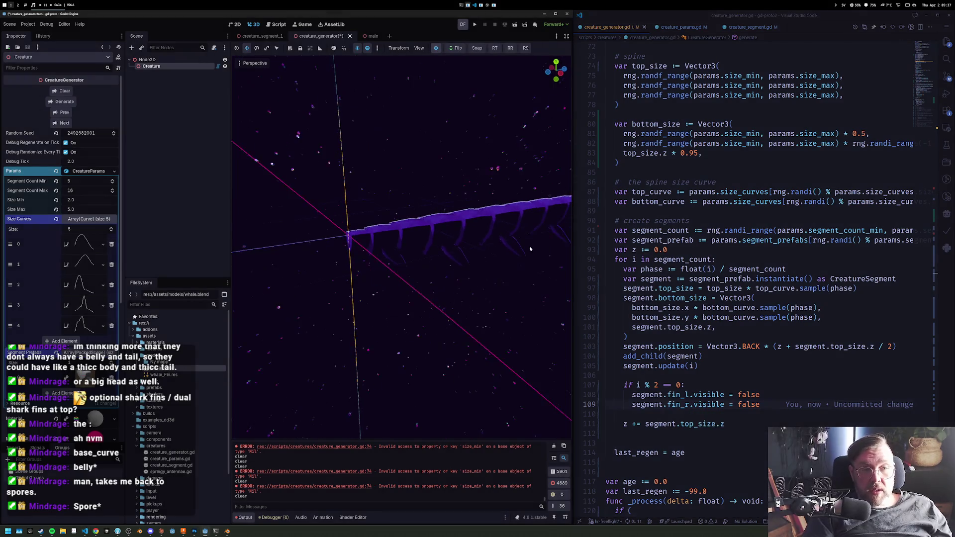
scroll(477, 234, down, 3)
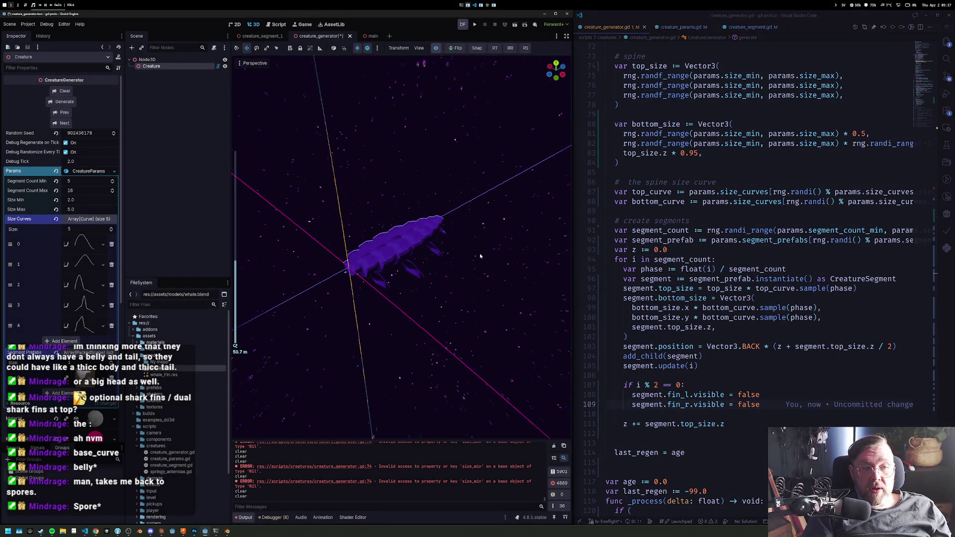
click(681, 385)
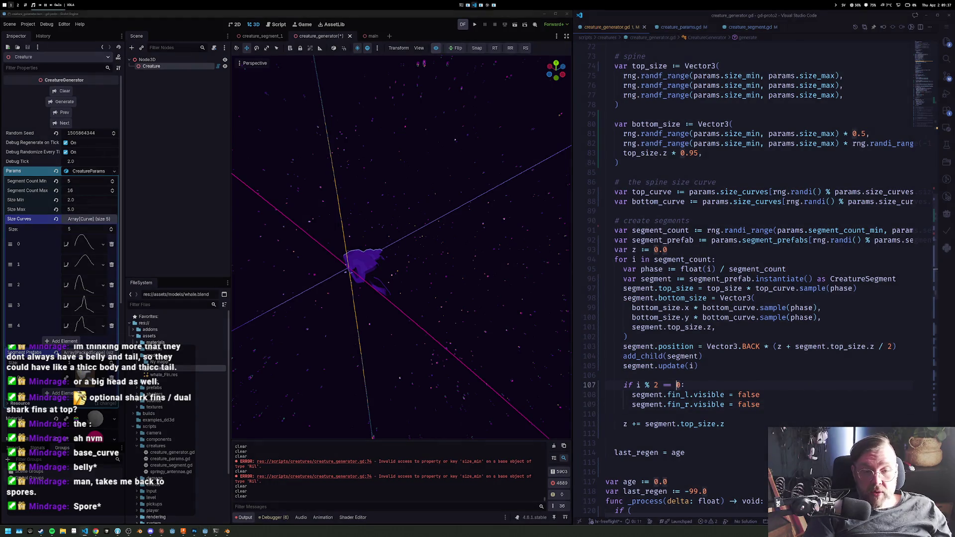
key(ctrl+BackSpace)
key(ctrl+BackSpace)
key(ctrl+BackSpace)
- Replace the fin-hiding condition with rng.randf() < 0.5
text(rand:)
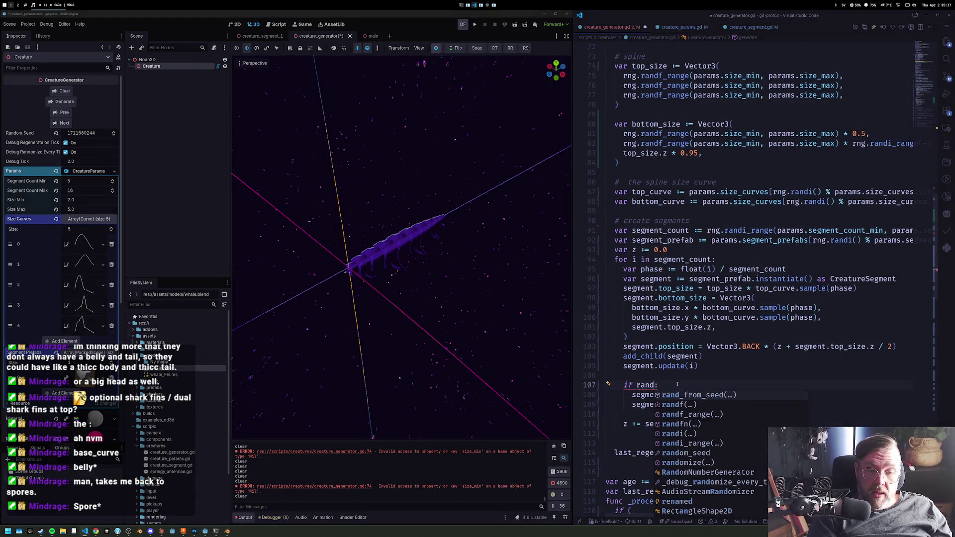
key(ctrl+BackSpace)
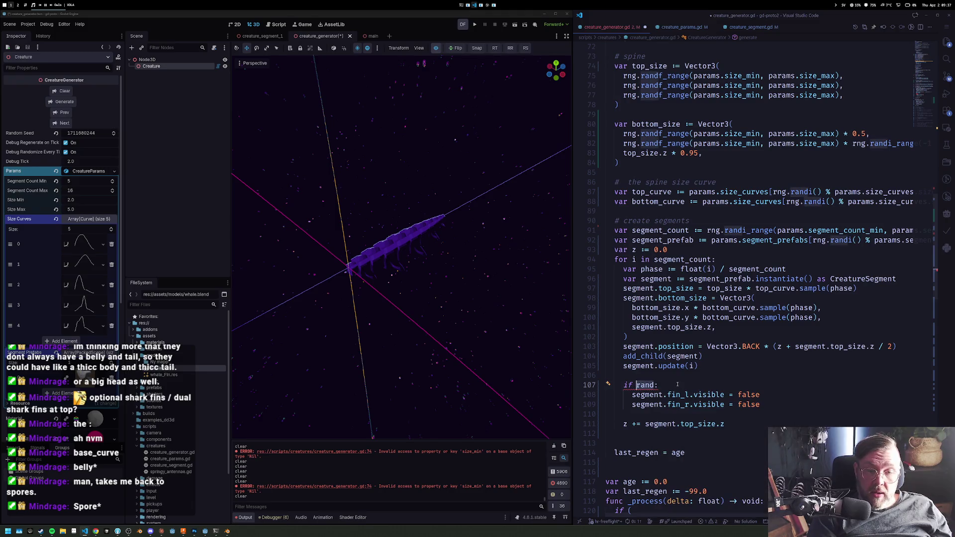
text(rng.rnd)
key(Down)
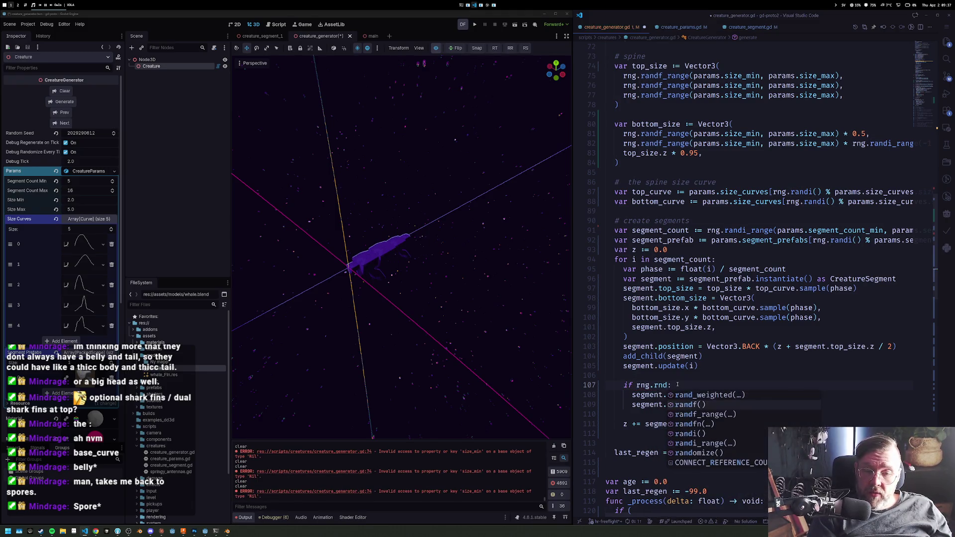
key(Return)
text(< 0.5)
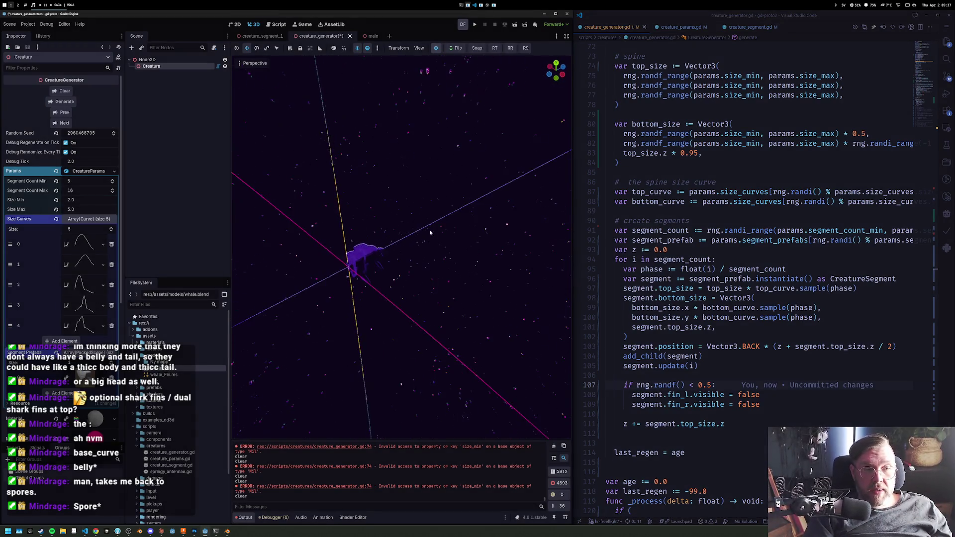
- Orbit the viewport to check the random fin pattern, then turn off Debug Randomize Every Tick
mouse_move(430, 233)
mouse_down()
mouse_move(398, 248)
mouse_move(255, 168)
mouse_move(324, 169)
mouse_move(386, 282)
mouse_up()
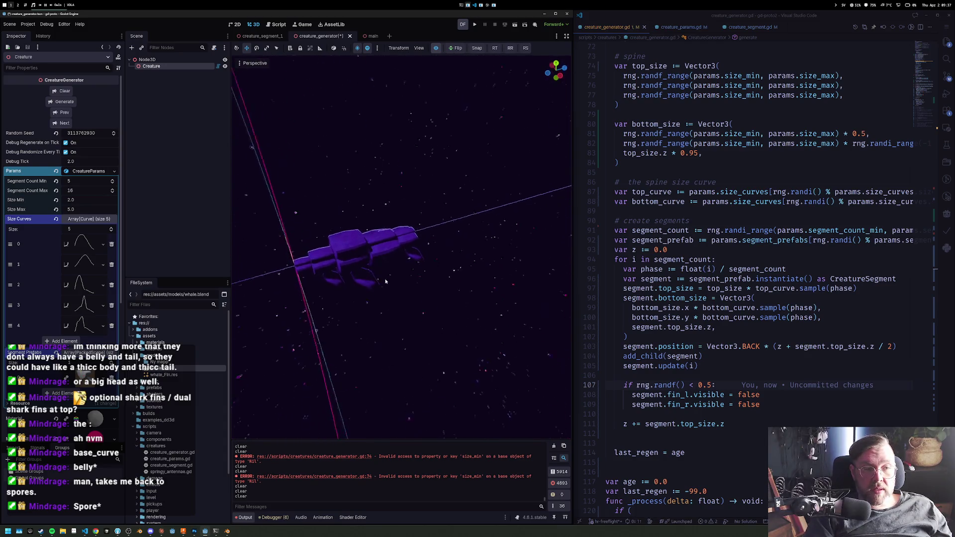
mouse_move(432, 232)
mouse_down()
mouse_move(429, 244)
mouse_move(432, 192)
mouse_move(388, 284)
mouse_move(420, 295)
mouse_move(436, 290)
mouse_move(235, 267)
mouse_move(272, 269)
mouse_move(298, 256)
mouse_move(374, 202)
mouse_move(245, 154)
mouse_up()
scroll(246, 154, down, 3)
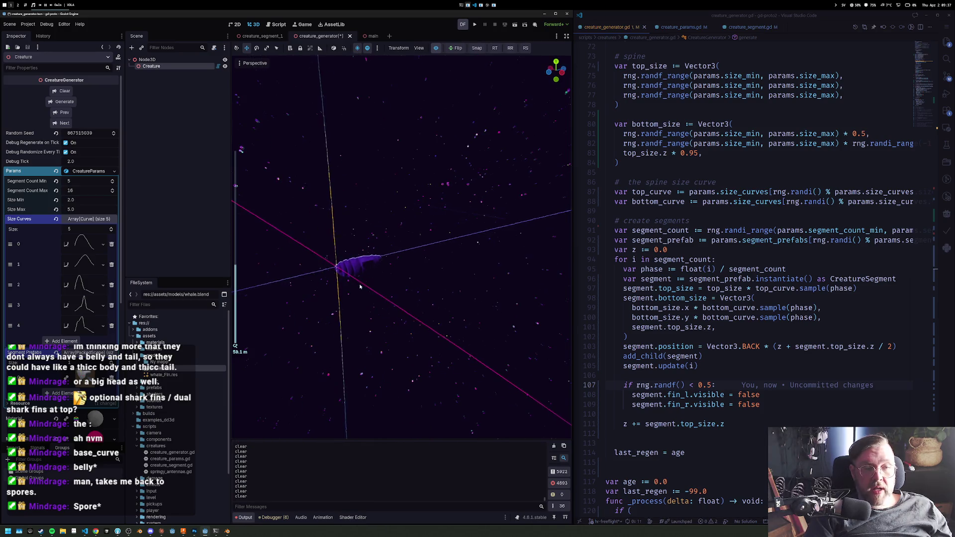
scroll(364, 285, up, 8)
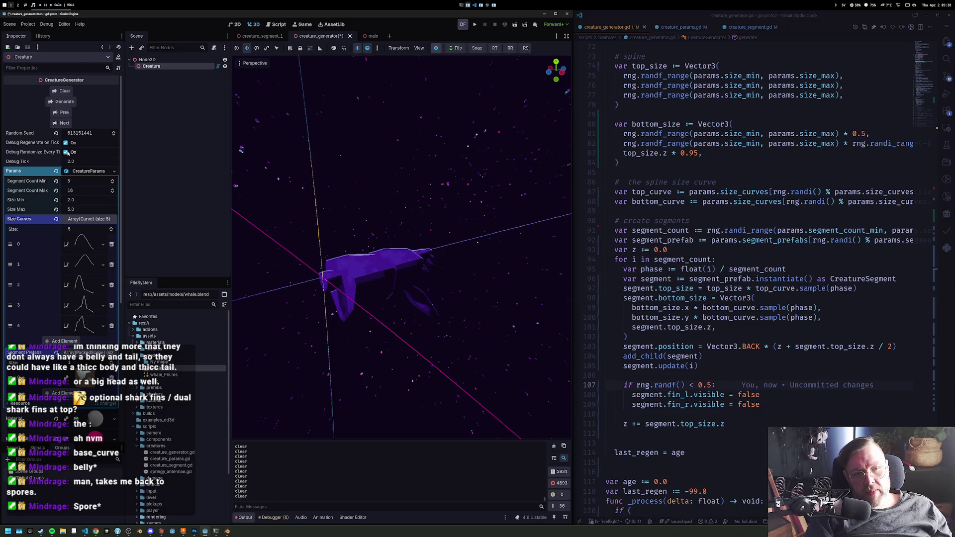
click(66, 152)
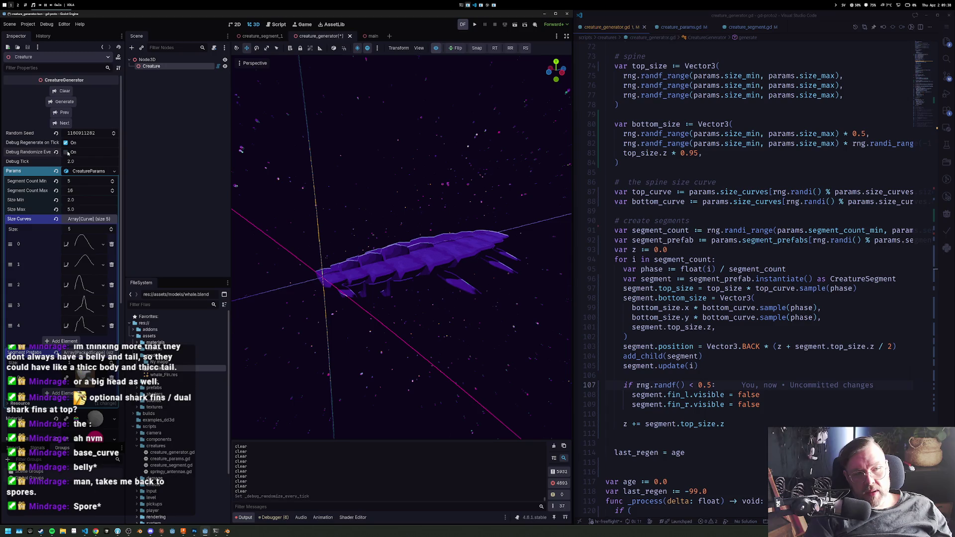
- Turn off Debug Regenerate on Tick in the Inspector
click(65, 143)
drag(407, 279, 434, 290)
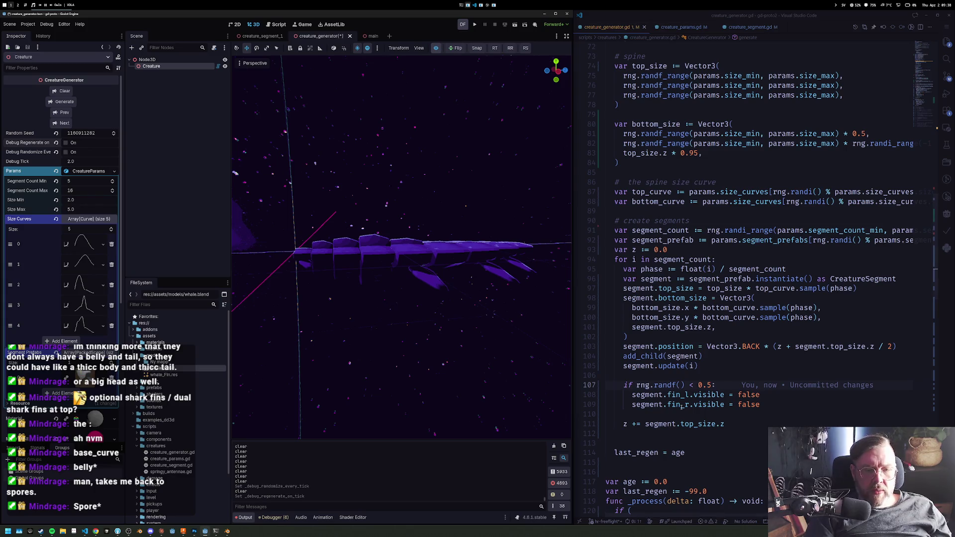
click(717, 431)
key(Up)
key(Up)
key(Up)
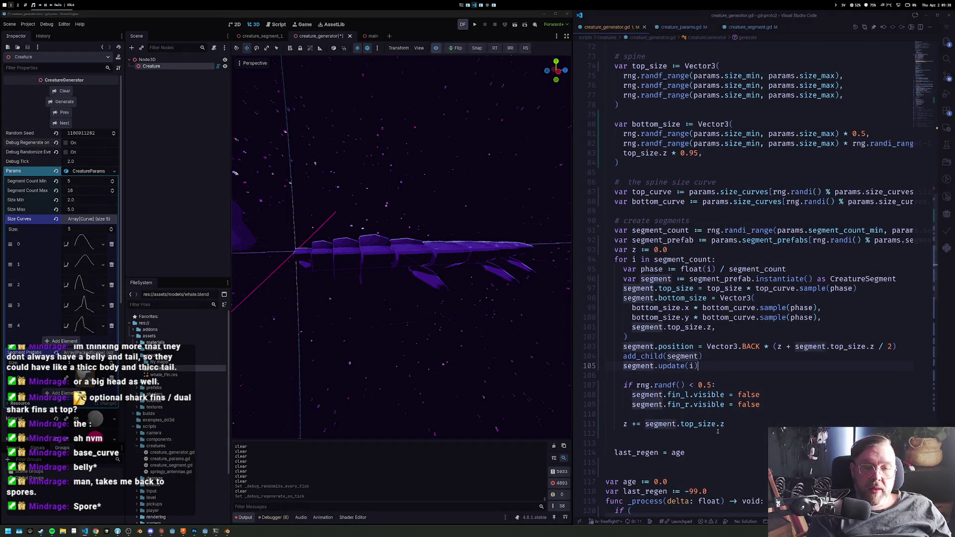
key(Up)
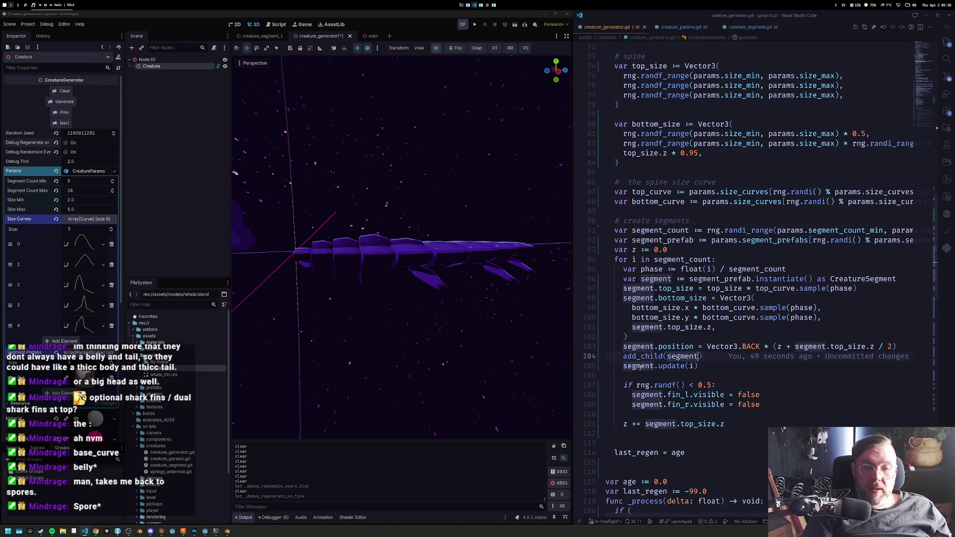
- Add spine.append(segment) right after segment.update(i) and save the script
click(712, 366)
key(Return)
key(Return)
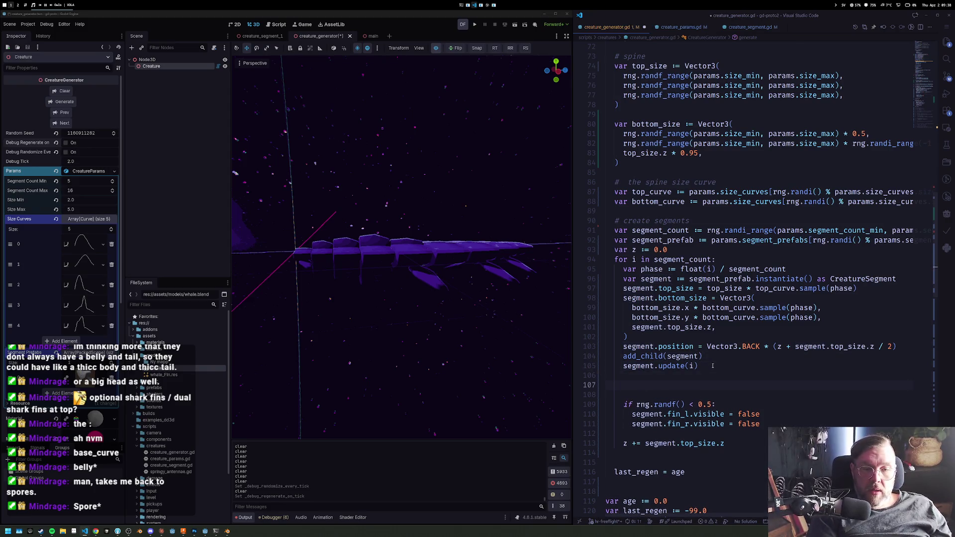
text(pine.append()
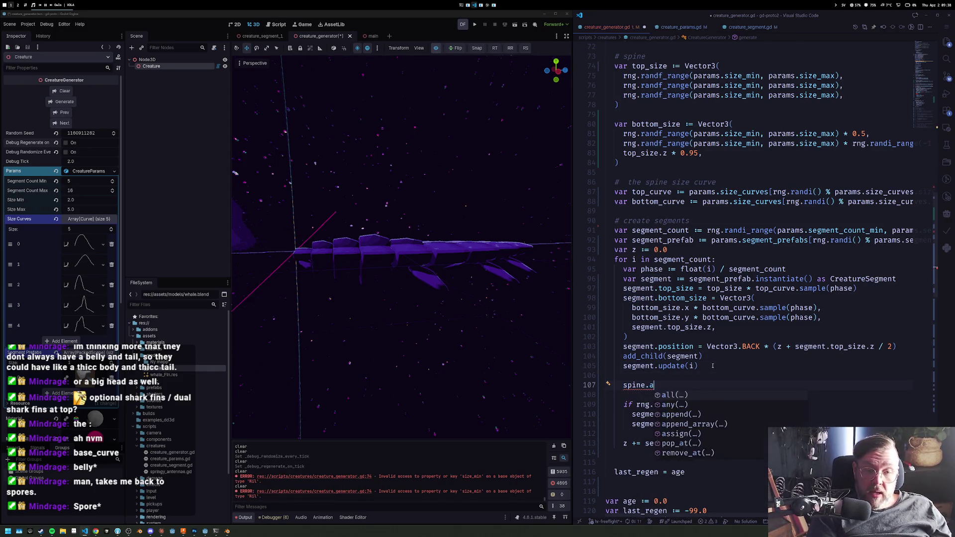
text(segmetn))
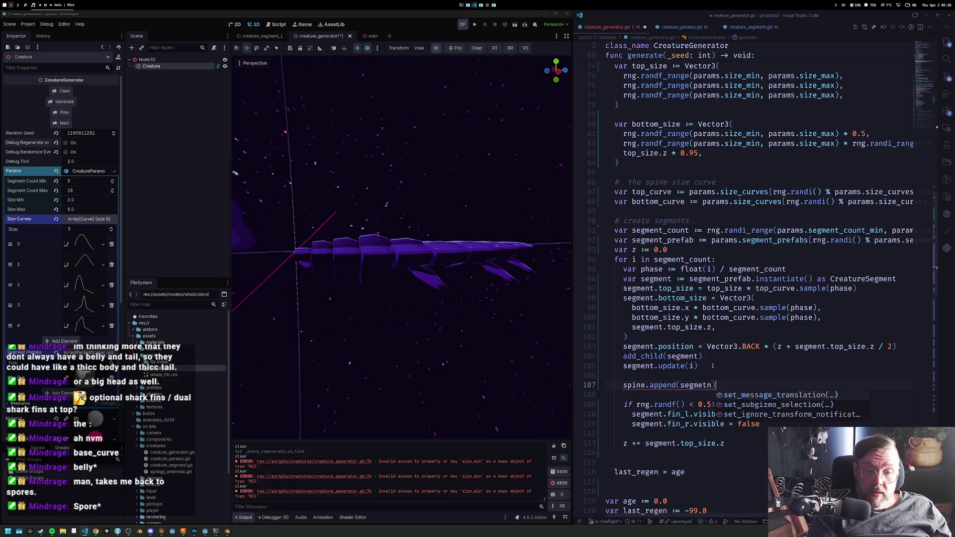
key(BackSpace)
key(BackSpace)
key(BackSpace)
text(ent))
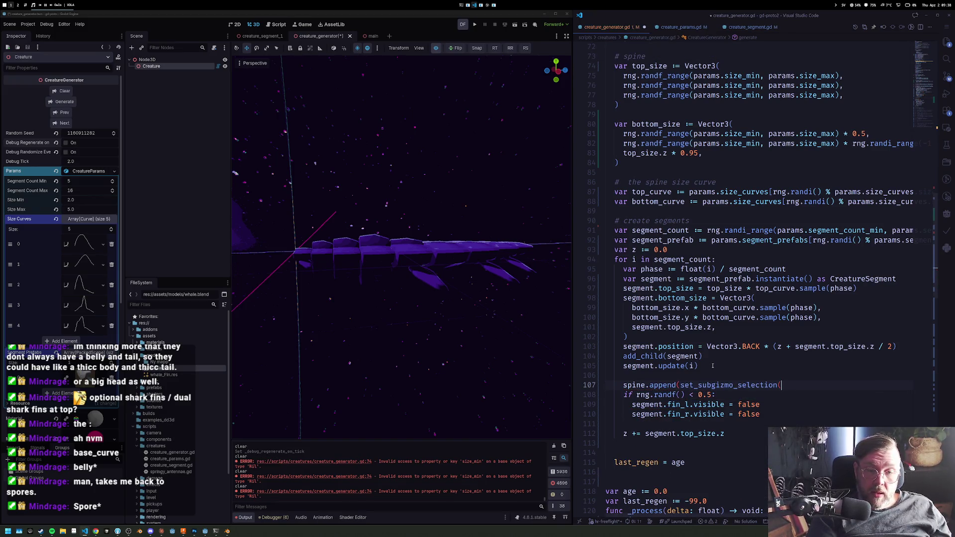
key(ctrl+s)
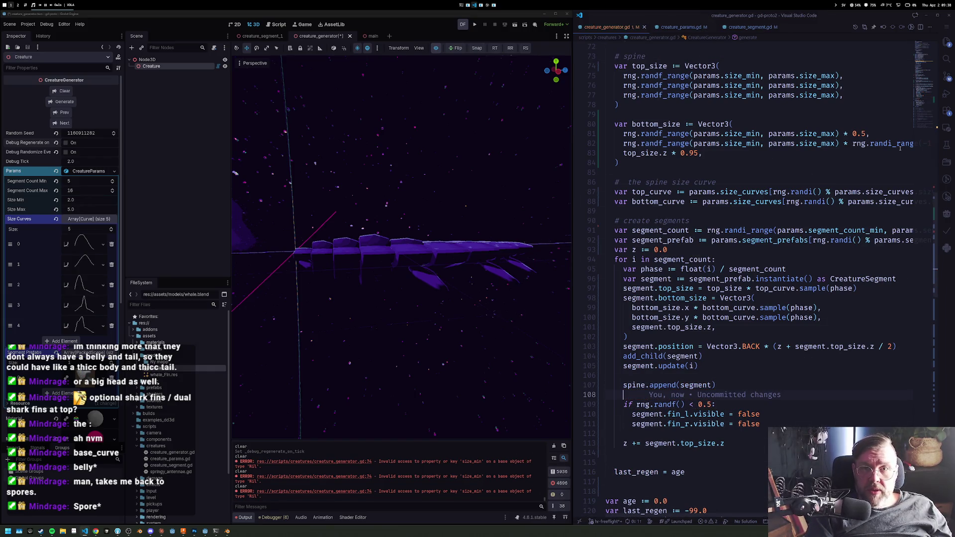
scroll(926, 125, down, 15)
scroll(729, 222, up, 5)
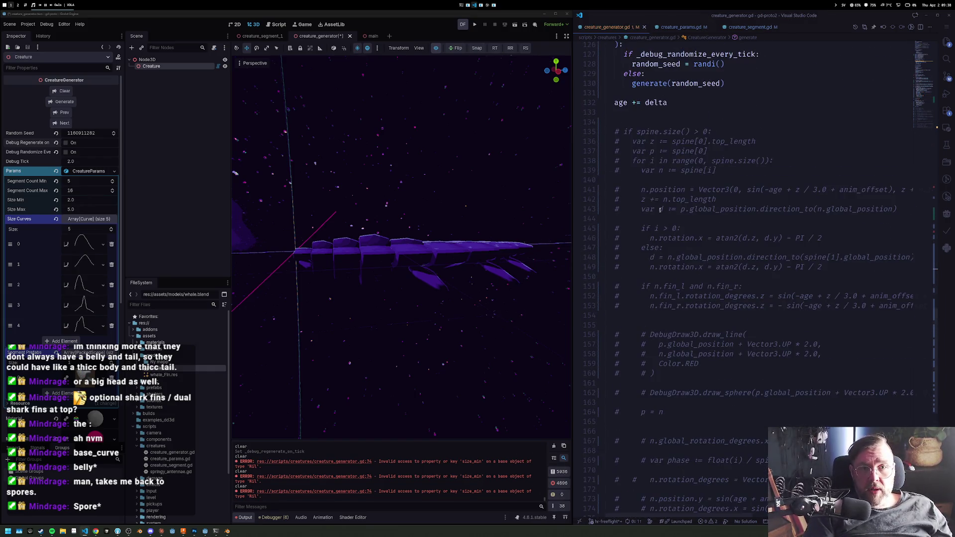
- Uncomment the spine animation block in creature_generator.gd
click(614, 132)
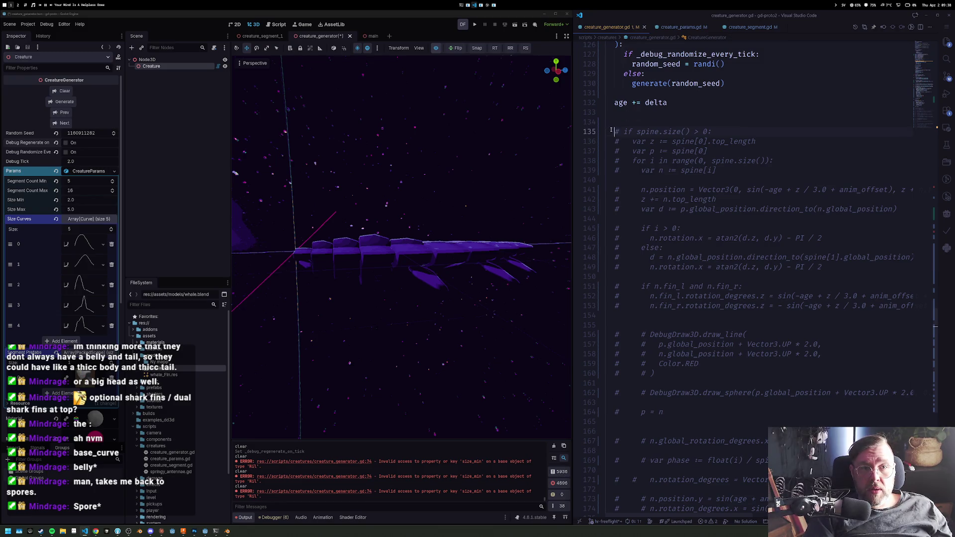
scroll(663, 289, down, 3)
shift+click(689, 433)
key(ctrl+slash)
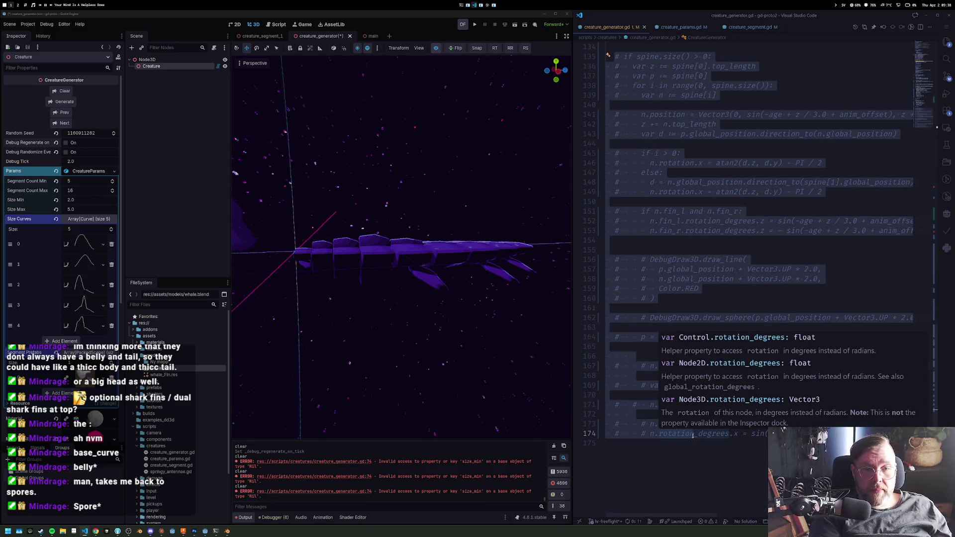
click(739, 261)
scroll(741, 238, up, 2)
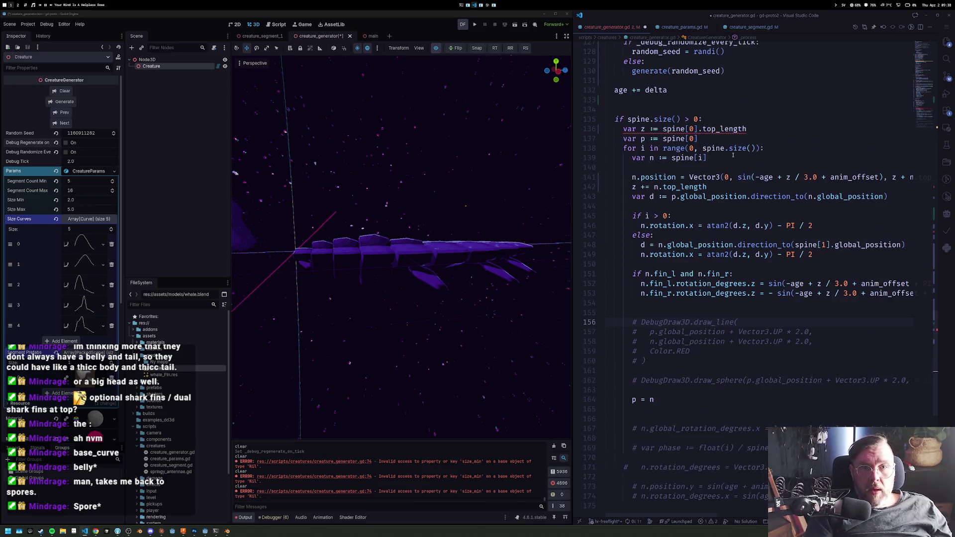
- Change top_length to top_size.z on the first-segment length line and remove the blank line above the spine check
click(751, 125)
click(751, 125)
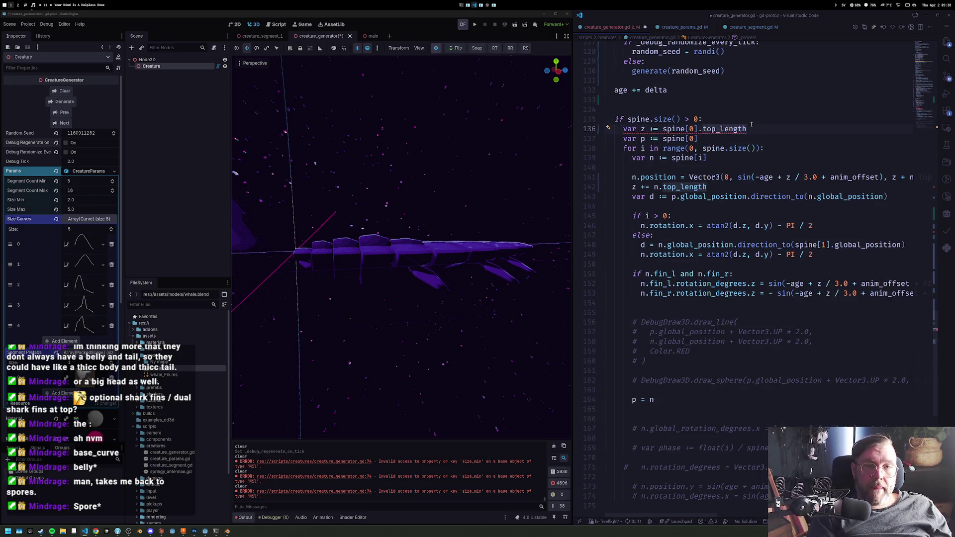
key(ctrl+Left)
key(ctrl+shift+Right)
text(top_size.)
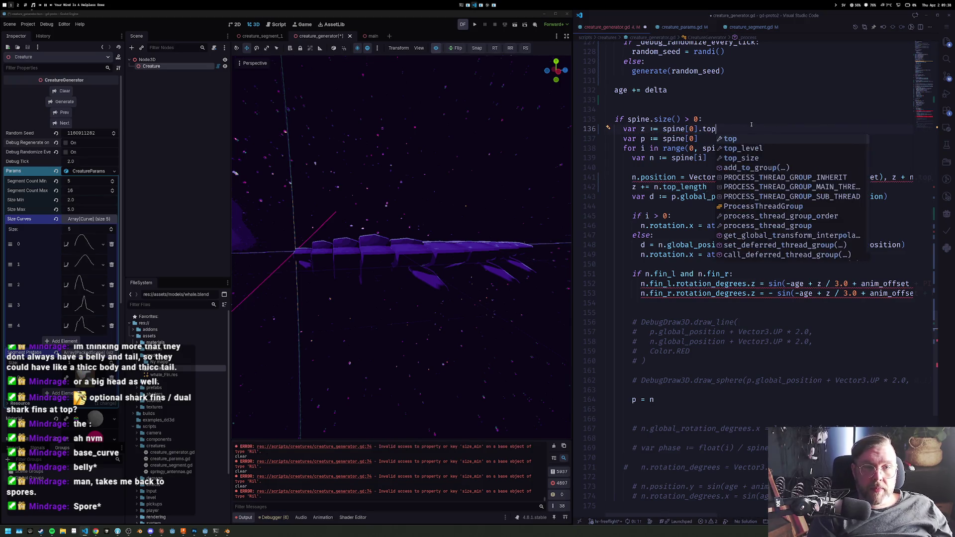
text(z)
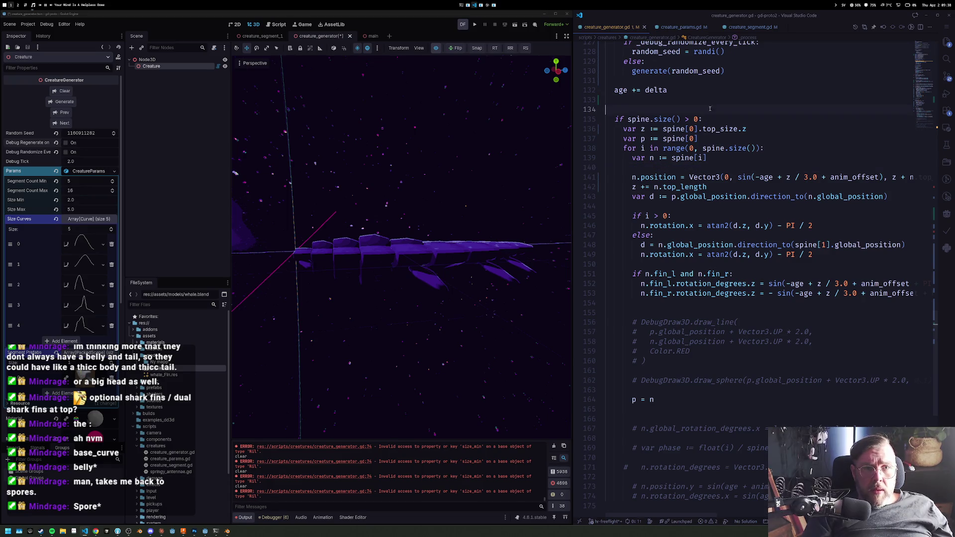
key(Up)
key(Up)
key(Up)
key(BackSpace)
scroll(751, 180, up, 3)
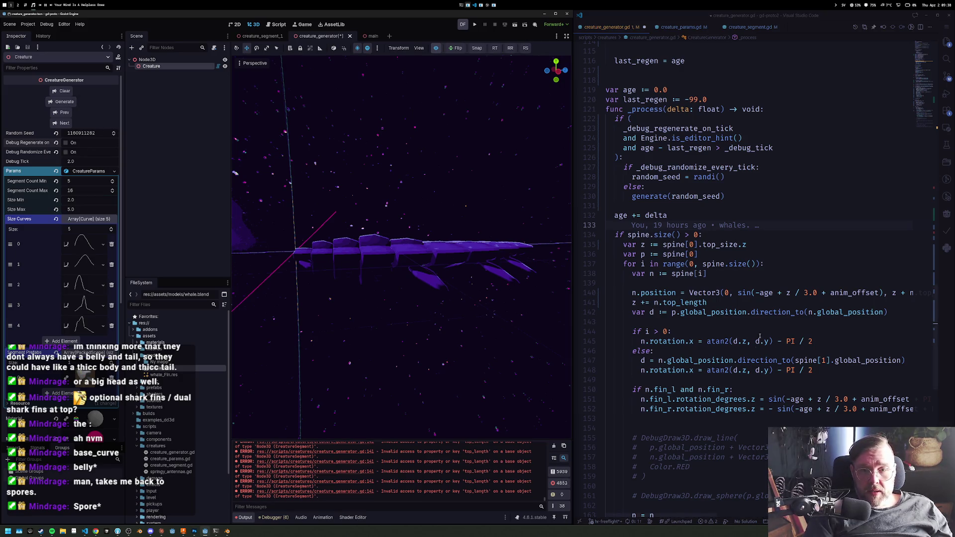
key(Down)
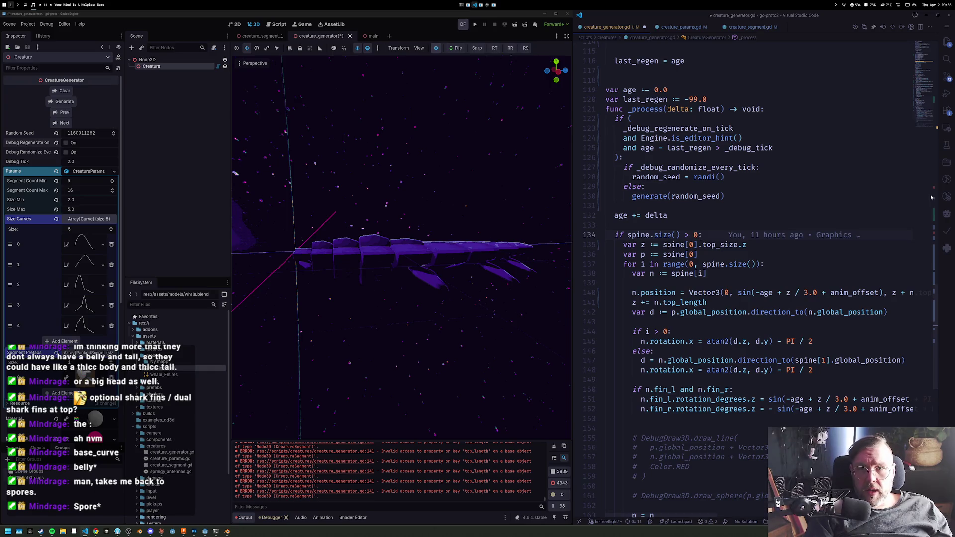
- Save the script and check the animating creature in the viewport
key(Up)
key(Up)
key(Up)
key(ctrl+s)
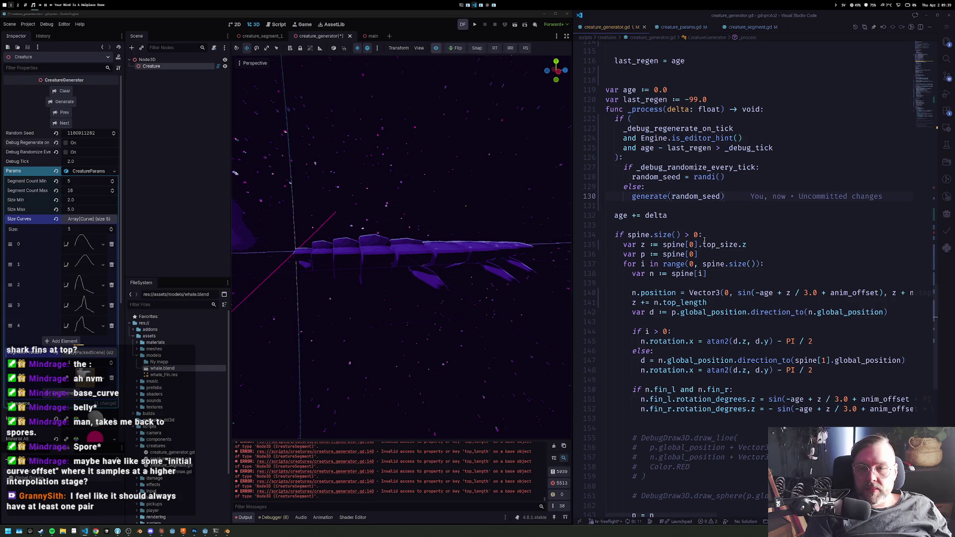
drag(386, 222, 369, 200)
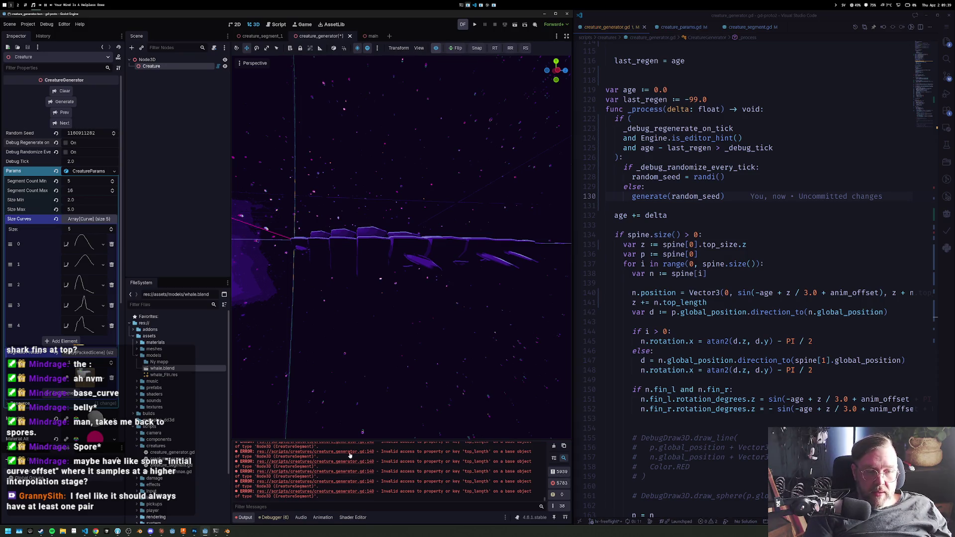
click(653, 264)
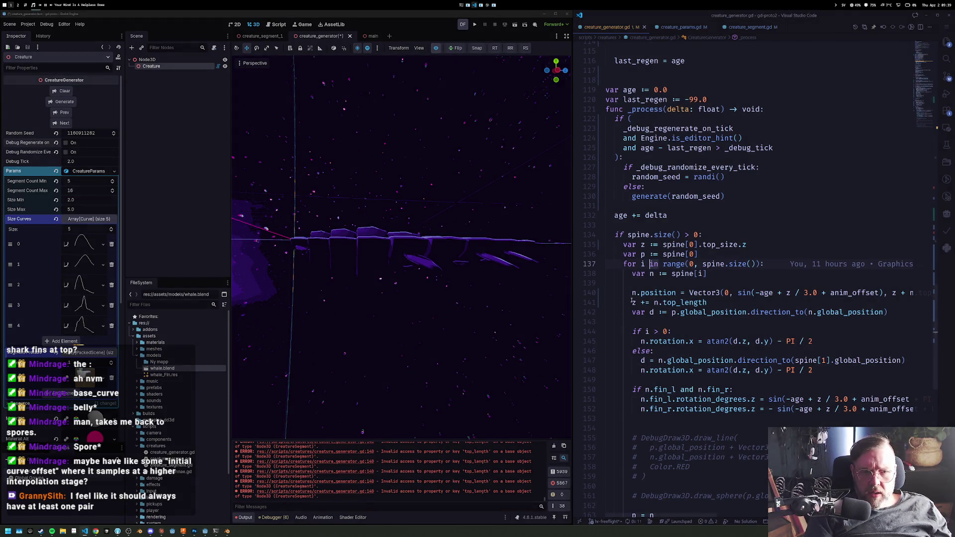
click(918, 294)
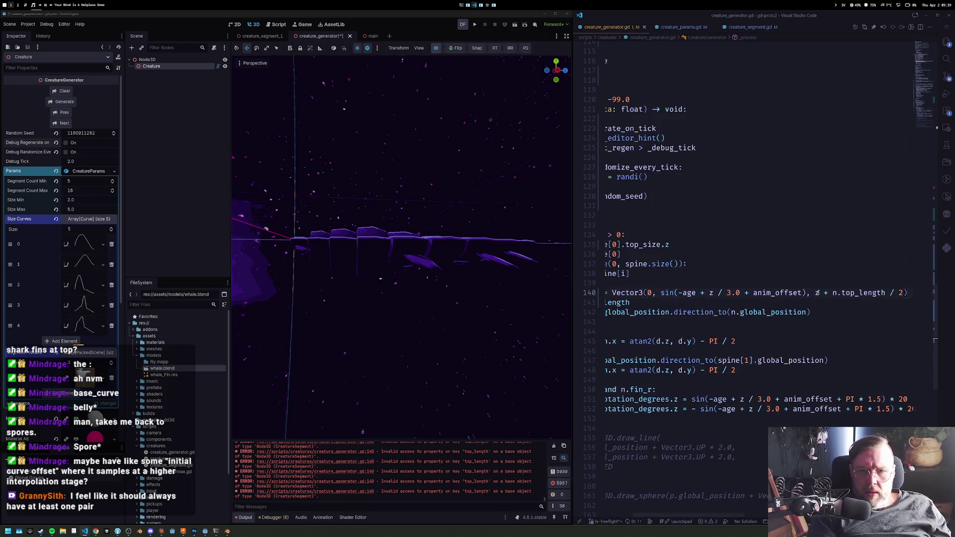
click(833, 293)
- Replace n.top_length with n.top_size.z on line 140 and regenerate the creature
double_click(862, 292)
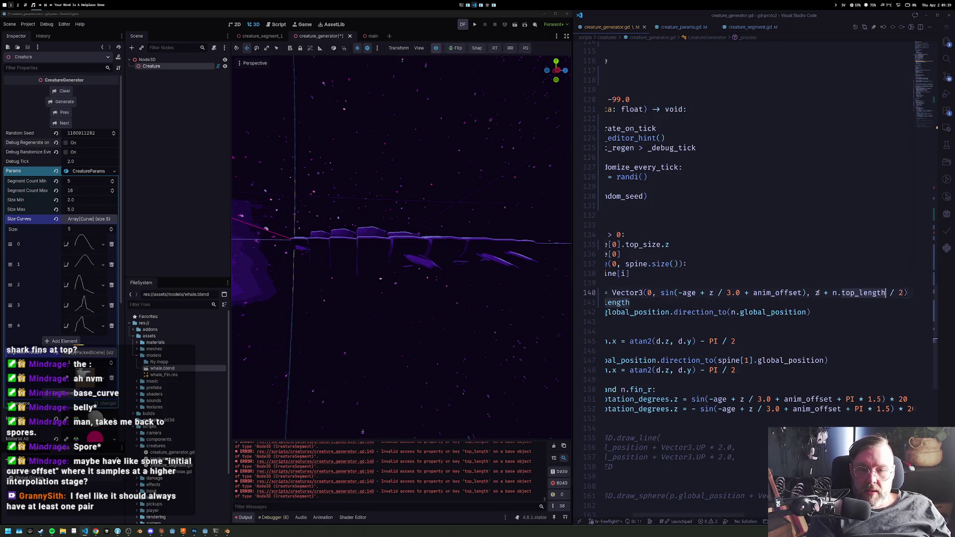
key(Home)
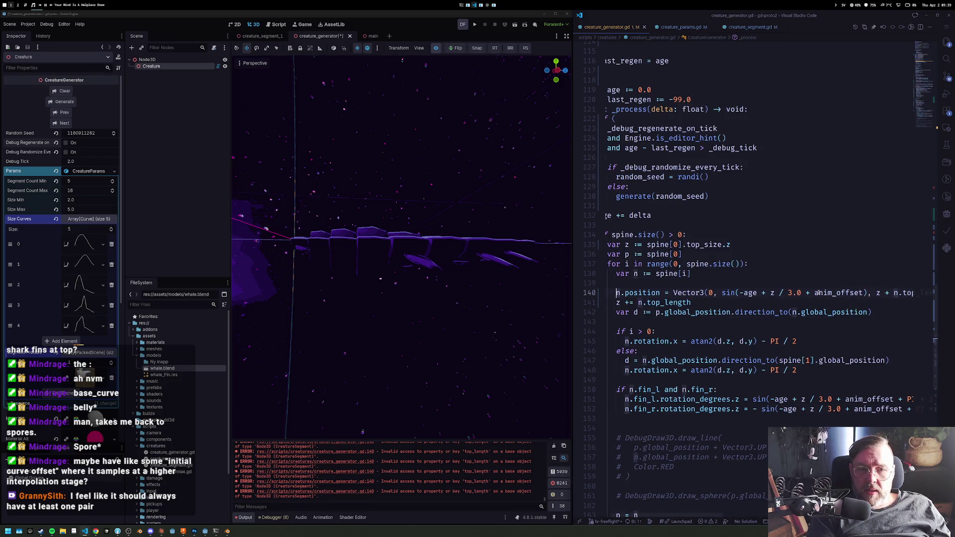
key(End)
key(ctrl+Left)
key(ctrl+Left)
key(ctrl+shift+Left)
text(s)
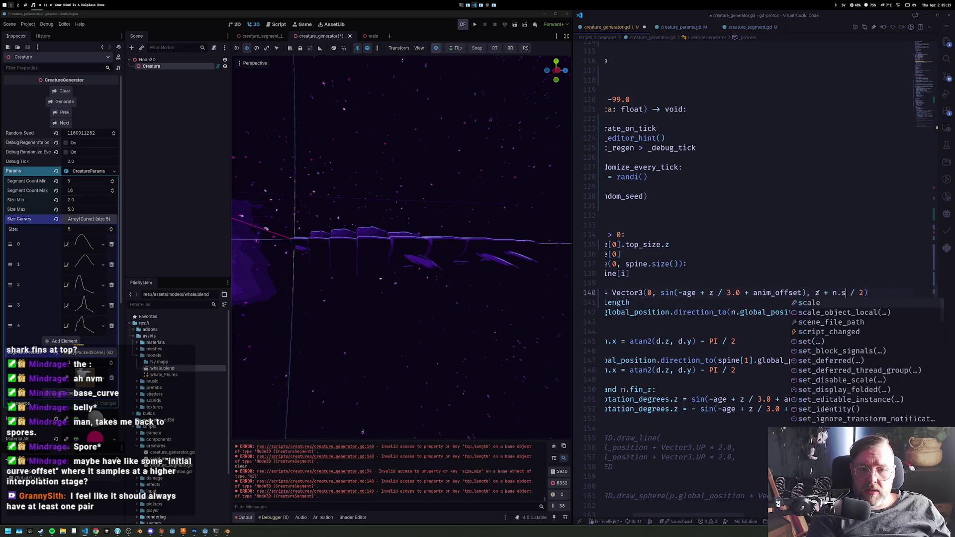
key(BackSpace)
text(top_size.z)
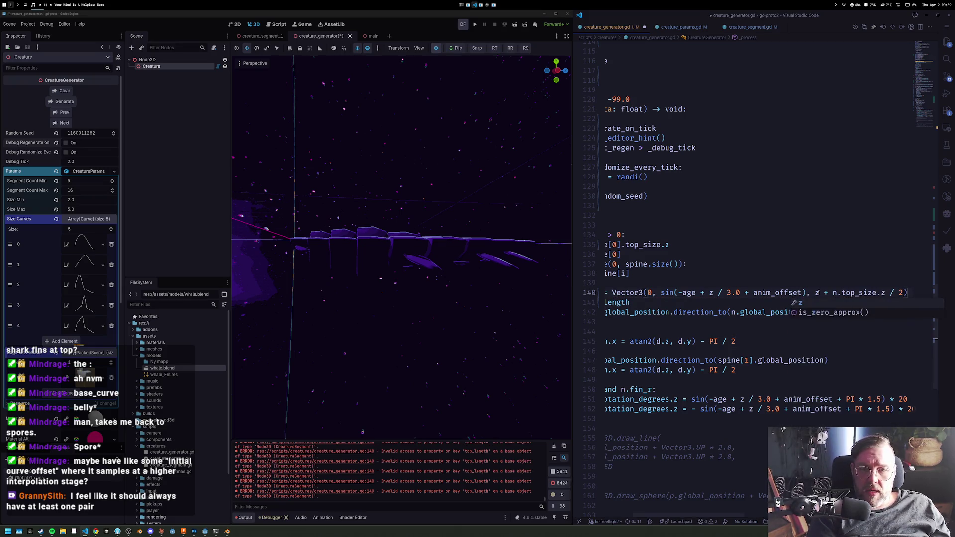
key(Home)
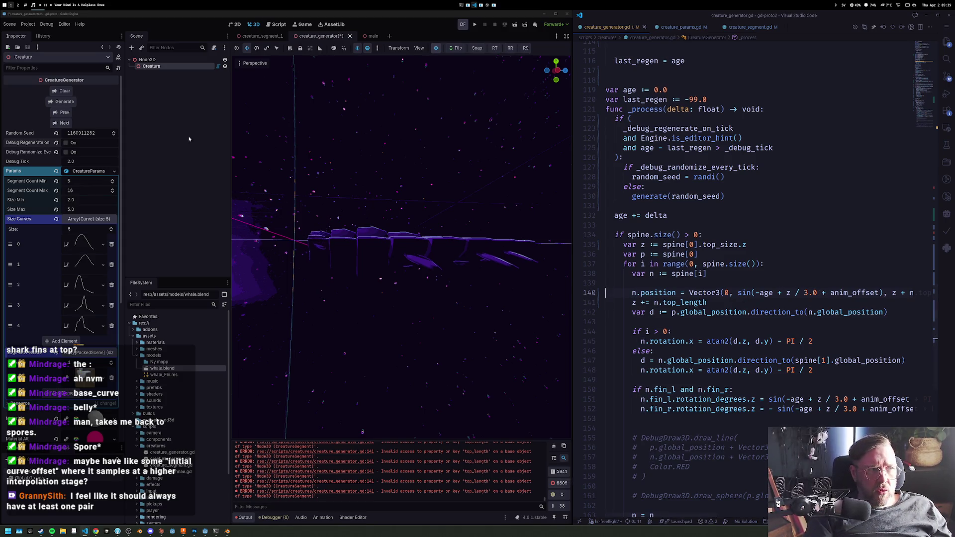
click(61, 103)
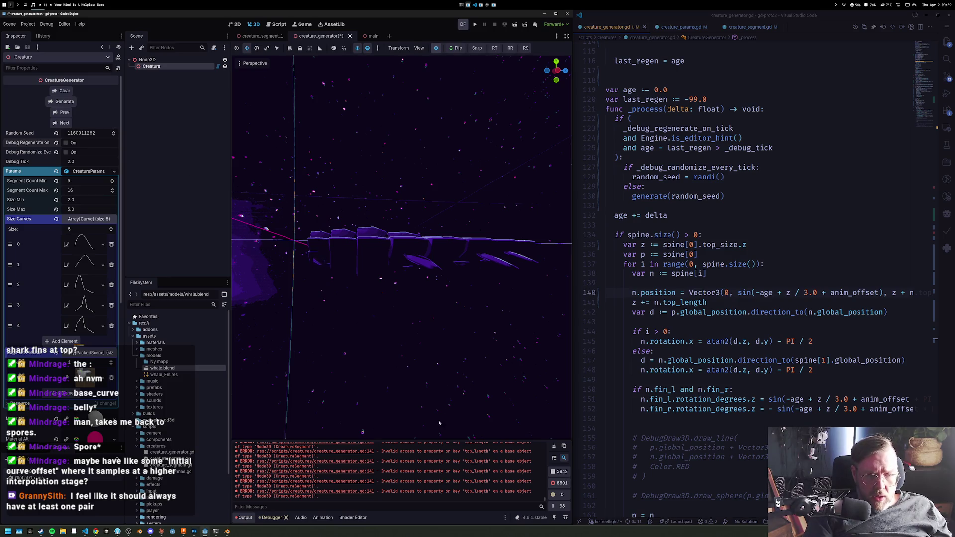
- Change the z offset increment on line 141 to n.top_size.z and save
click(724, 304)
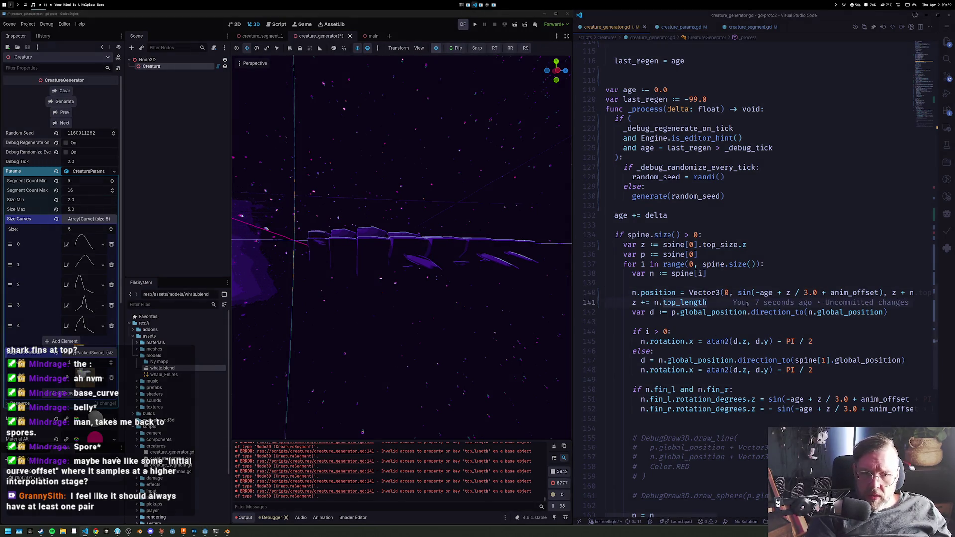
key(ctrl+shift+Left)
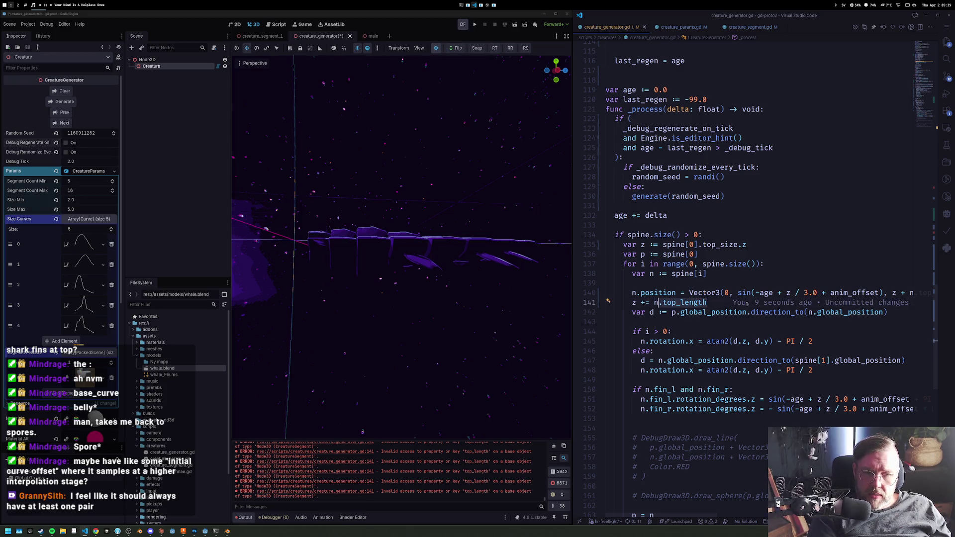
text(size)
key(Tab)
text(.z)
key(ctrl+s)
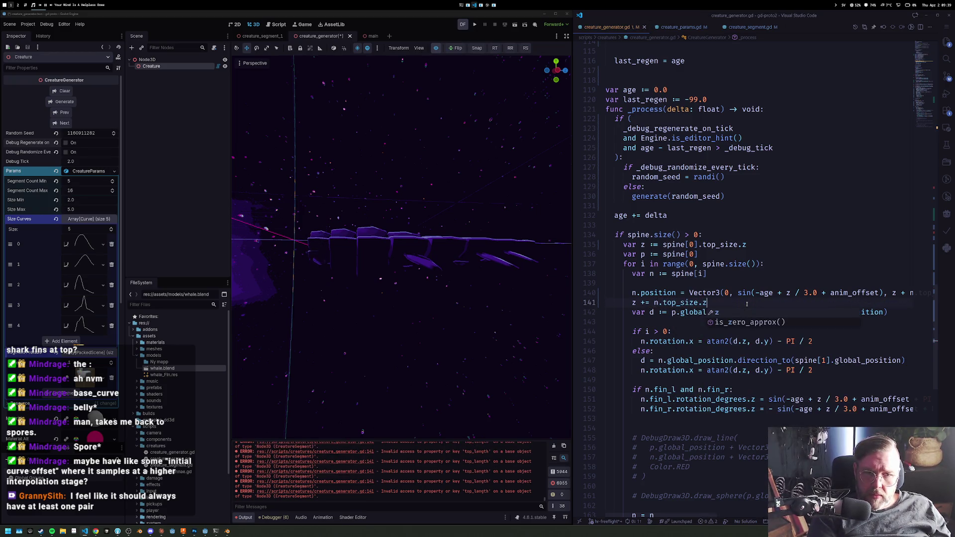
mouse_move(448, 244)
mouse_down()
mouse_move(425, 262)
mouse_move(291, 300)
mouse_move(433, 244)
mouse_move(408, 256)
mouse_move(297, 265)
mouse_move(245, 301)
mouse_up()
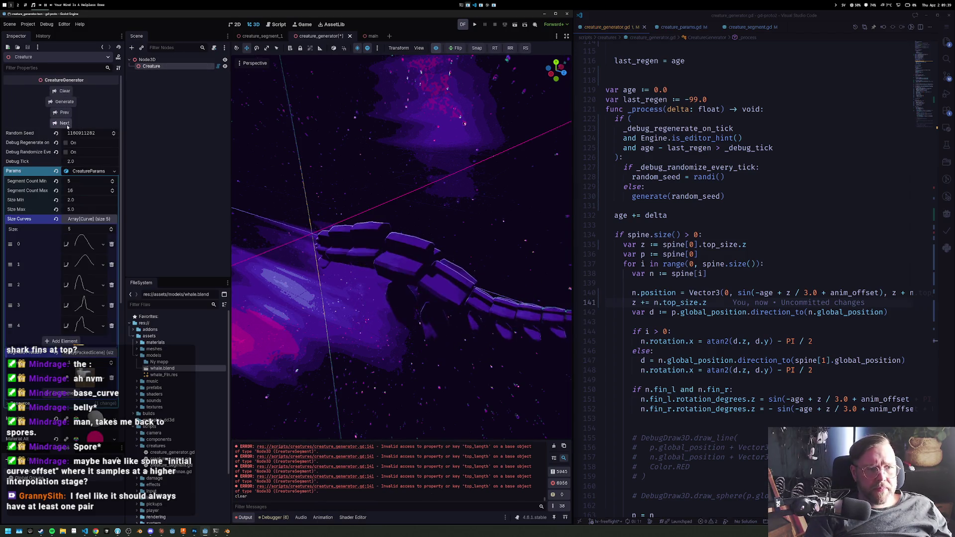
mouse_move(383, 209)
mouse_down()
mouse_move(538, 213)
mouse_move(507, 210)
mouse_up()
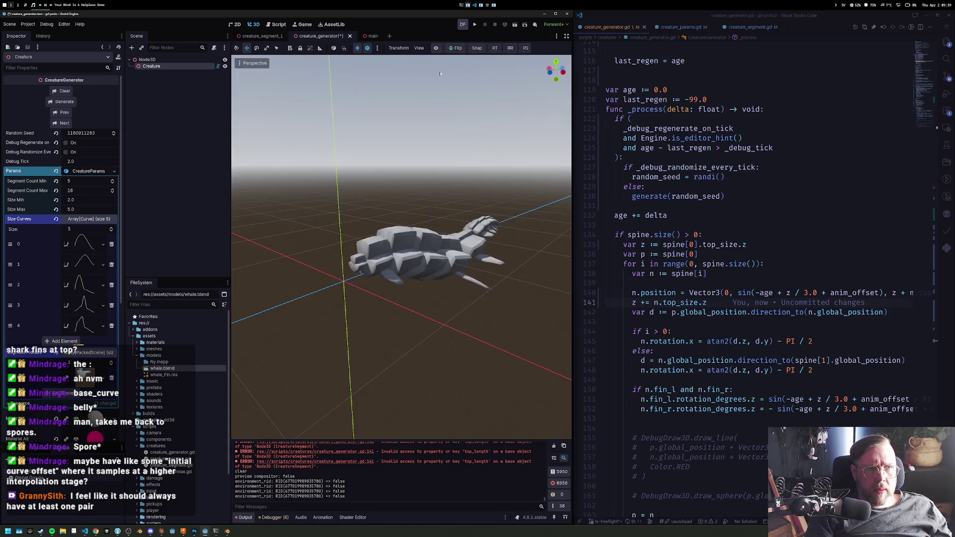
click(454, 50)
drag(321, 206, 391, 208)
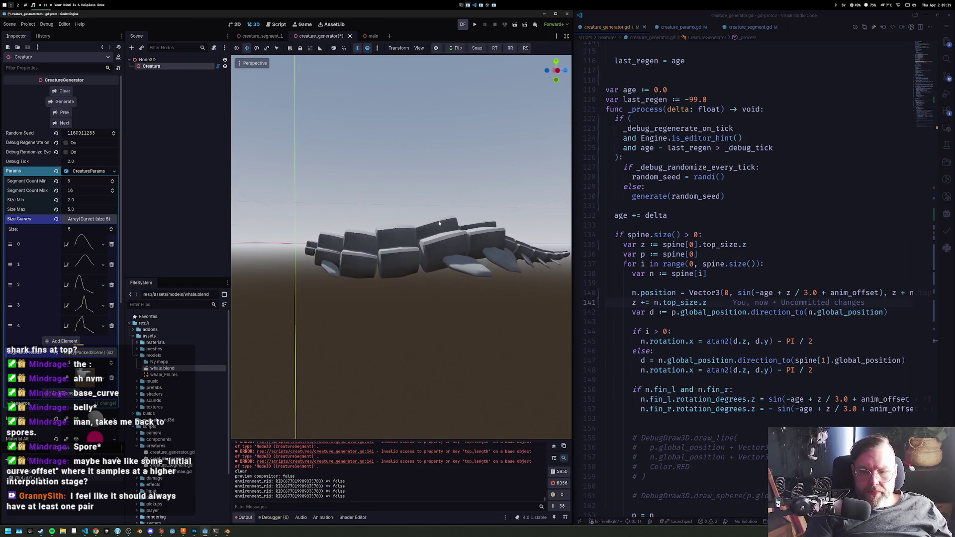
mouse_move(468, 239)
mouse_down()
mouse_move(443, 205)
mouse_move(398, 247)
mouse_move(356, 311)
mouse_move(383, 365)
mouse_move(488, 286)
mouse_move(483, 269)
mouse_move(475, 252)
mouse_move(309, 171)
mouse_up()
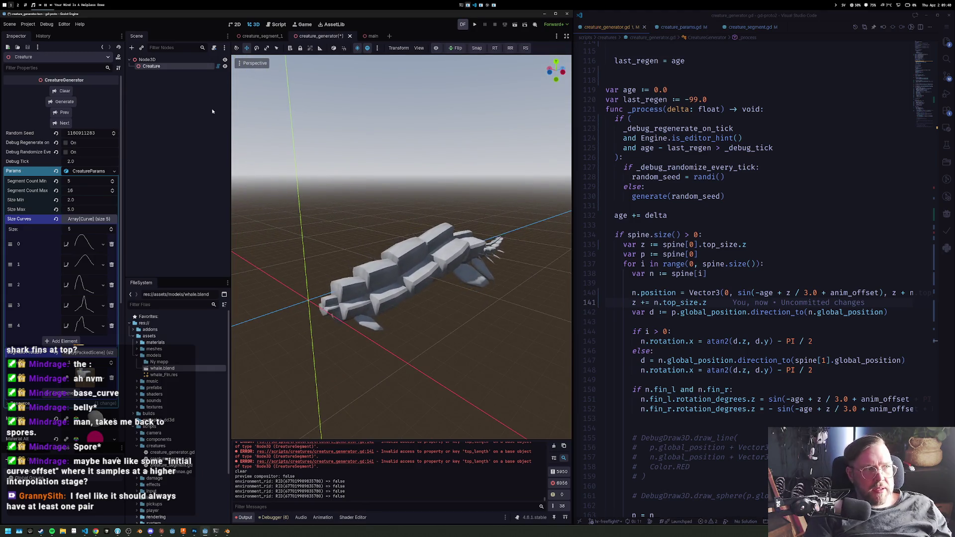
click(64, 123)
mouse_move(348, 199)
mouse_down()
mouse_move(296, 157)
mouse_move(348, 149)
mouse_move(454, 90)
mouse_move(314, 184)
mouse_up()
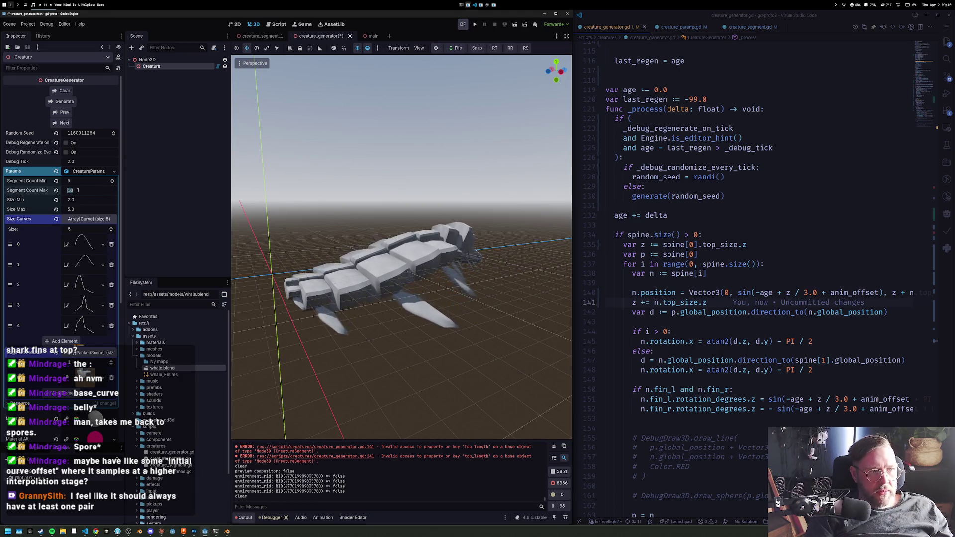
- Set Params > Segment Count Max to 32
text(8)
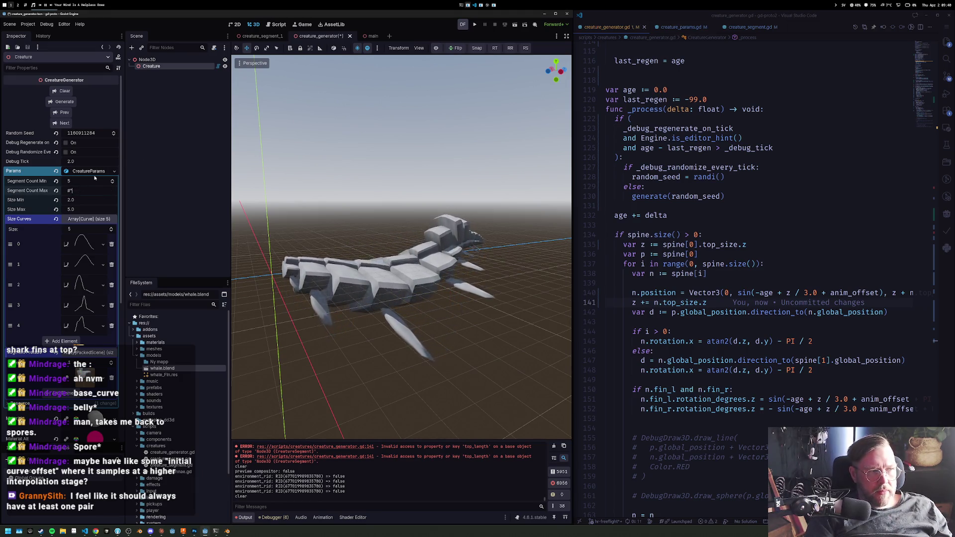
text(1)
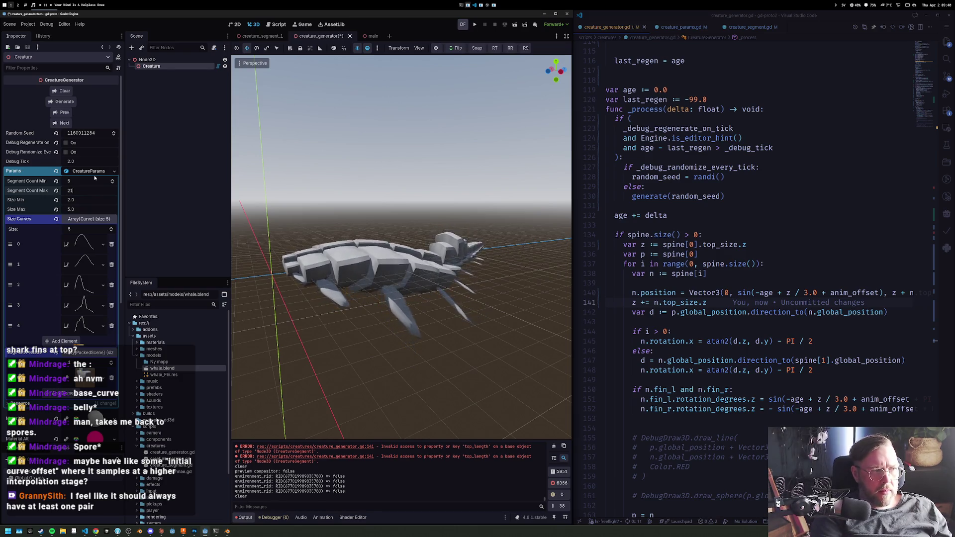
key(BackSpace)
key(BackSpace)
text(3)
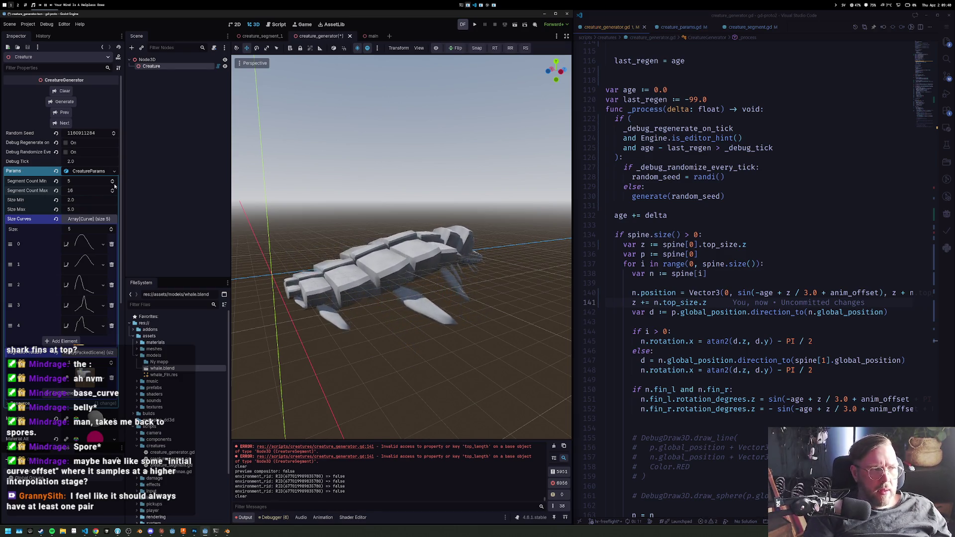
click(79, 190)
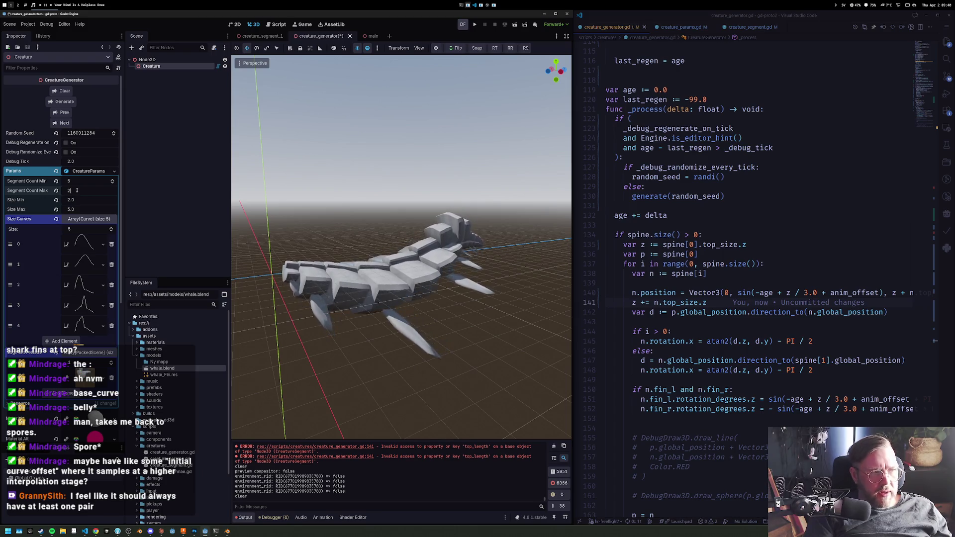
text(32)
key(Return)
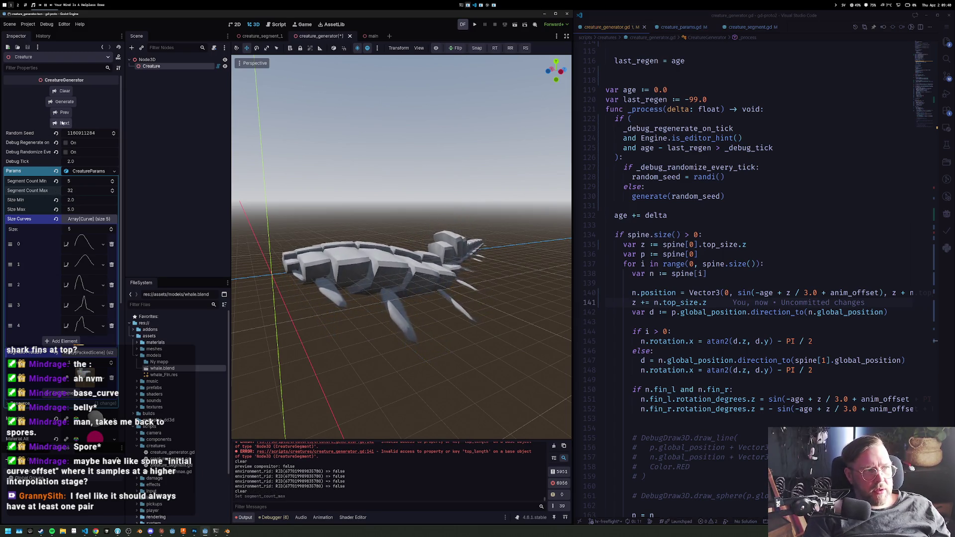
- Orbit and zoom around the longer creature from low, top-down and head-on views
scroll(353, 267, up, 3)
scroll(353, 267, down, 3)
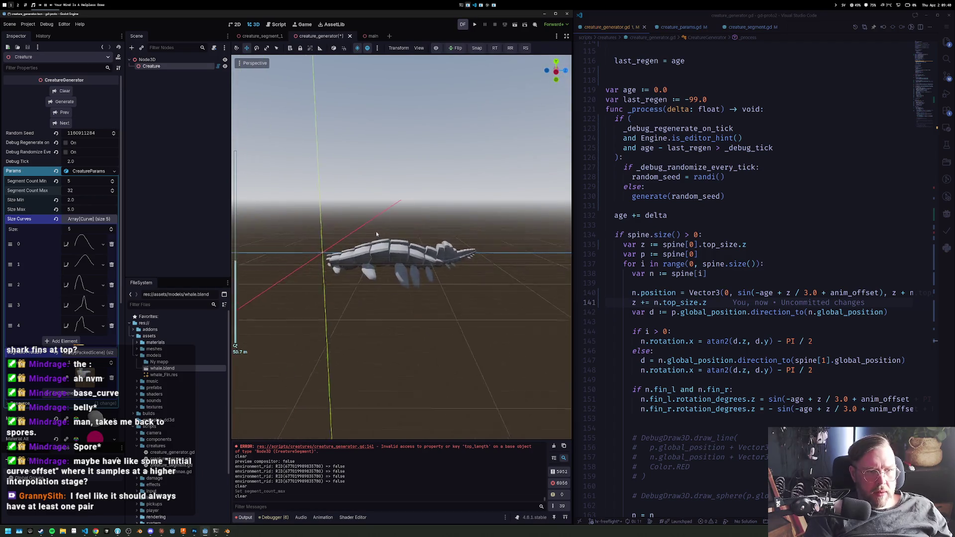
mouse_move(352, 267)
mouse_down()
mouse_move(404, 218)
mouse_move(425, 303)
mouse_move(418, 379)
mouse_move(386, 198)
mouse_up()
scroll(386, 198, up, 5)
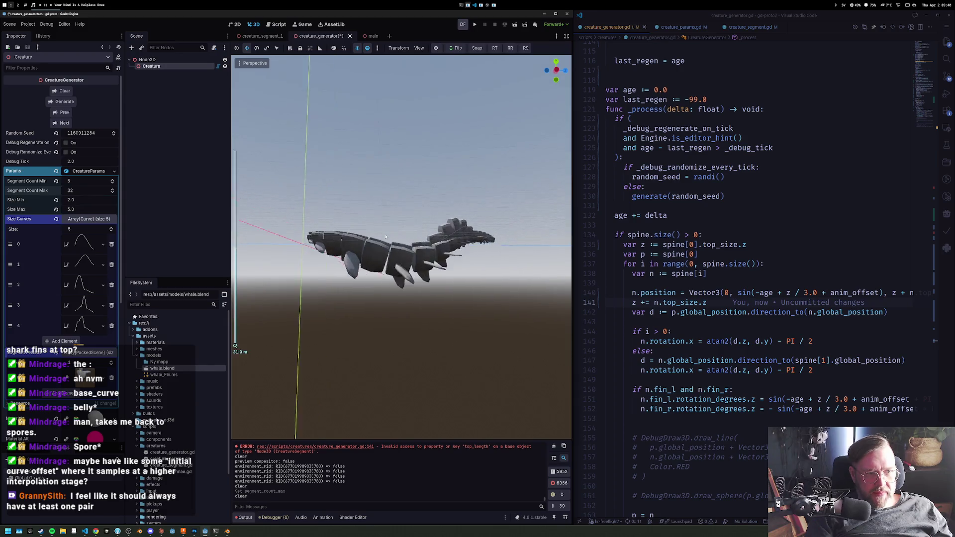
scroll(394, 251, down, 4)
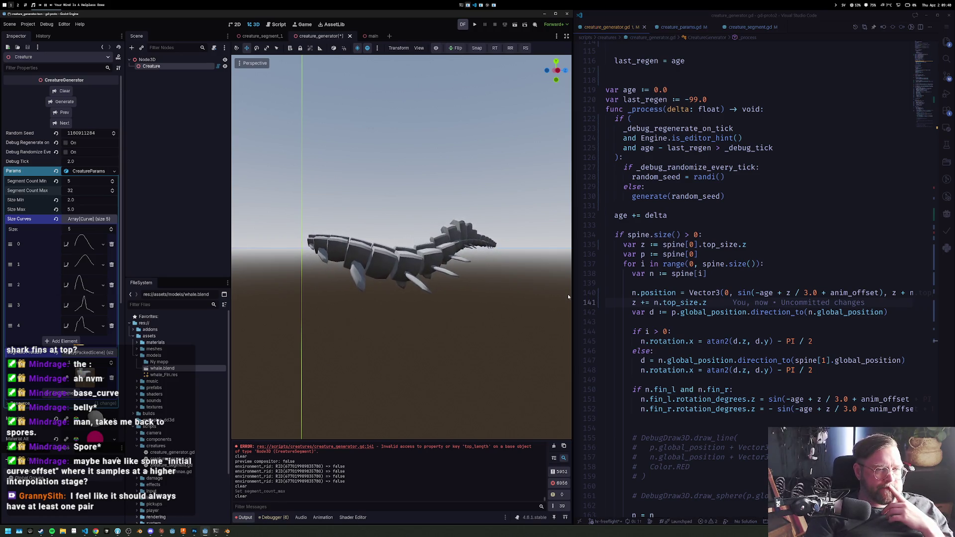
drag(567, 297, 548, 334)
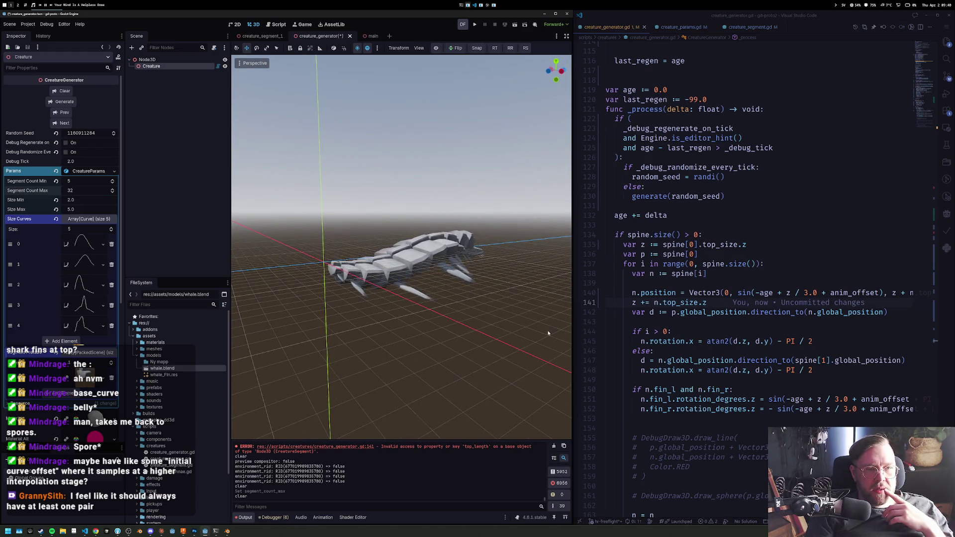
mouse_move(548, 333)
mouse_down()
mouse_move(267, 311)
mouse_move(329, 315)
mouse_up()
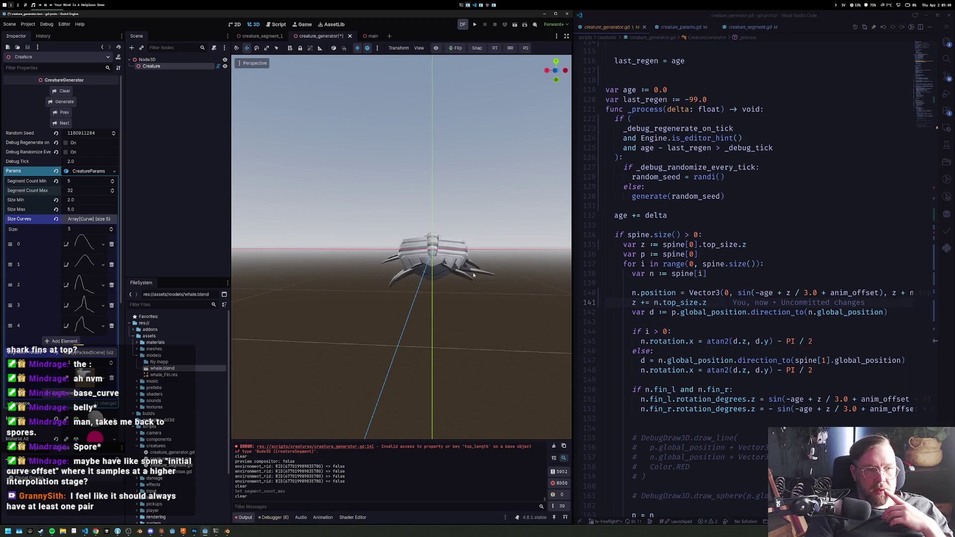
click(671, 399)
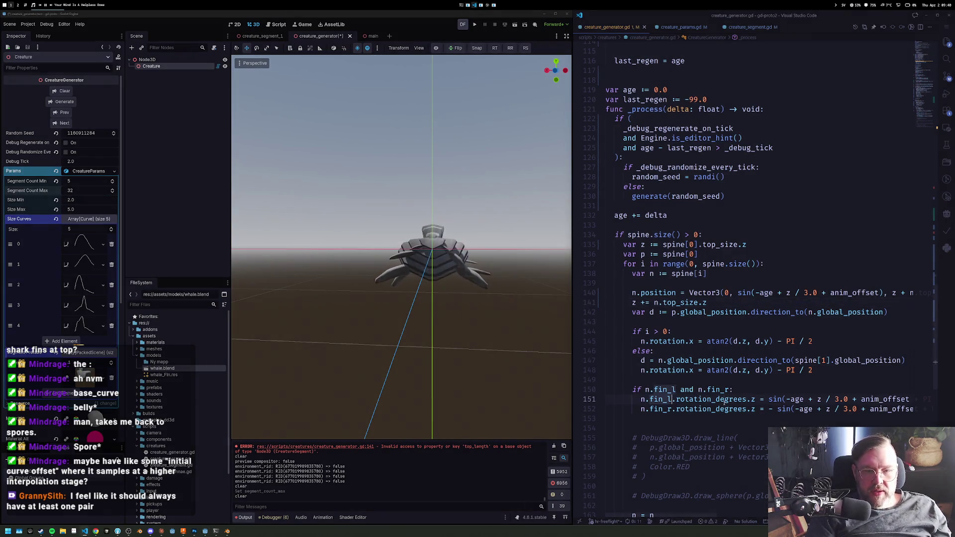